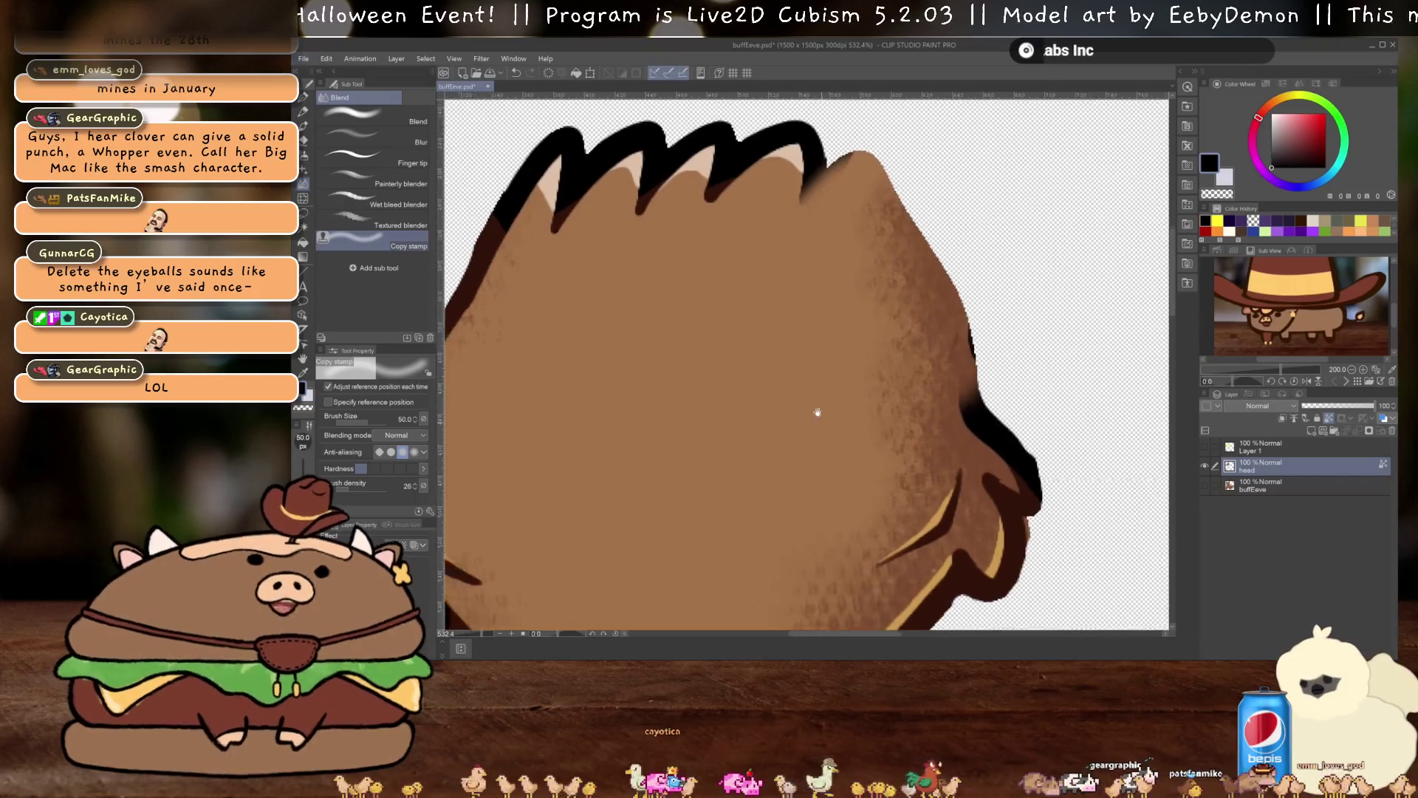
Sample the black outline colour and add a new layer above the head
key("i")
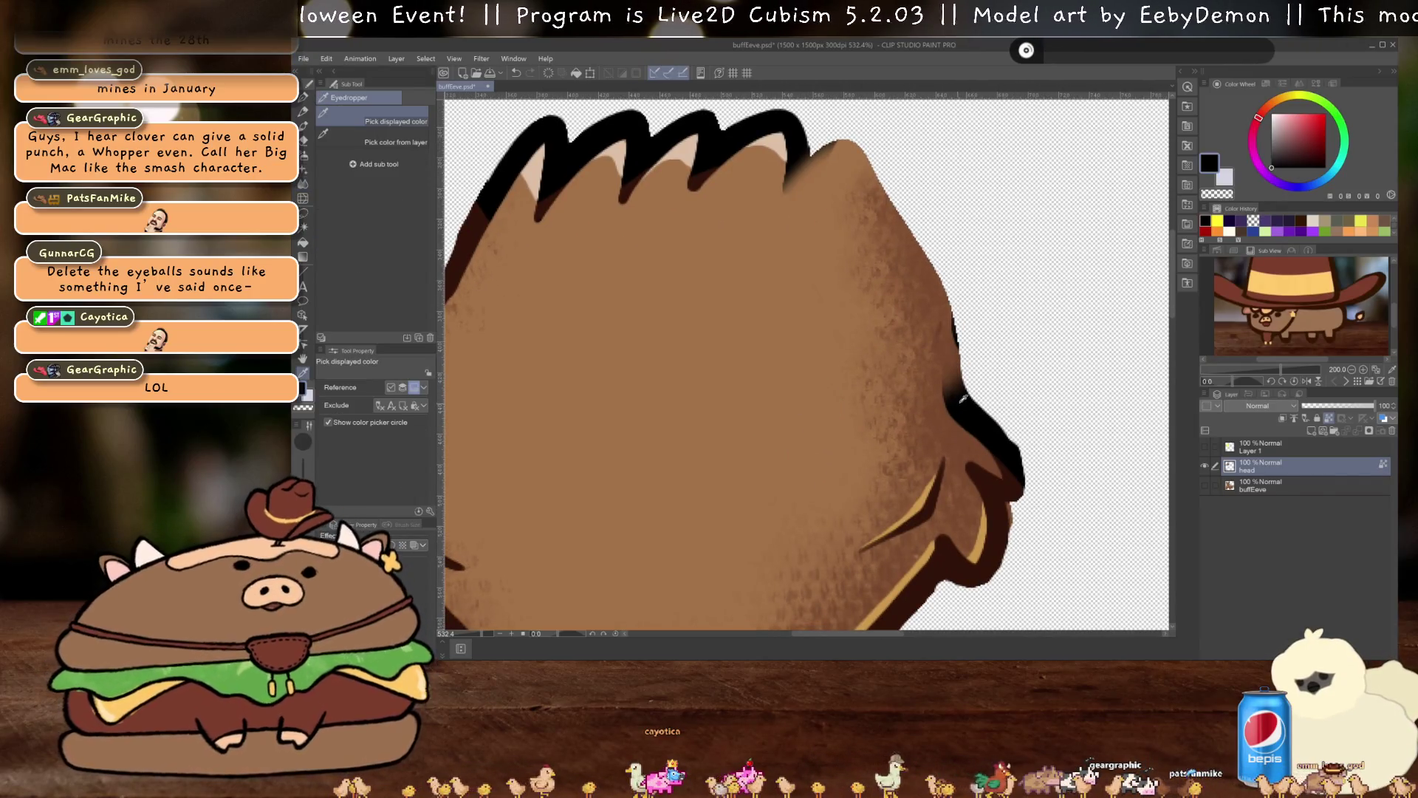
left_click(962, 403)
left_click(1309, 431)
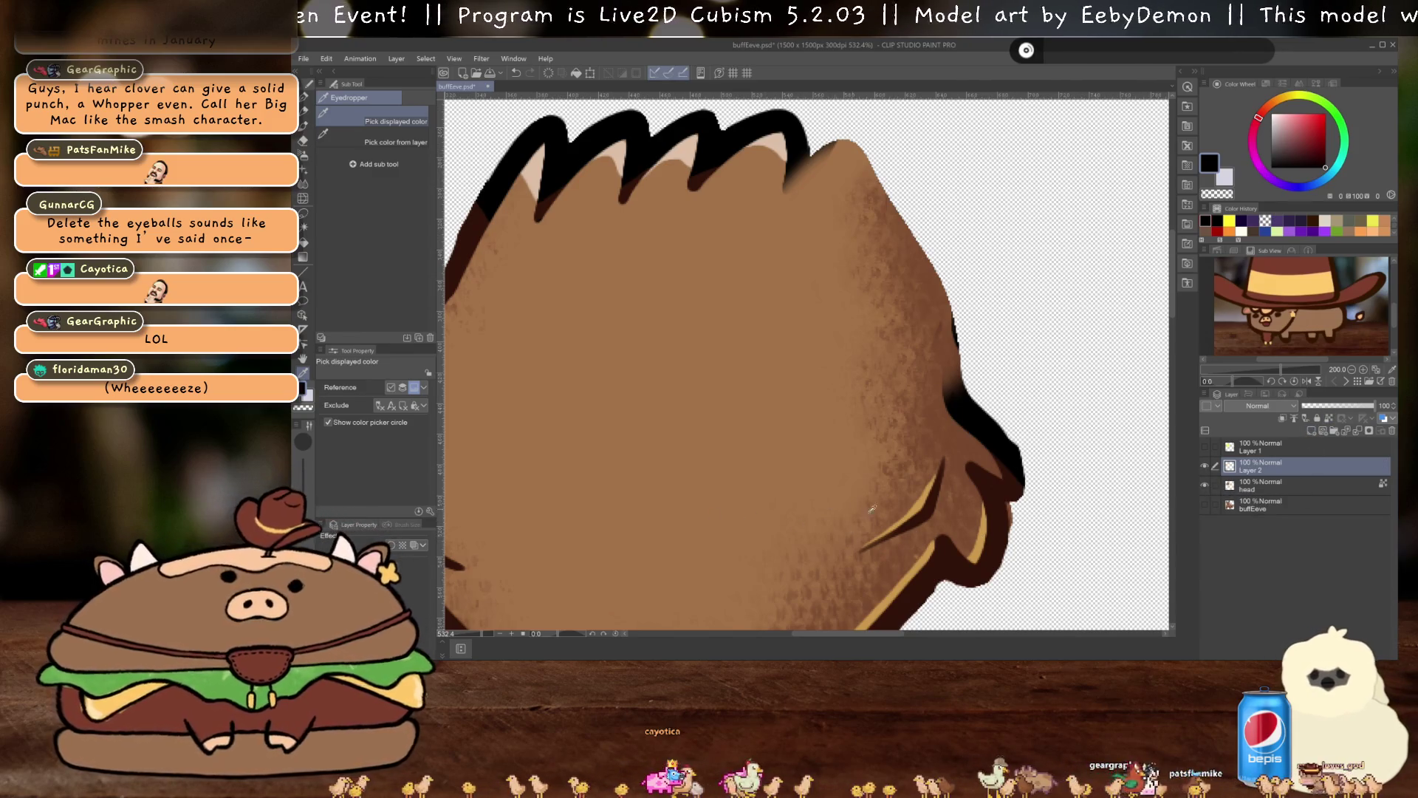
key("p")
Draw a black outline down the head's right edge, joining it to the hair tip
left_click_drag(855, 301, 827, 430)
mouse_move(768, 289)
left_mouse_down()
mouse_move(763, 318)
mouse_move(816, 283)
mouse_move(846, 354)
left_mouse_up()
key("ctrl+z")
left_click_drag(816, 284, 931, 519)
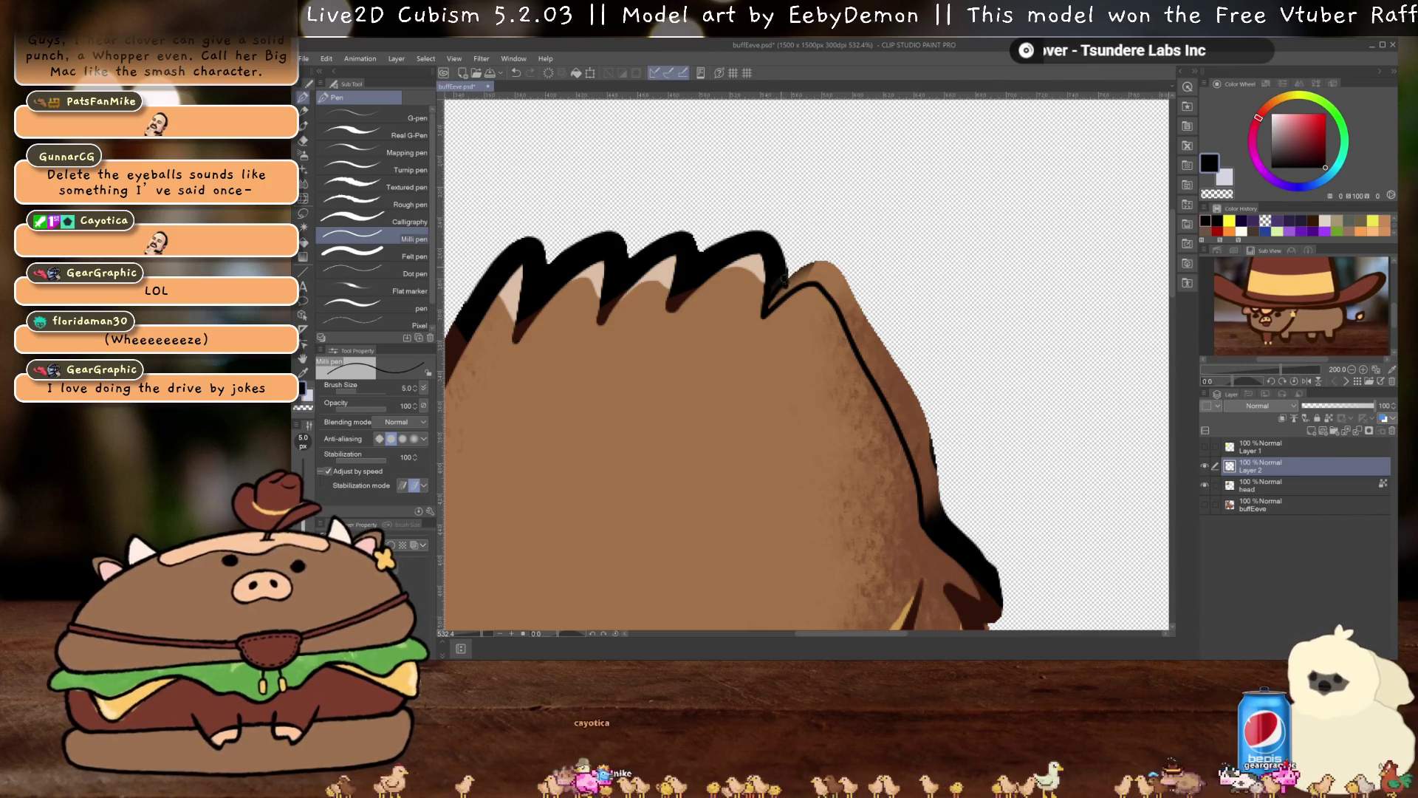
mouse_move(778, 287)
left_mouse_down()
mouse_move(819, 263)
mouse_move(857, 297)
mouse_move(930, 426)
mouse_move(946, 517)
left_mouse_up()
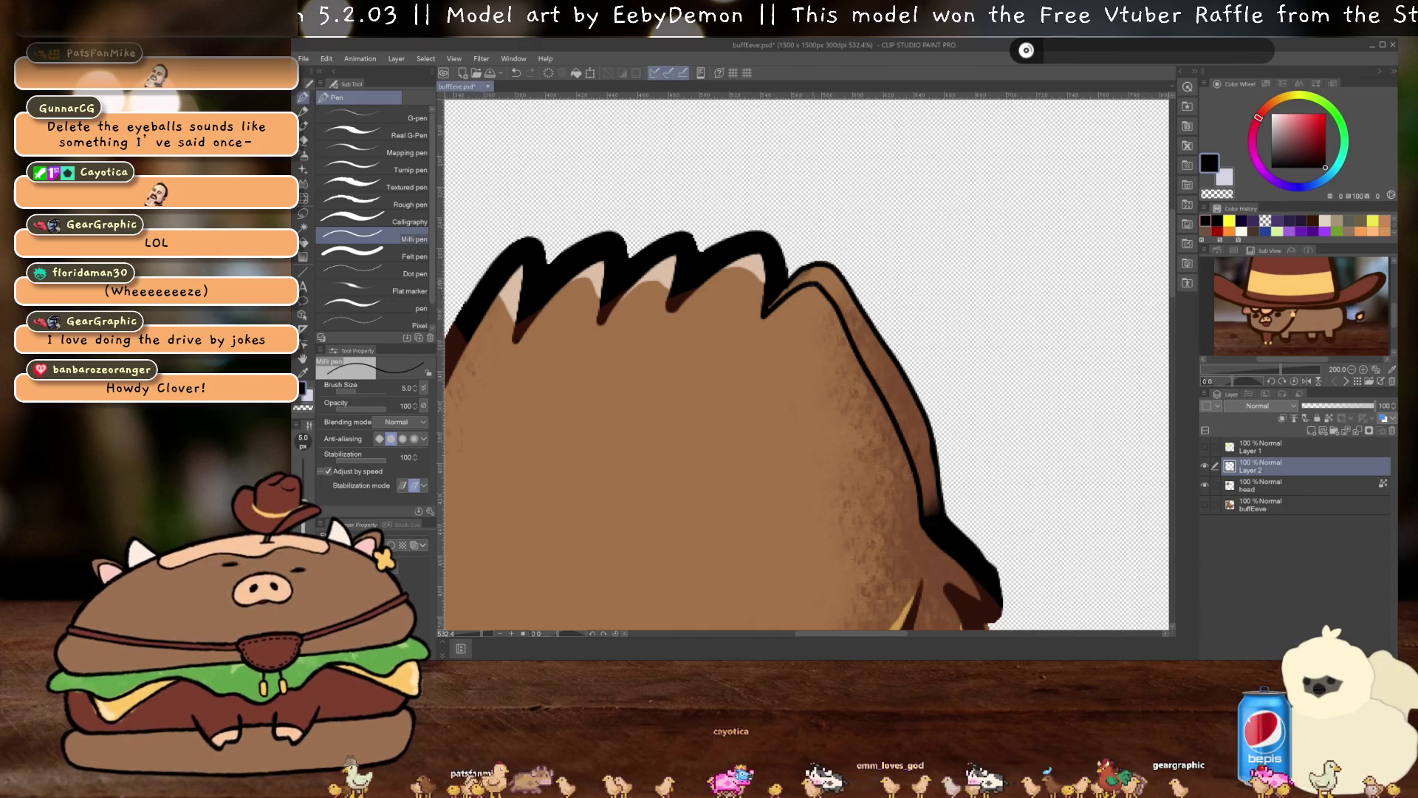
Fill the gap between the two outlines solid black
key("g")
left_click(880, 369)
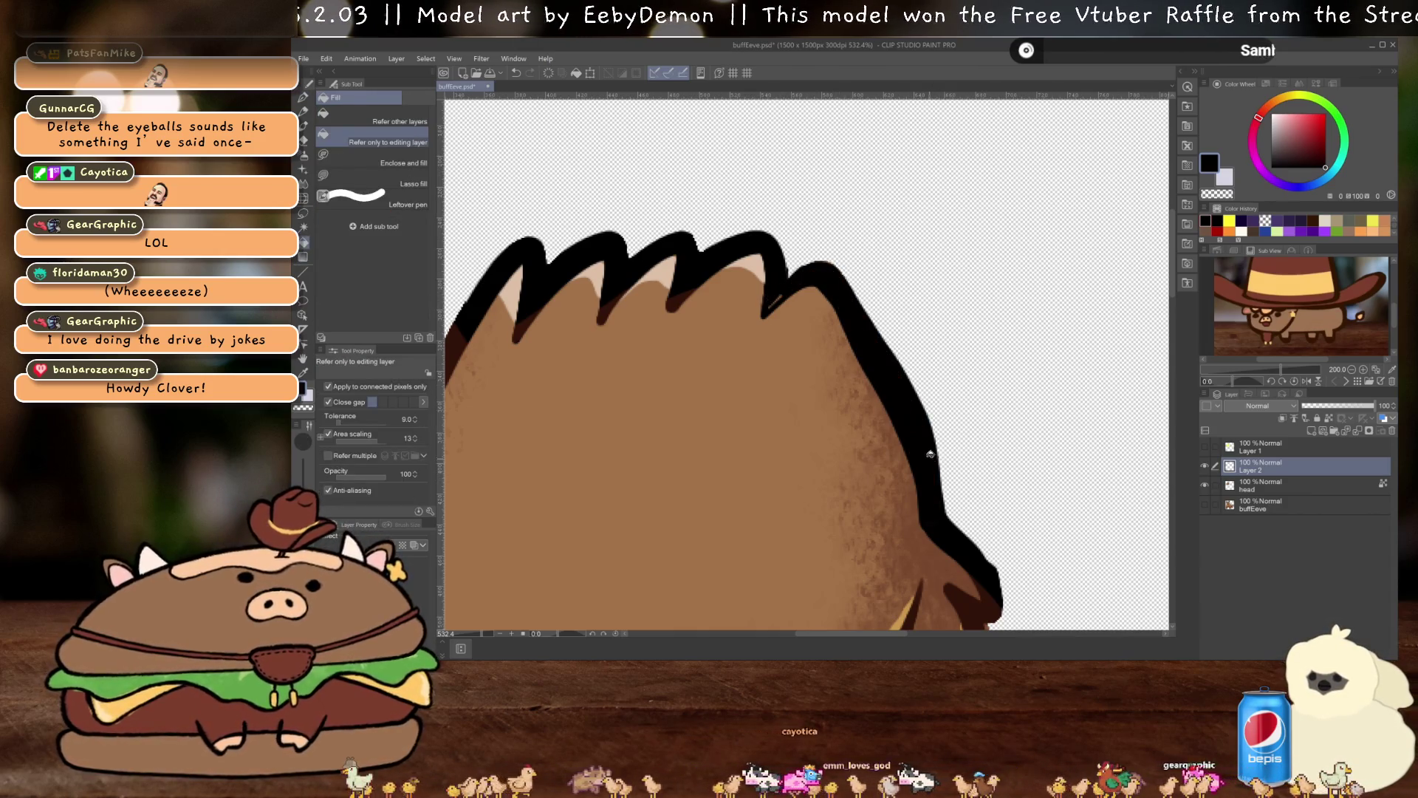
key("p")
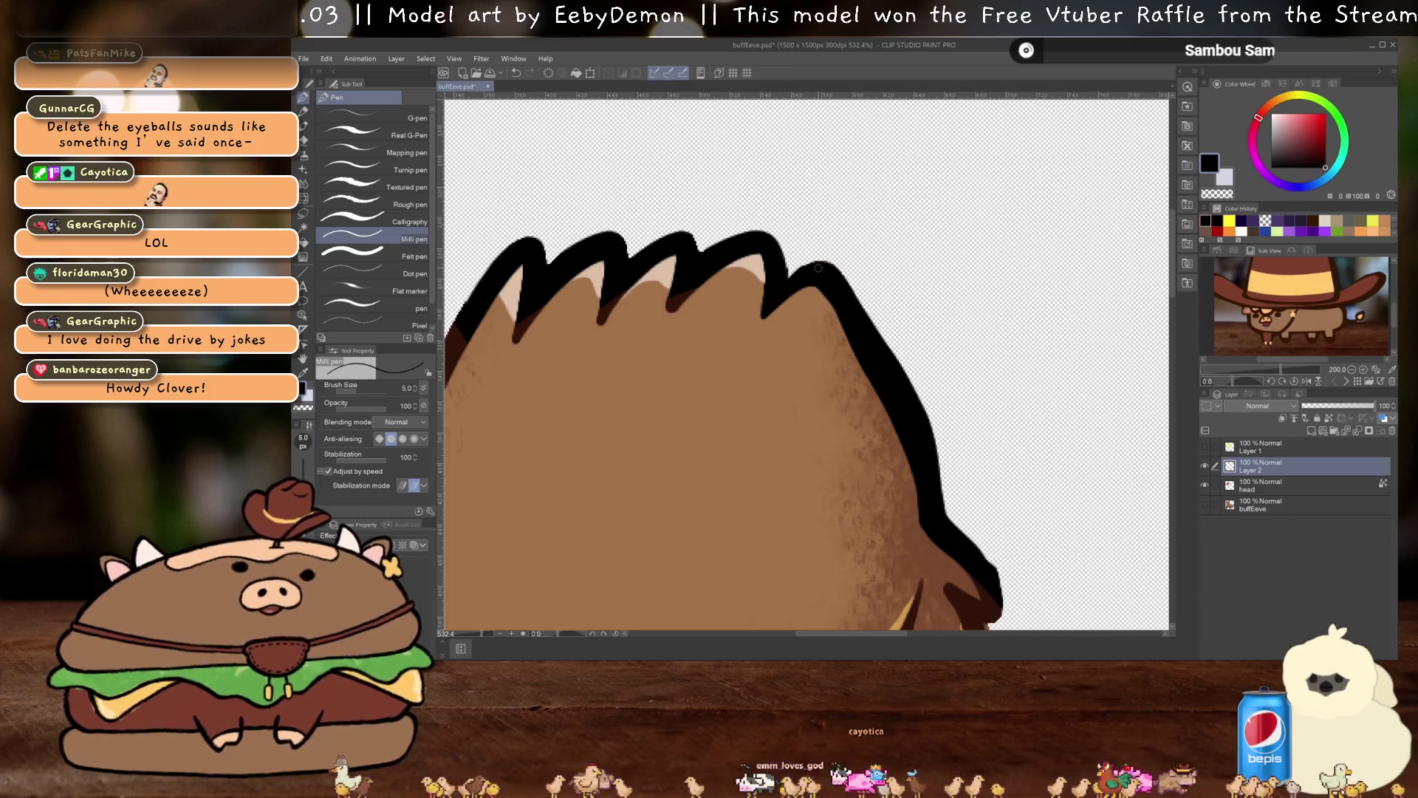
scroll(845, 342, "down", 5)
On a new layer above head, paint the sampled light tan fur along the outline's inner edge
scroll(862, 298, "up", 3)
scroll(861, 299, "down", 1)
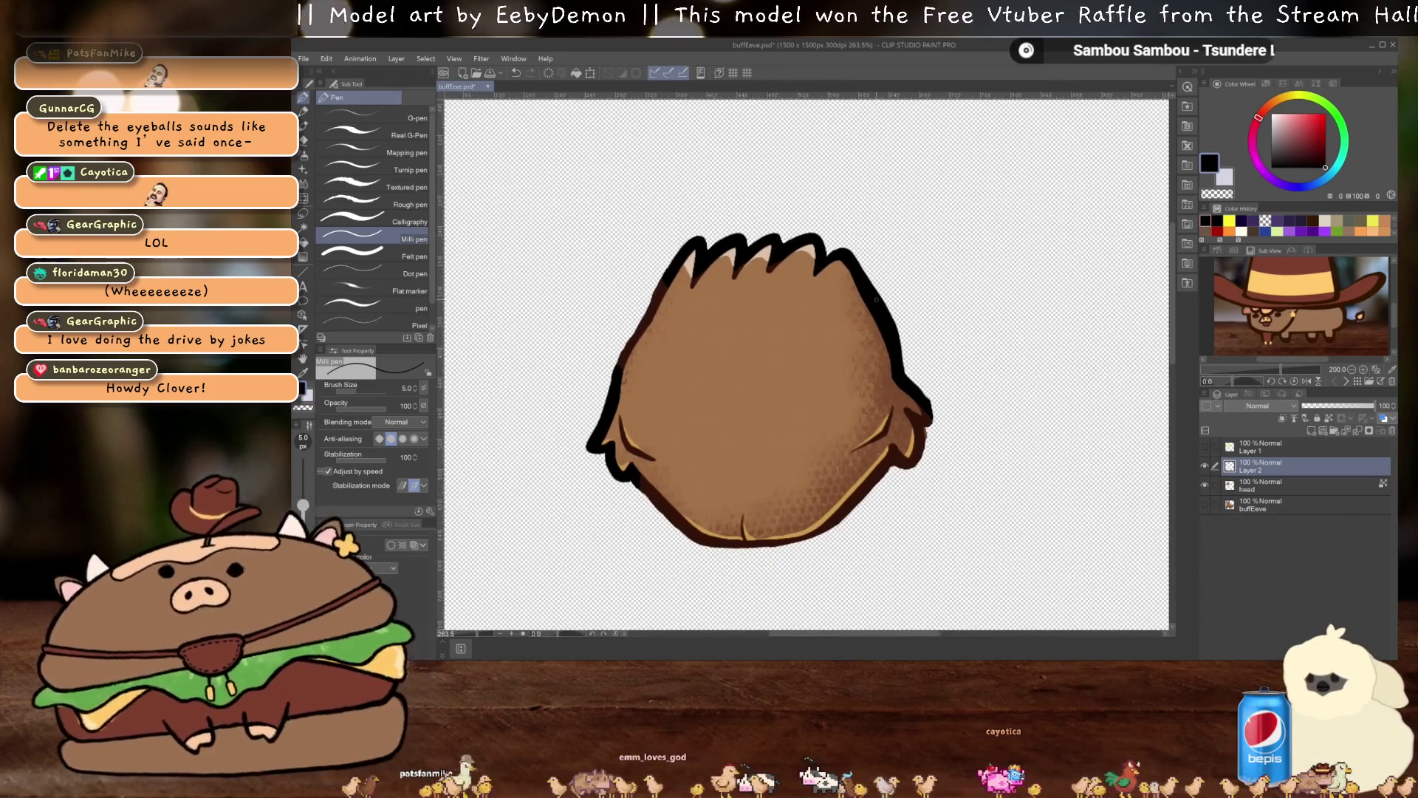
scroll(832, 342, "up", 5)
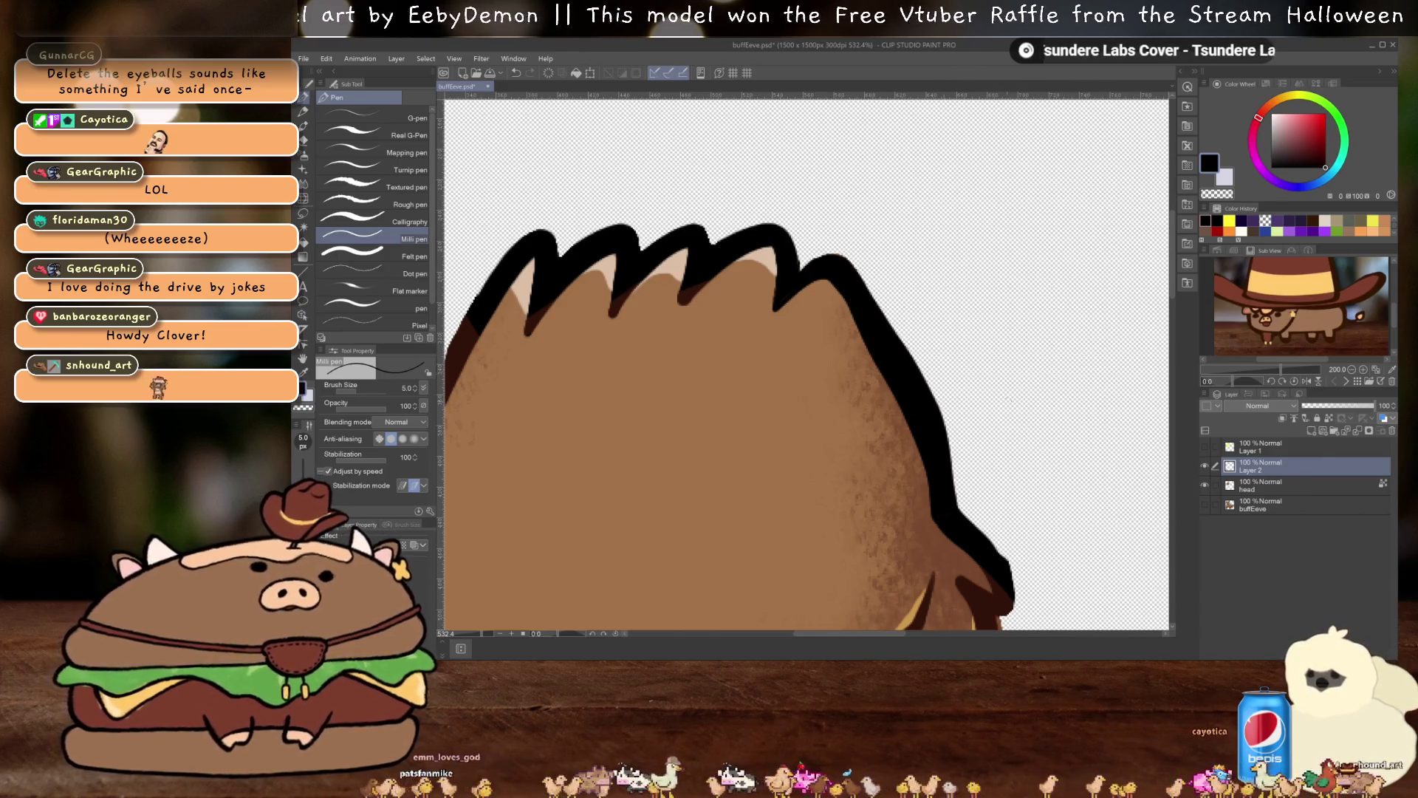
left_click(1255, 485)
key("e")
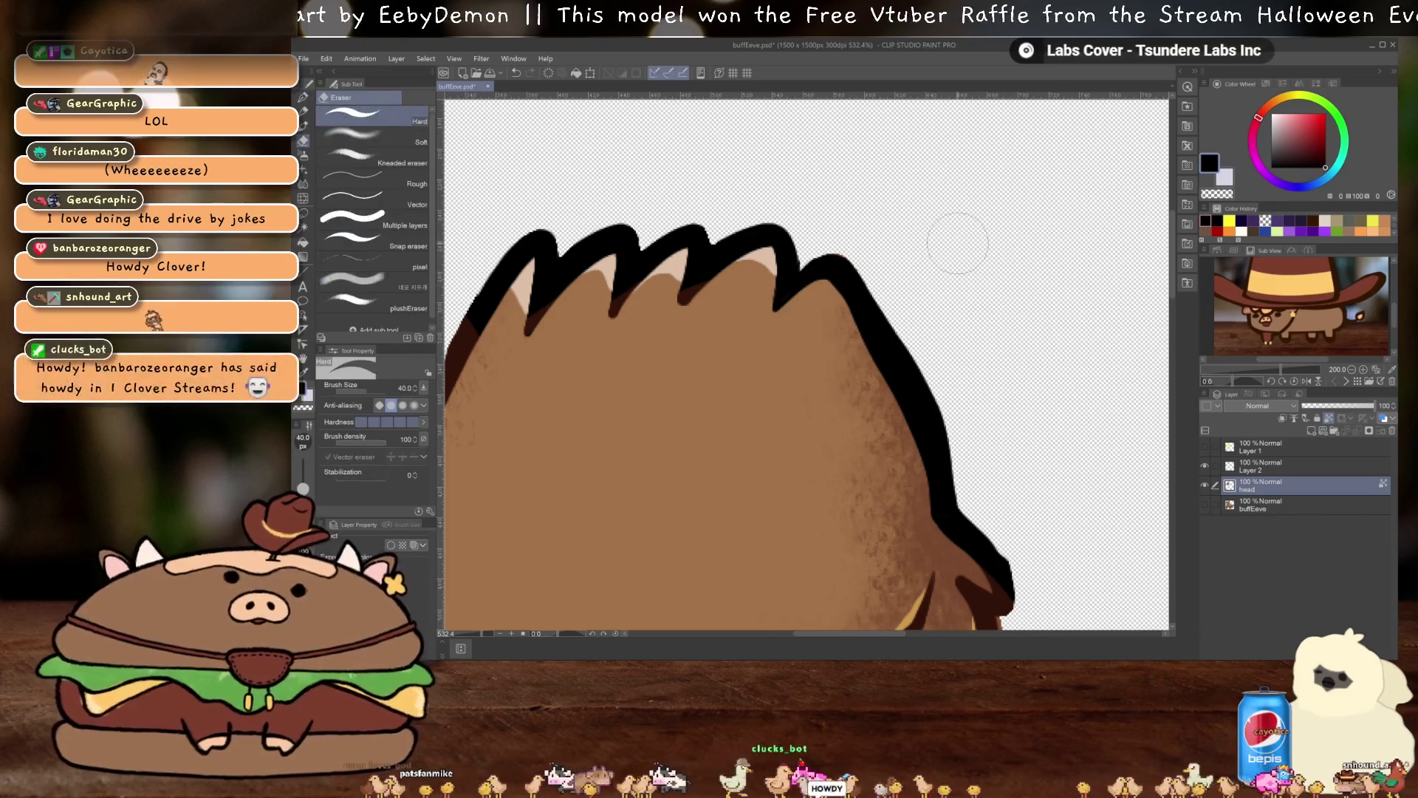
scroll(879, 255, "up", 3)
scroll(879, 255, "up", 1)
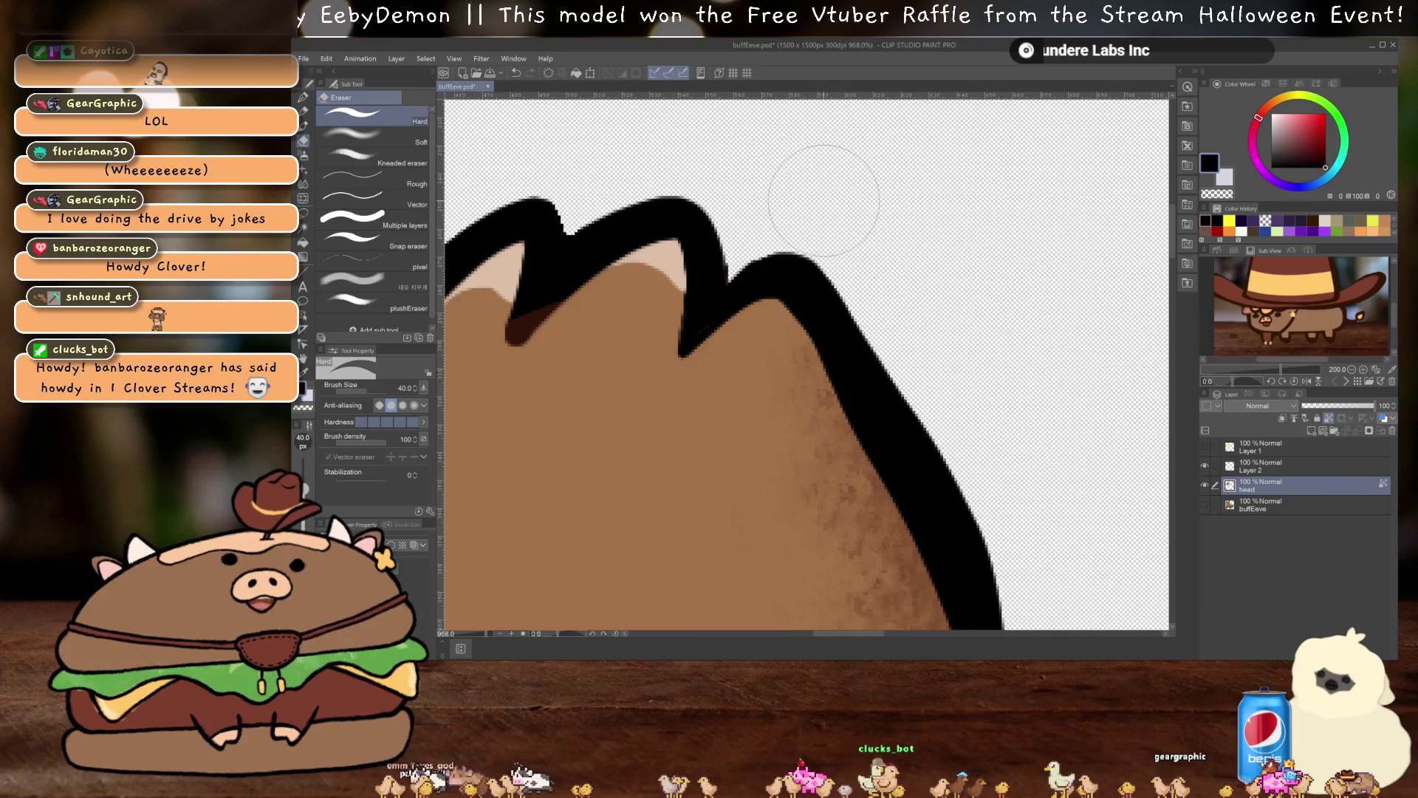
left_click(1329, 430)
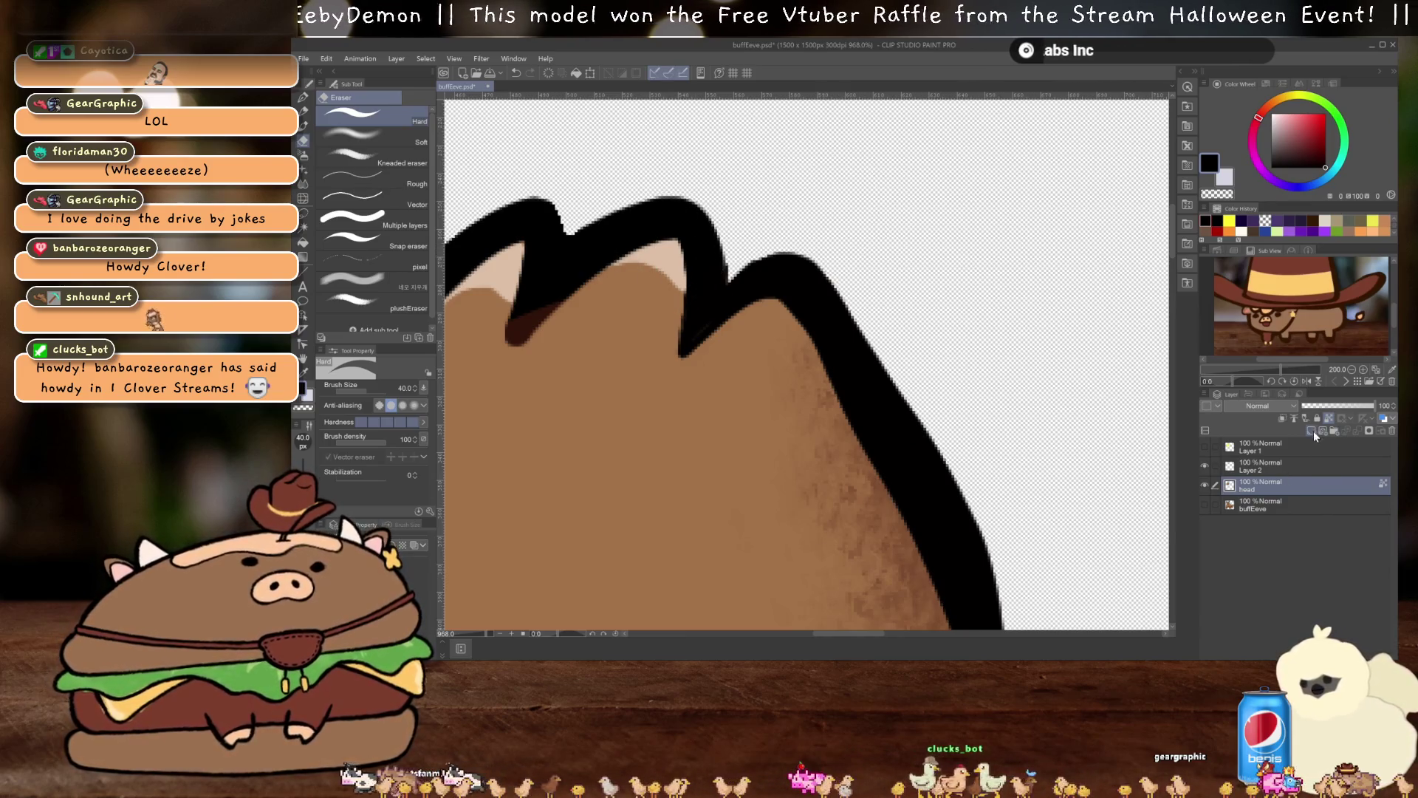
key("i")
left_click(671, 254)
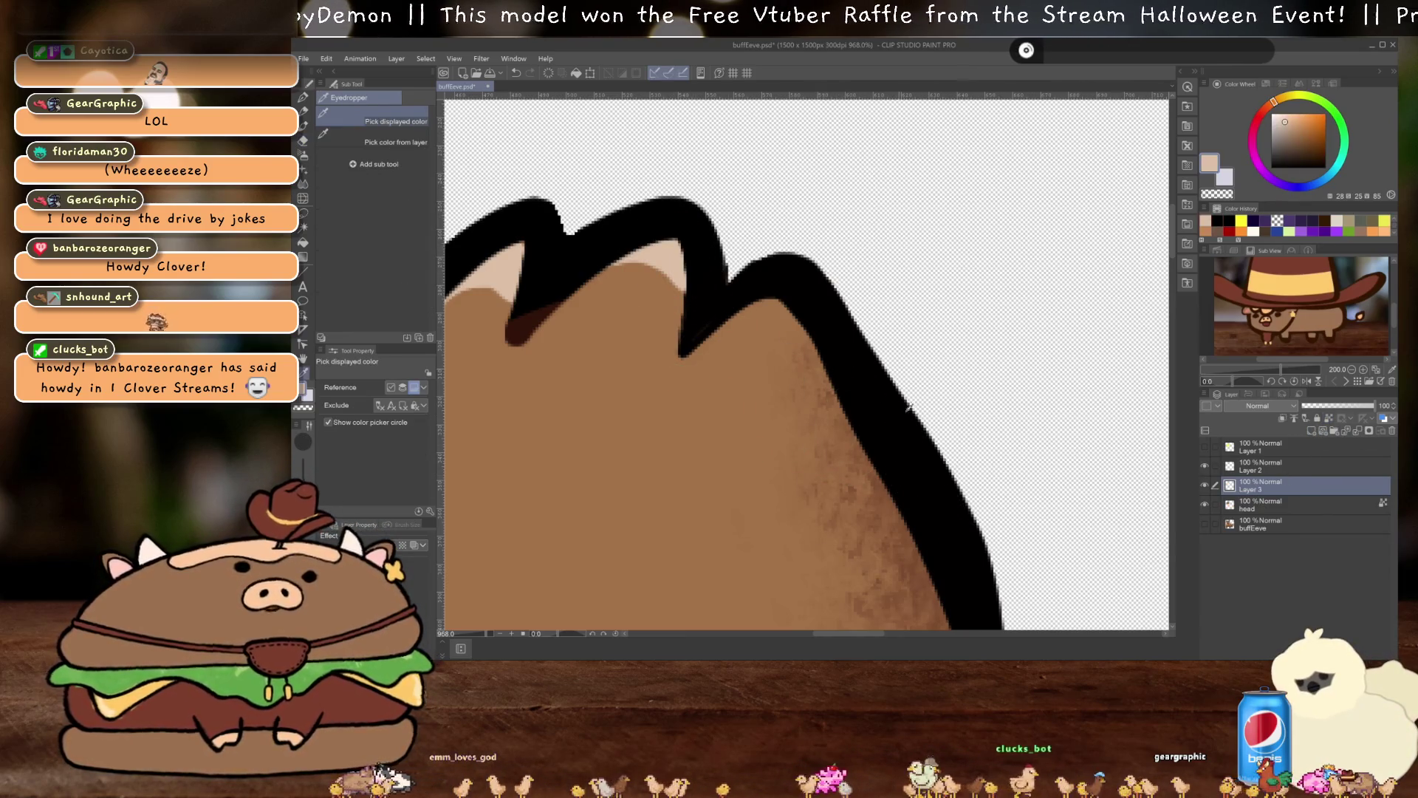
key("p")
mouse_move(729, 315)
left_mouse_down()
mouse_move(791, 306)
mouse_move(822, 369)
left_mouse_up()
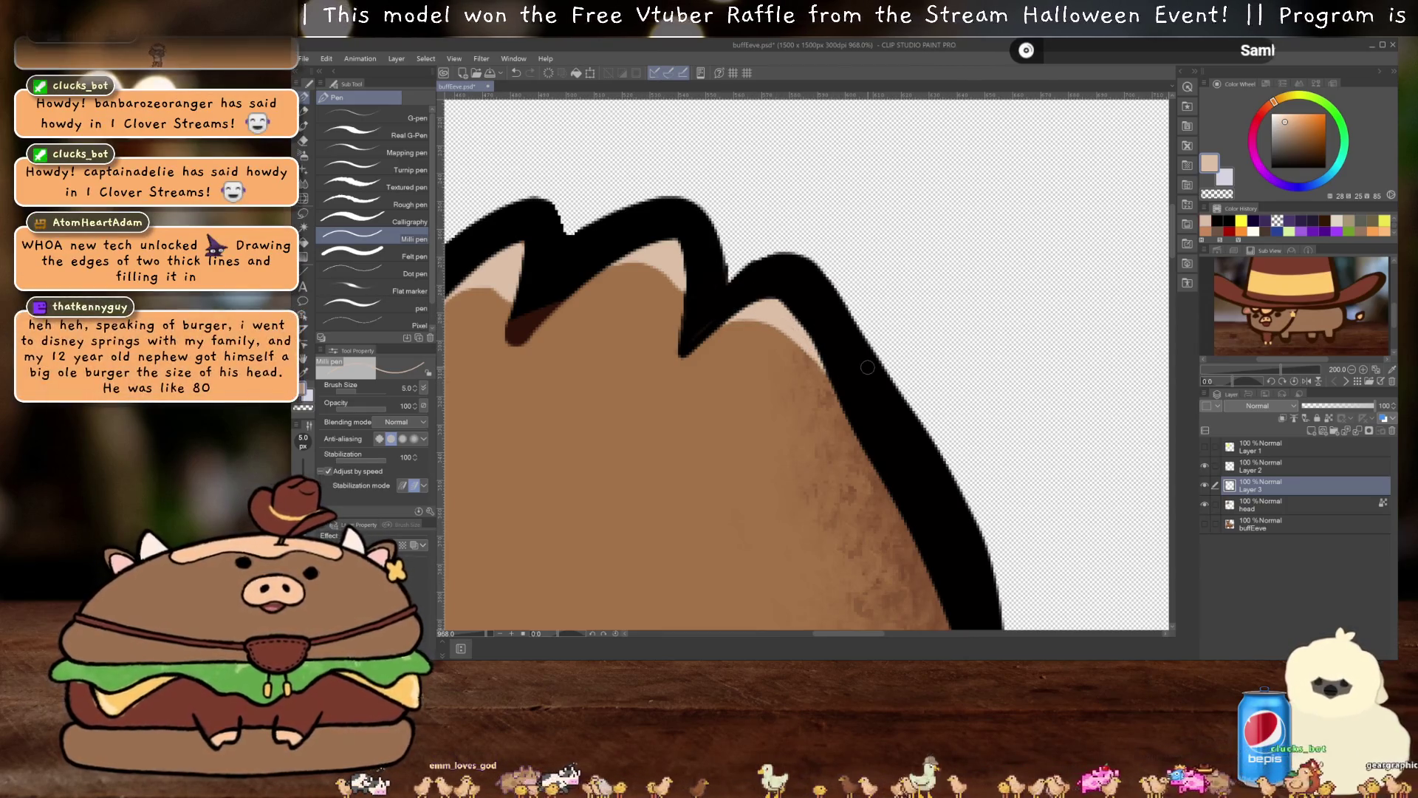
Merge Layer 2 and the patch layers down into head, checking it against the buffEeve artwork
scroll(867, 367, "down", 7)
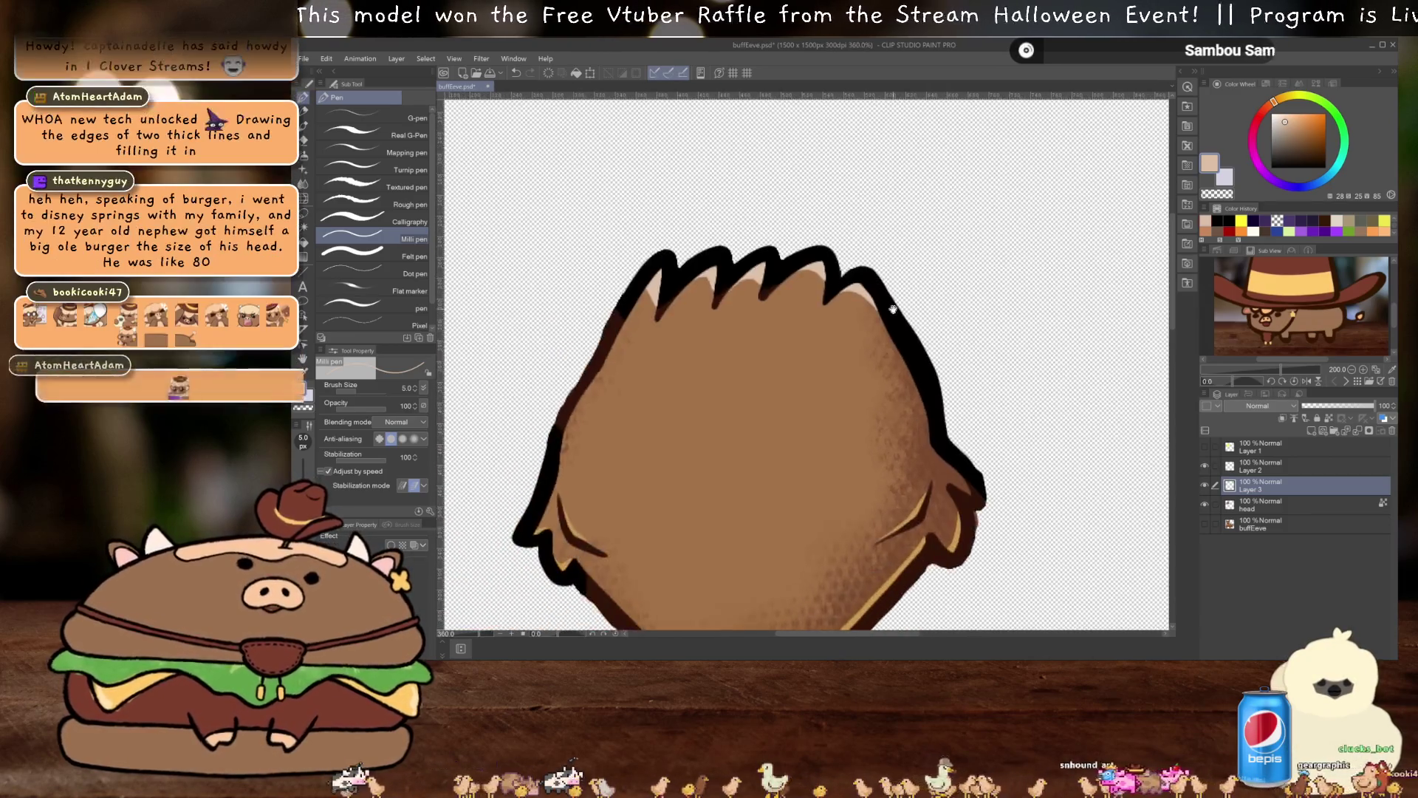
scroll(876, 360, "down", 2)
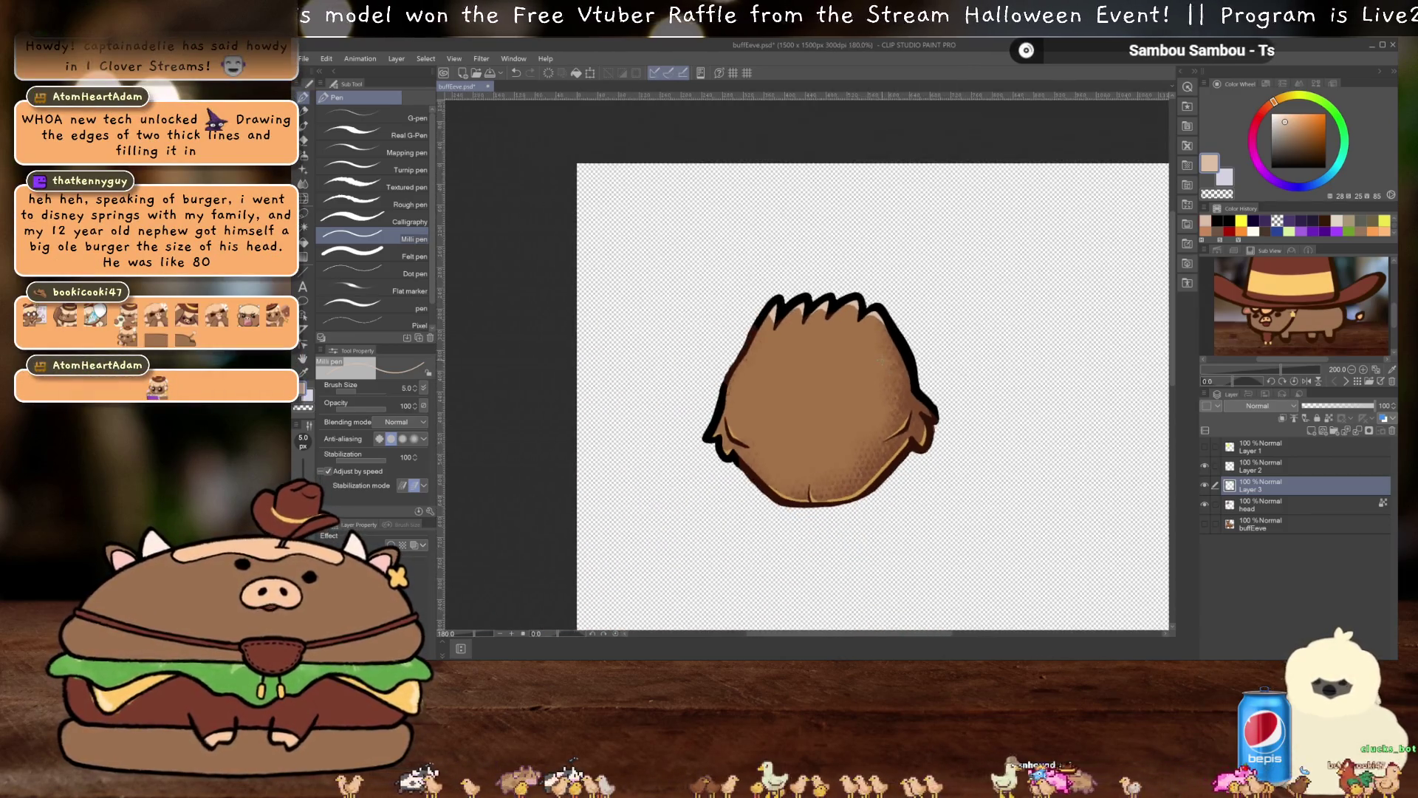
scroll(876, 359, "up", 5)
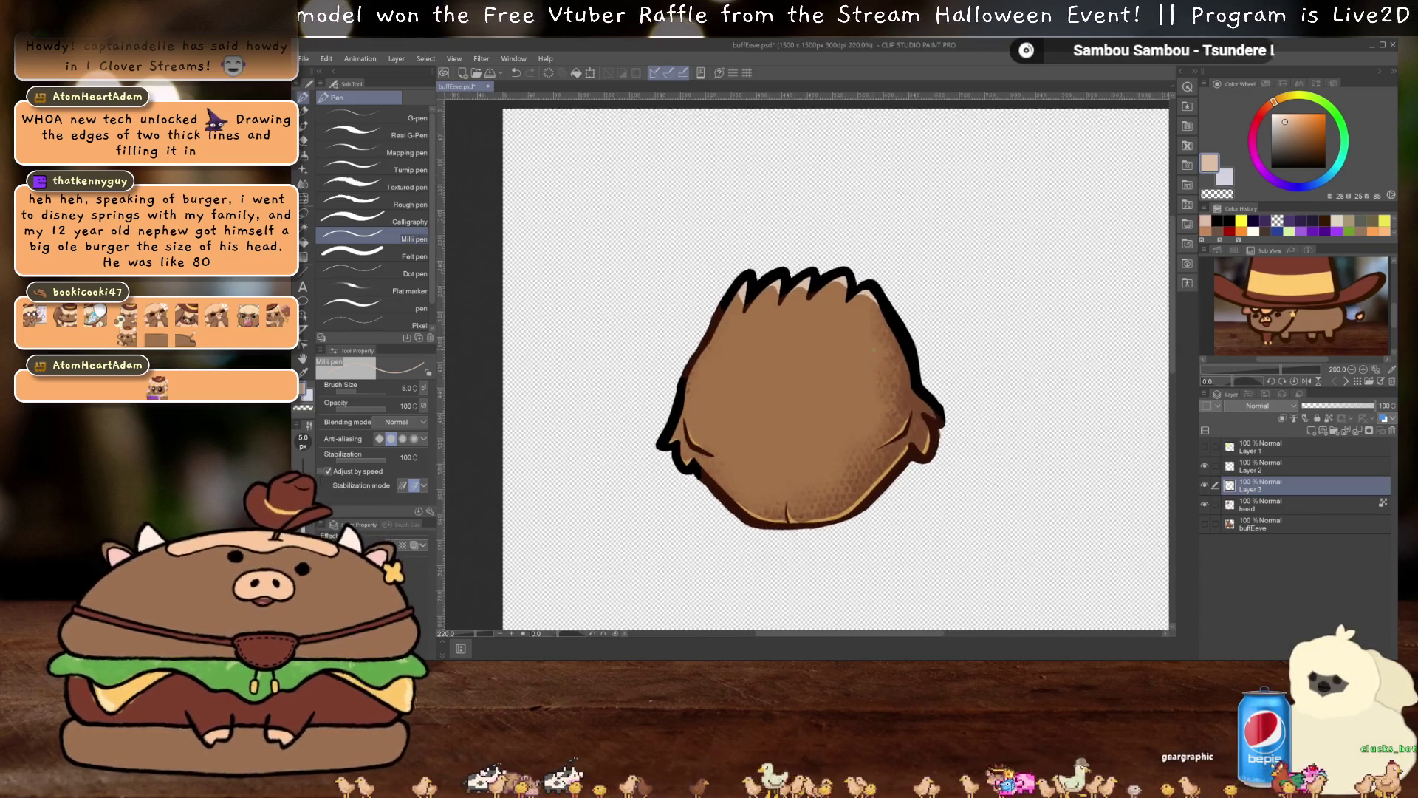
scroll(894, 345, "down", 3)
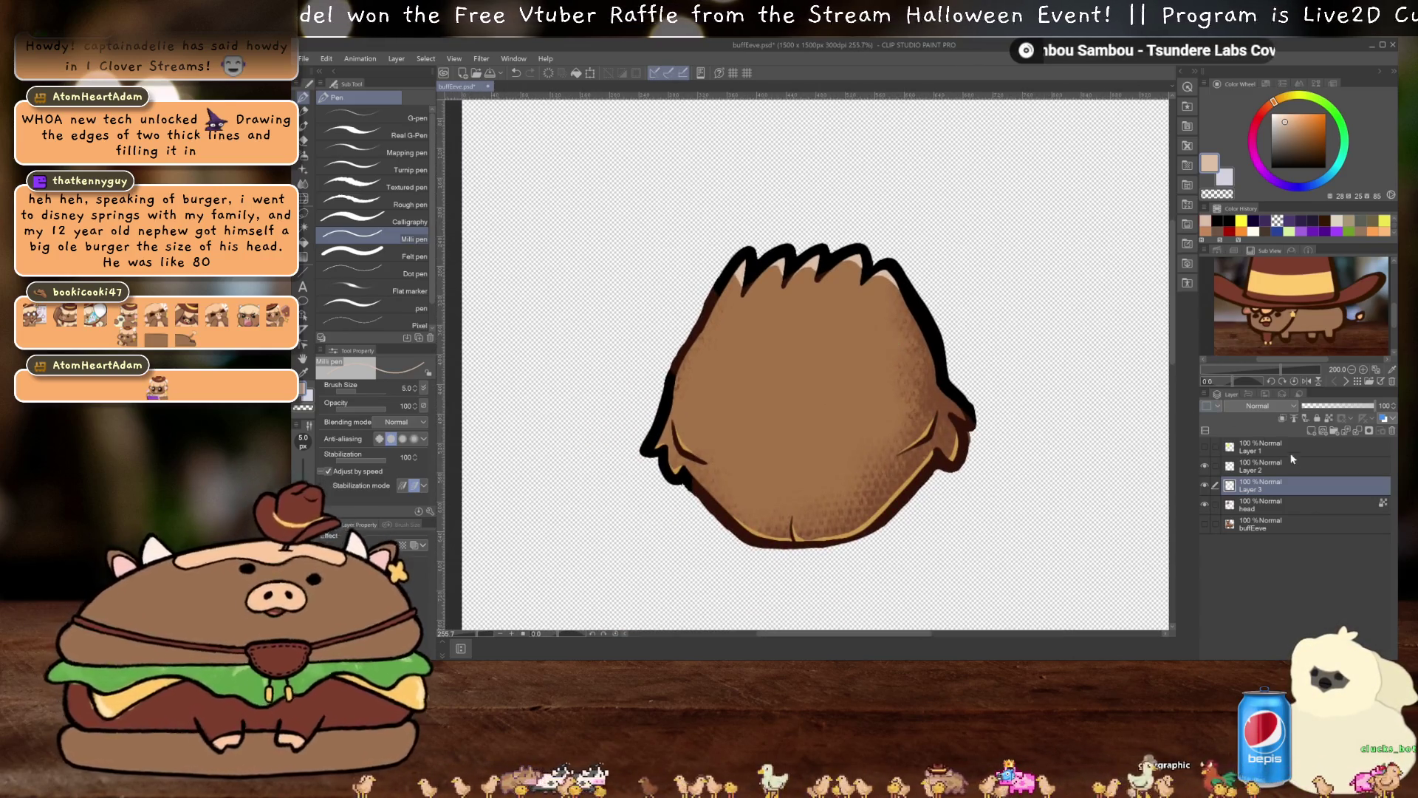
left_click(1289, 465)
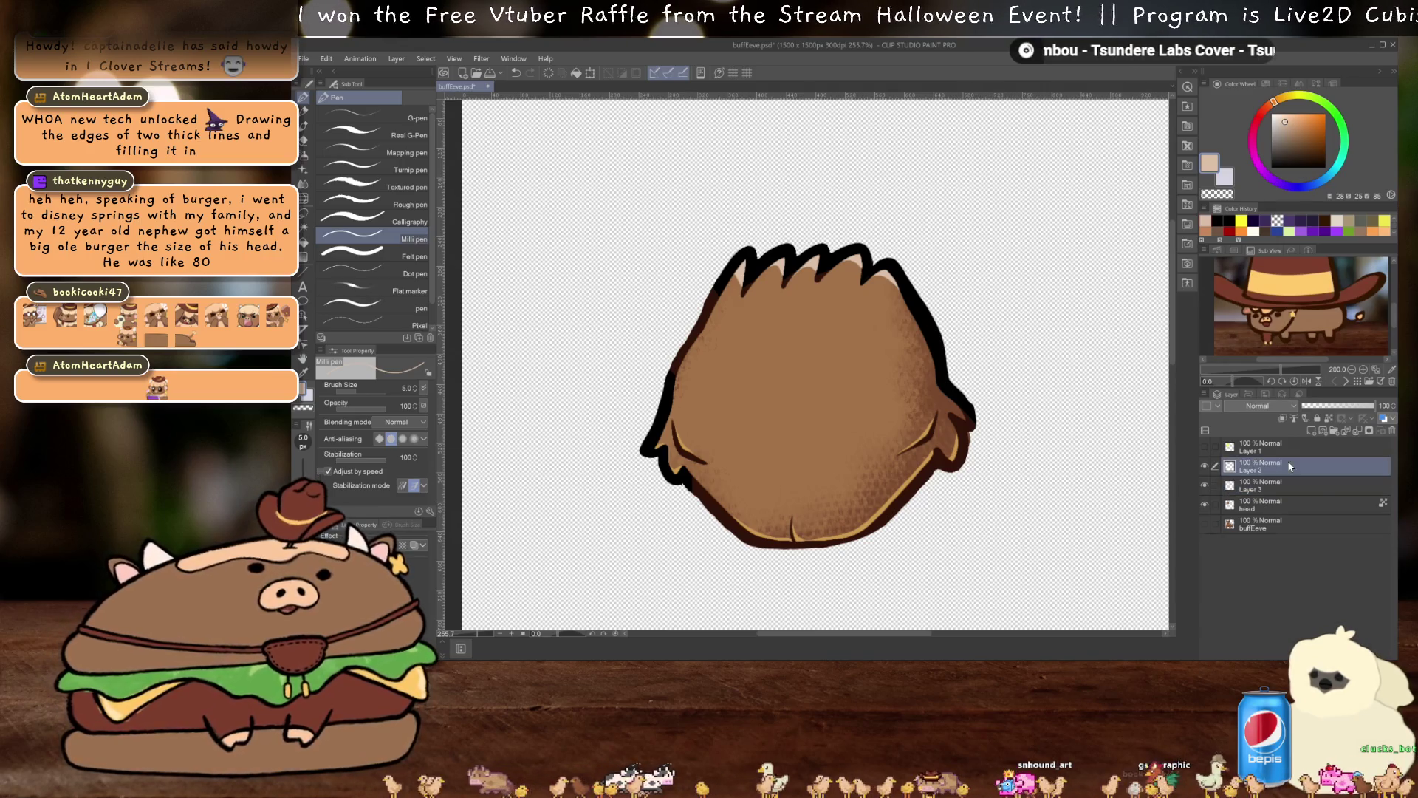
key("ctrl+e")
key("ctrl+e")
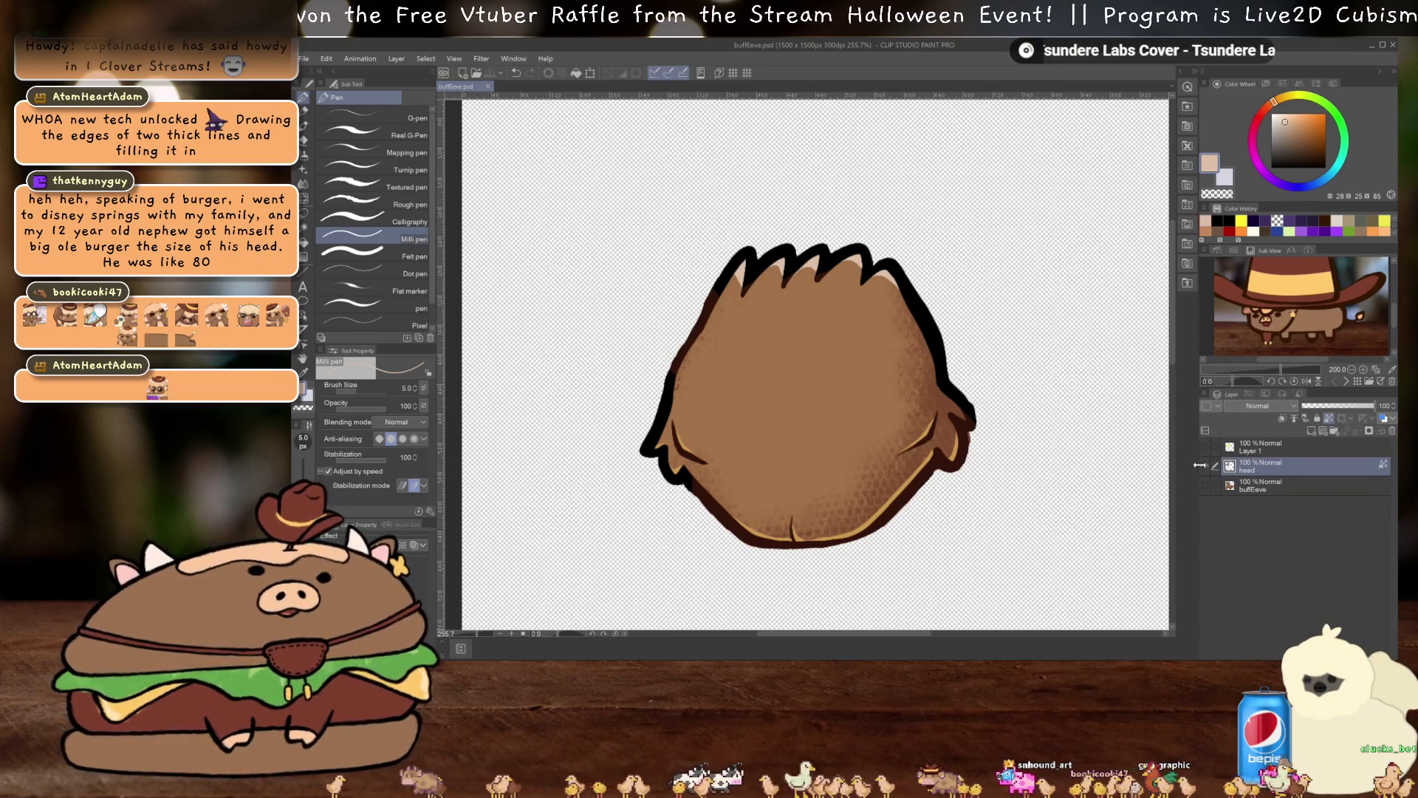
left_click(1204, 485)
left_click(1205, 467)
left_click(1206, 466)
left_click(1205, 466)
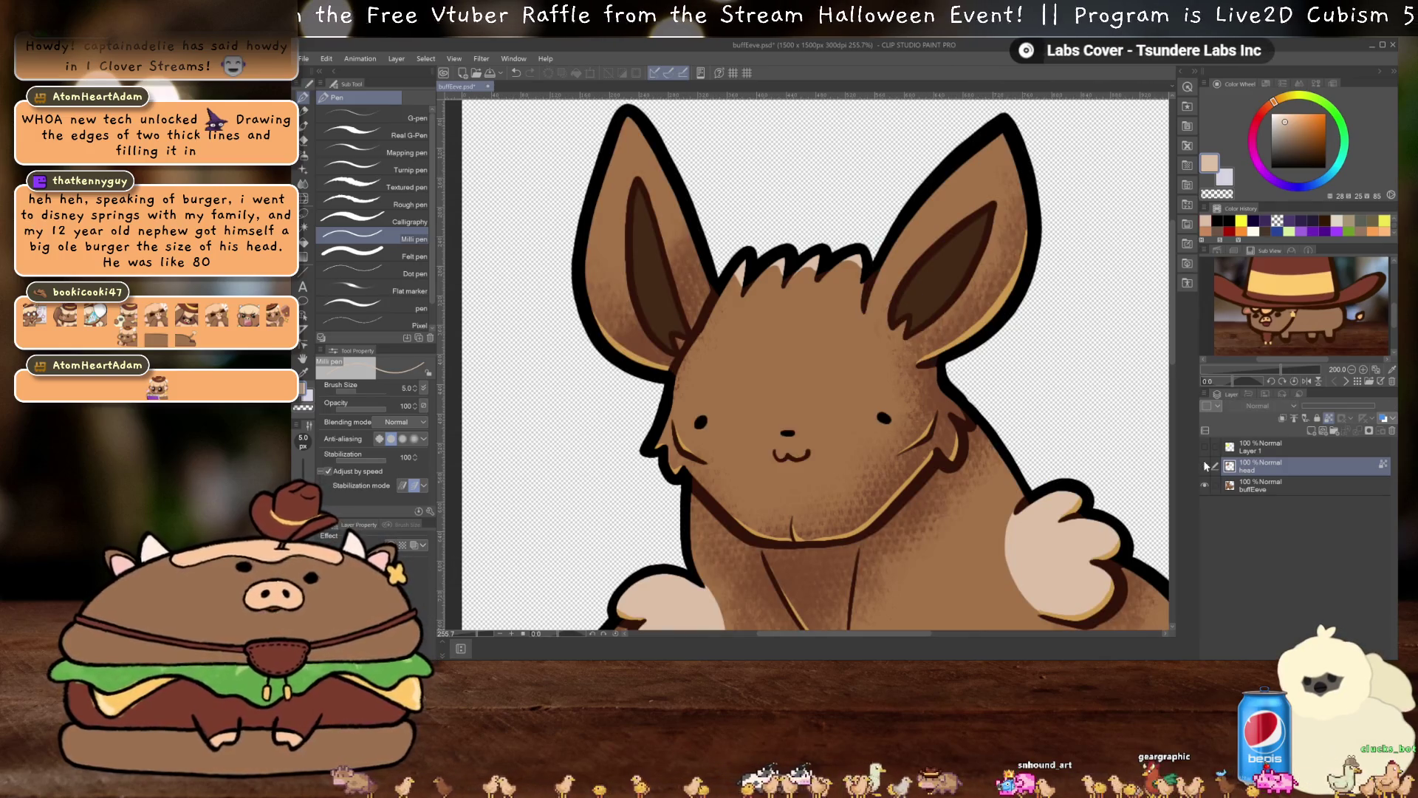
left_click(1205, 466)
left_click(1204, 485)
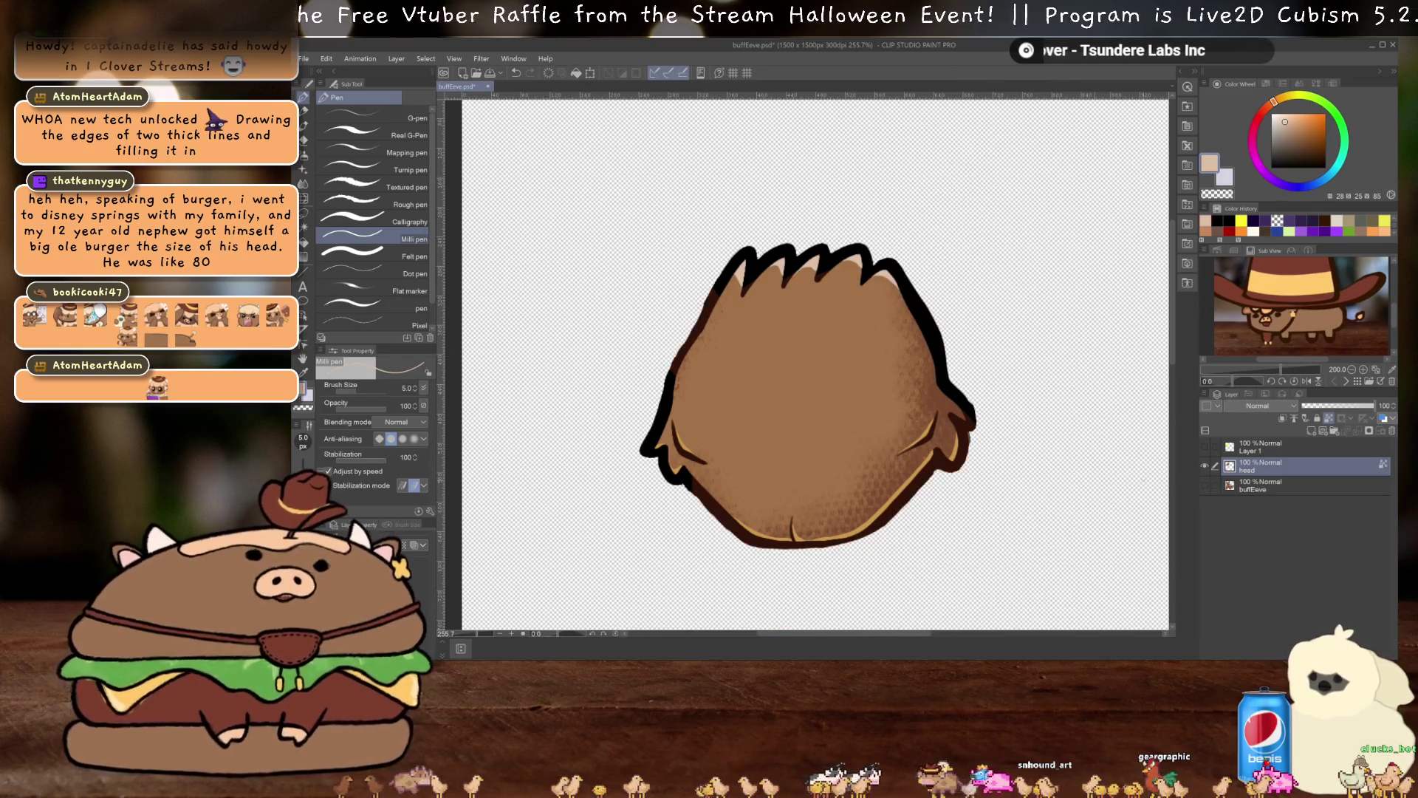
scroll(952, 473, "up", 5)
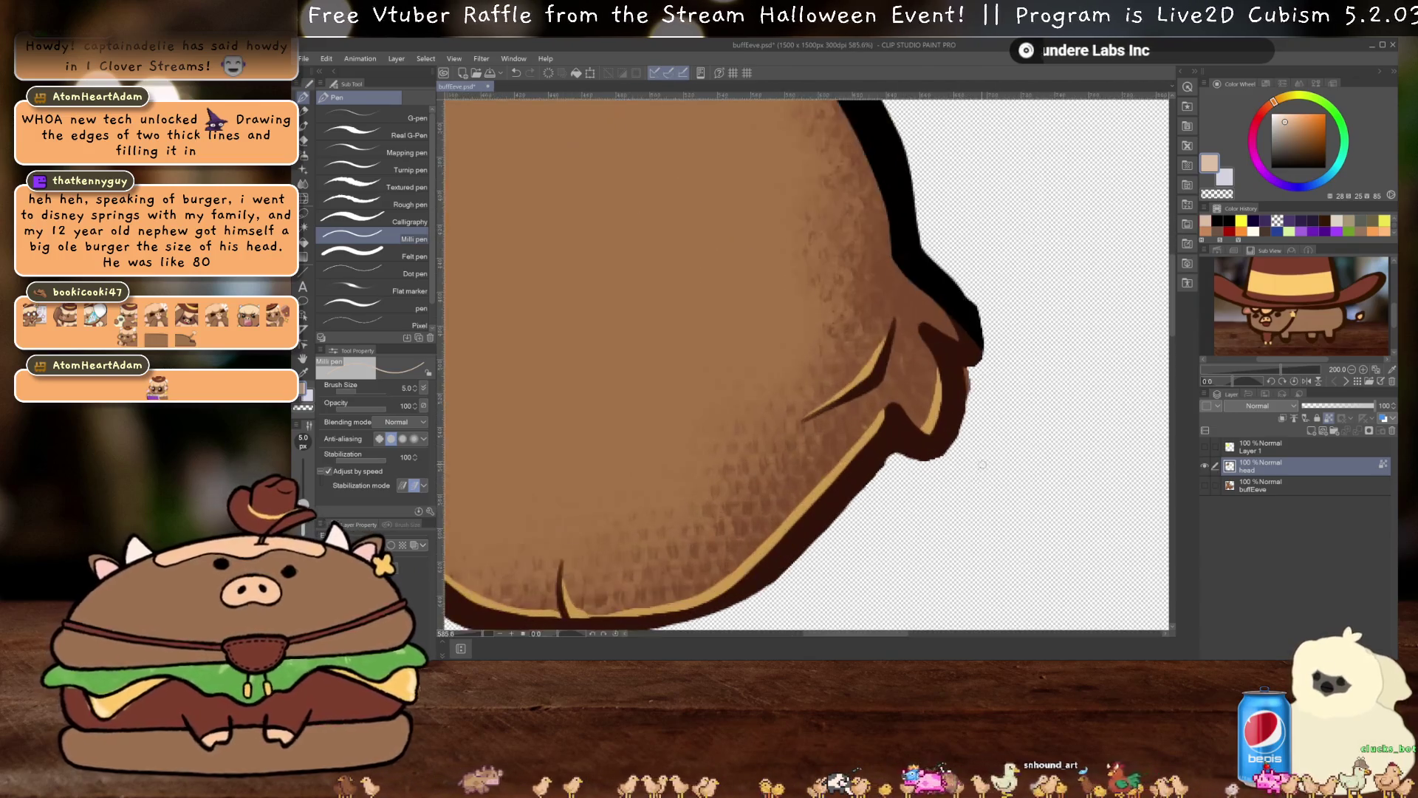
Set the eraser's brush size to 20 px
key("e")
left_click(405, 385)
type("20")
key("Return")
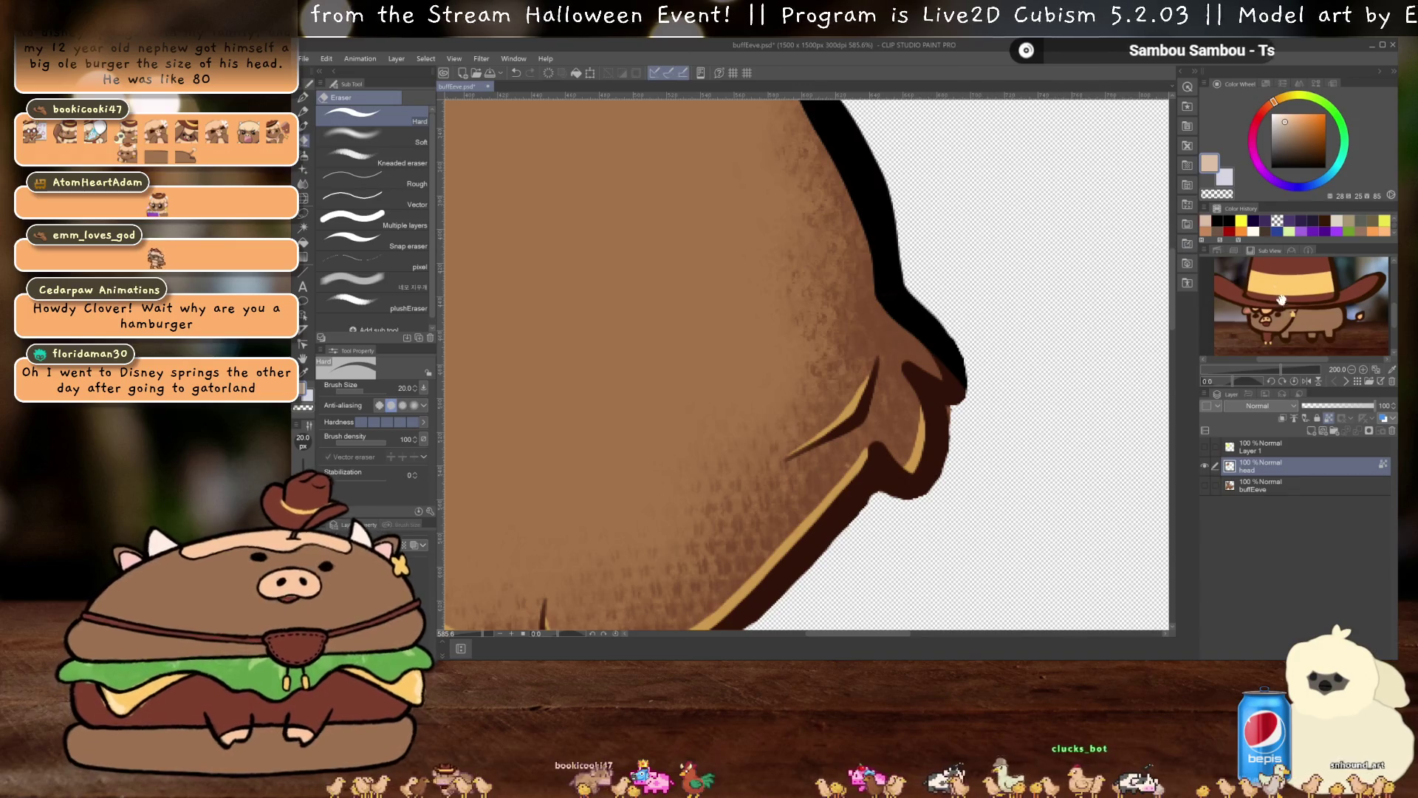
Hide the head layer and show the buffEeve artwork instead
left_click(1204, 465)
left_click(1205, 485)
scroll(1062, 456, "down", 5)
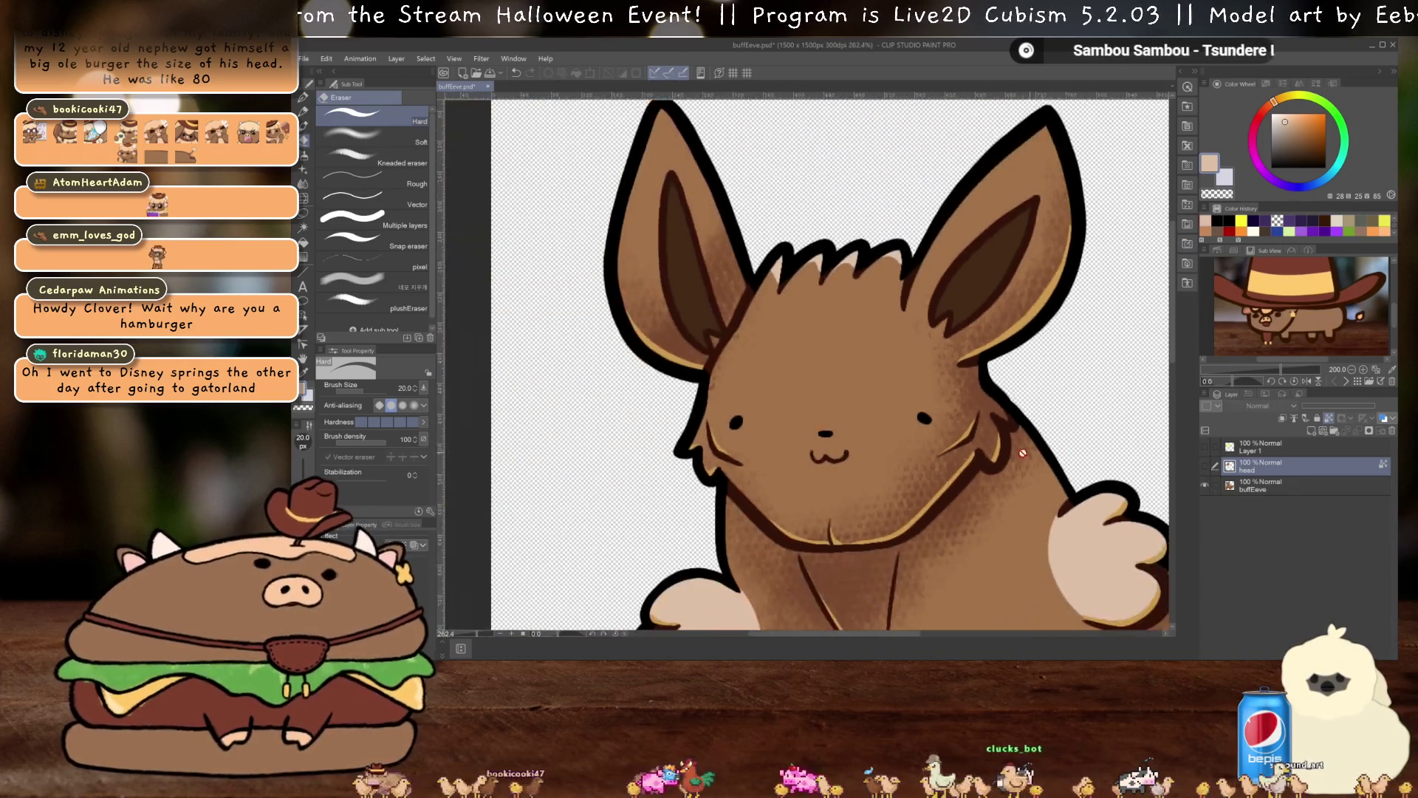
scroll(963, 377, "up", 3)
scroll(963, 378, "up", 1)
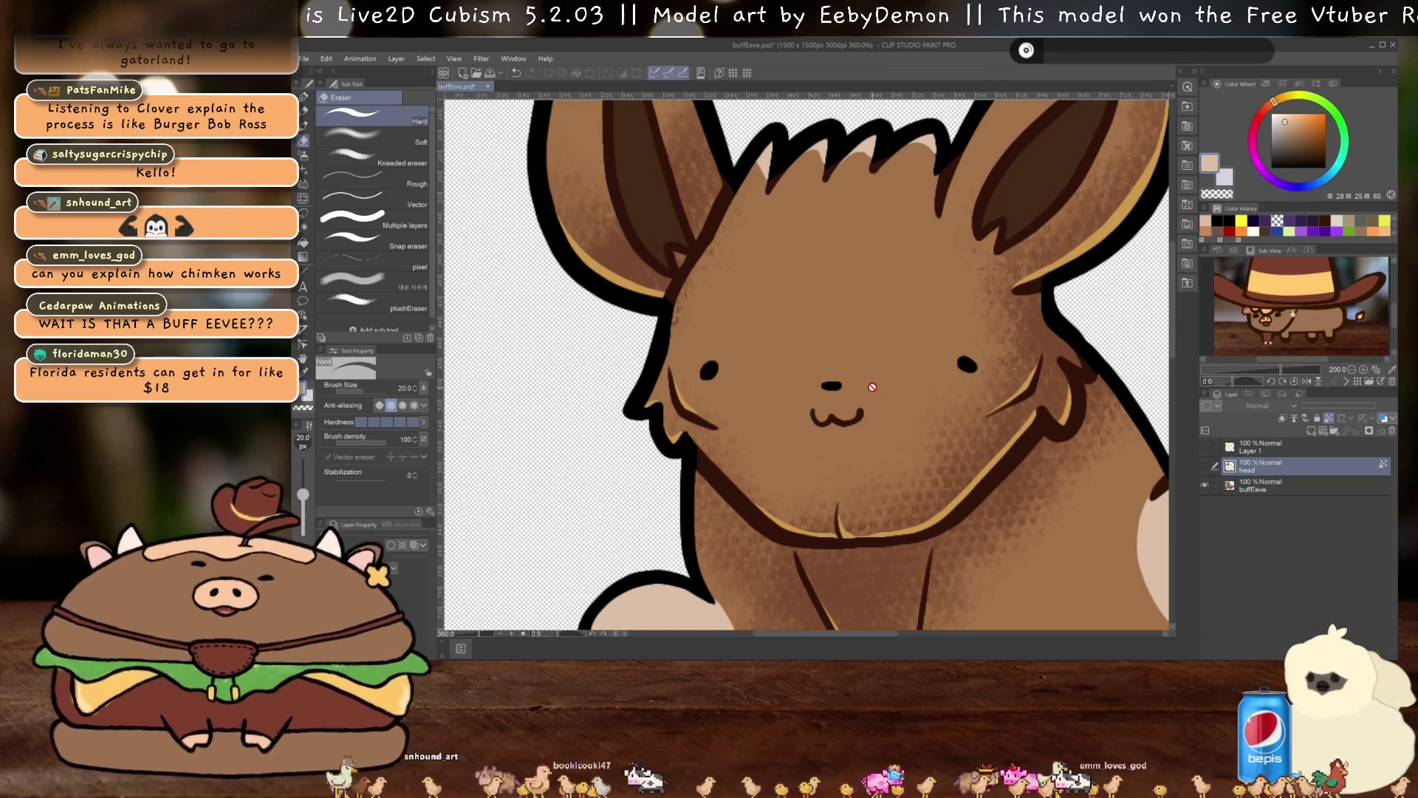
scroll(871, 390, "down", 3)
scroll(870, 393, "down", 4)
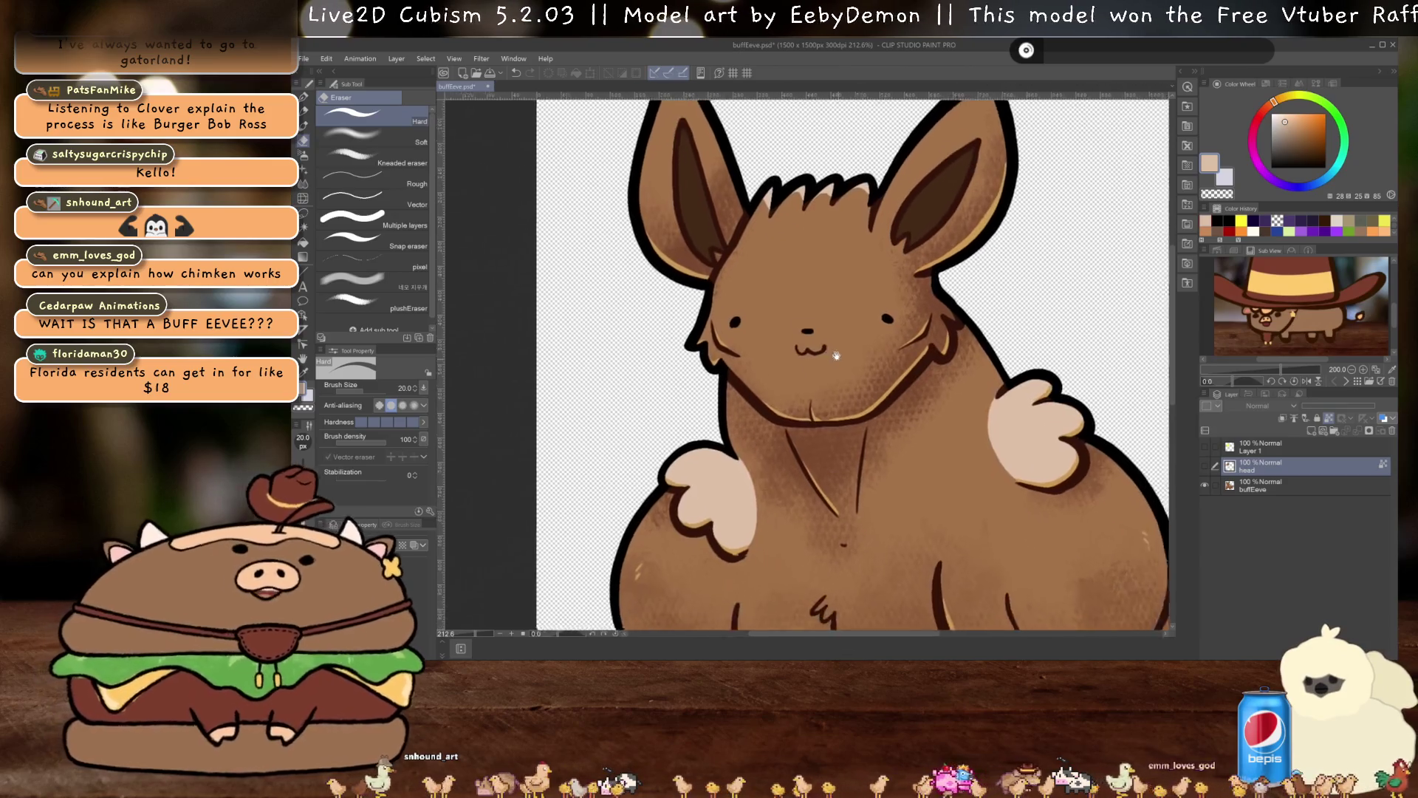
scroll(869, 320, "down", 2)
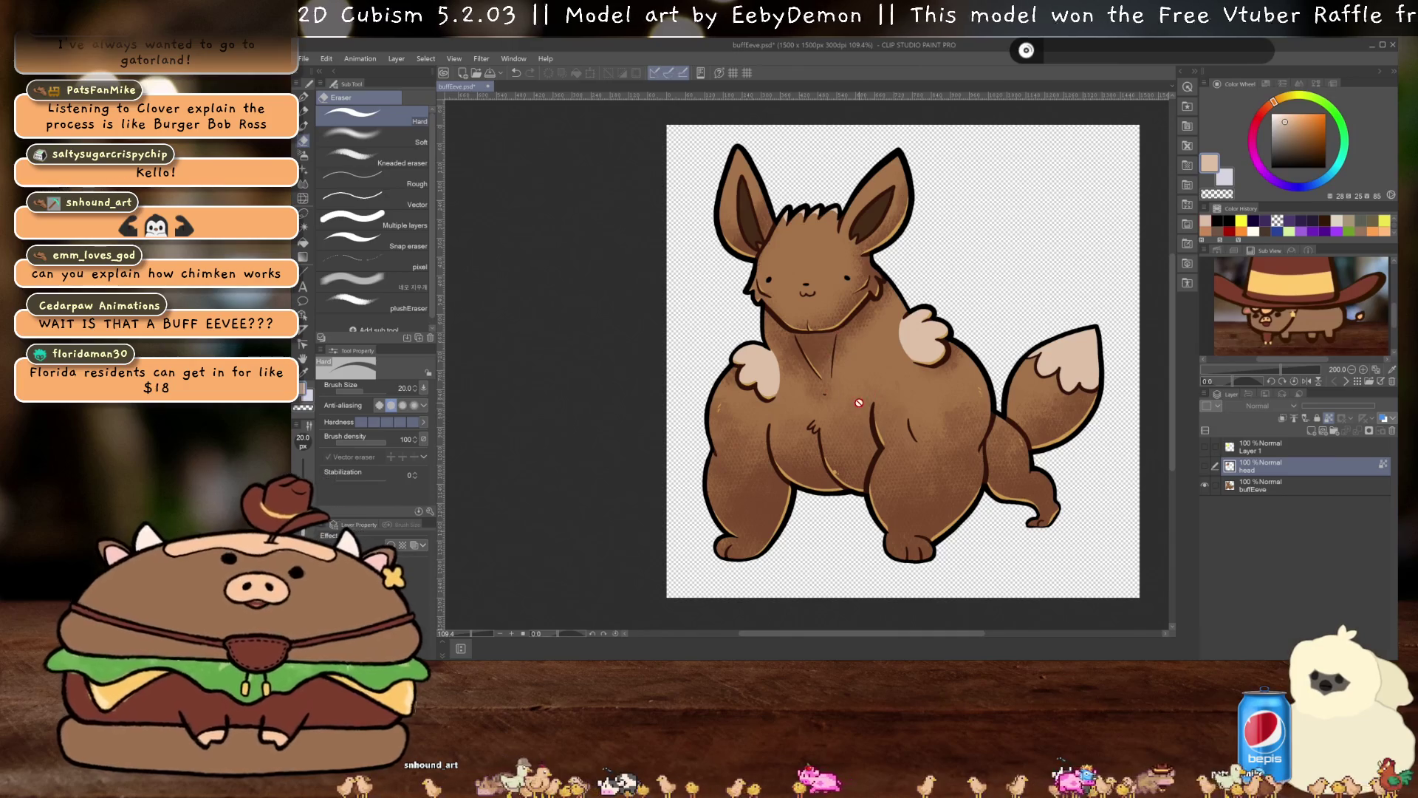
scroll(858, 402, "up", 1)
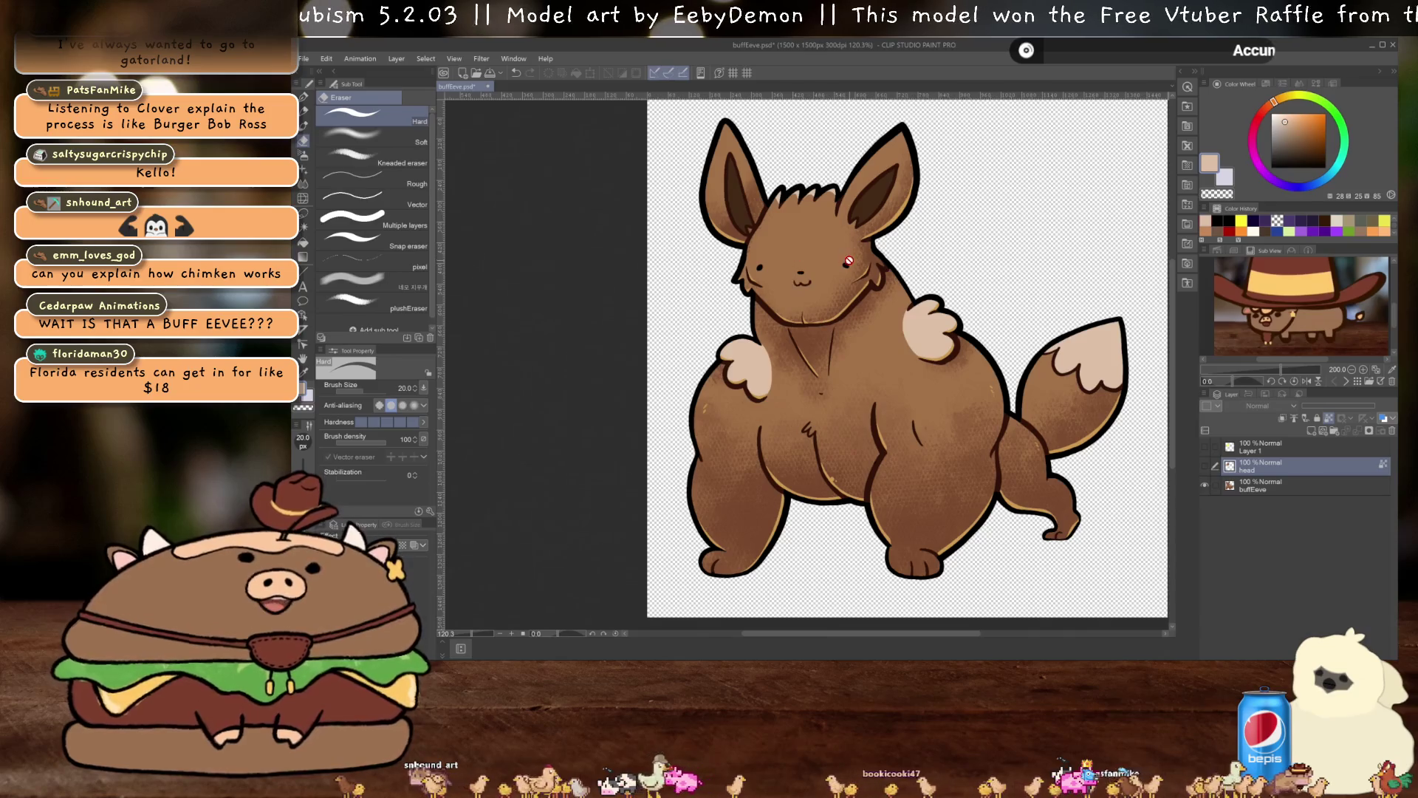
left_click_drag(850, 260, 825, 273)
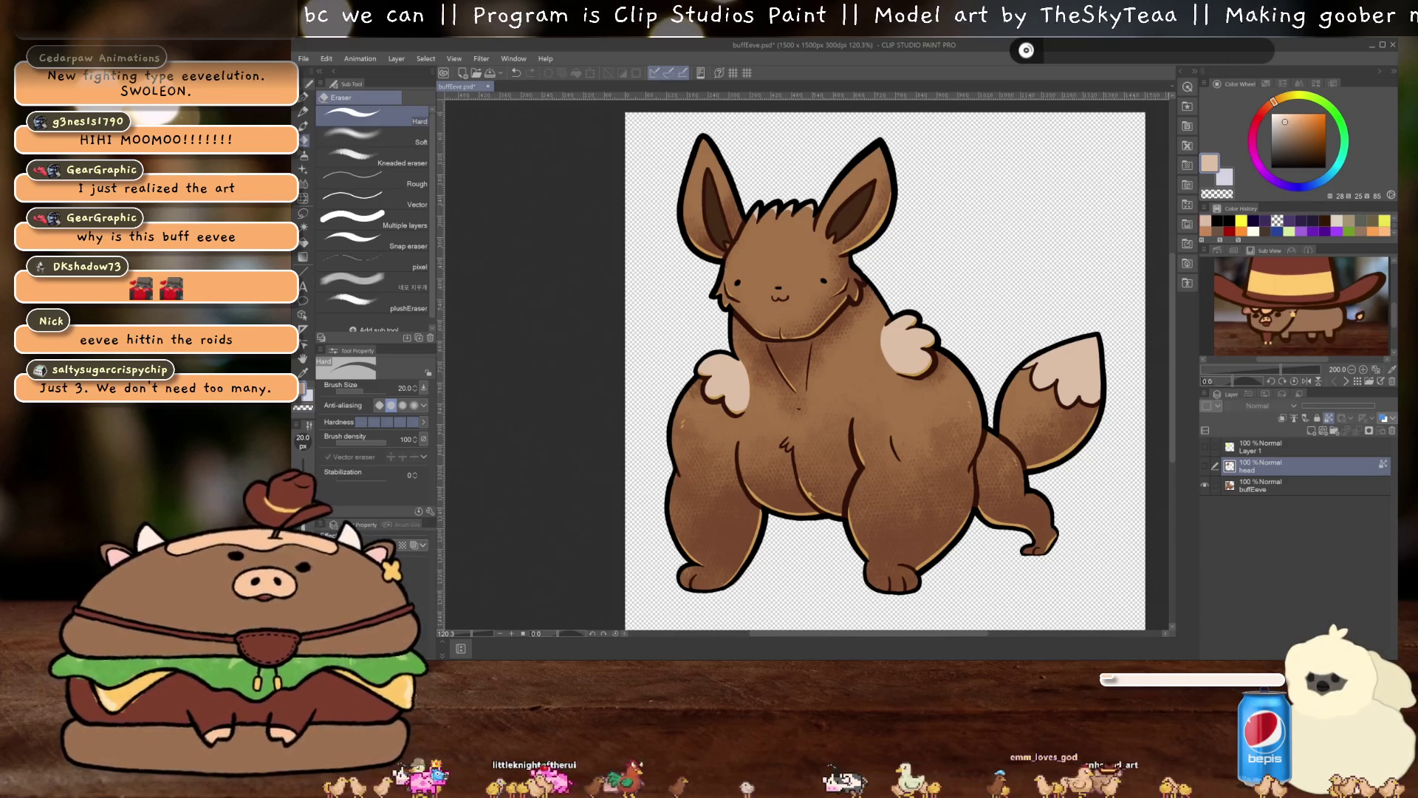
left_click(1204, 466)
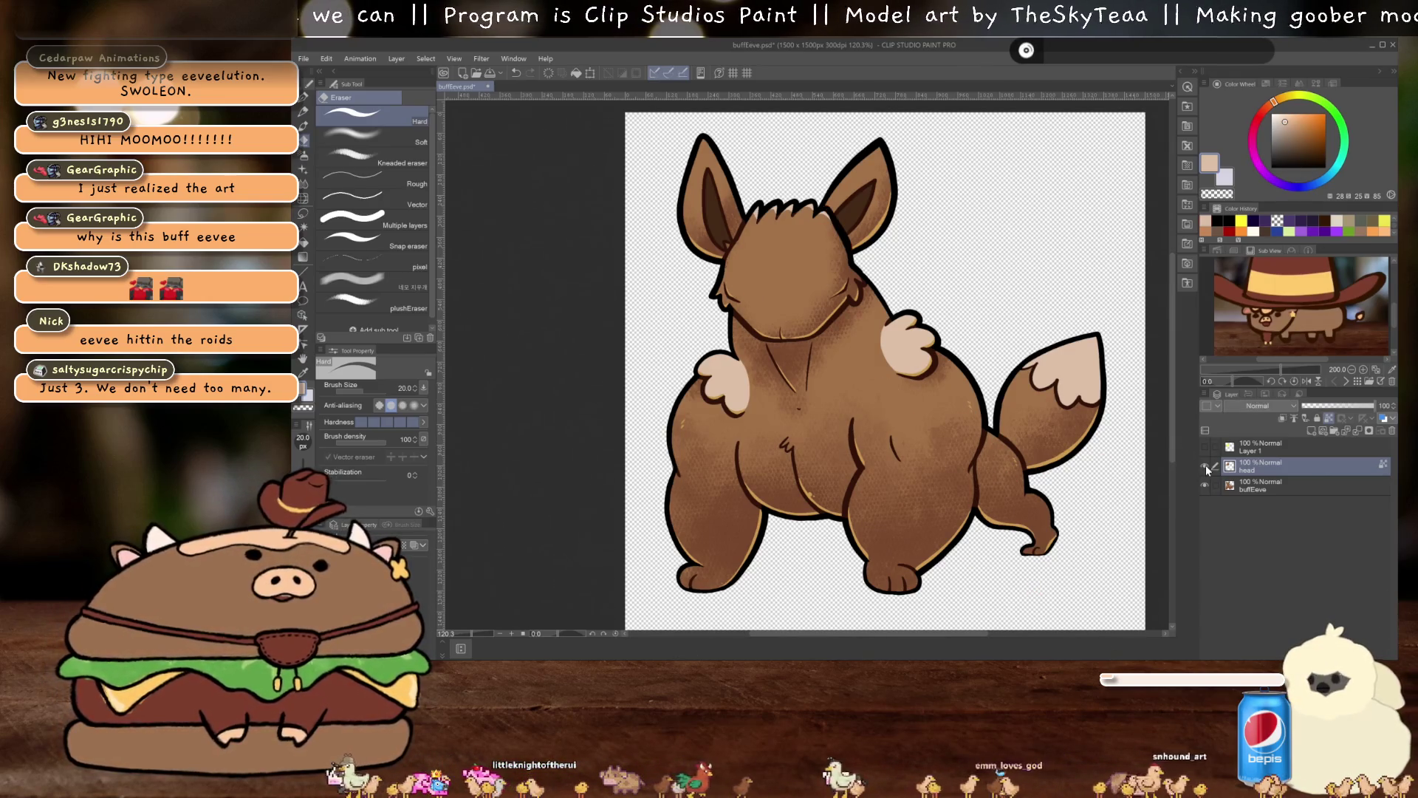
Show the head layer again and add a new layer above it
left_click(1205, 469)
scroll(683, 313, "up", 6)
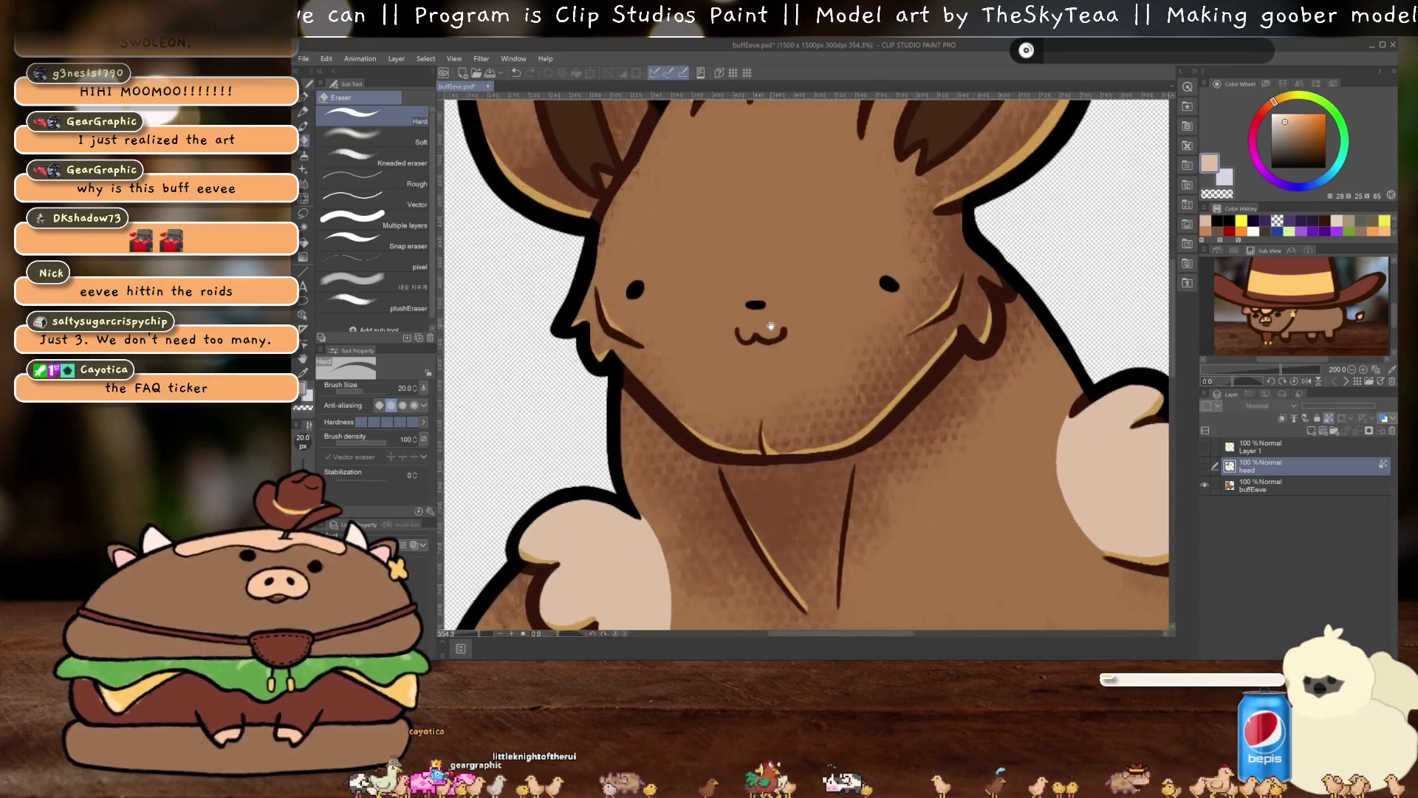
left_click(1313, 432)
scroll(842, 403, "up", 2)
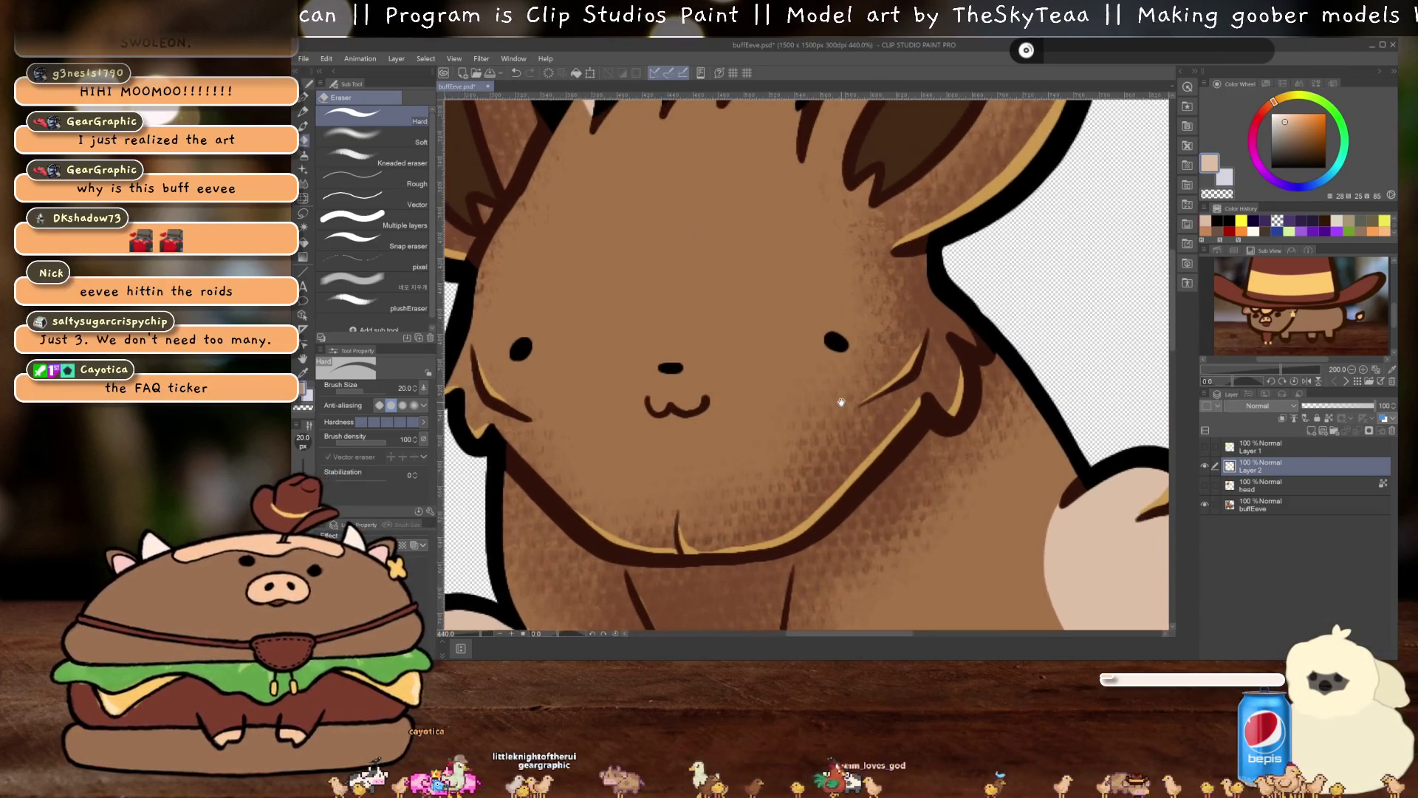
key("p")
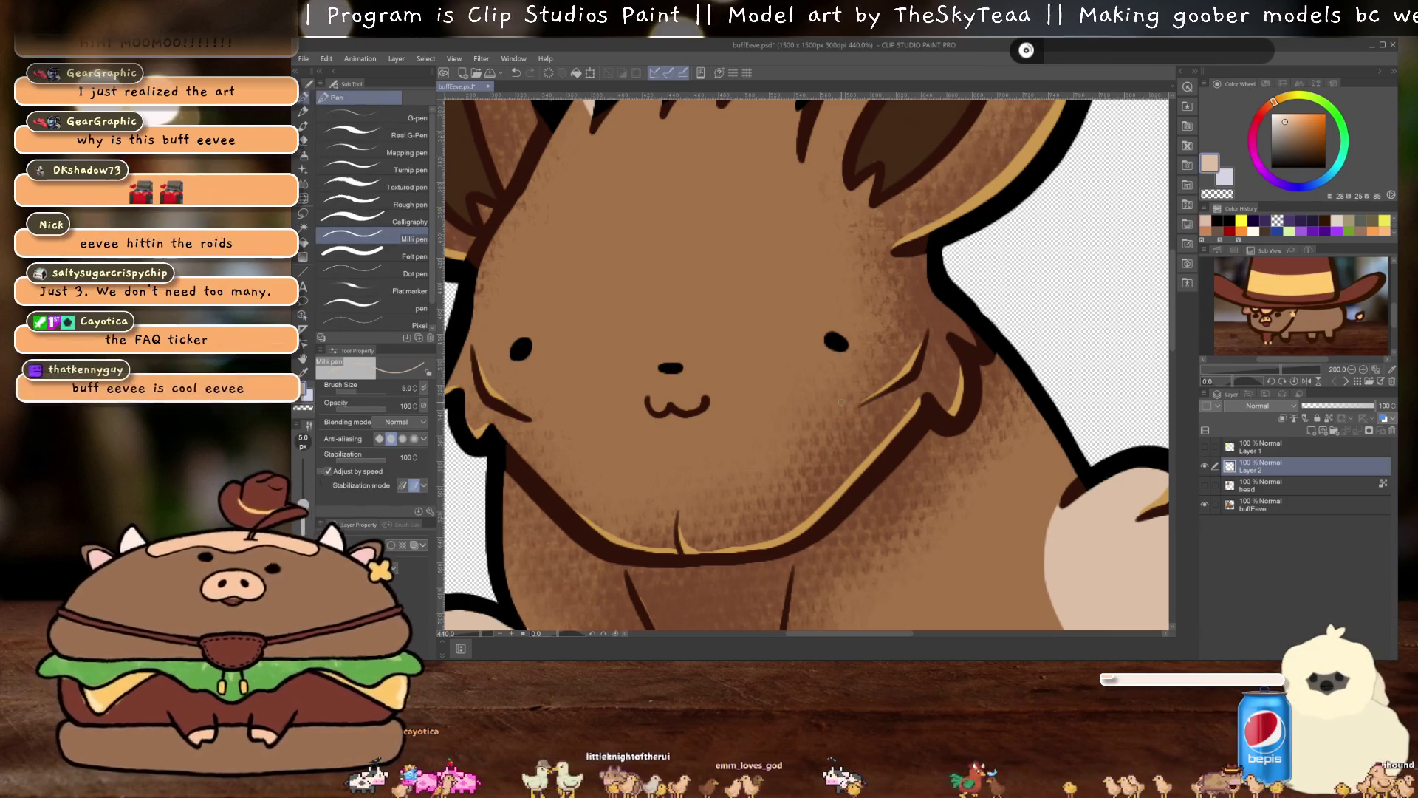
Sample black from the eye, fade buffEeve to 50% opacity, and trace the right eye
key("i")
left_click(841, 340)
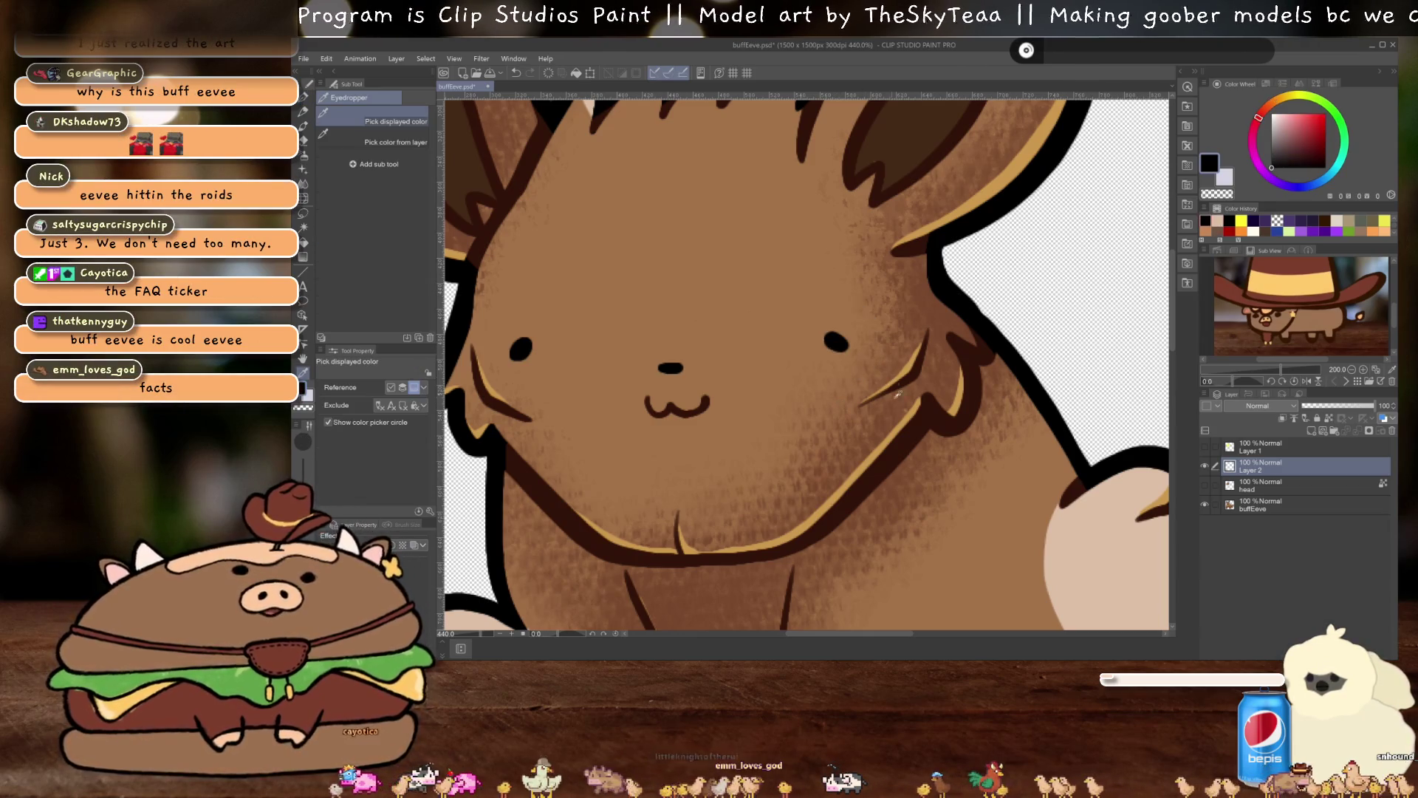
left_click(1270, 506)
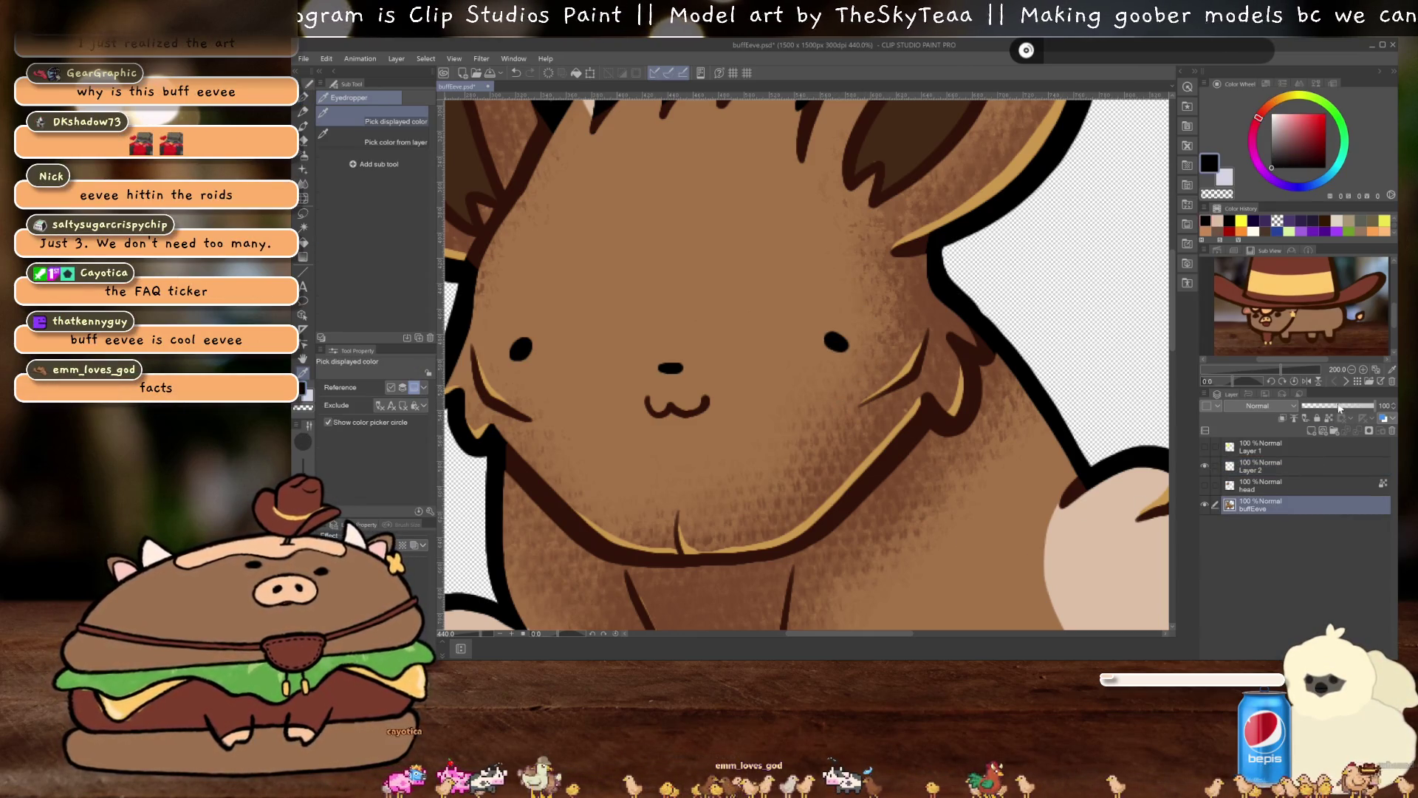
left_click(1293, 463)
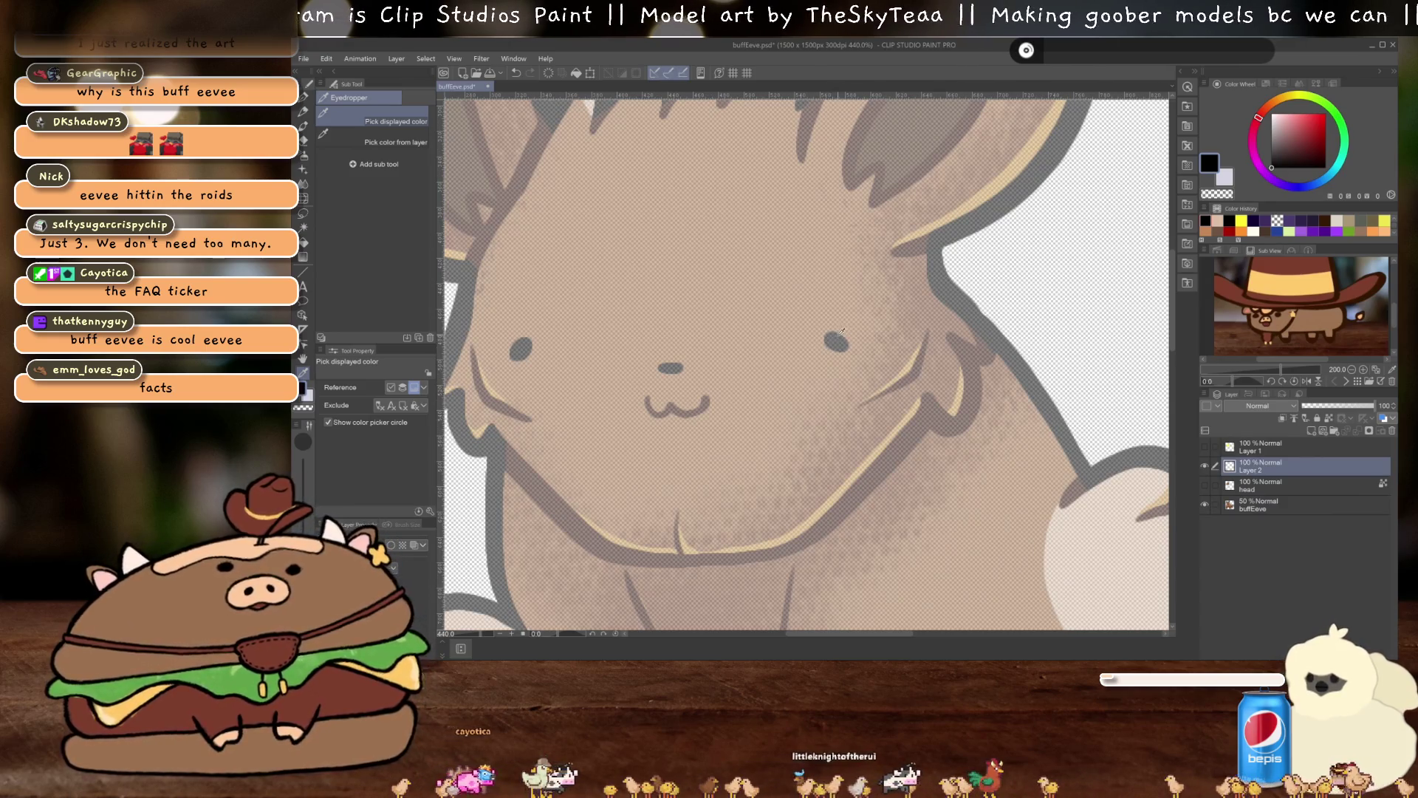
key("p")
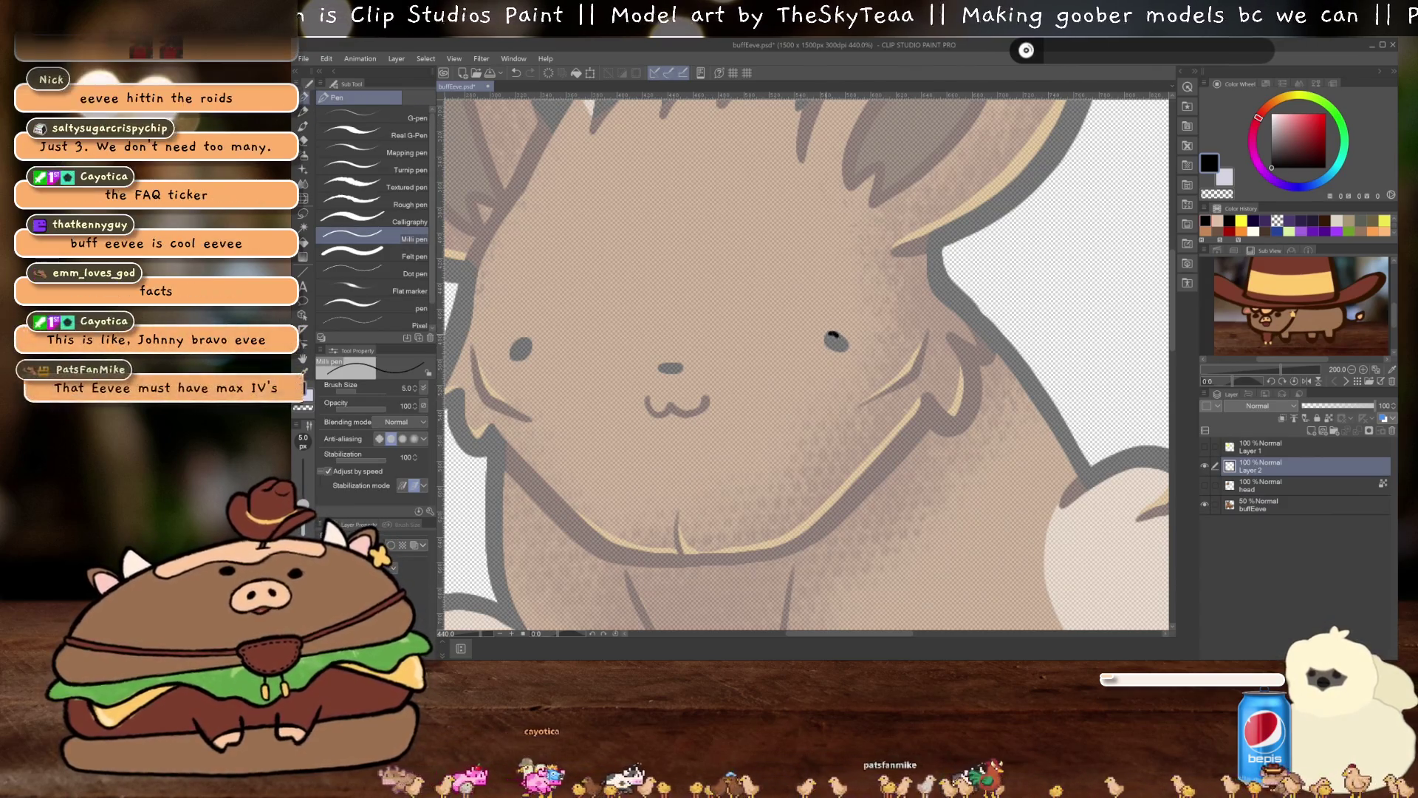
mouse_move(831, 338)
left_mouse_down()
mouse_move(842, 354)
mouse_move(838, 341)
left_mouse_up()
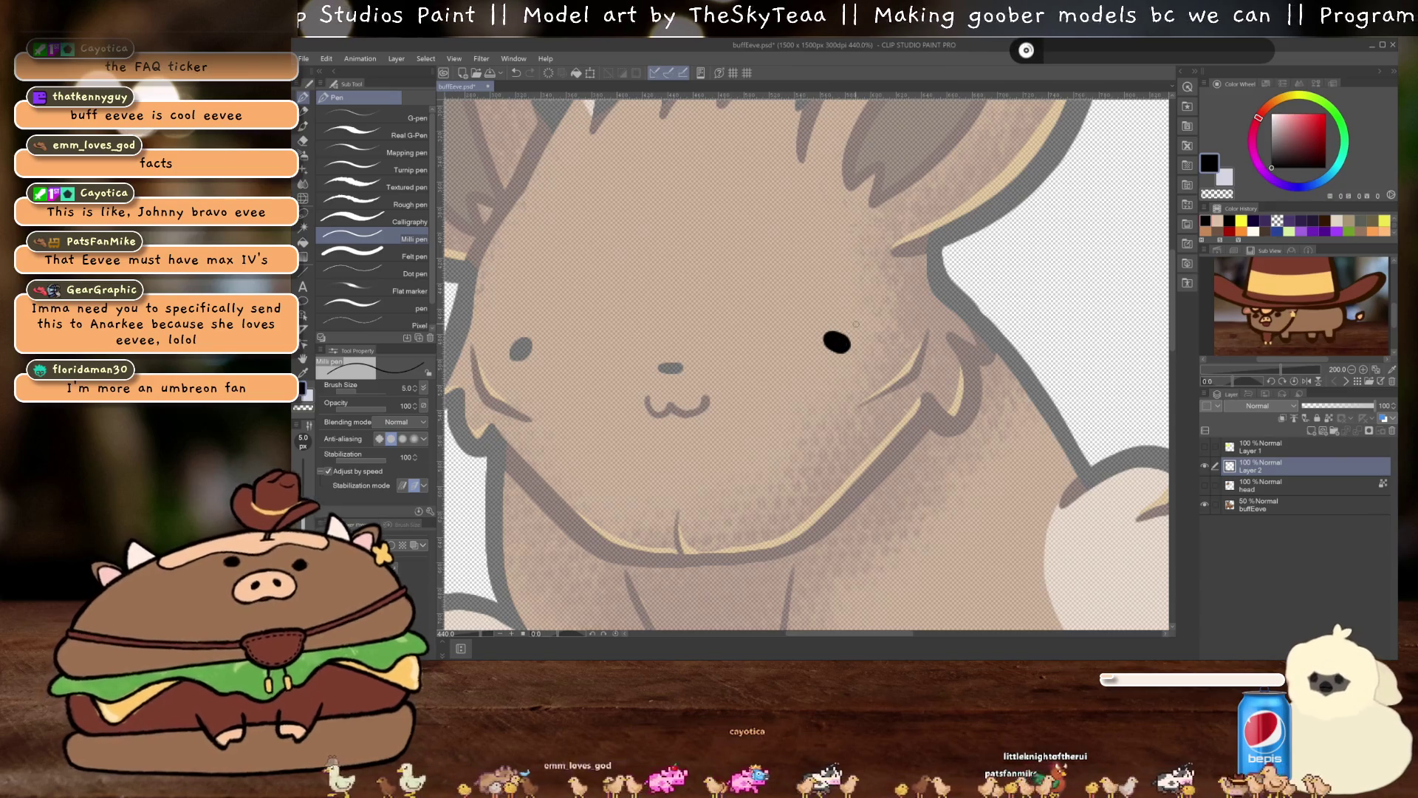
Trace the left eye in black on another new layer
left_click(1311, 430)
left_click_drag(558, 387, 724, 407)
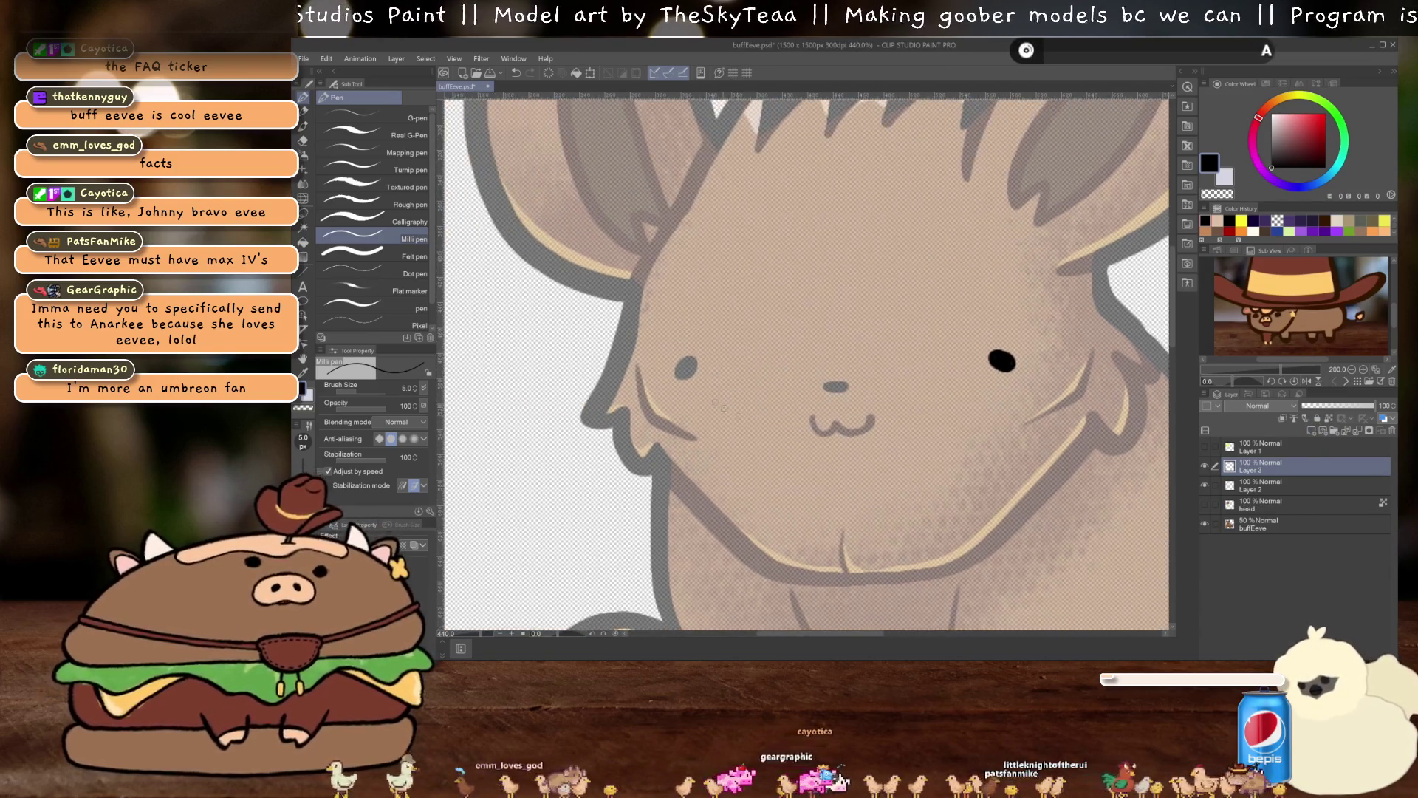
mouse_move(686, 359)
left_mouse_down()
mouse_move(673, 375)
mouse_move(699, 365)
mouse_move(686, 368)
left_mouse_up()
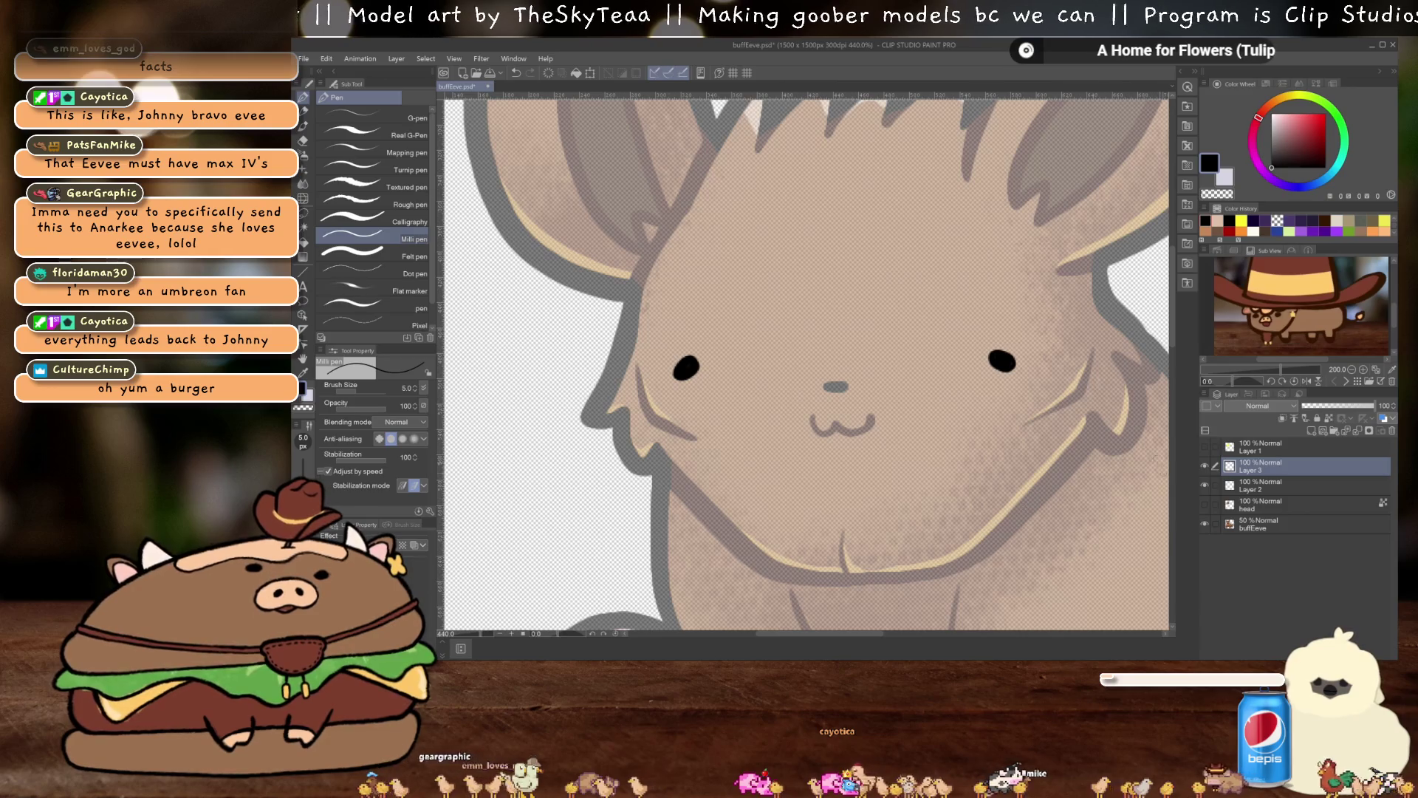
Name the two eye layers eyeLeft and eyeRight
double_click(1255, 489)
type("eyes")
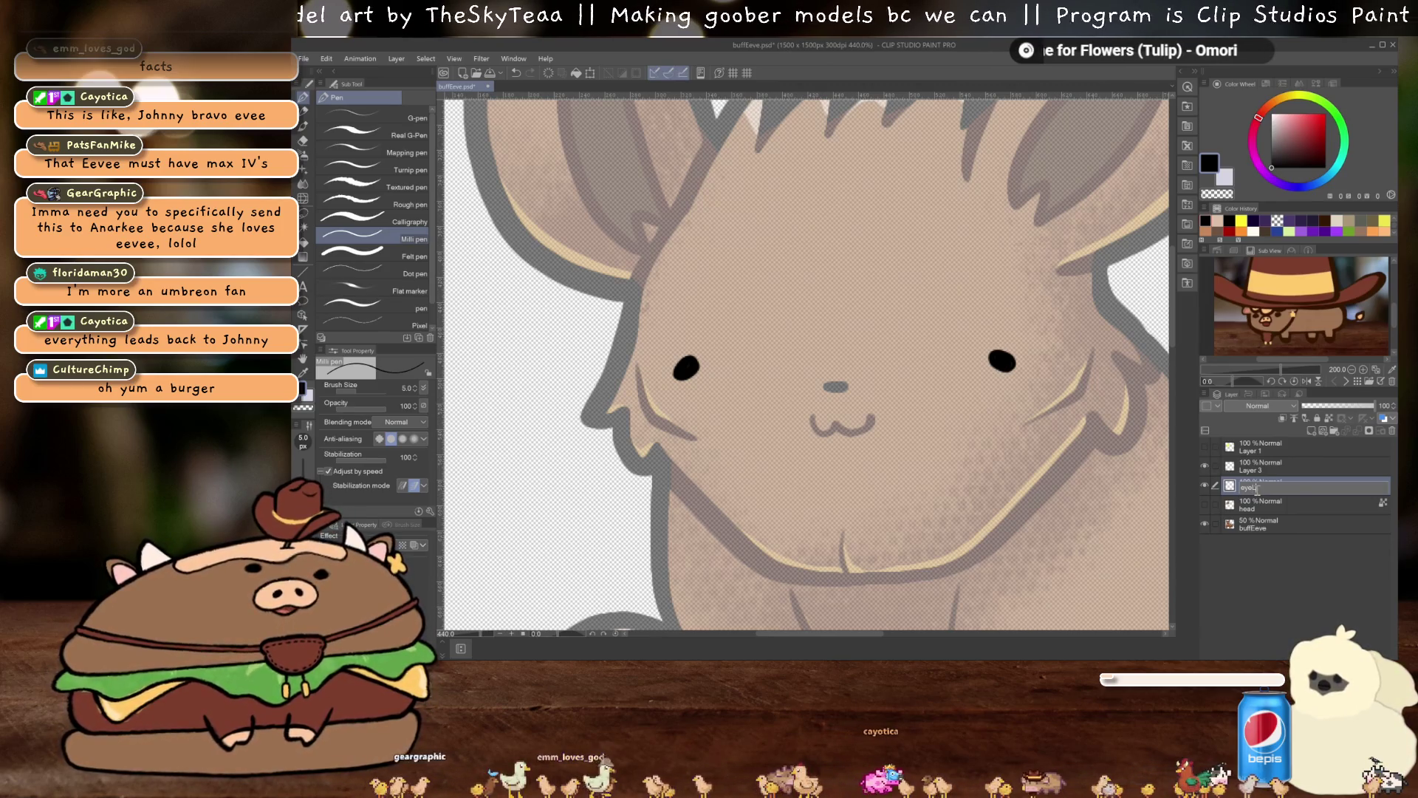
key("Escape")
double_click(1250, 469)
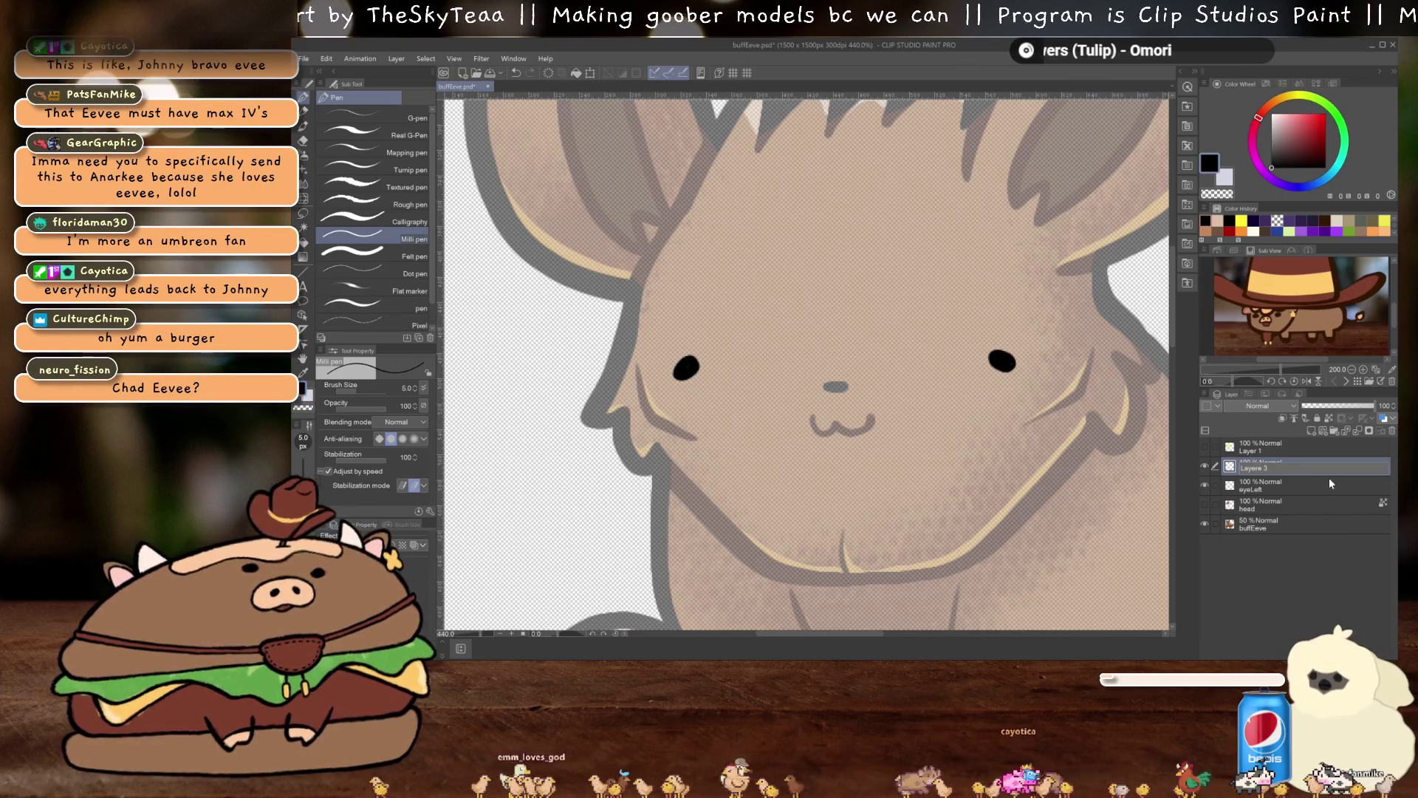
type("eyeRight")
key("Return")
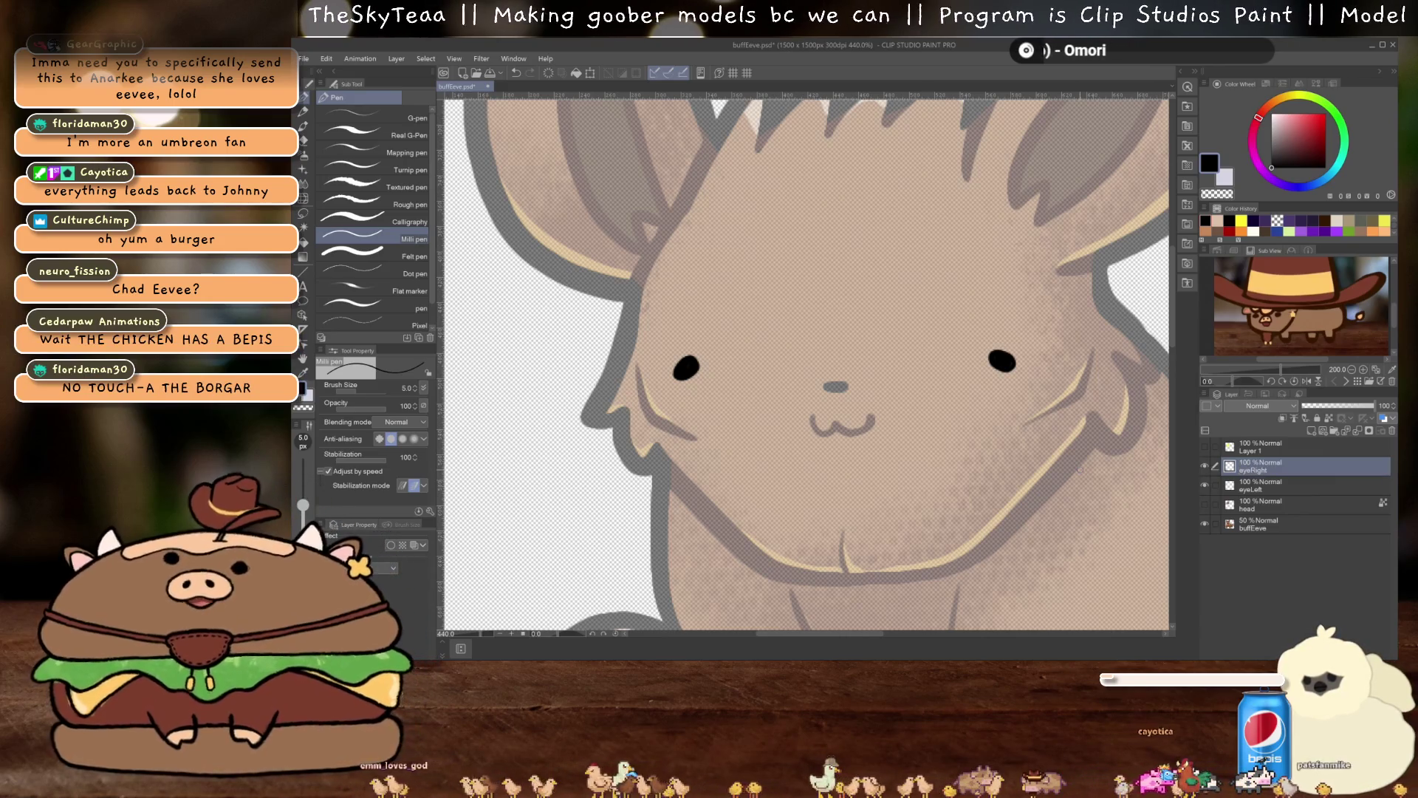
Group both eye layers into a collapsed folder named eye, with a new layer above it
left_click(1300, 485, "ctrl")
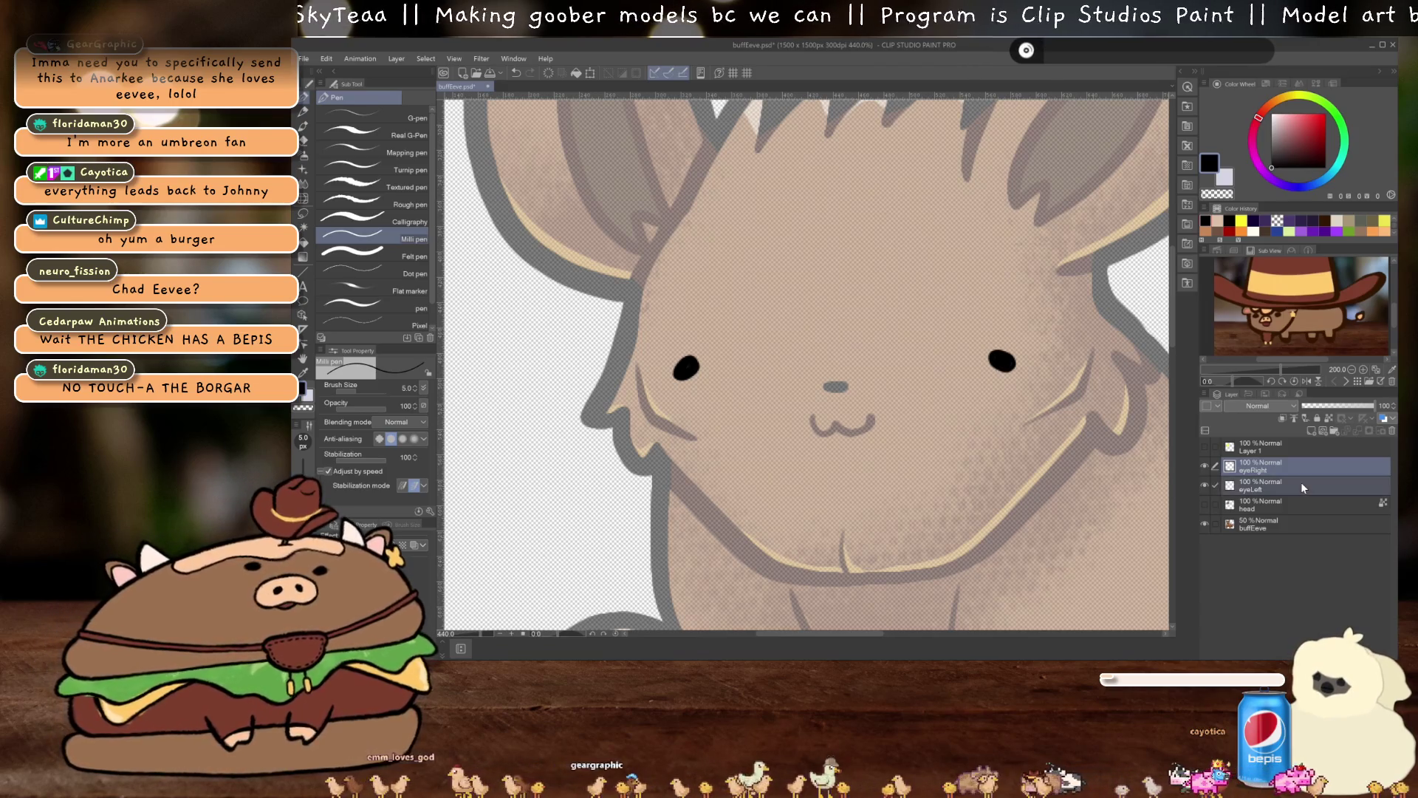
key("ctrl+g")
double_click(1260, 468)
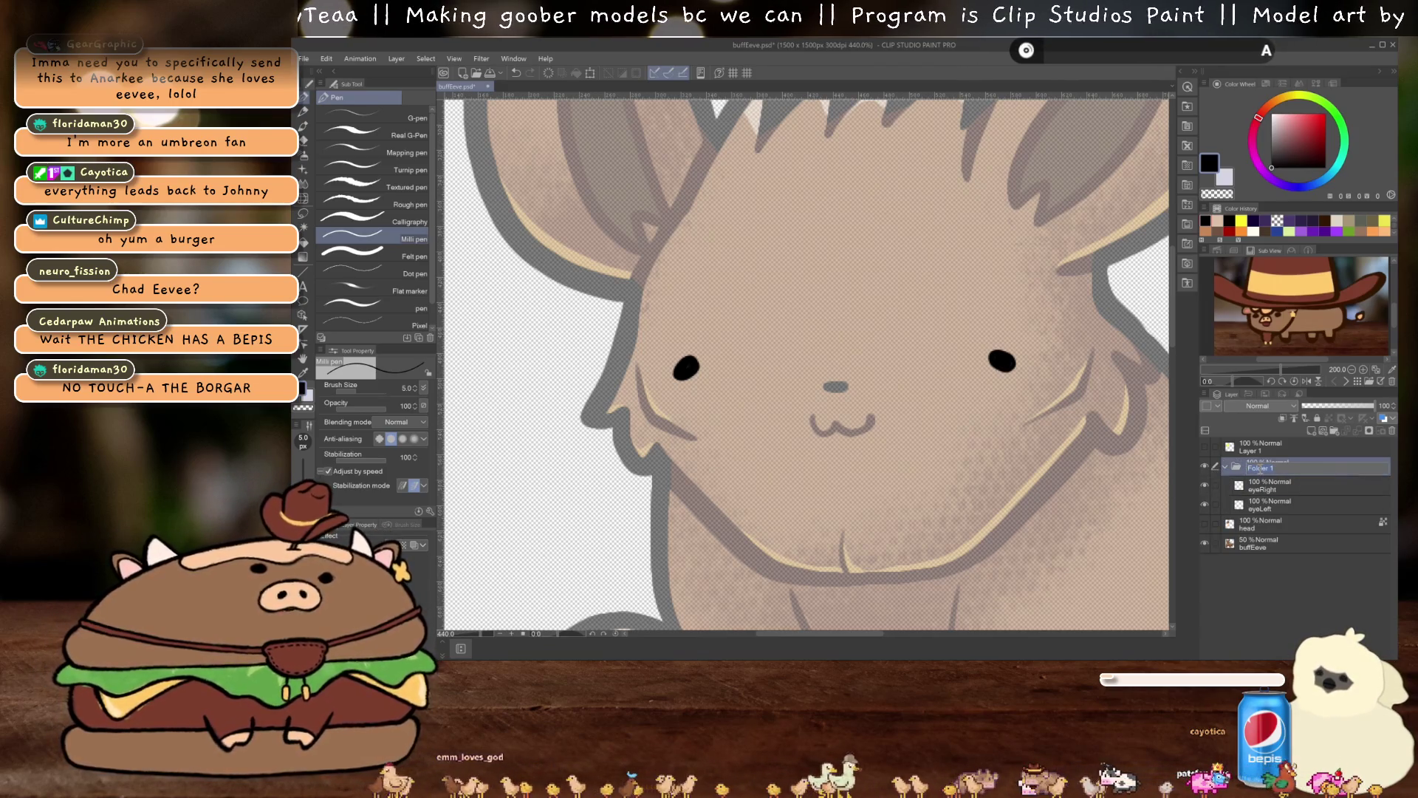
key("Return")
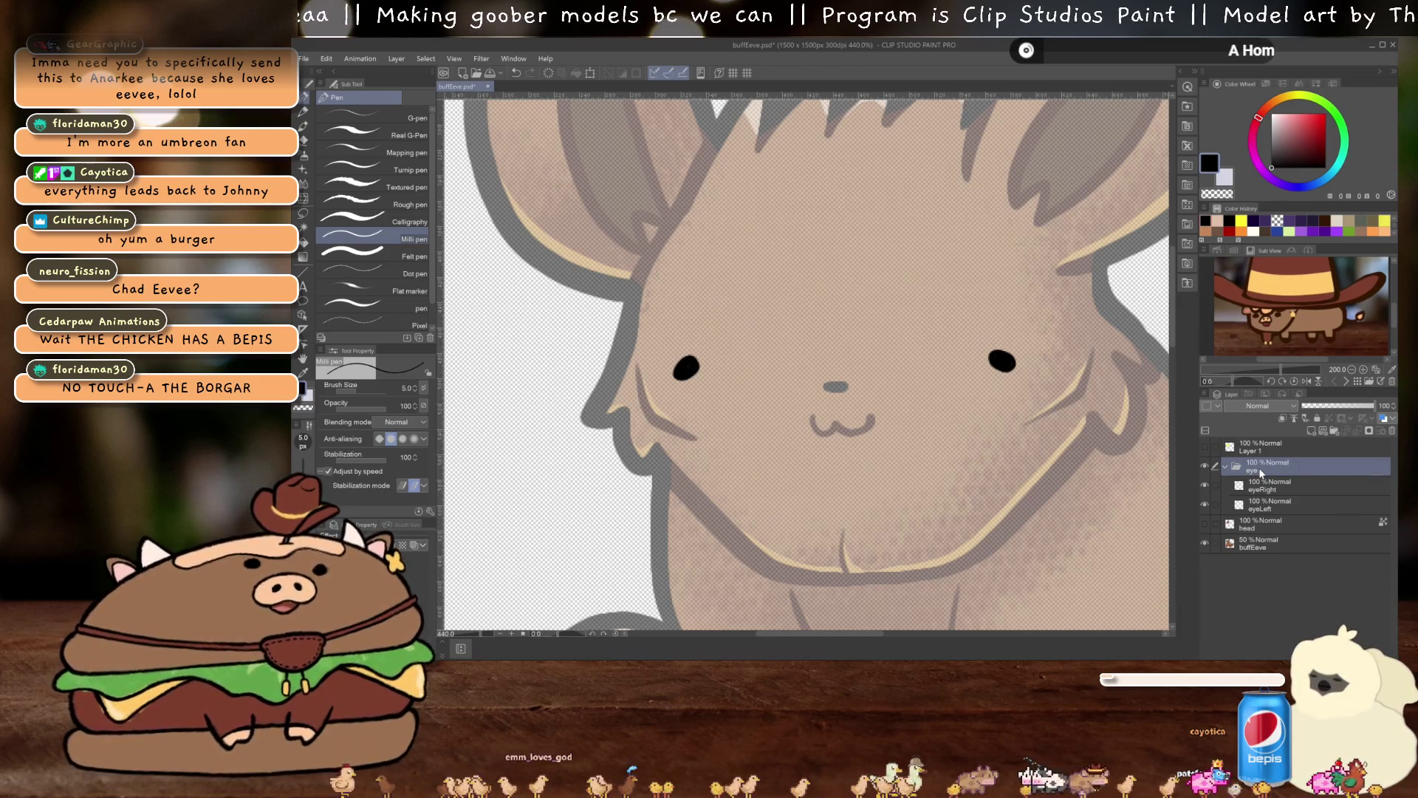
left_click(1227, 465)
left_click(1311, 431)
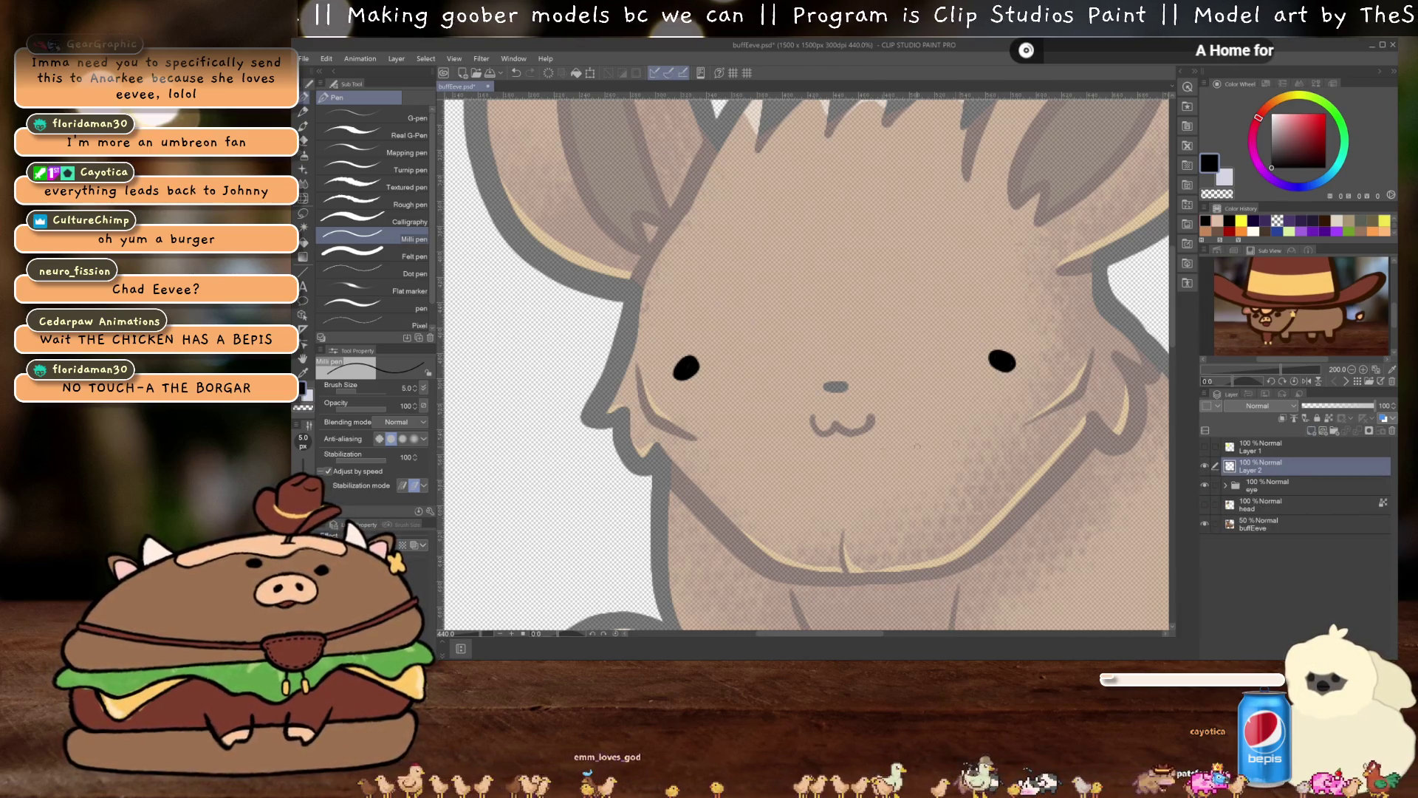
scroll(806, 455, "up", 4)
left_click_drag(806, 454, 808, 456)
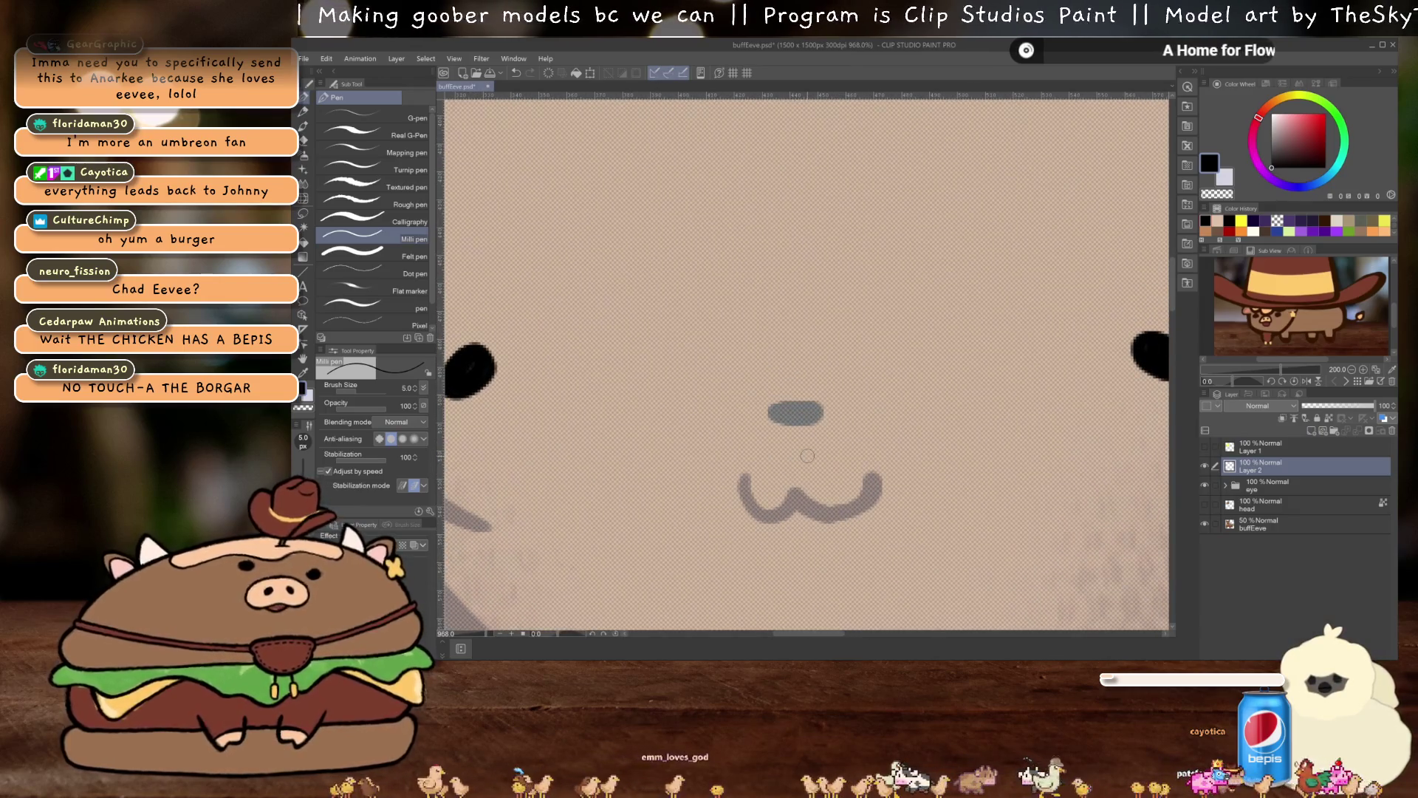
Trace the nose in black and name its layer nose
mouse_move(817, 406)
left_mouse_down()
mouse_move(768, 418)
mouse_move(809, 423)
mouse_move(816, 406)
mouse_move(779, 417)
mouse_move(797, 417)
left_mouse_up()
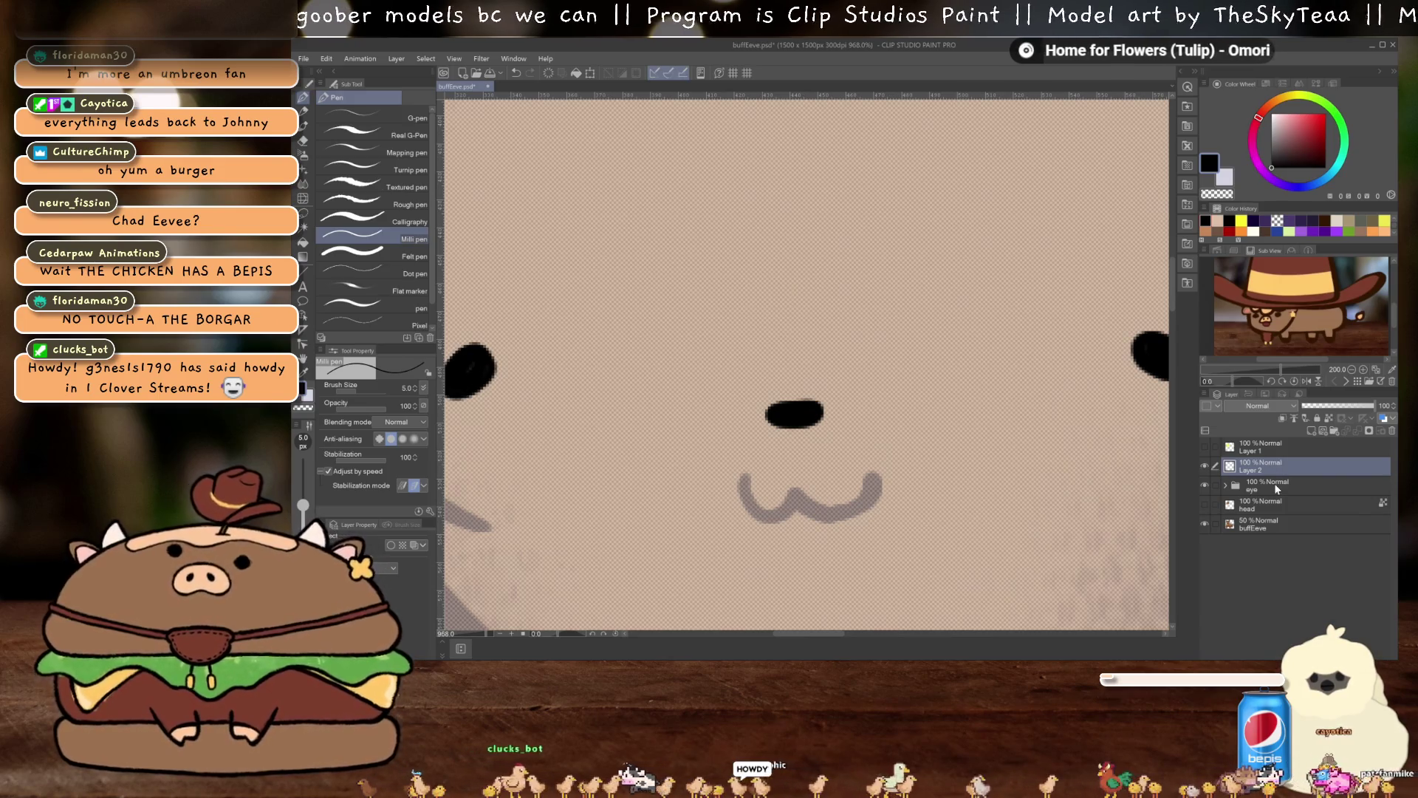
double_click(1267, 471)
type("nose")
key("Return")
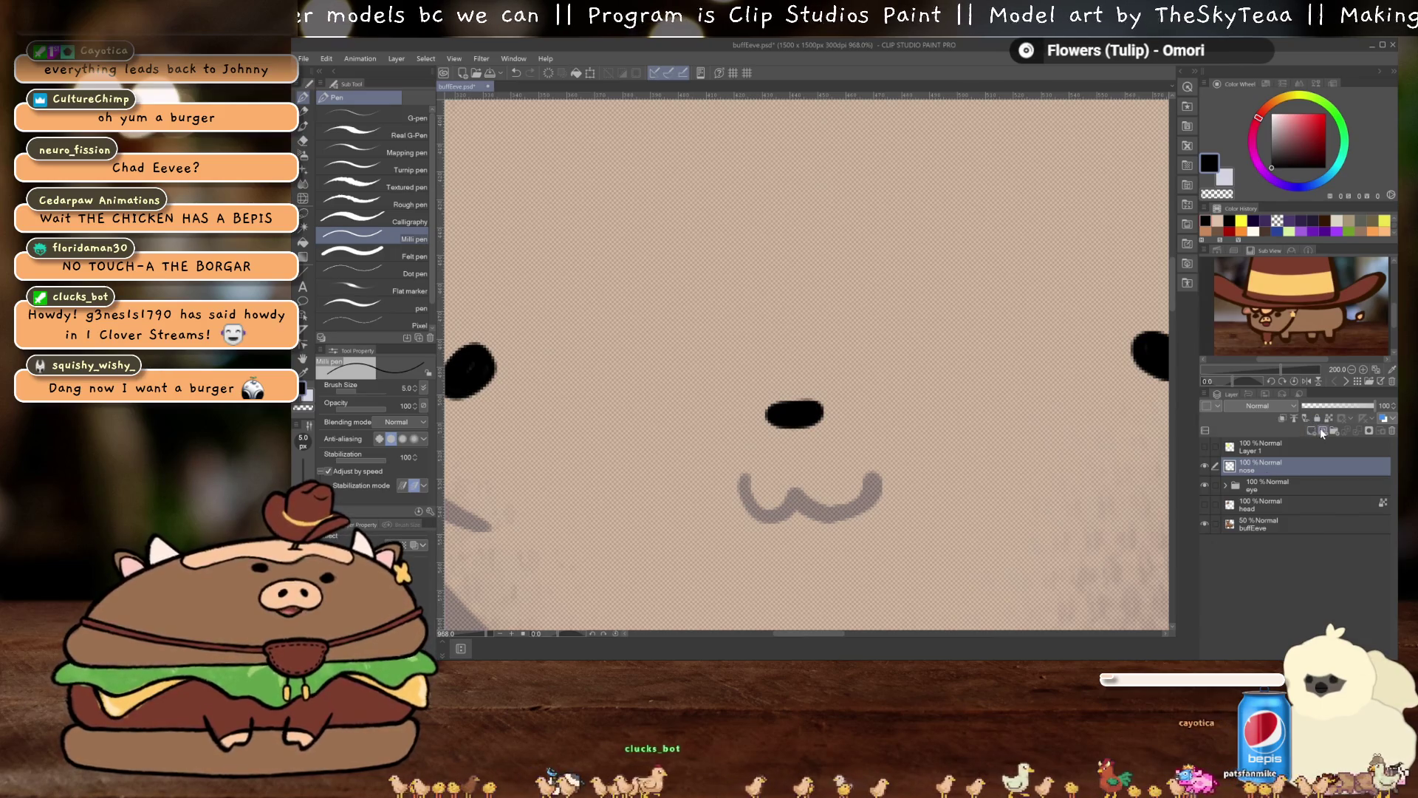
Add a new layer above nose named lipline
left_click(1321, 432)
double_click(1253, 471)
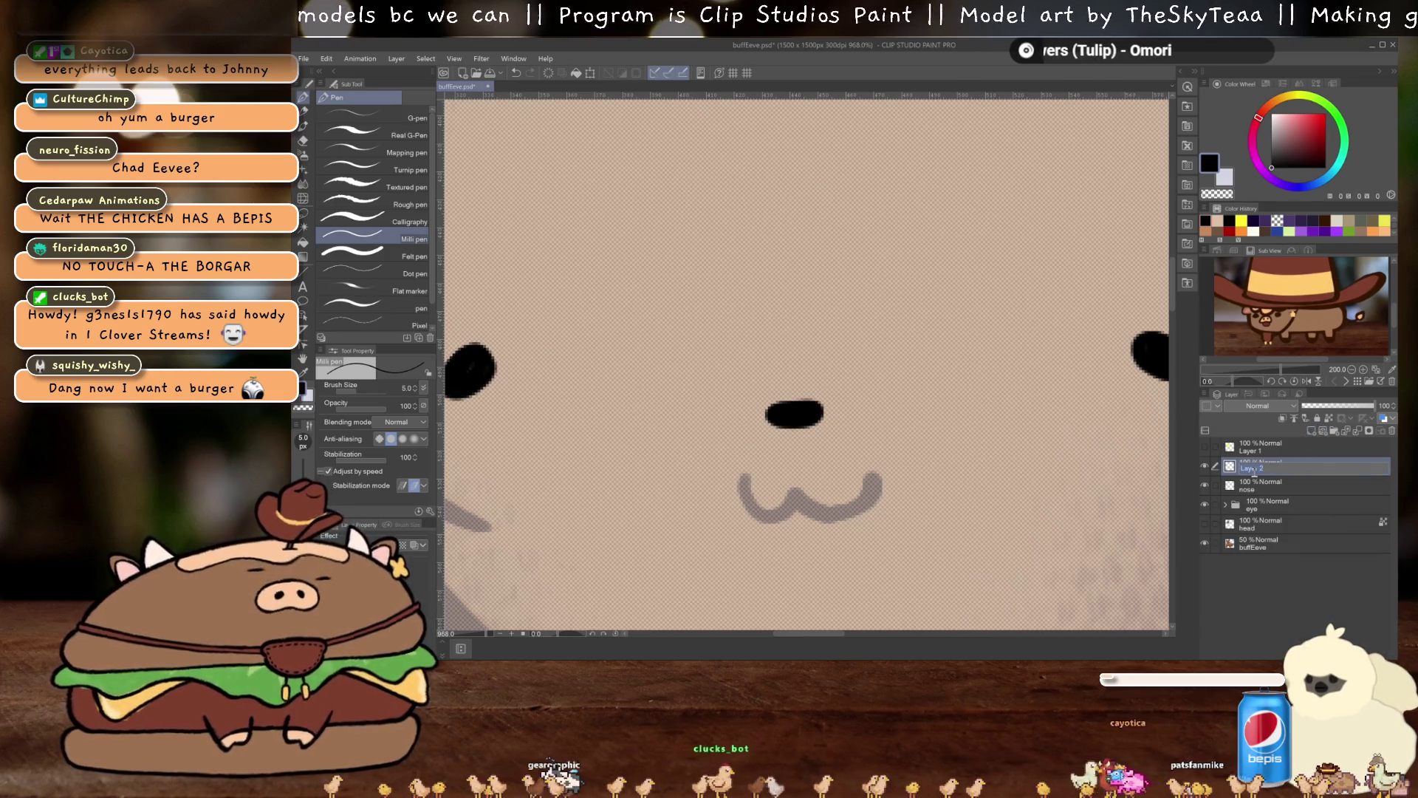
key("BackSpace")
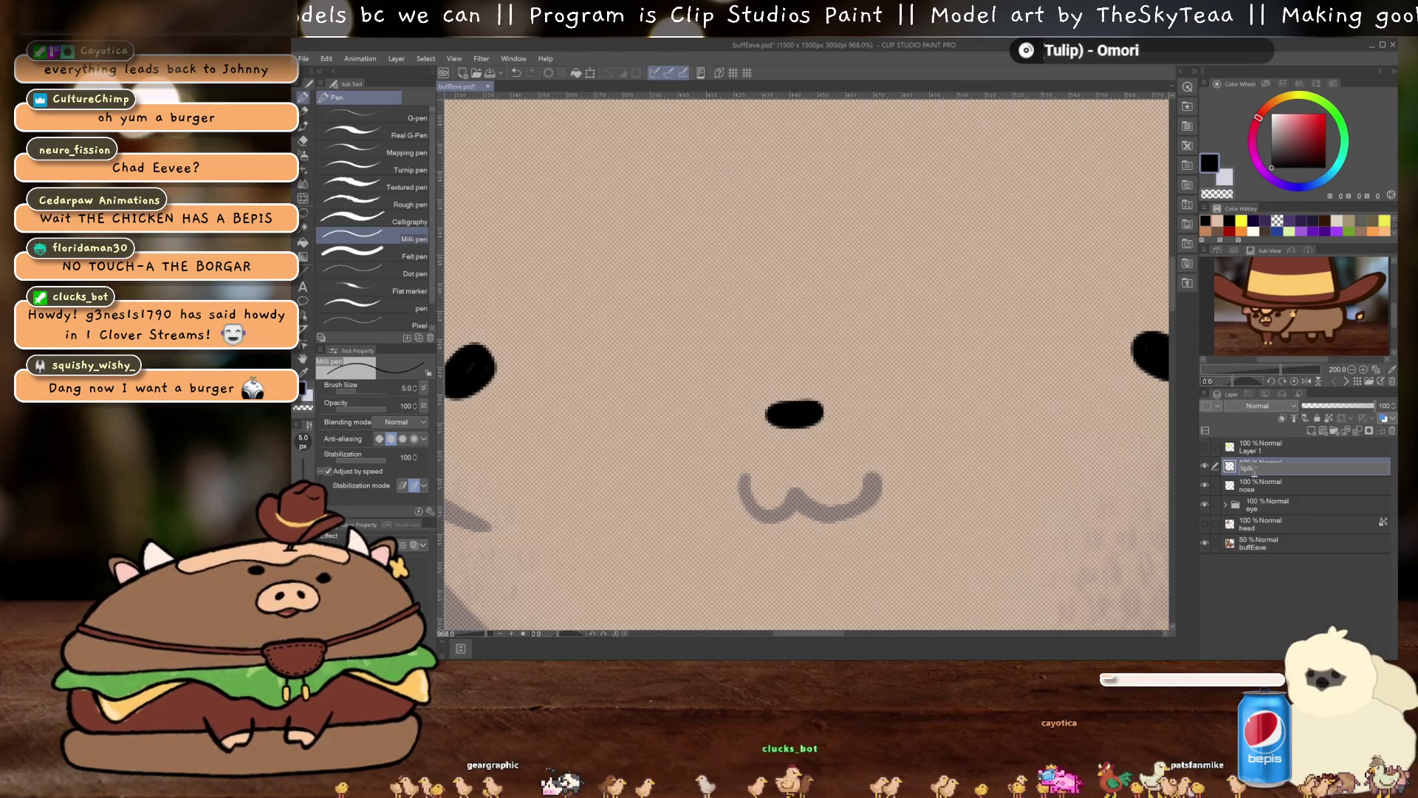
key("Return")
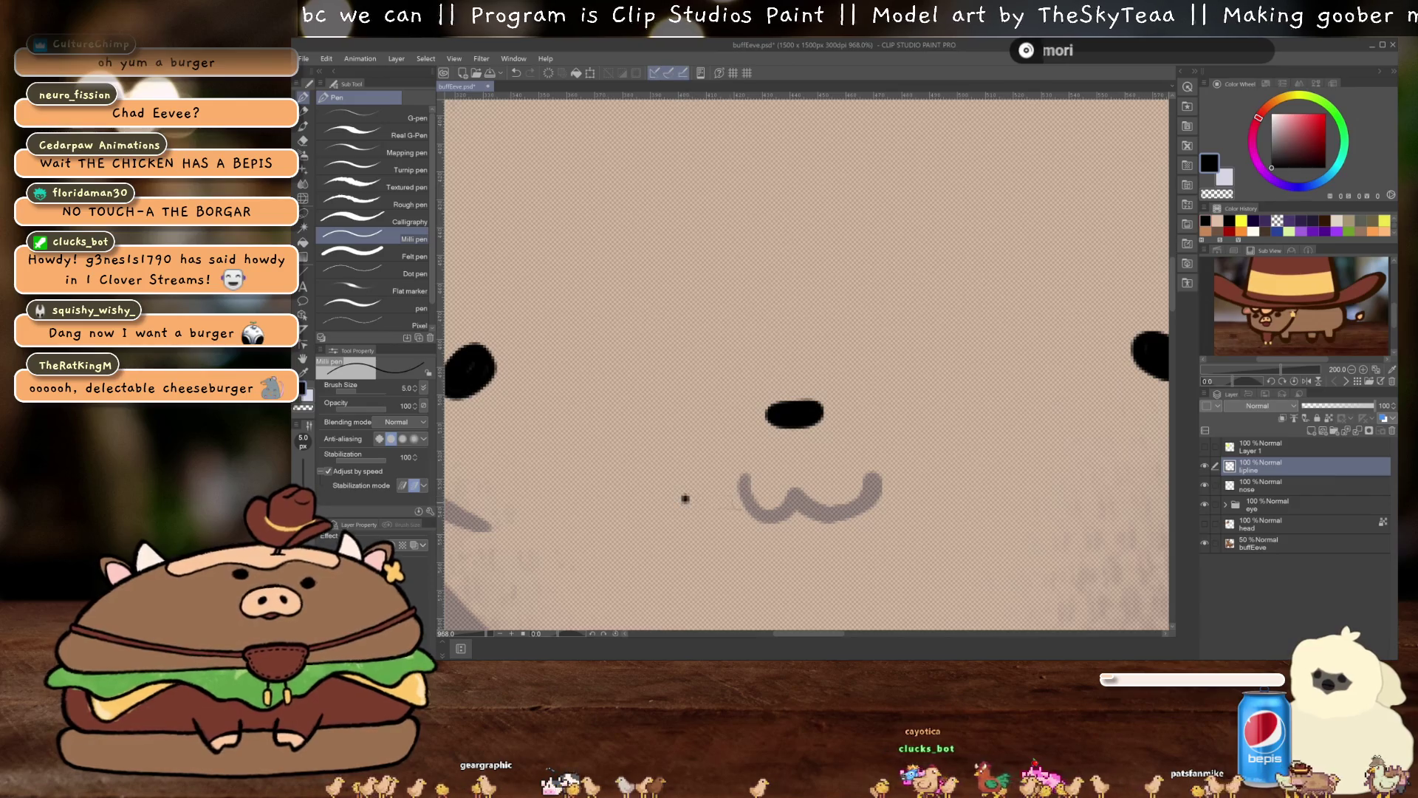
Sample the mouth's dark brown with buffEeve at 100%, then fade buffEeve back to about 48%
left_click(1271, 543)
left_click(1372, 405)
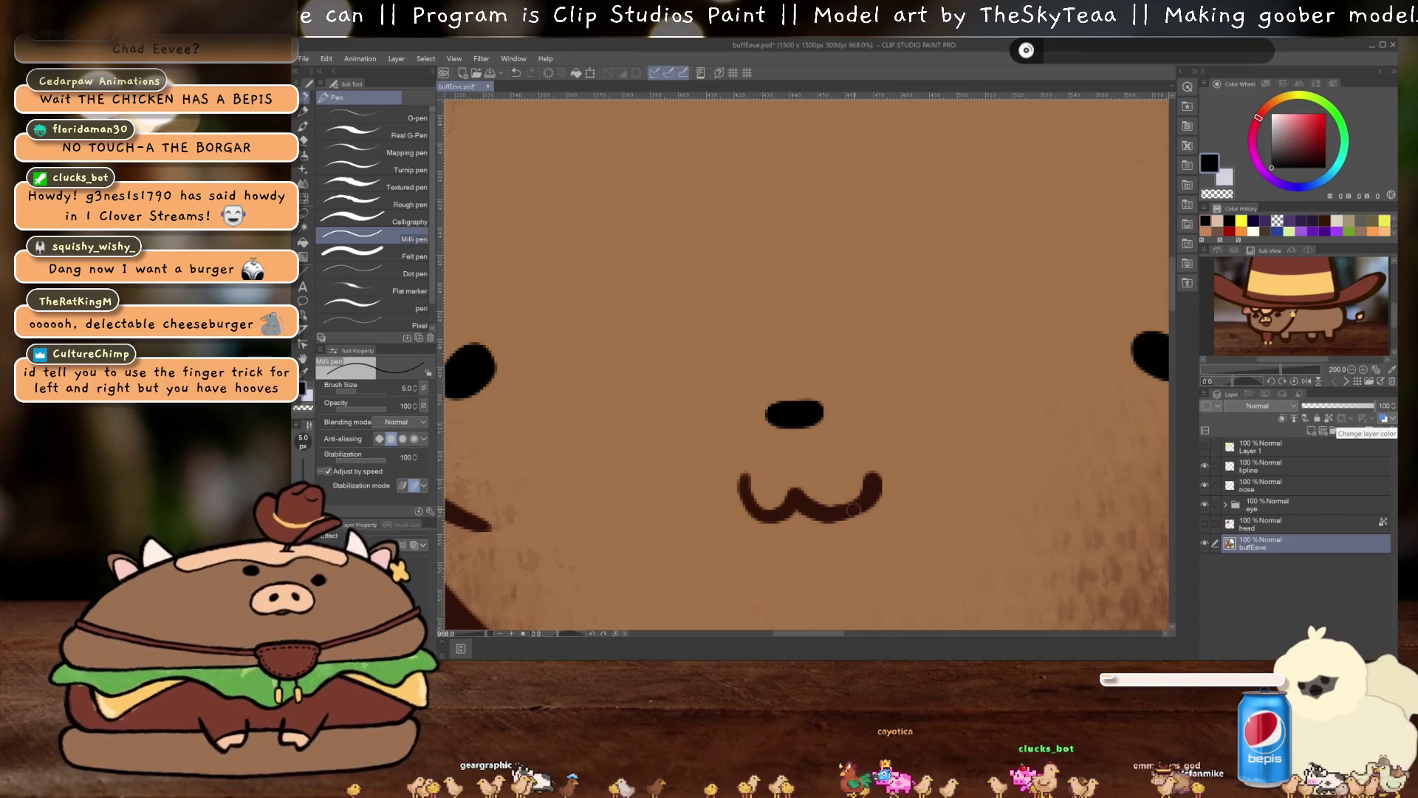
left_click(872, 495, "alt")
left_click(1337, 406)
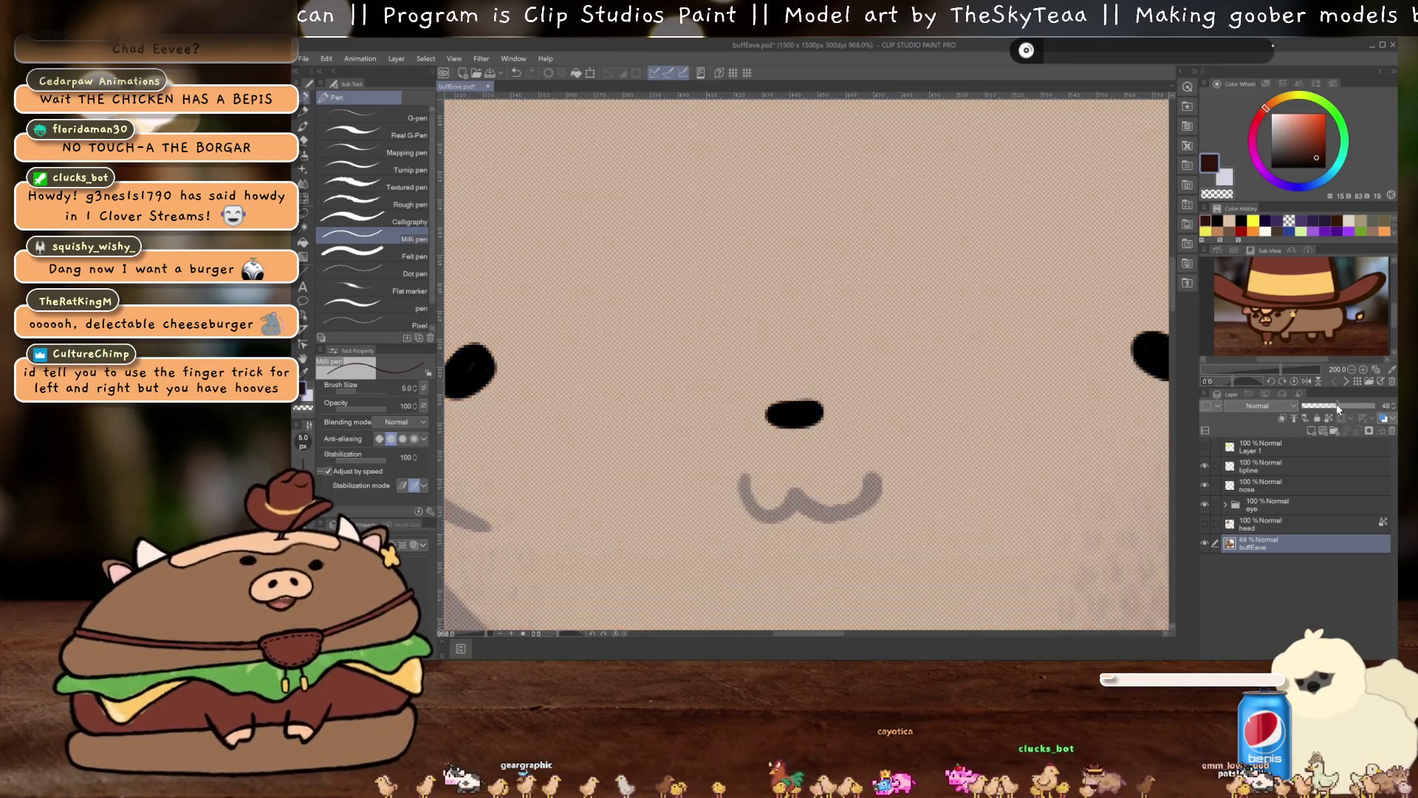
left_click(1270, 470)
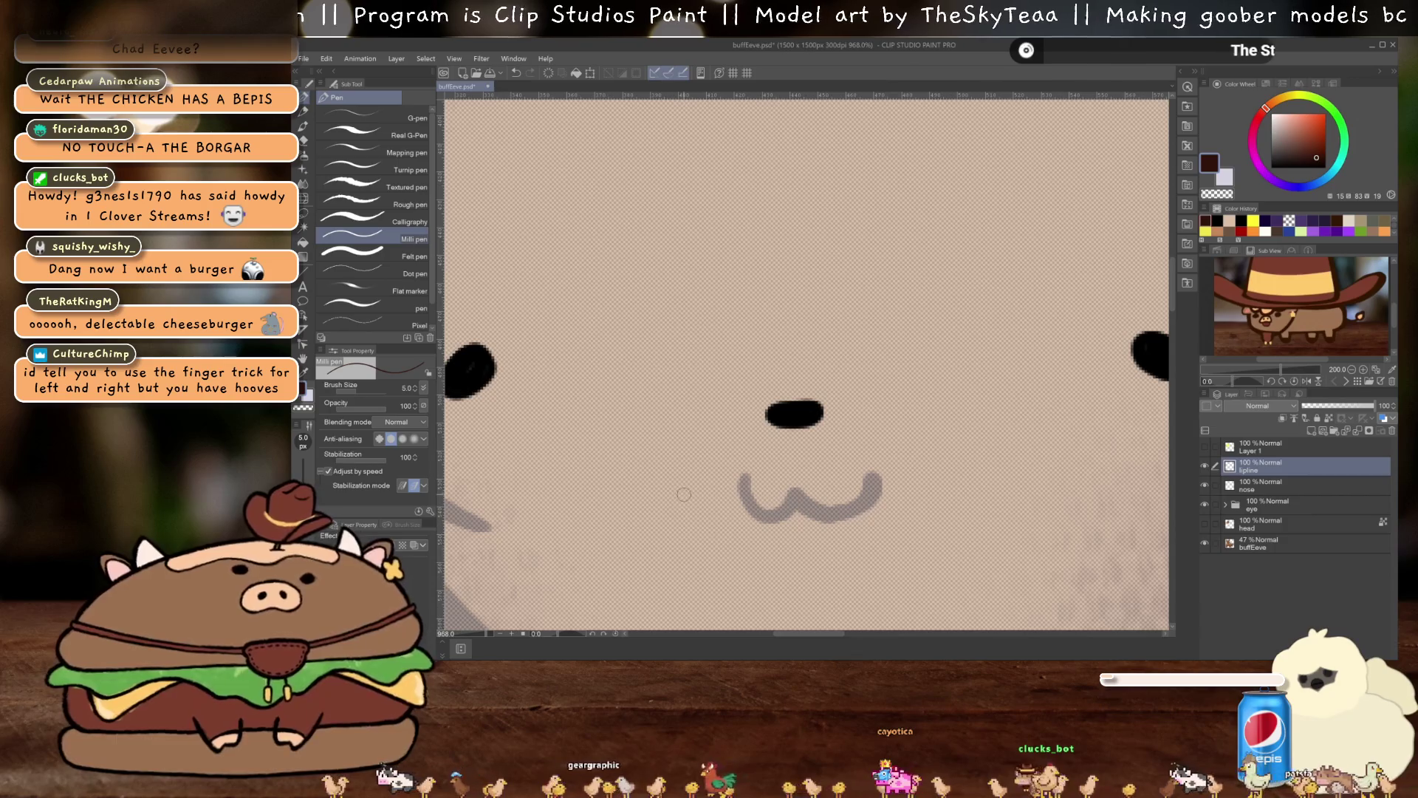
Draw a straight dark-brown line across the mouth on lipline, then hide lipline
left_click(916, 488, "shift")
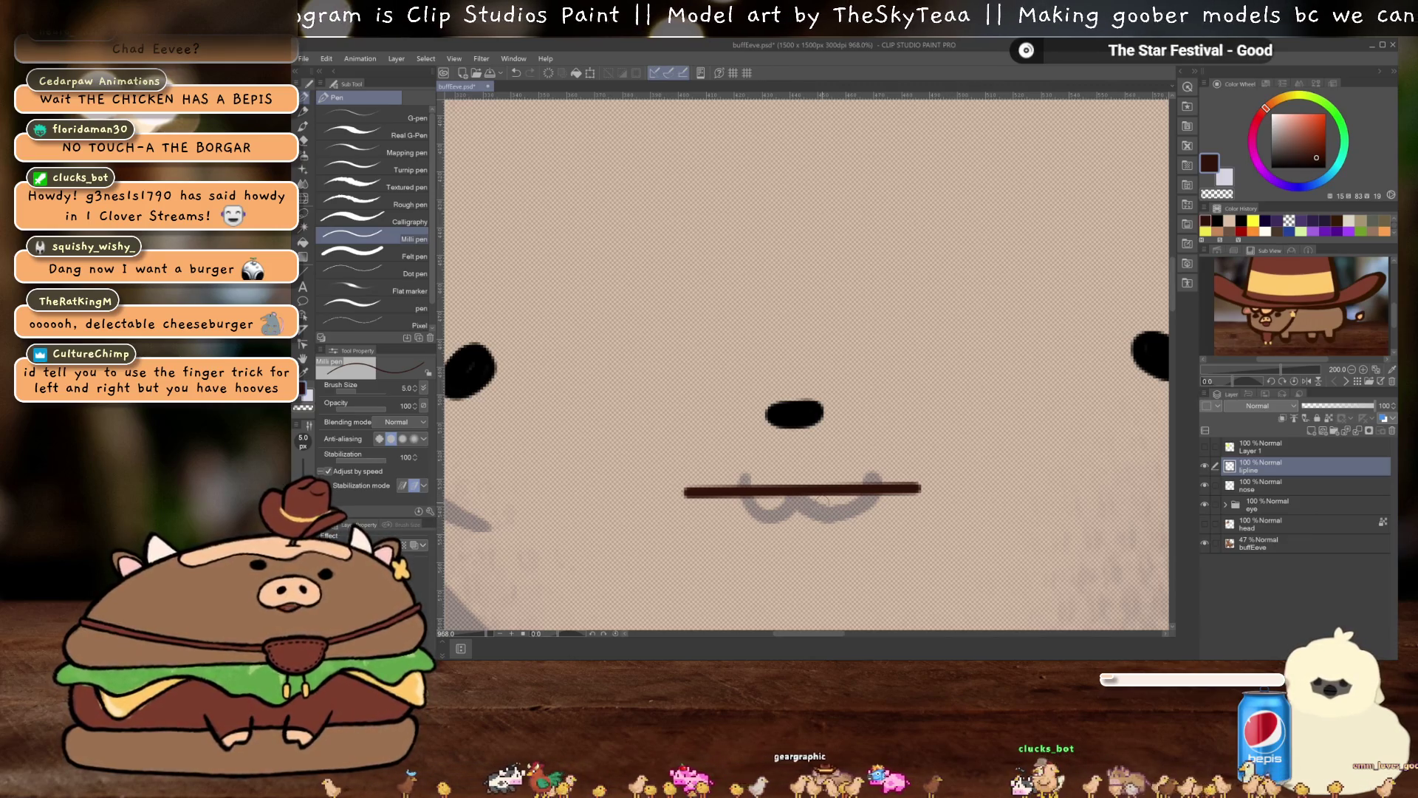
scroll(924, 473, "down", 1)
scroll(923, 473, "up", 2)
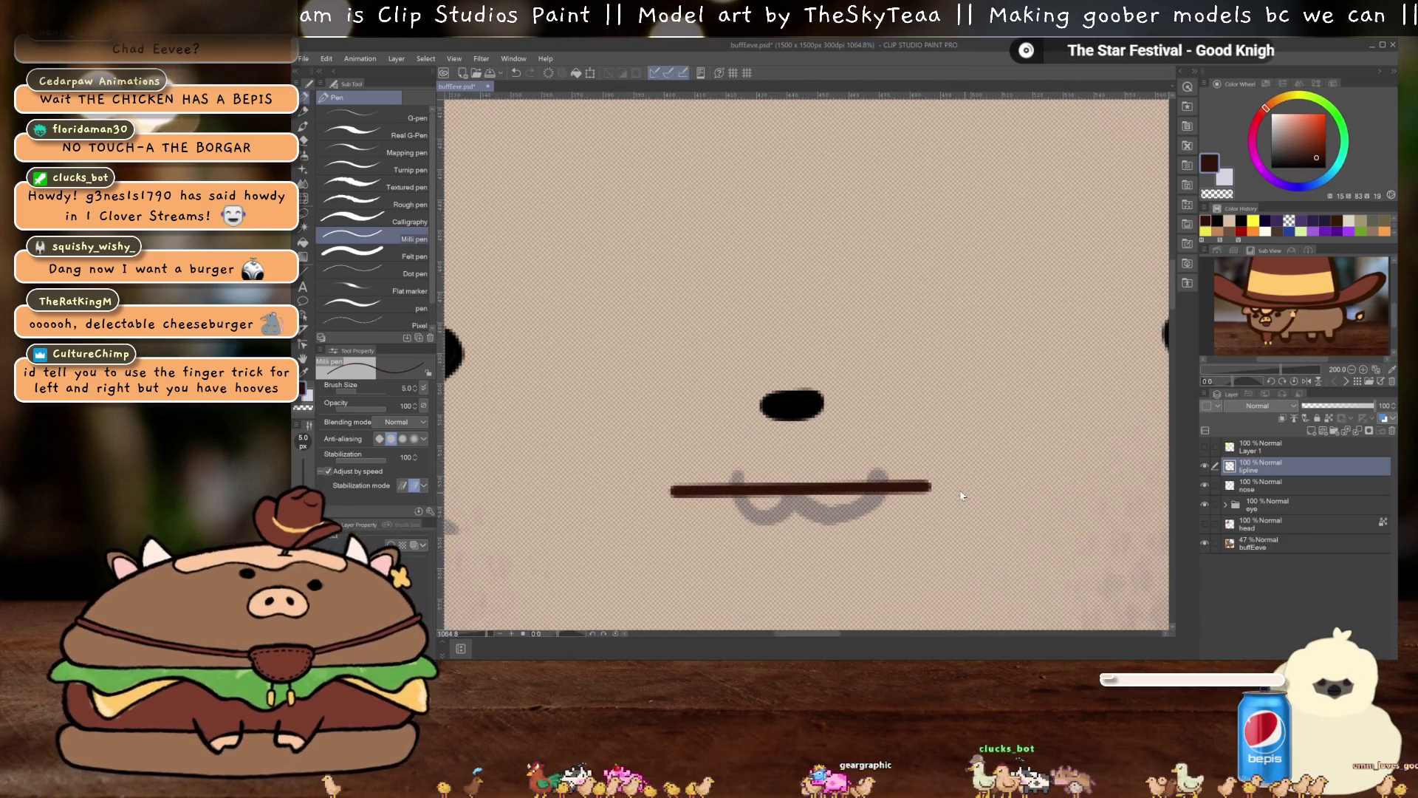
left_click(1204, 465)
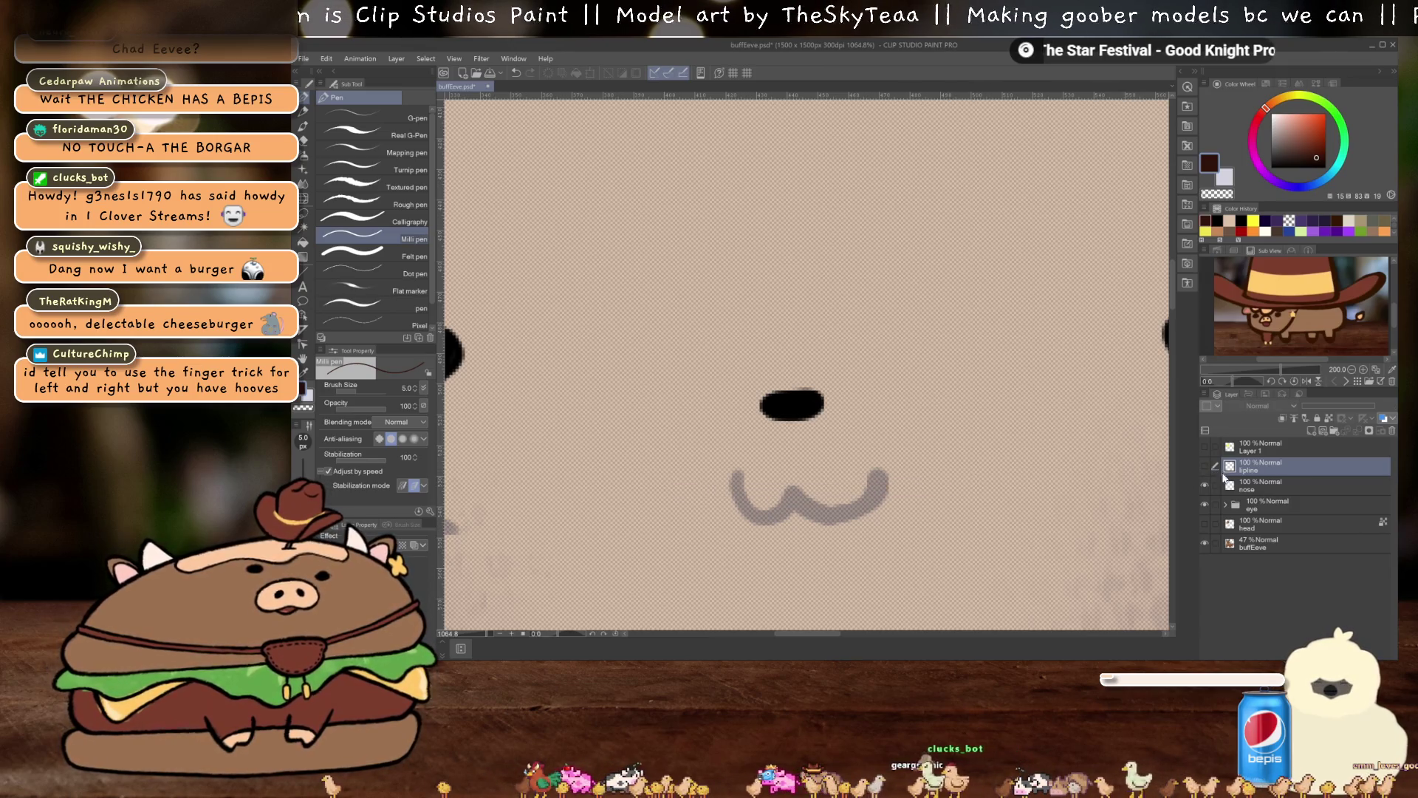
left_click(1317, 431)
Name the new layer mouthRef and trace the mouth's curve on it in purple
type("mouthR")
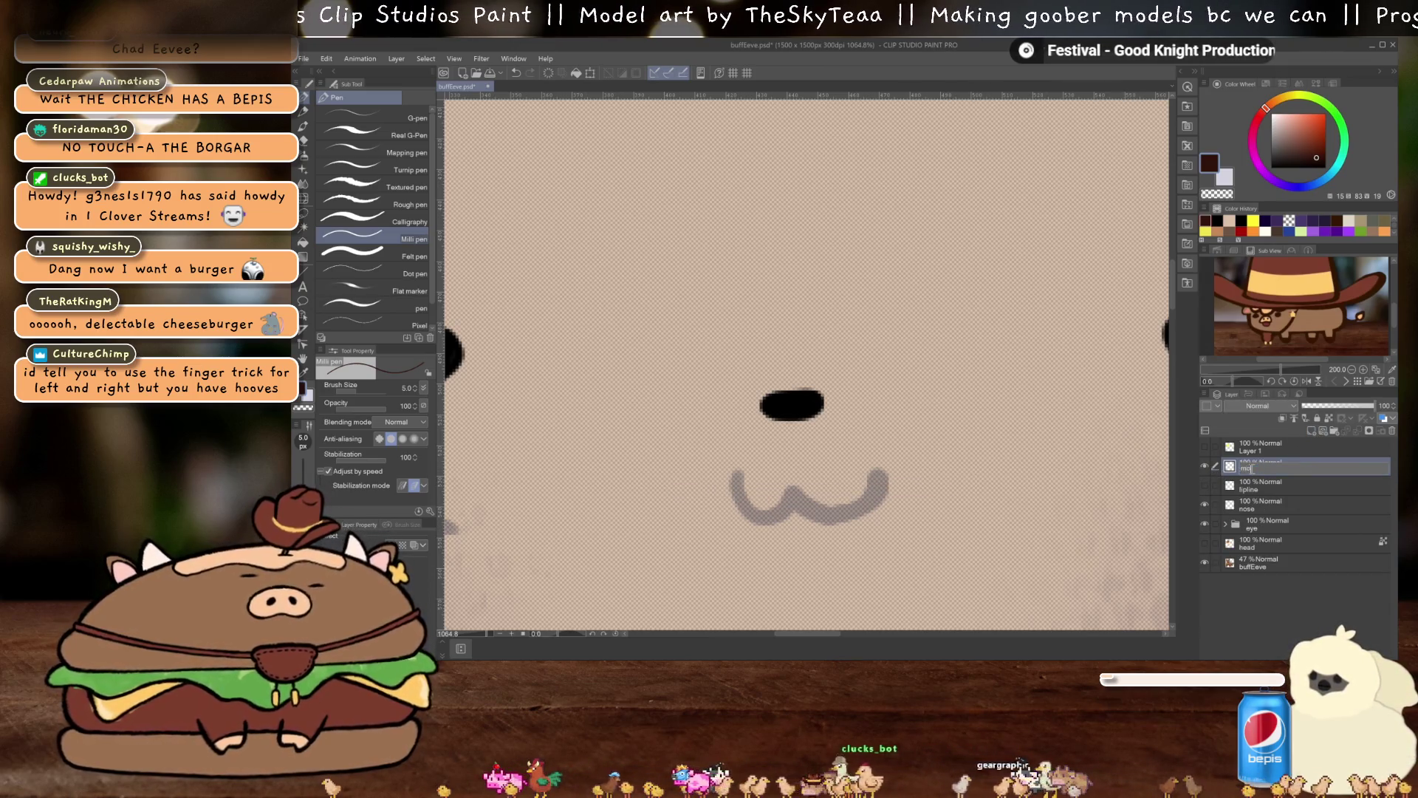
type("ef")
key("Return")
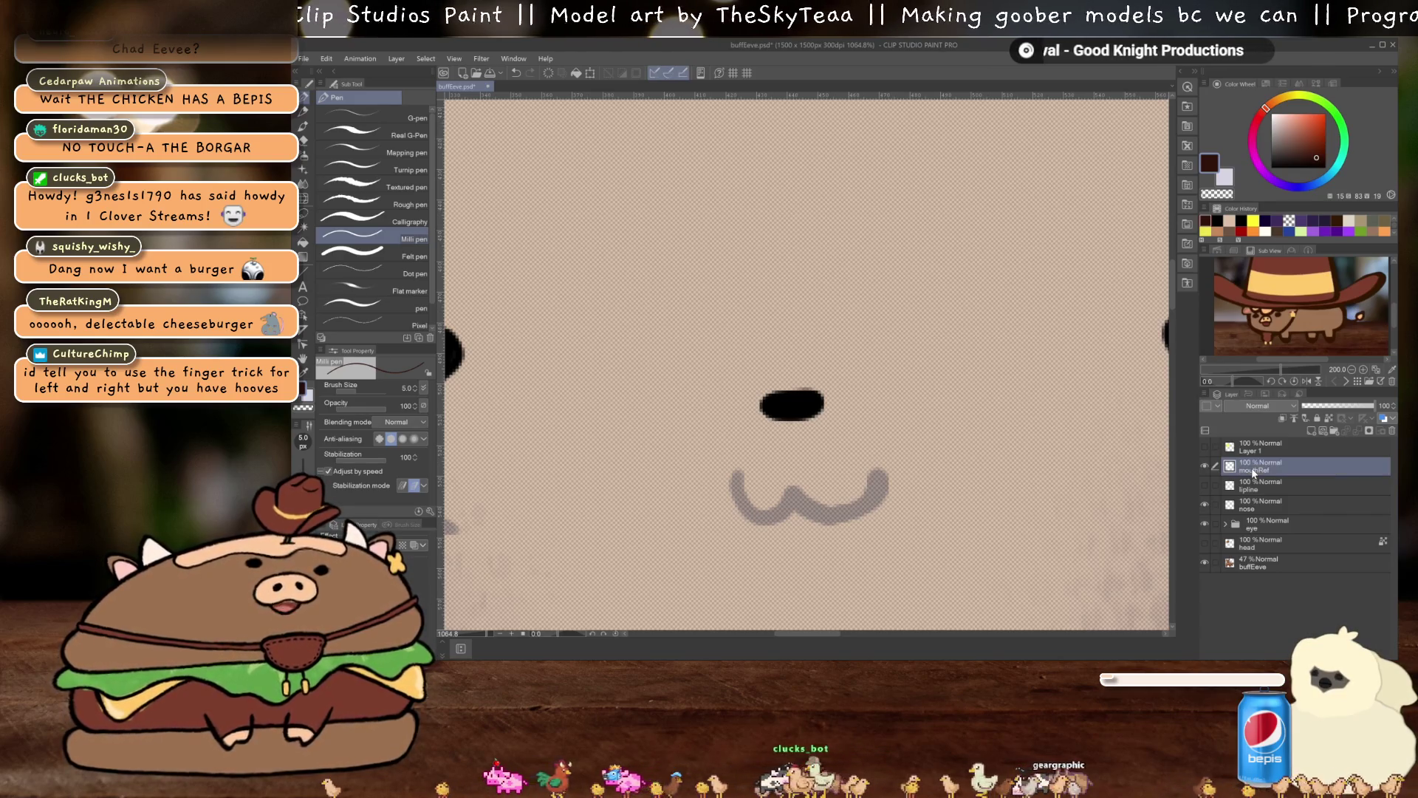
left_click(1319, 221)
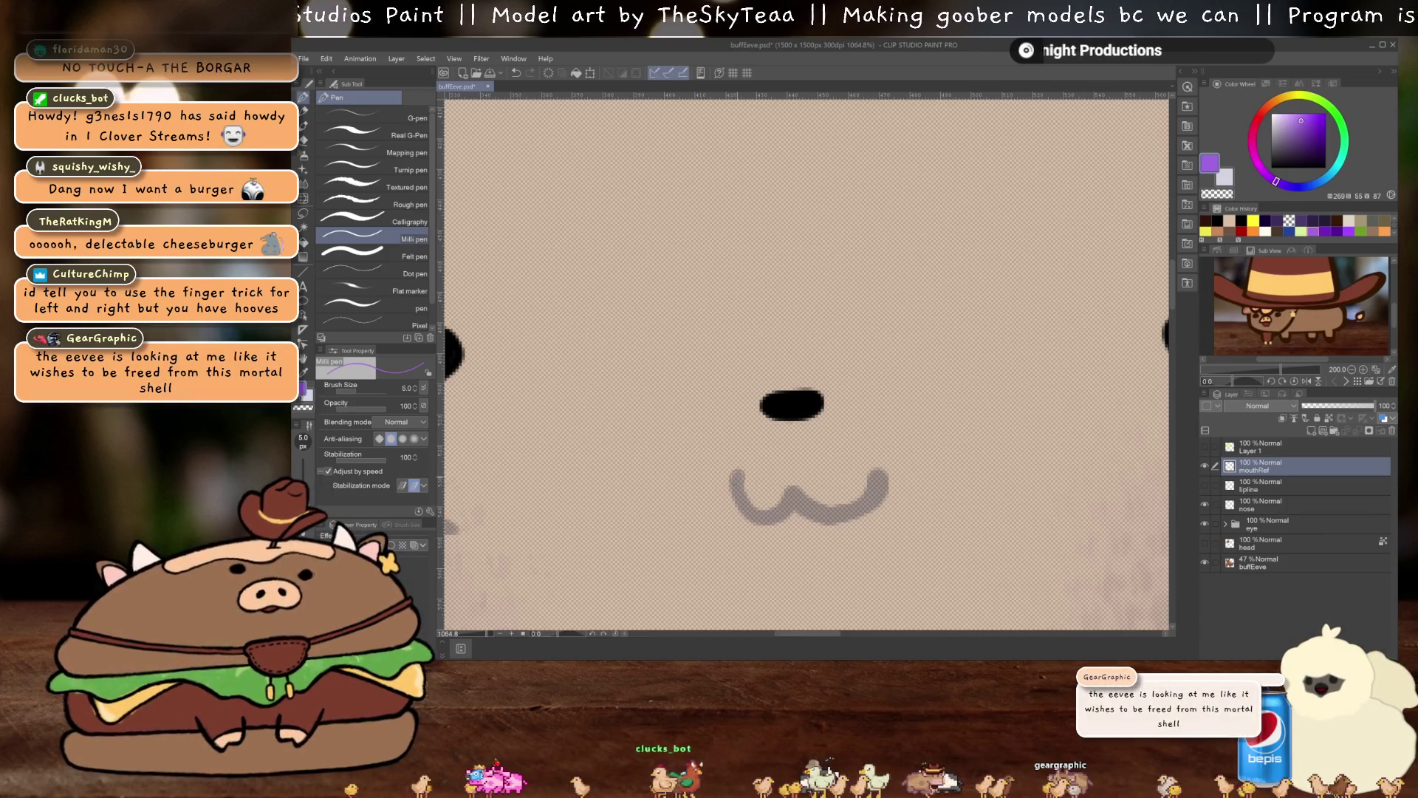
mouse_move(736, 484)
left_mouse_down()
mouse_move(754, 517)
mouse_move(783, 506)
mouse_move(808, 520)
mouse_move(849, 513)
mouse_move(877, 469)
left_mouse_up()
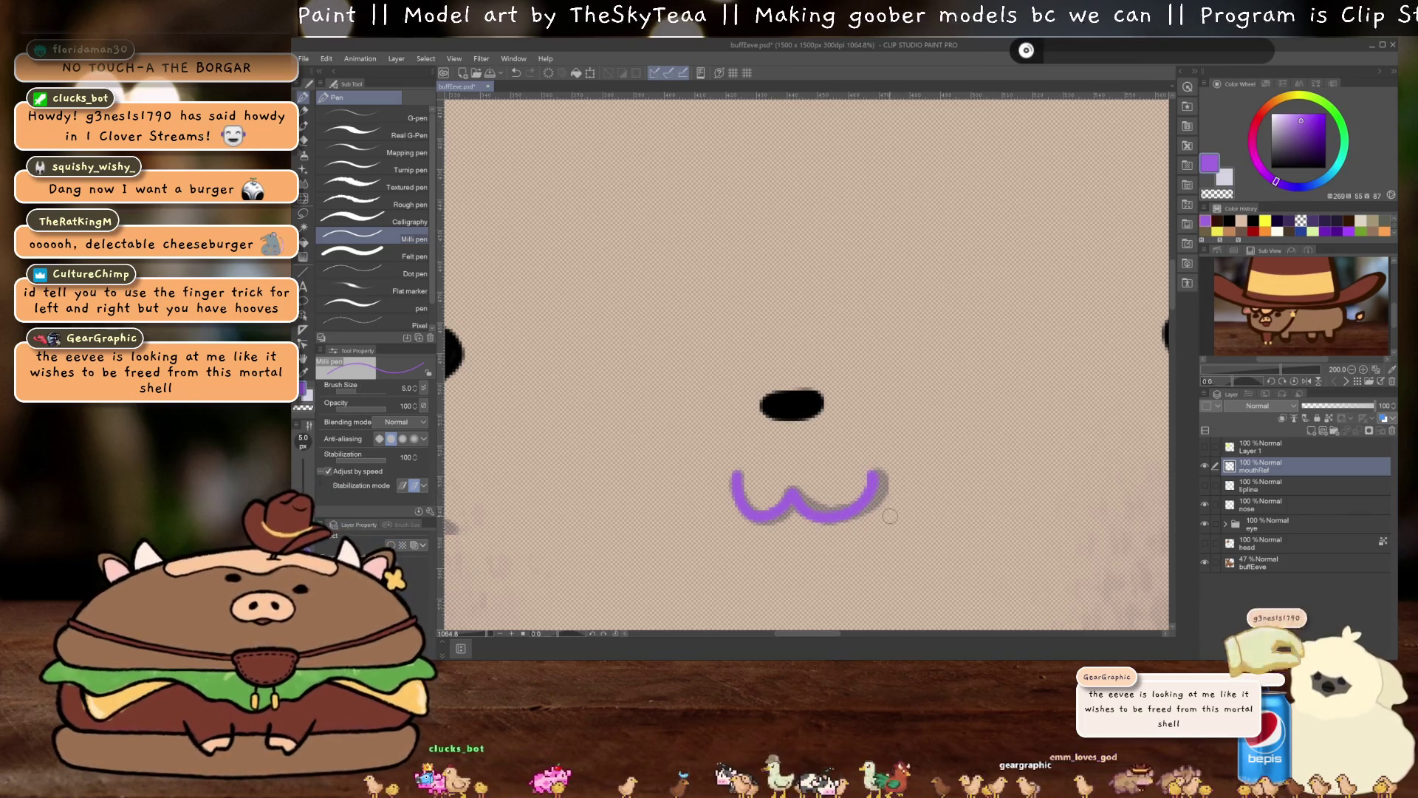
Reshape the purple mouth guide with Liquify at size 50, then hide mouthRef
key("j")
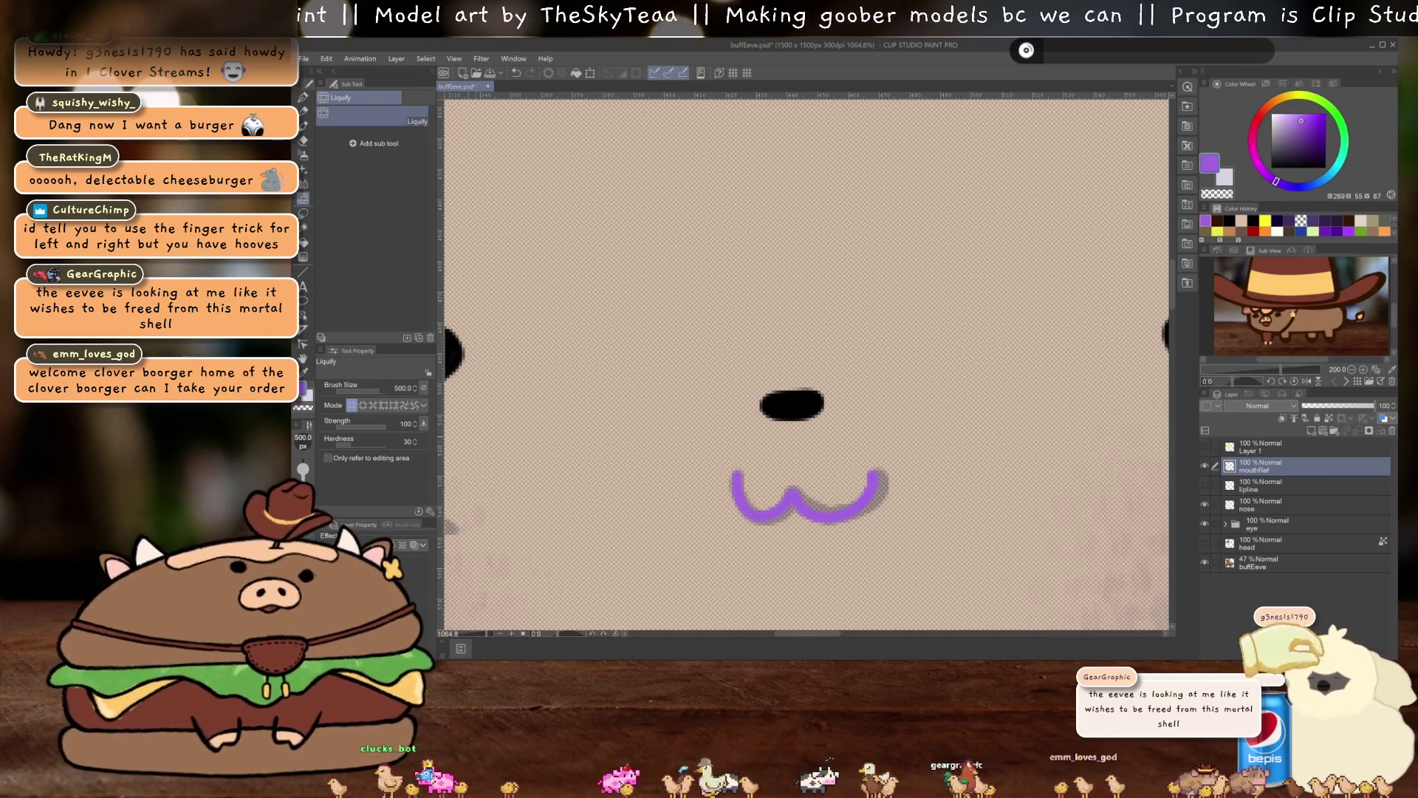
type("0")
key("Return")
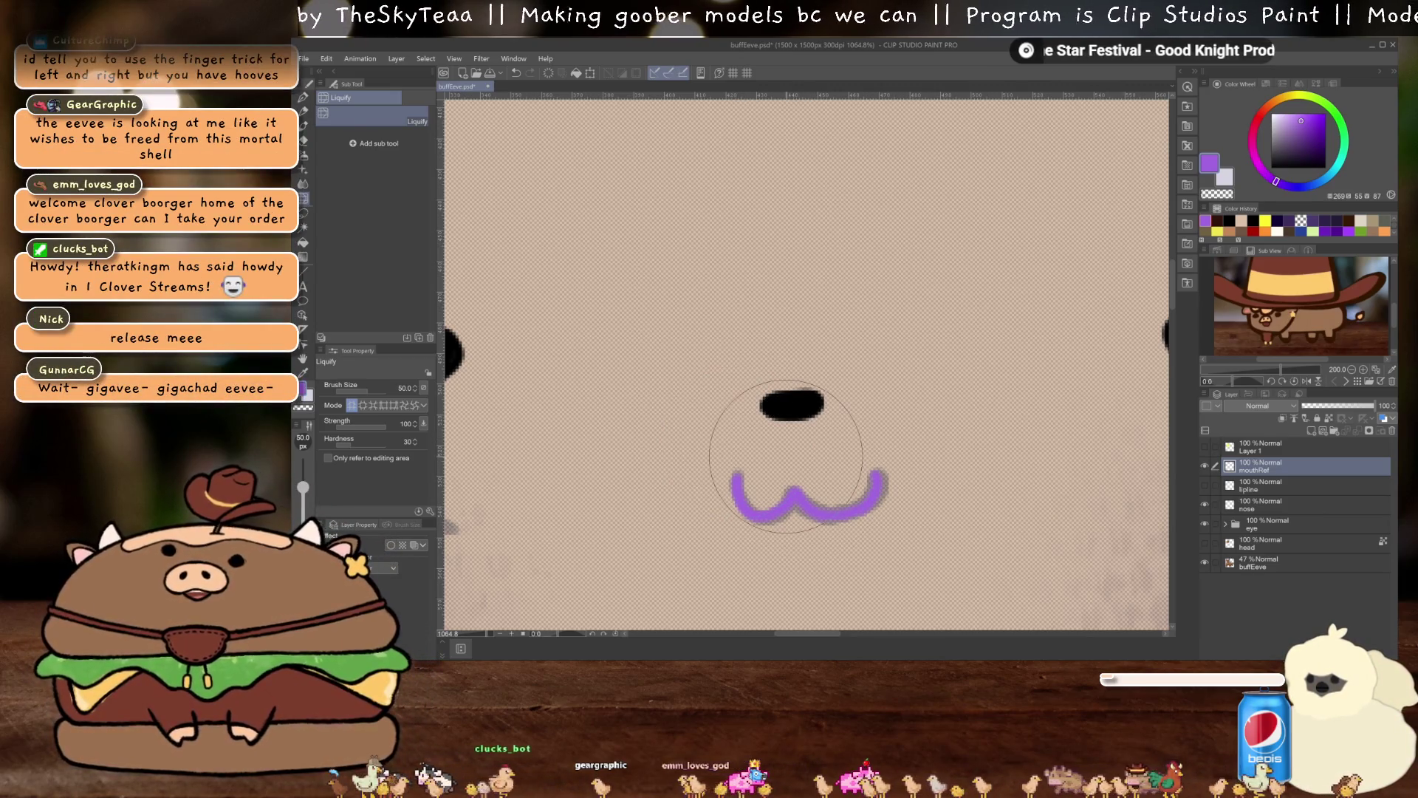
scroll(786, 456, "down", 5)
scroll(783, 453, "up", 2)
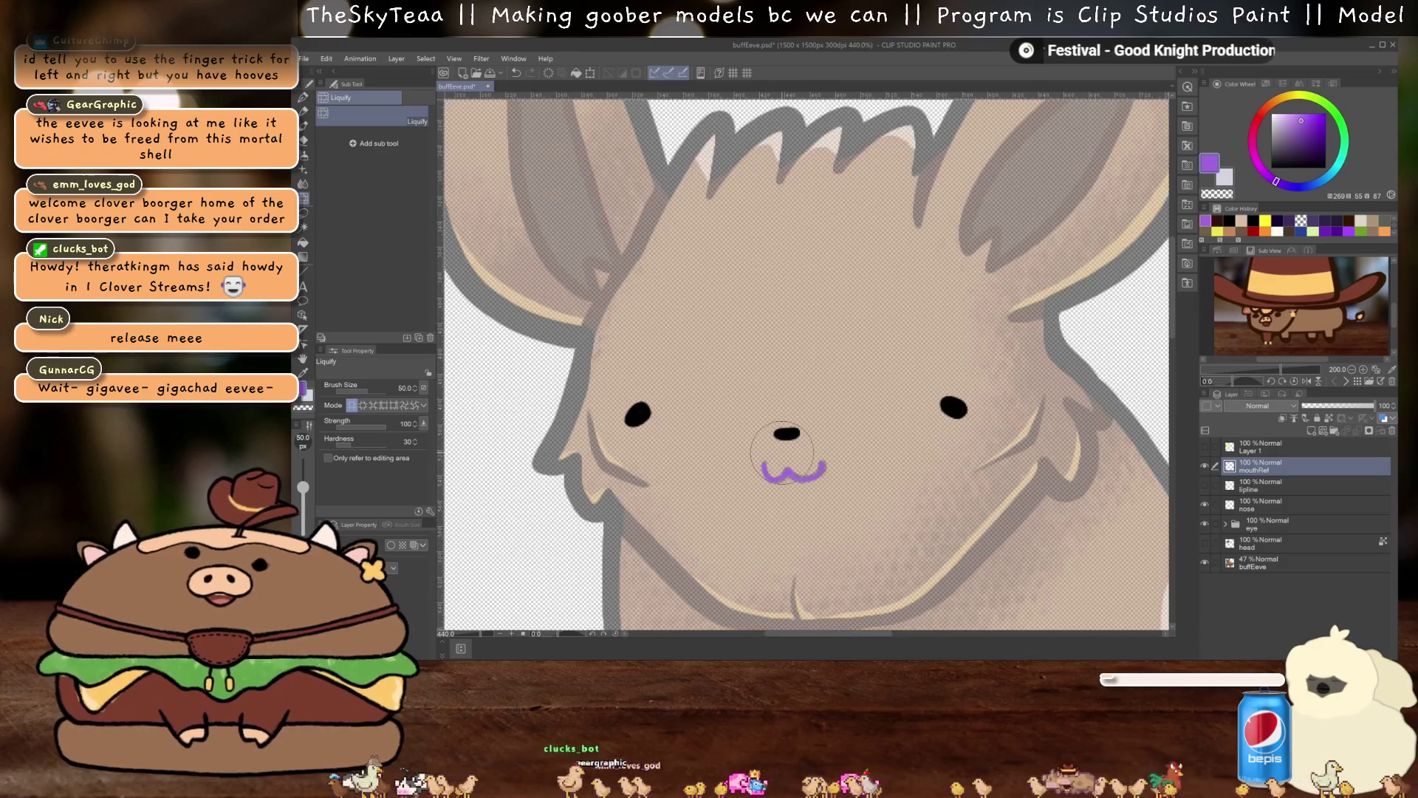
scroll(783, 453, "up", 1)
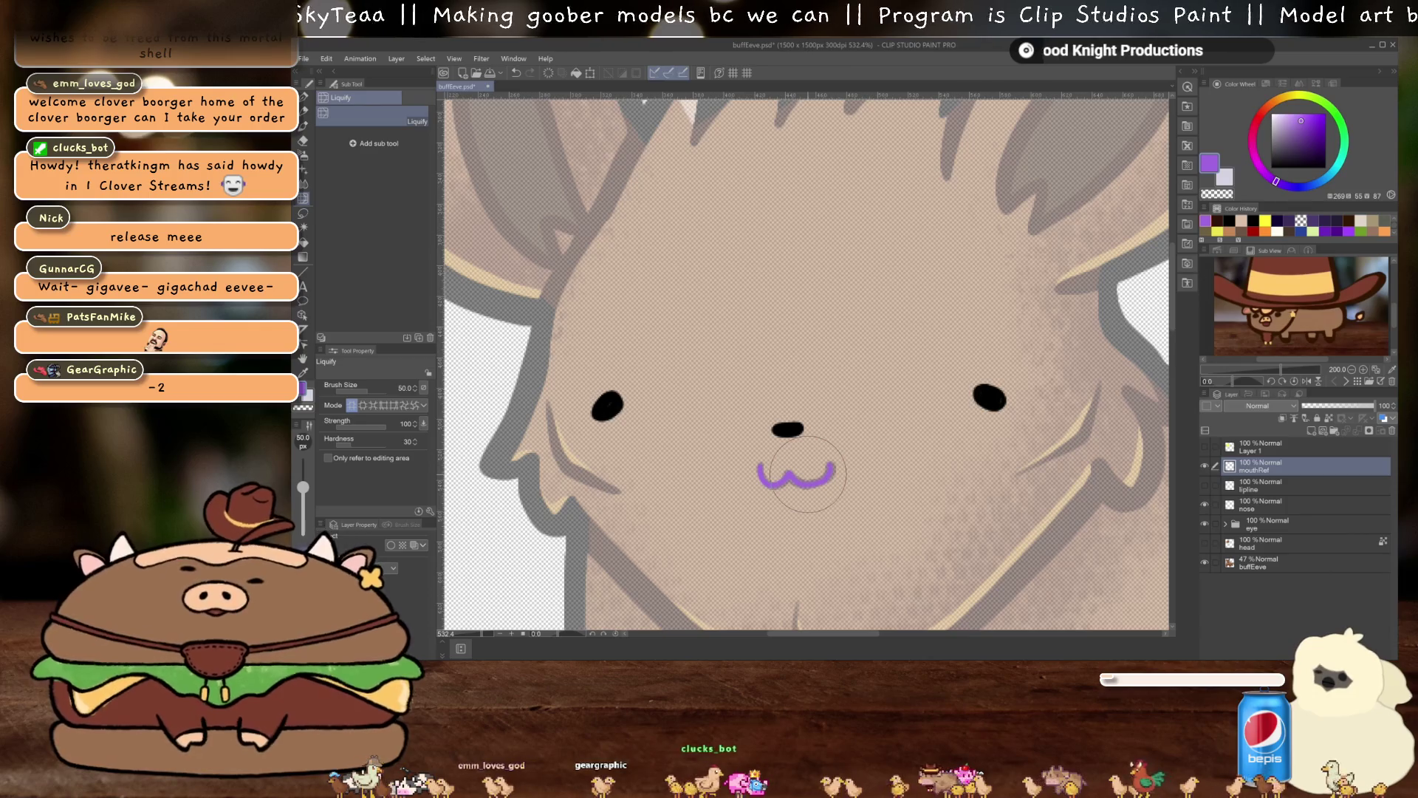
scroll(808, 474, "down", 4)
scroll(820, 475, "up", 3)
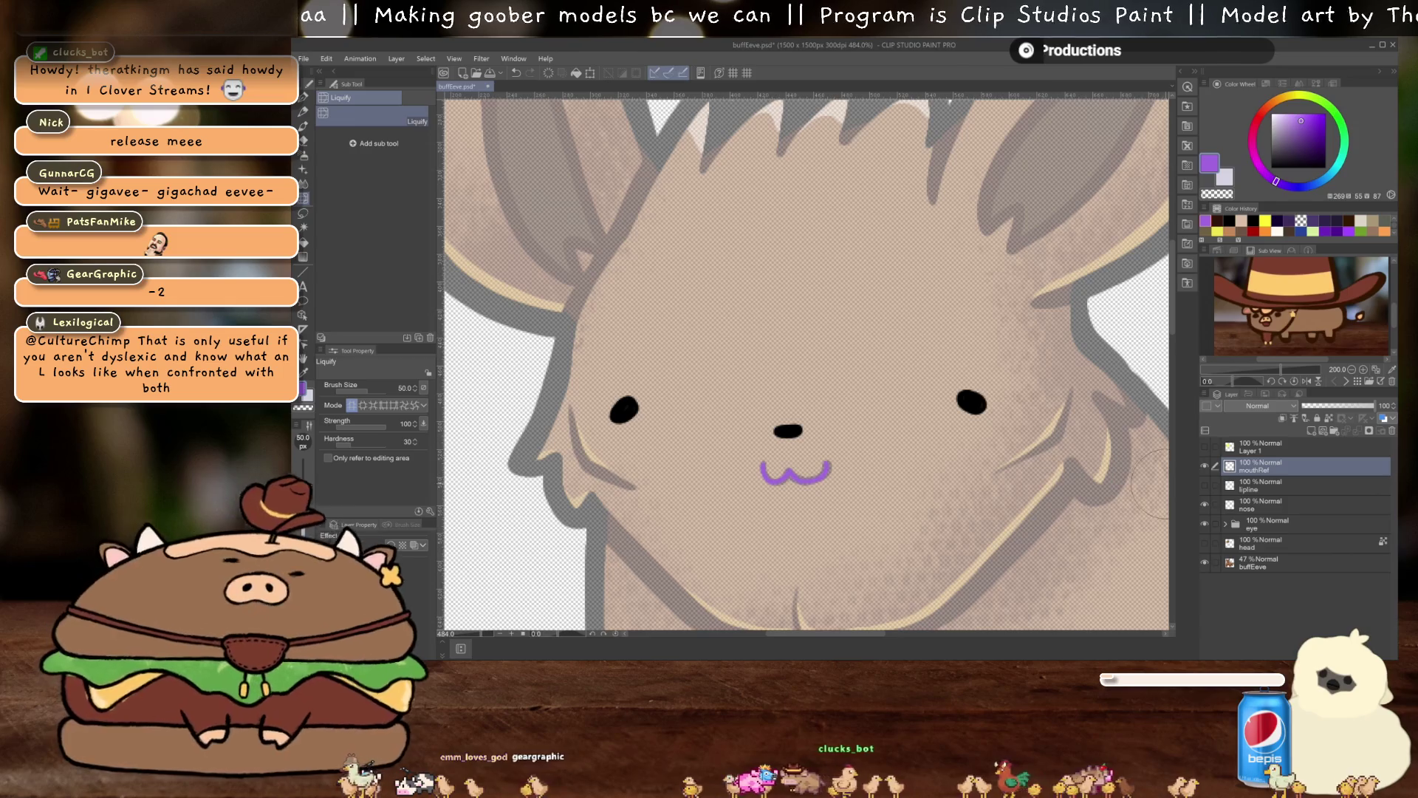
left_click(1204, 466)
Add a new layer and adjust the recent pink into a darker, more saturated mauve
left_click(1255, 486)
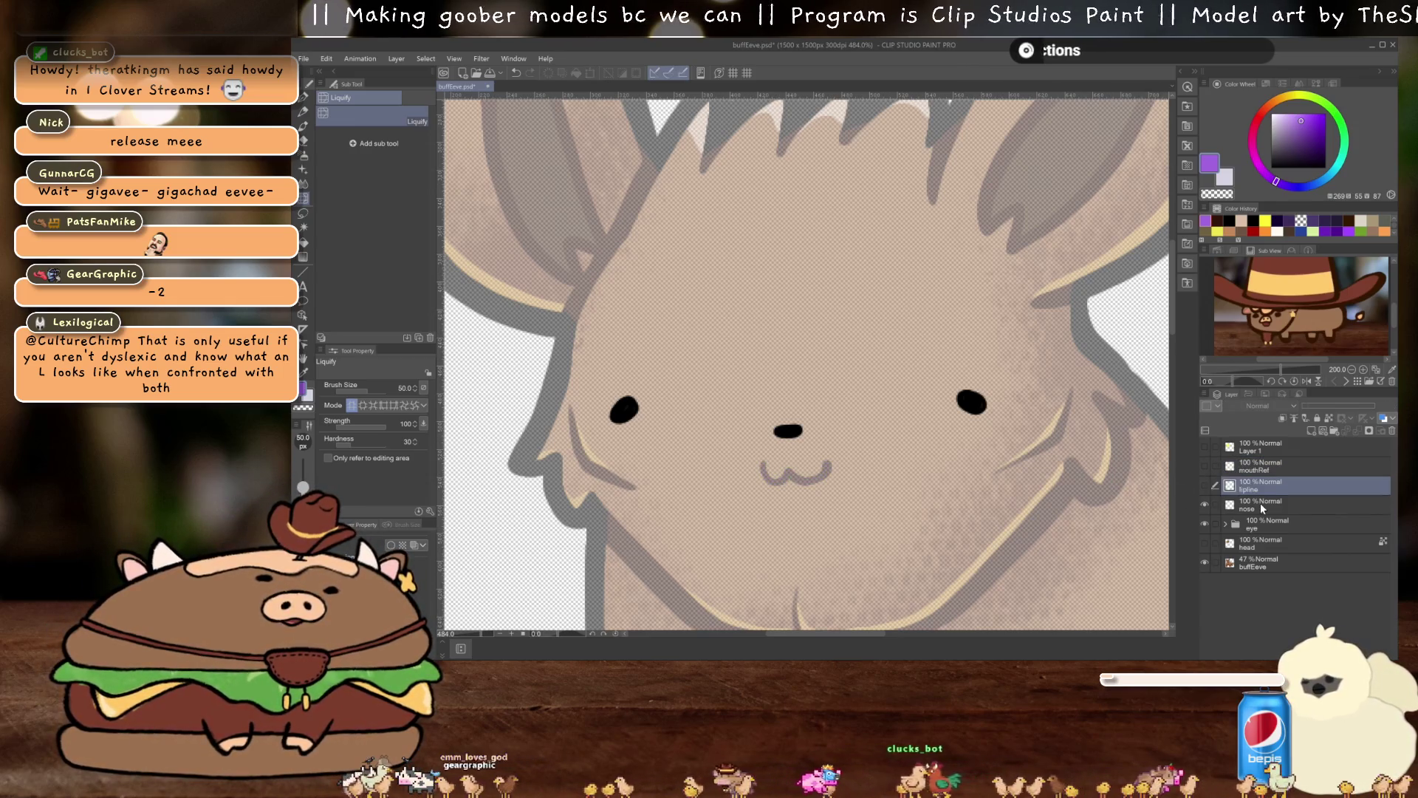
left_click(1310, 430)
scroll(839, 461, "up", 2)
scroll(839, 462, "down", 4)
scroll(839, 462, "up", 2)
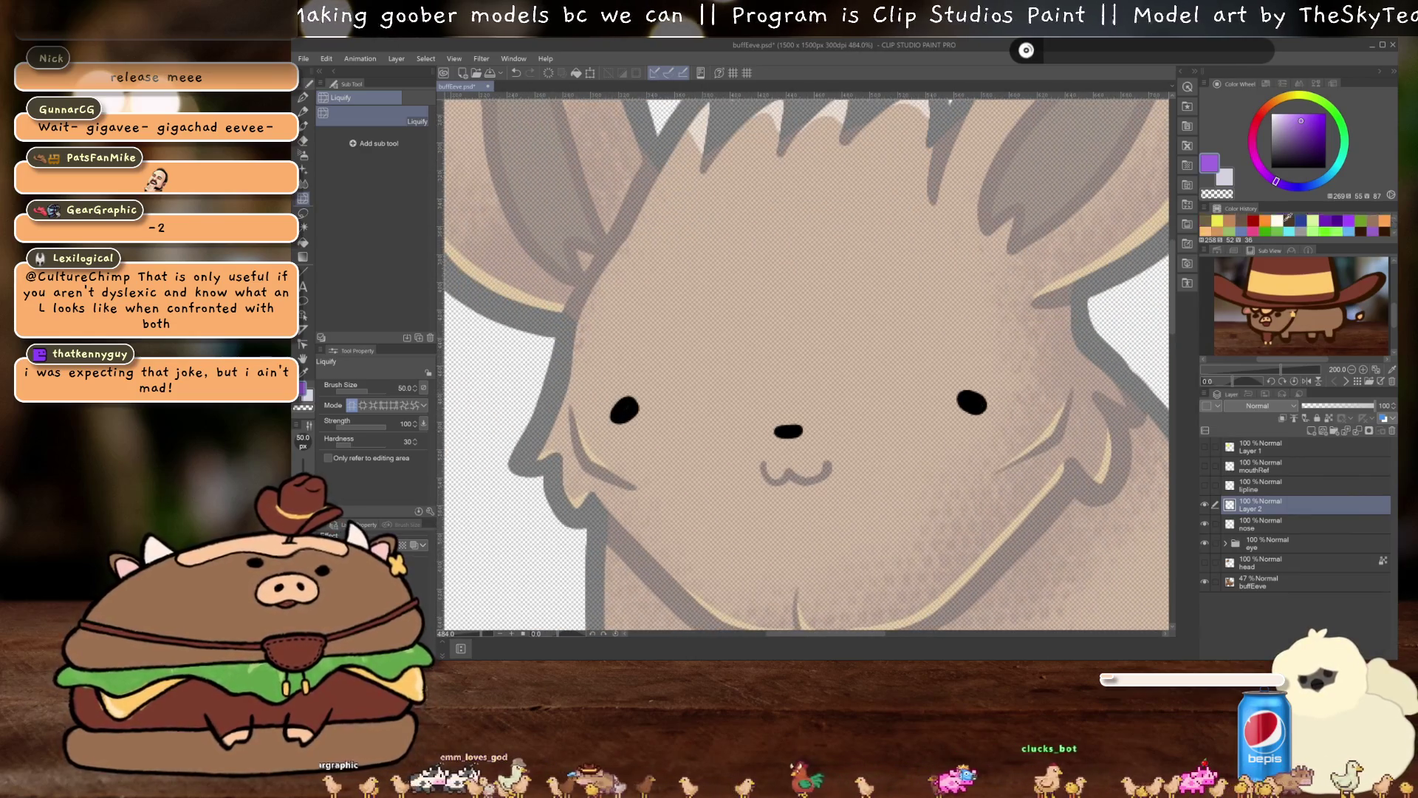
left_click(1258, 231)
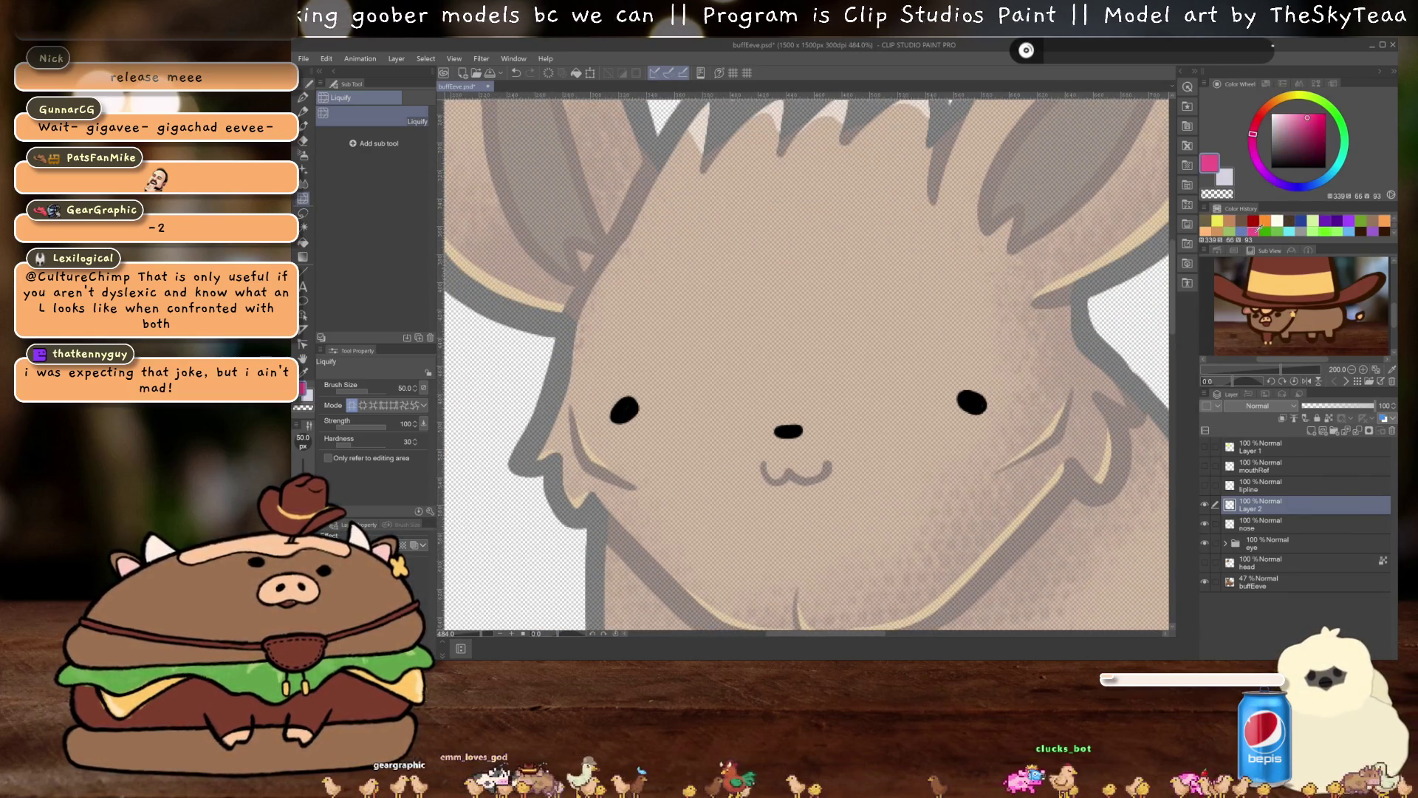
left_click(1297, 133)
left_click(1306, 136)
scroll(945, 360, "up", 1)
scroll(946, 360, "down", 2)
key("p")
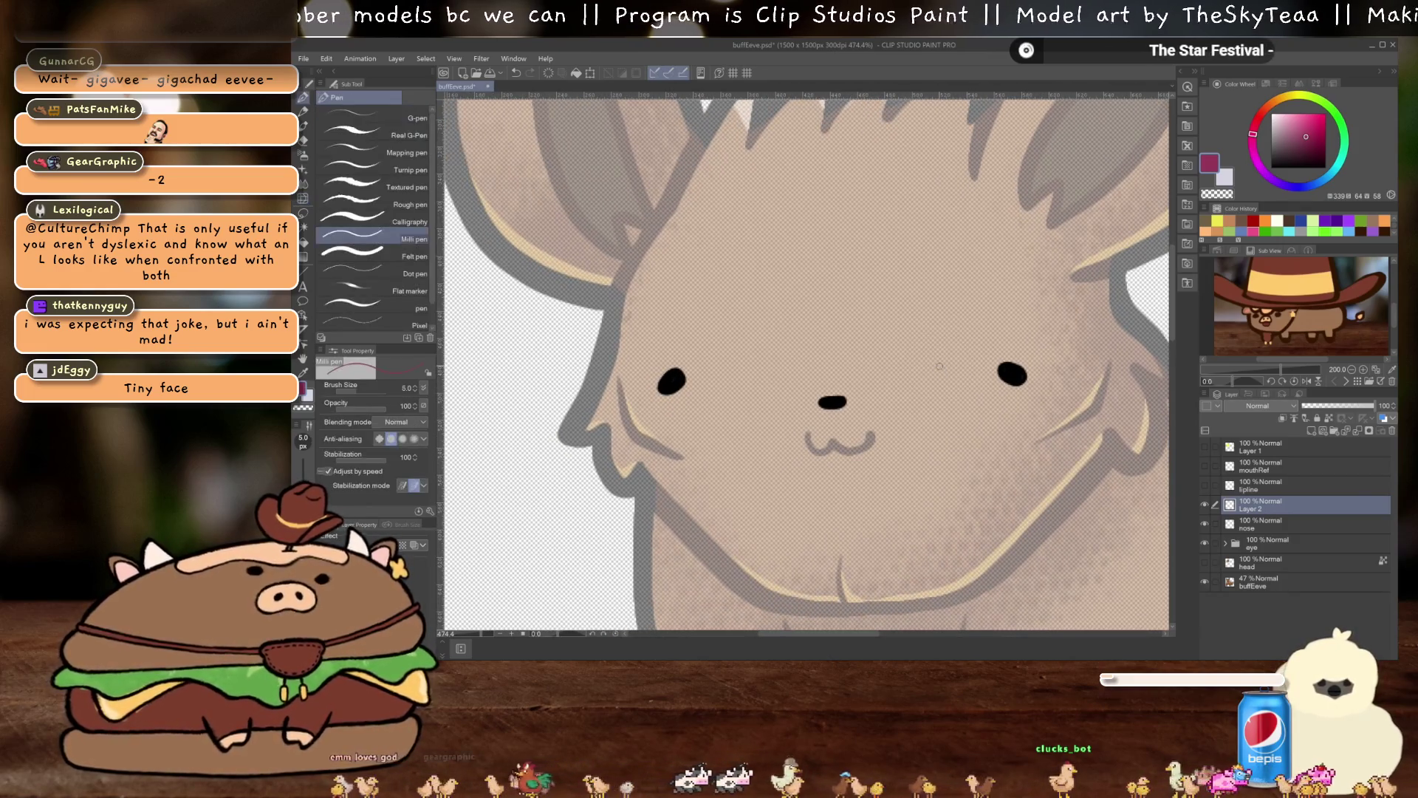
Show lipline, outline the open-mouth box, and fill it solid magenta
left_click(1205, 485)
mouse_move(779, 430)
left_mouse_down()
mouse_move(779, 494)
mouse_move(877, 498)
mouse_move(893, 482)
mouse_move(881, 419)
mouse_move(780, 424)
left_mouse_up()
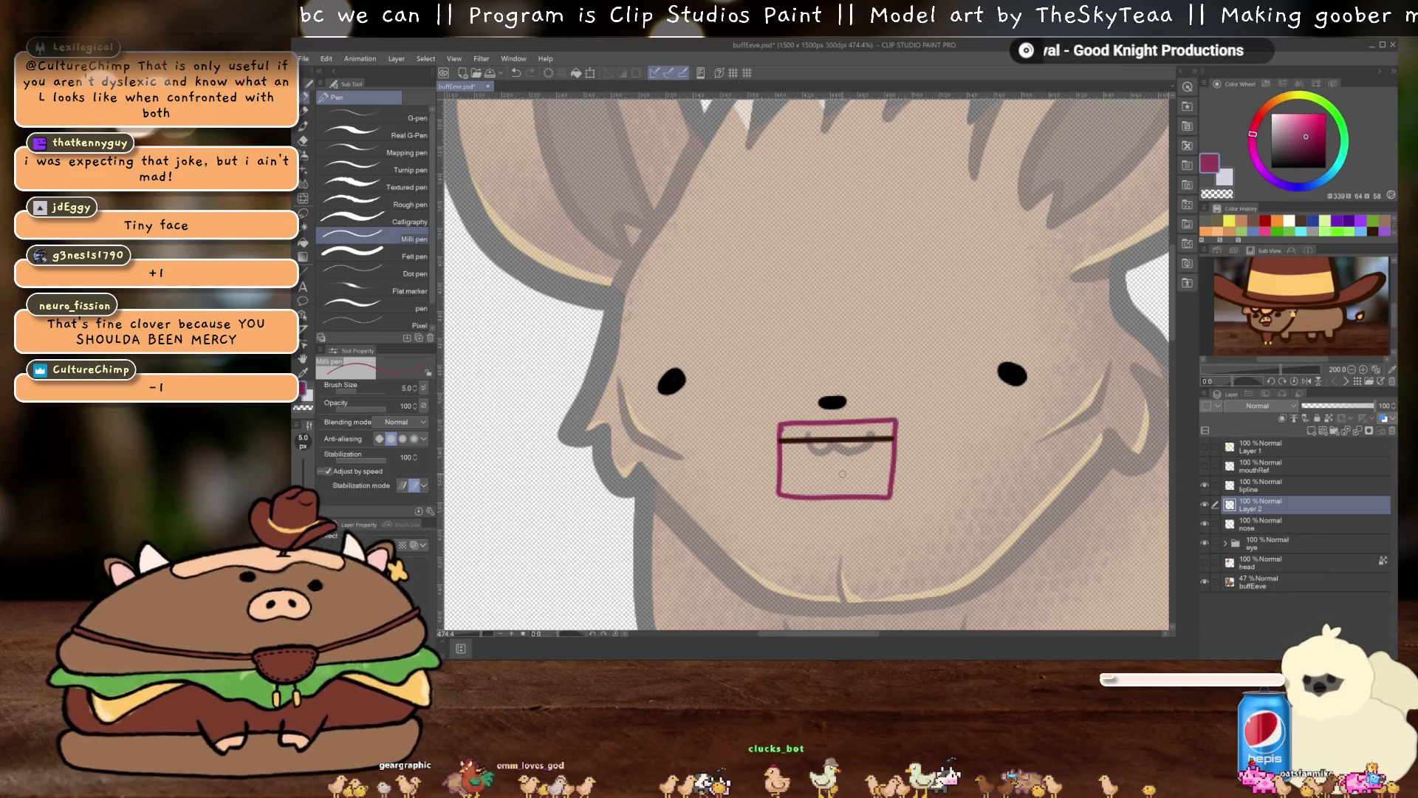
key("g")
left_click(886, 463)
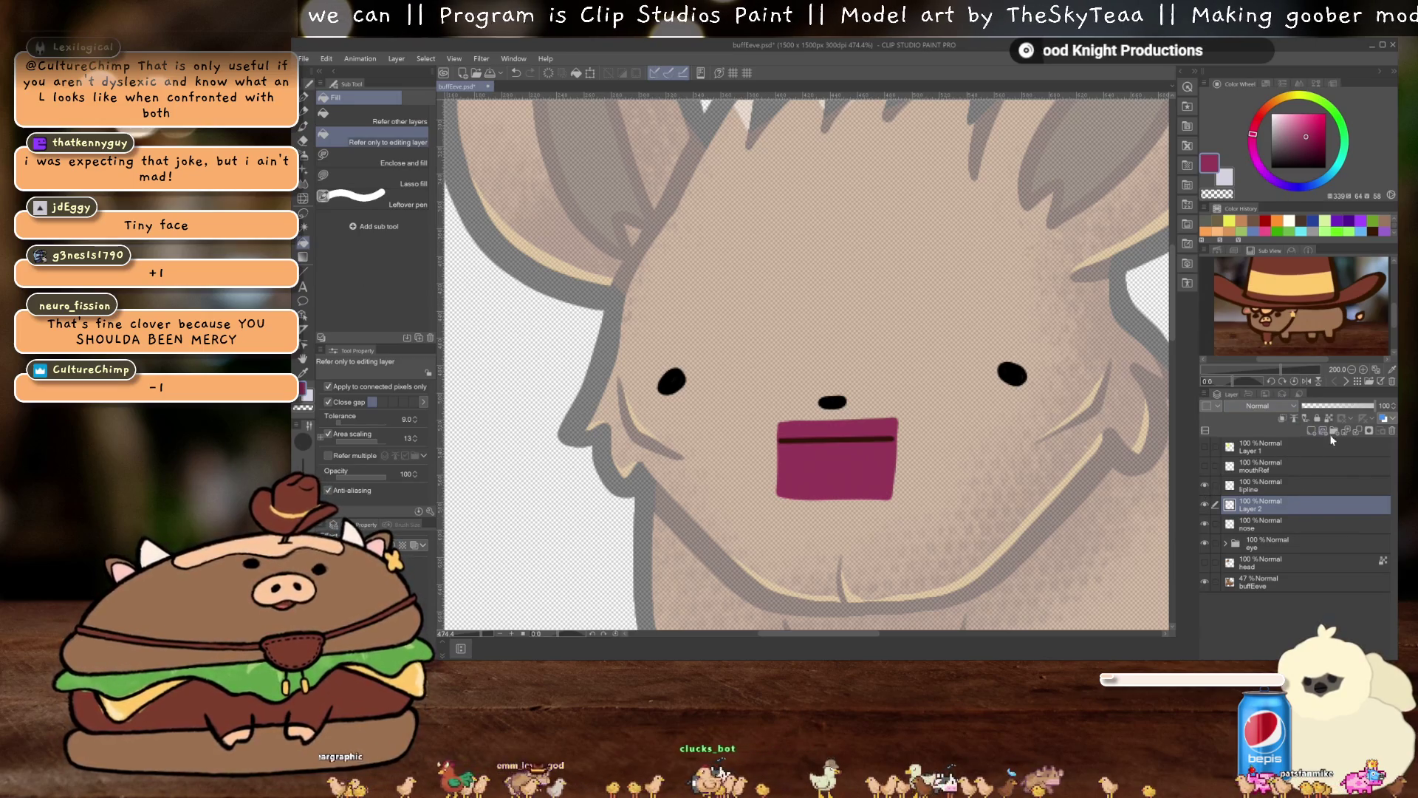
left_click(1330, 432)
left_click(1274, 224)
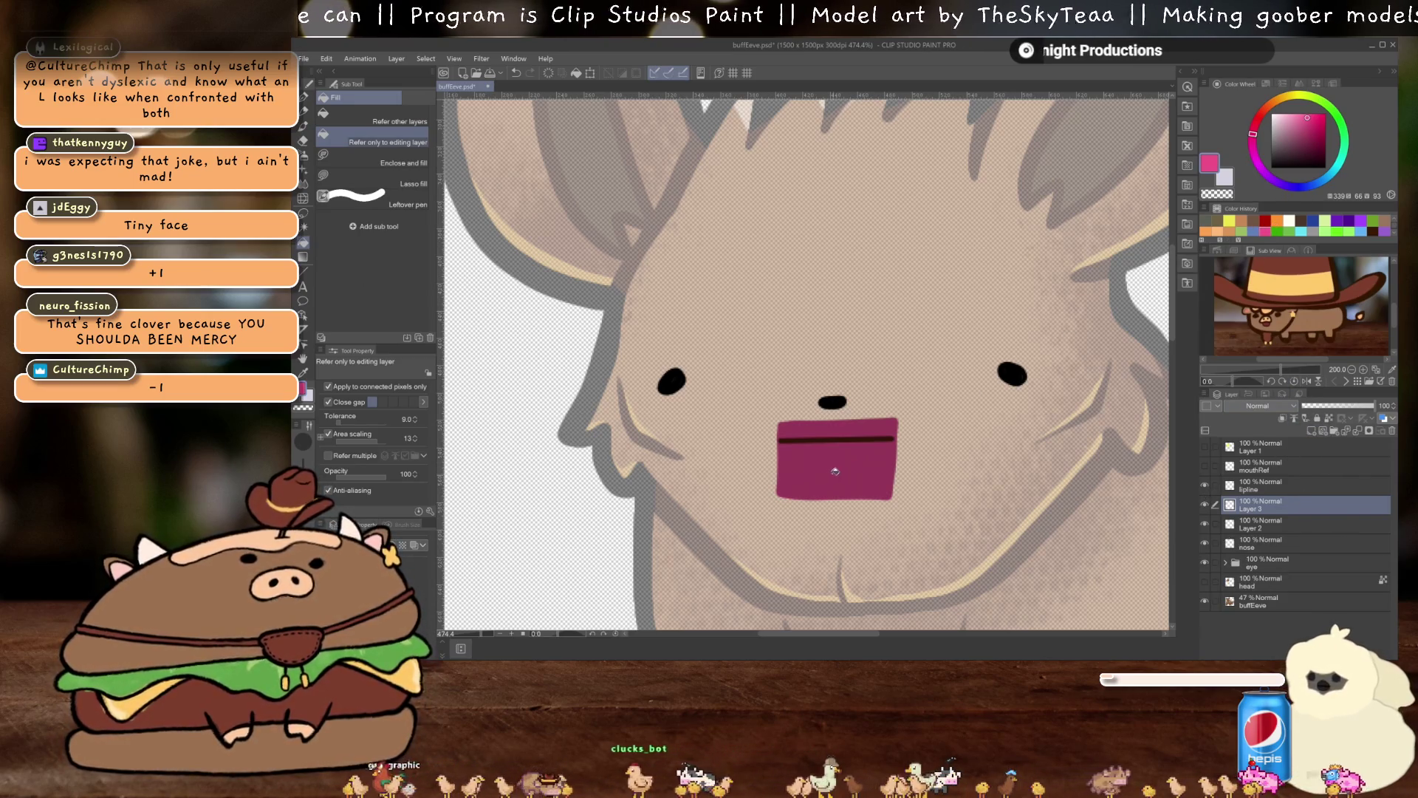
Draw a pink oval tongue inside the mouth and fill it with a lighter pink
key("p")
mouse_move(810, 491)
left_mouse_down()
mouse_move(829, 458)
mouse_move(871, 484)
mouse_move(813, 487)
left_mouse_up()
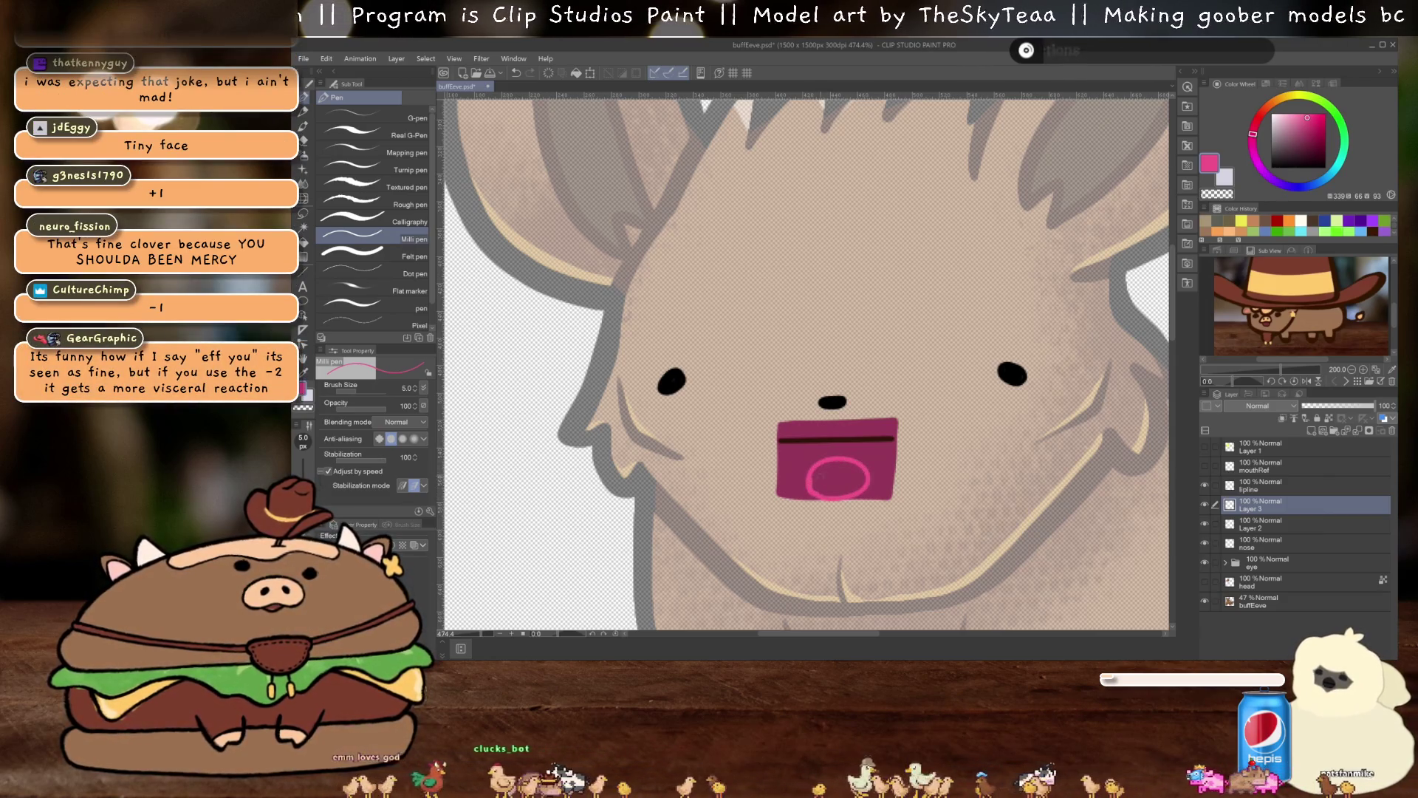
key("g")
left_click(839, 478)
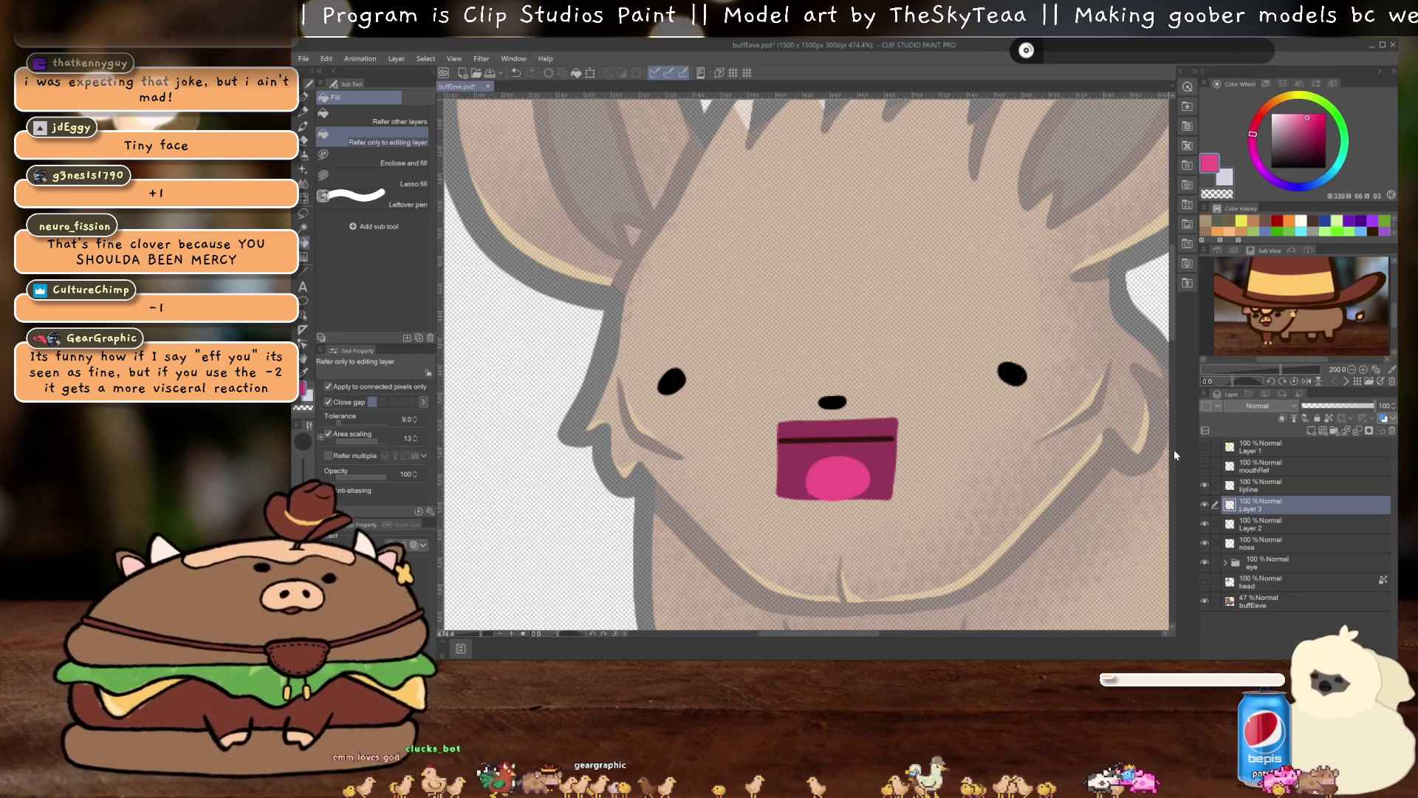
left_click(1296, 111)
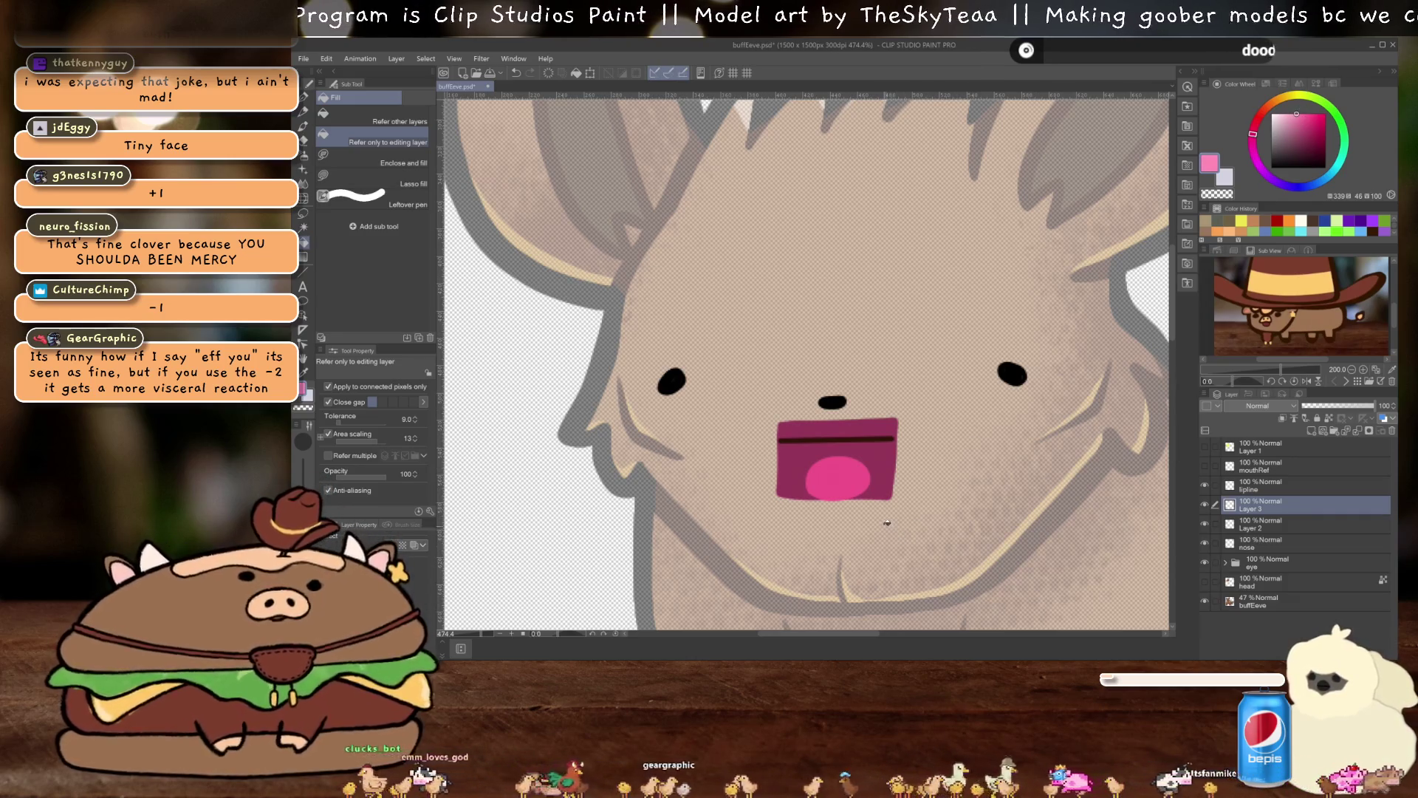
key("p")
left_click(837, 480)
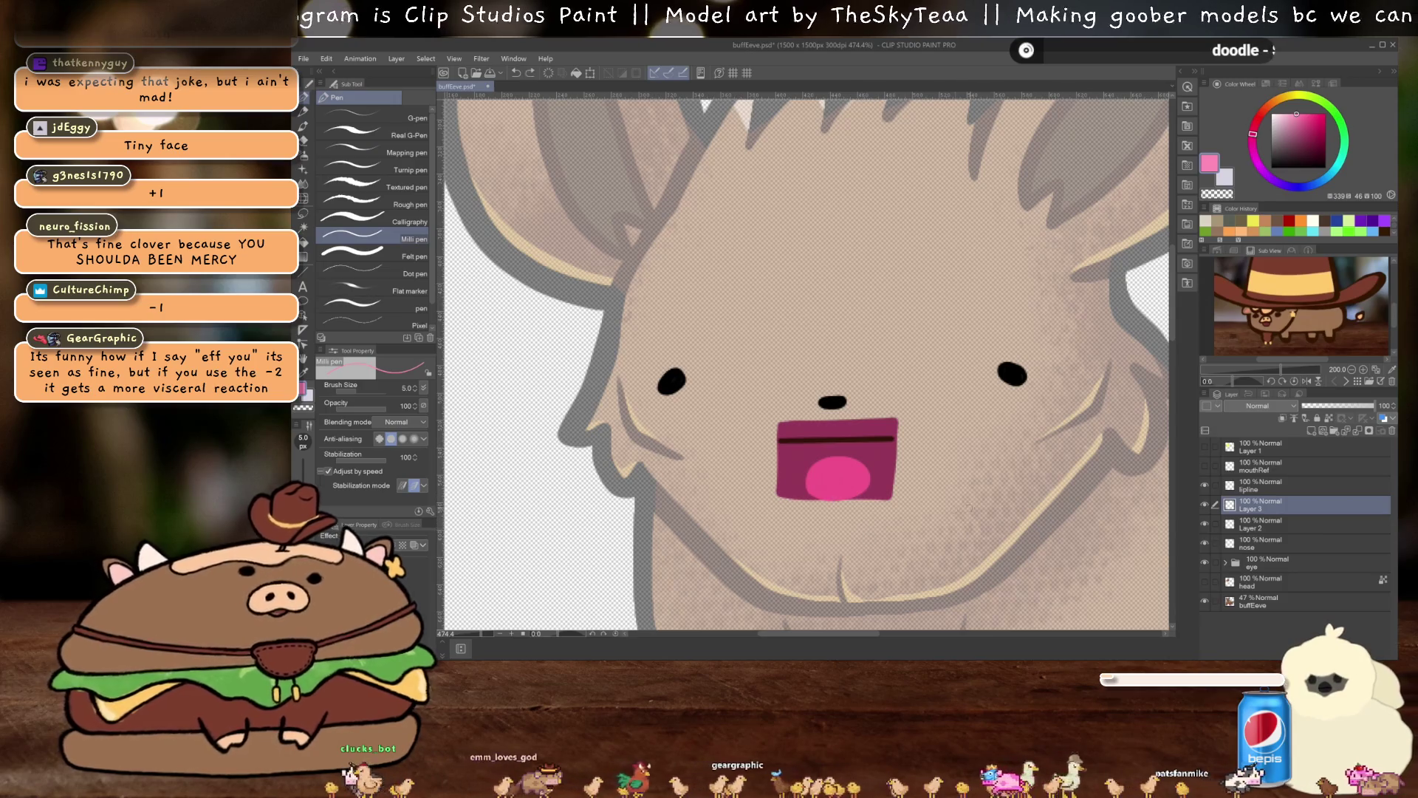
key("g")
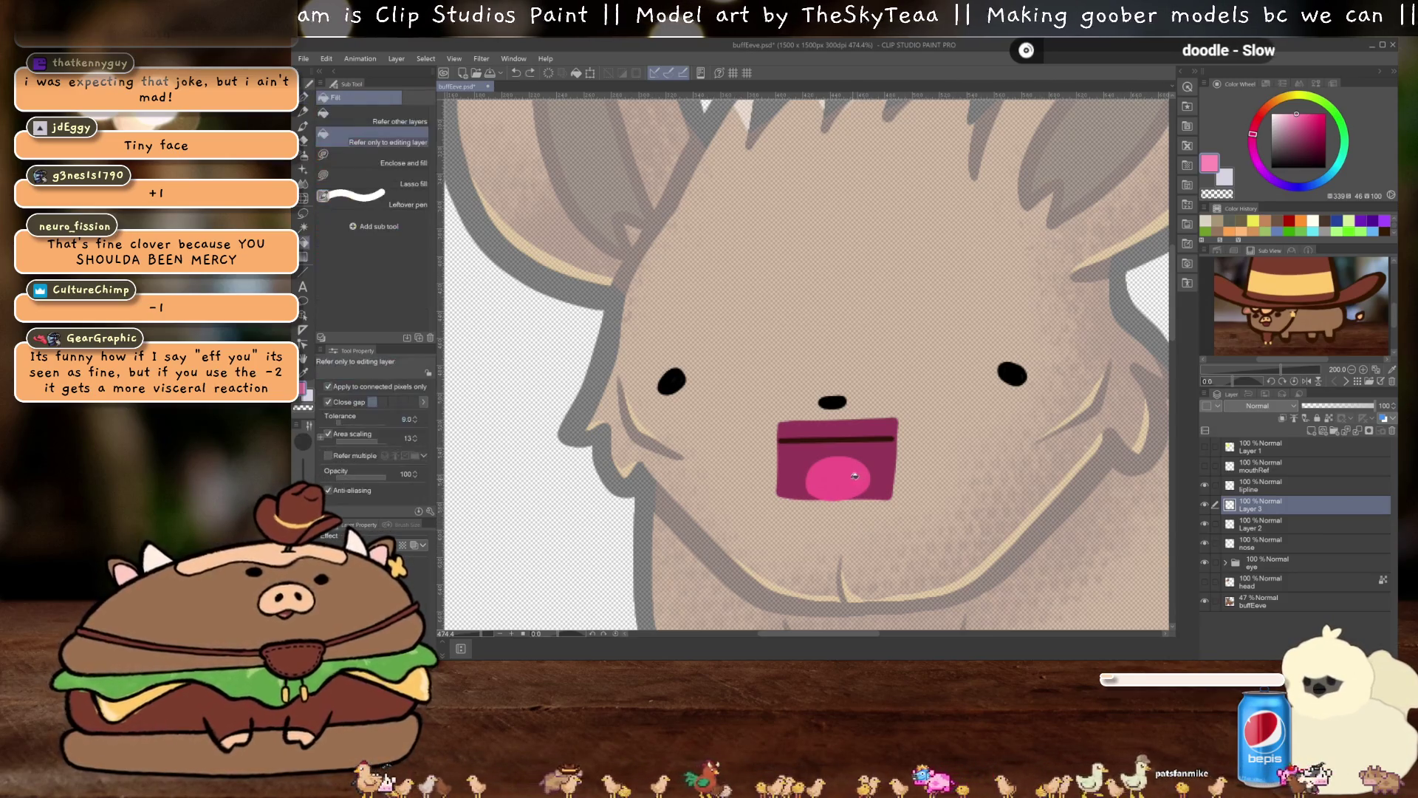
left_click(854, 485)
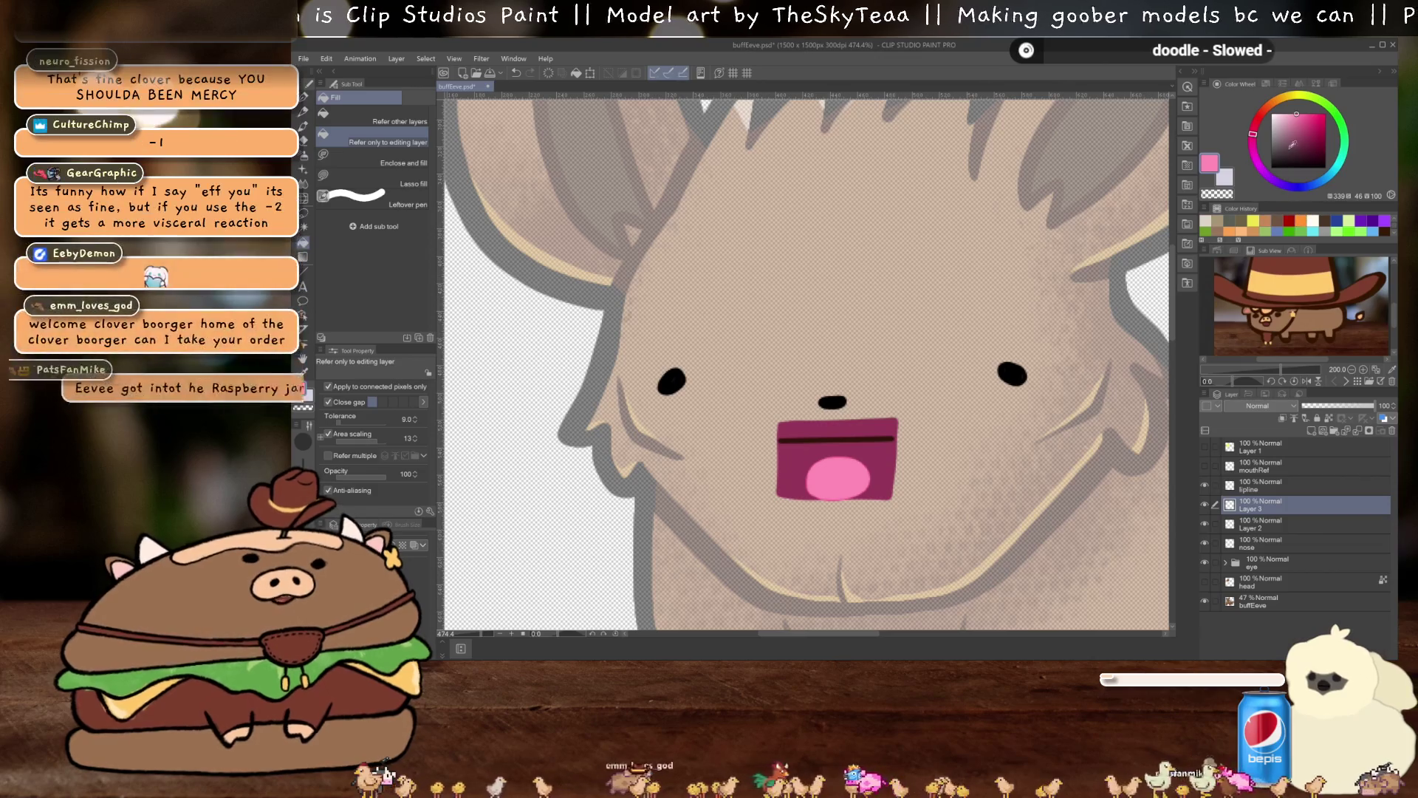
Try a darker-pink dividing line down the tongue several times, then undo it entirely
scroll(1393, 220, "up", 1)
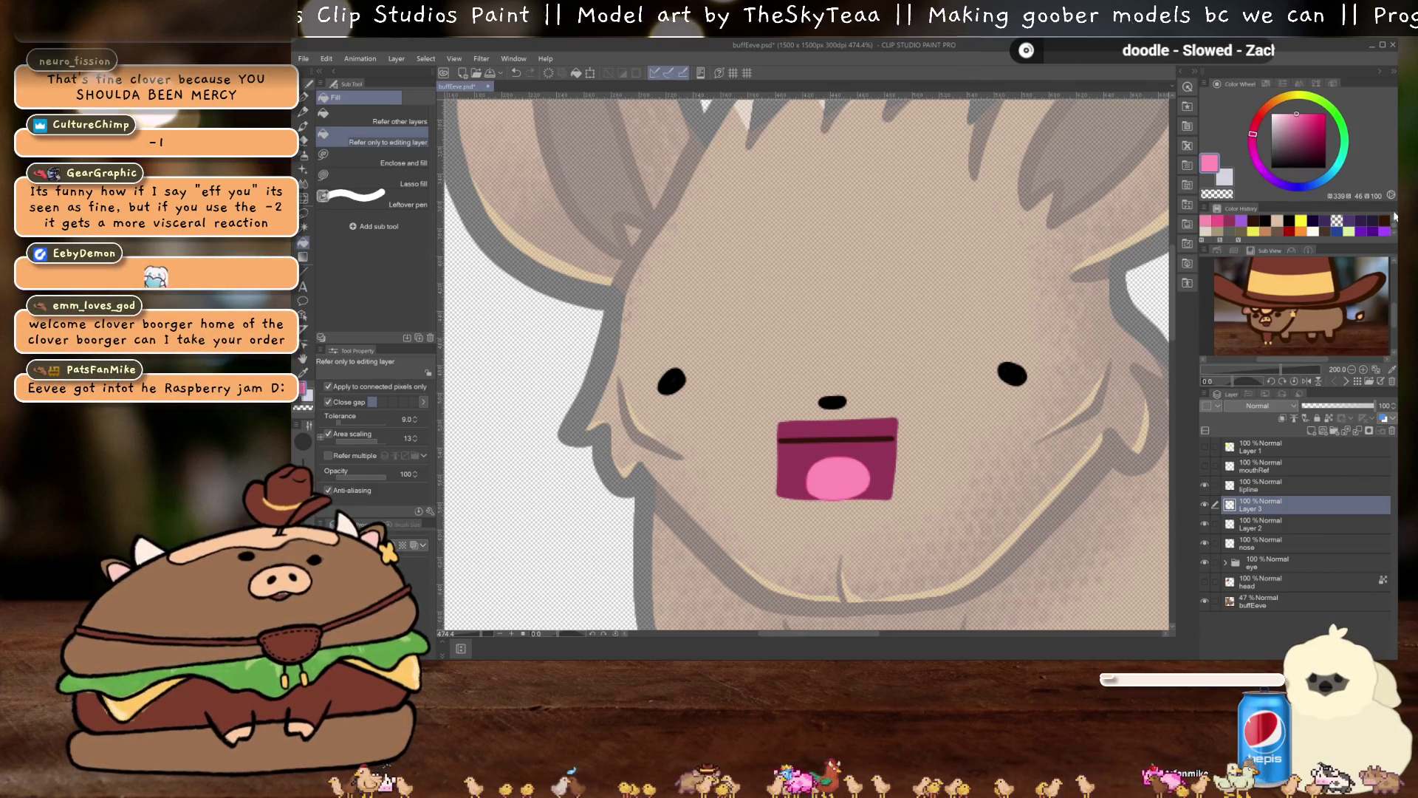
left_click(1224, 219)
key("p")
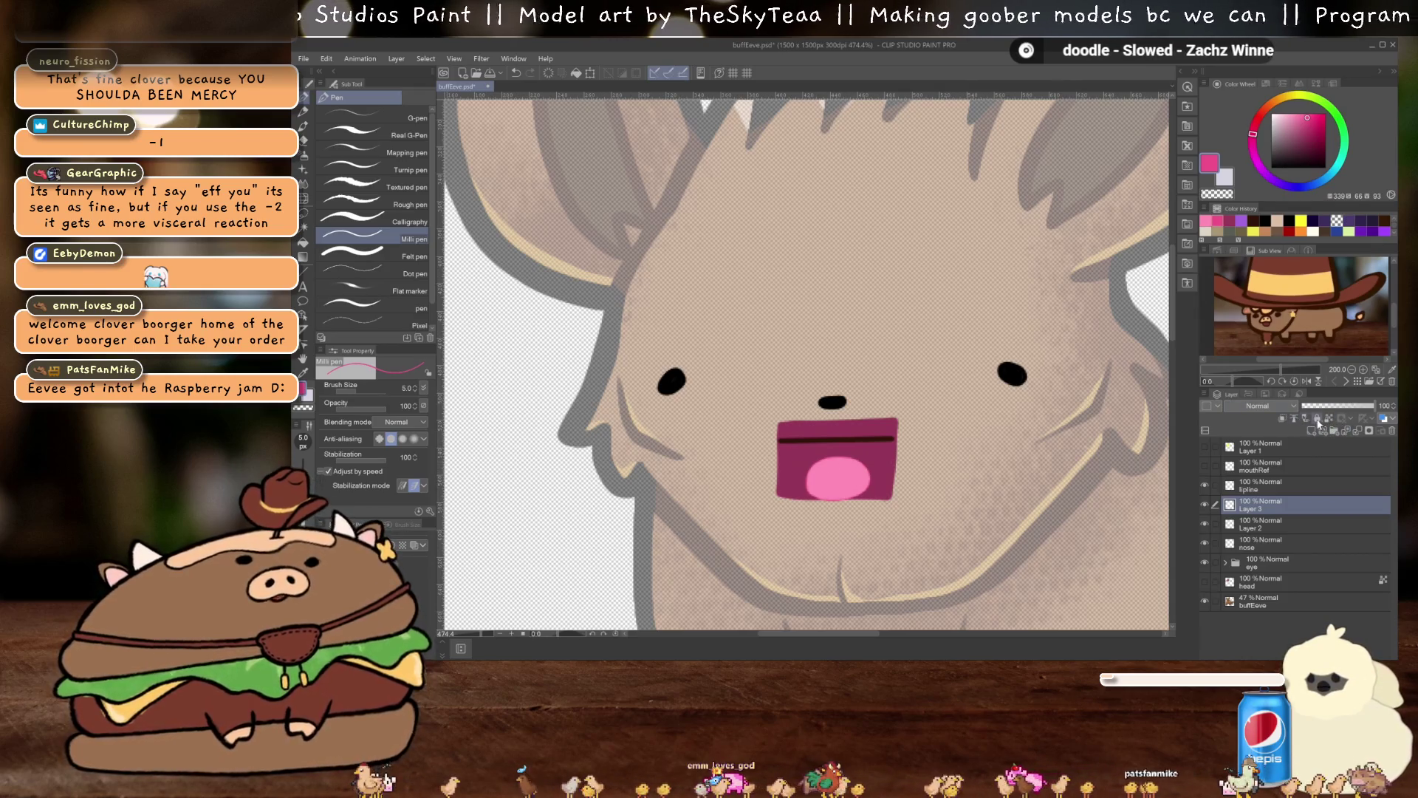
left_click_drag(836, 475, 833, 499)
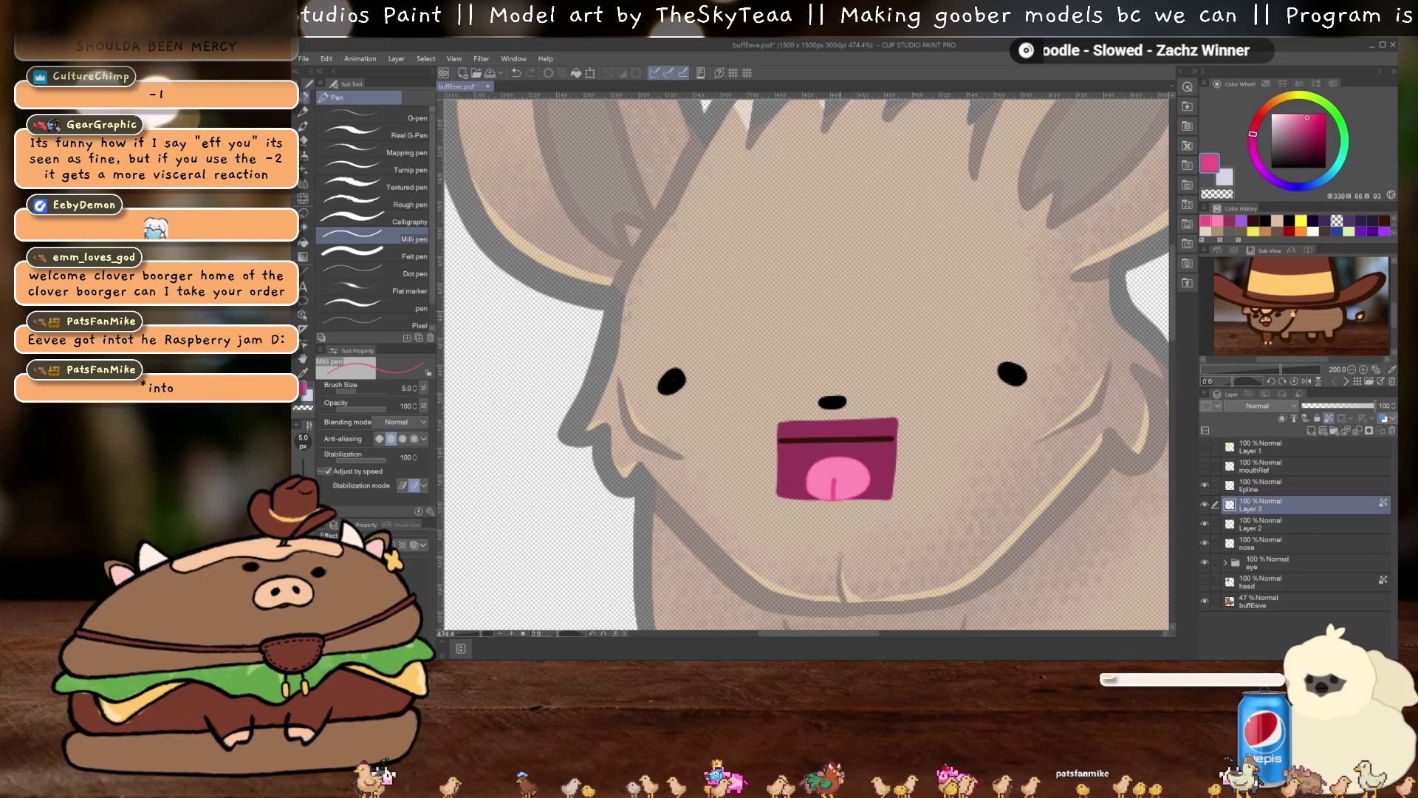
key("ctrl+z")
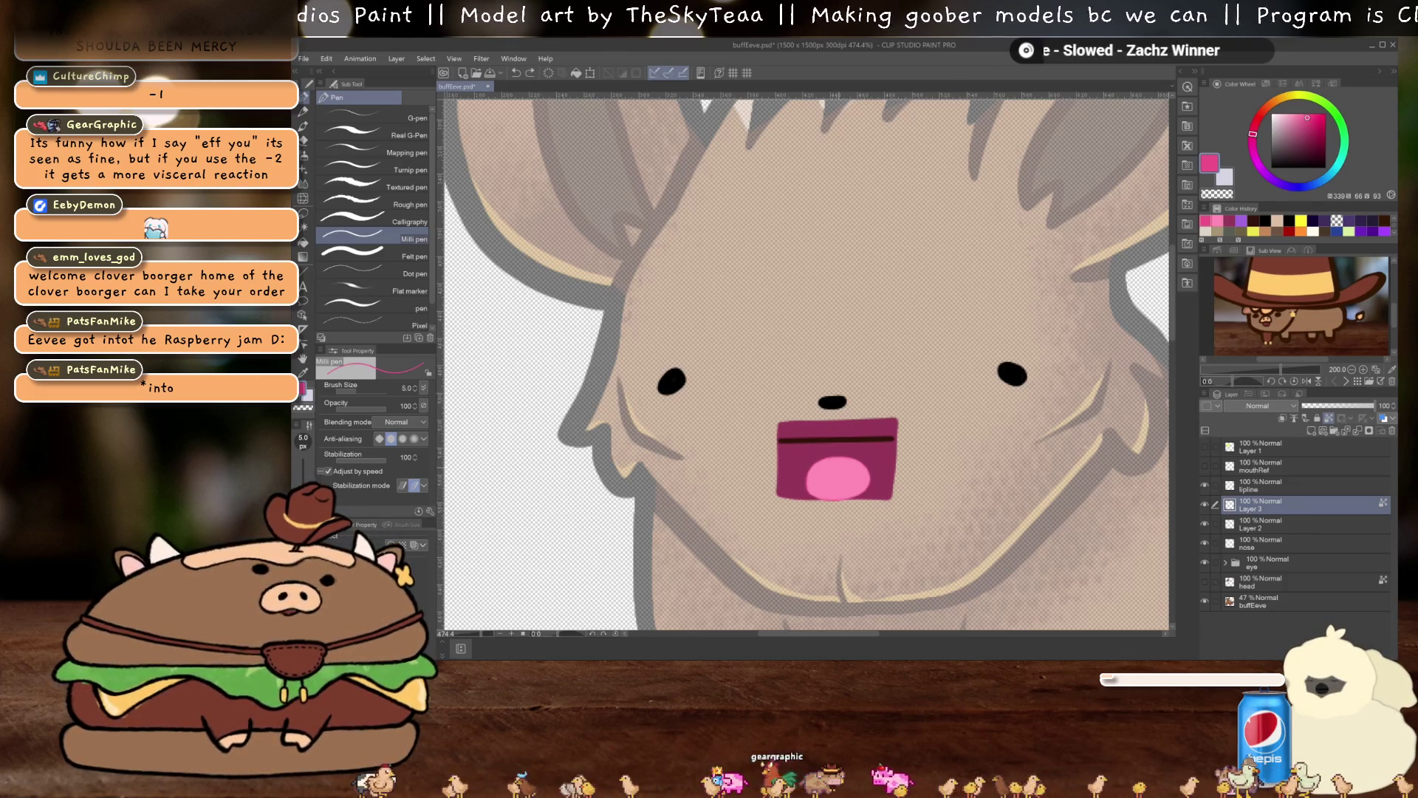
left_click_drag(835, 467, 832, 488)
key("ctrl+z")
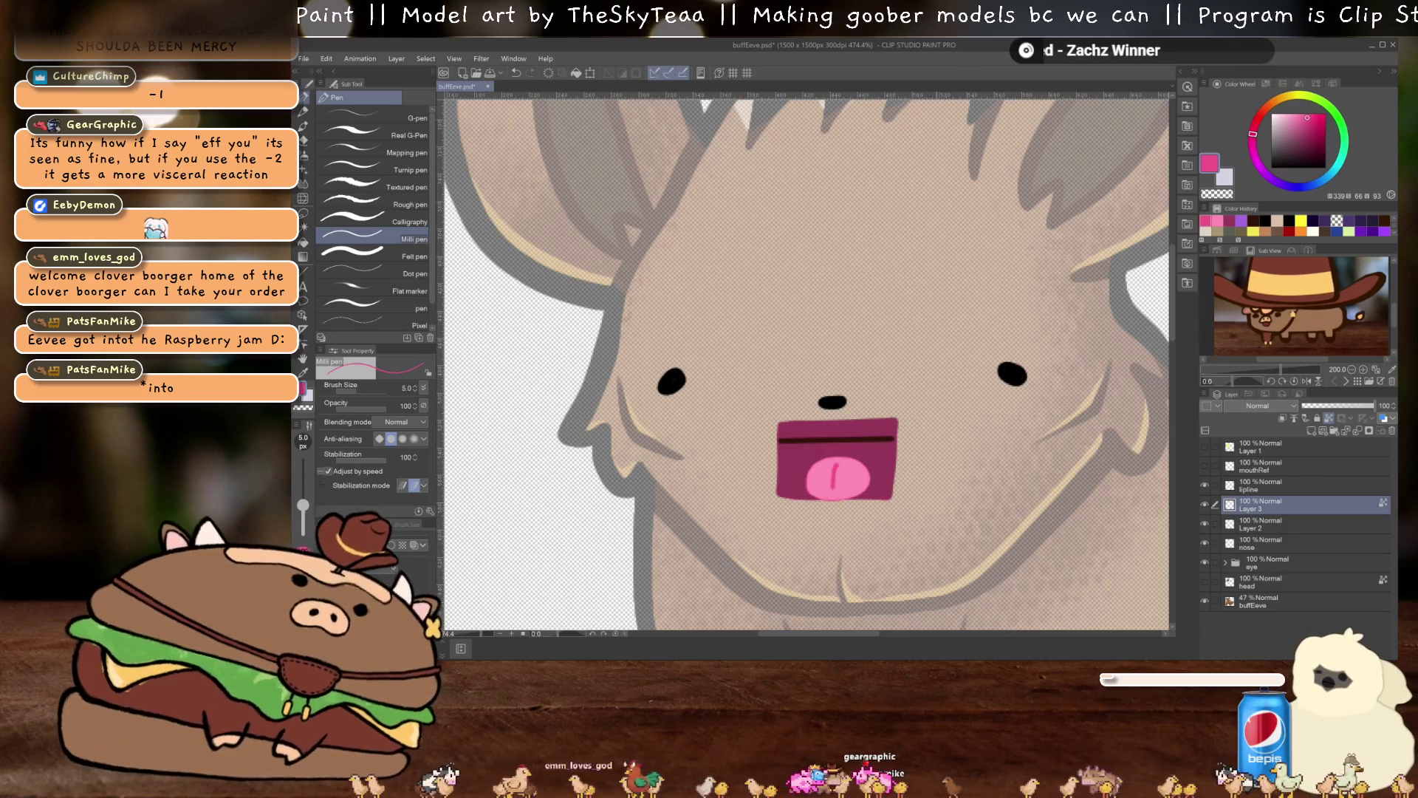
key("ctrl+z")
left_click_drag(836, 462, 834, 484)
key("ctrl+z")
key("ctrl+z")
left_click(833, 465)
key("ctrl+z")
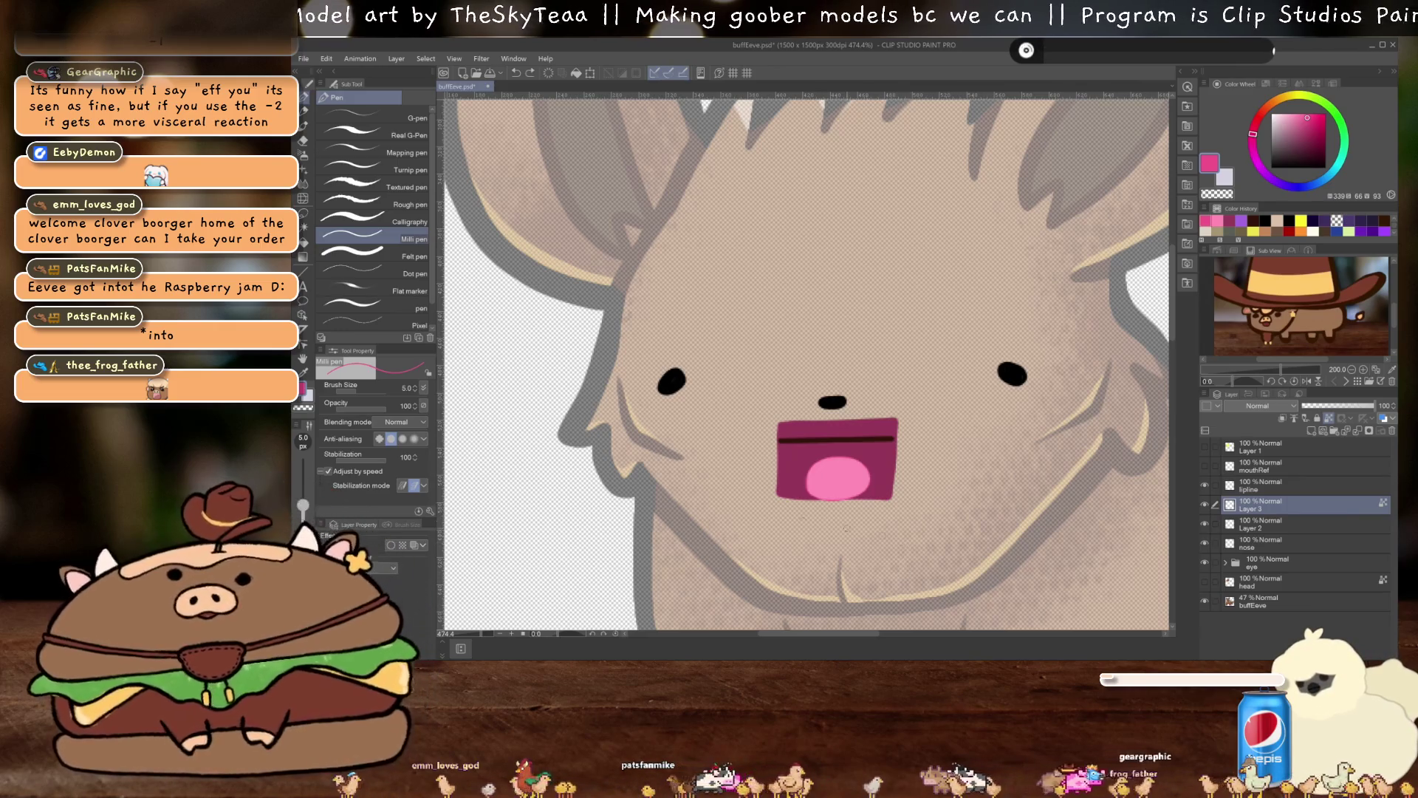
Give the tongue a pink 2.5 border and save buffEeve.psd
left_click(391, 544)
left_click(404, 587)
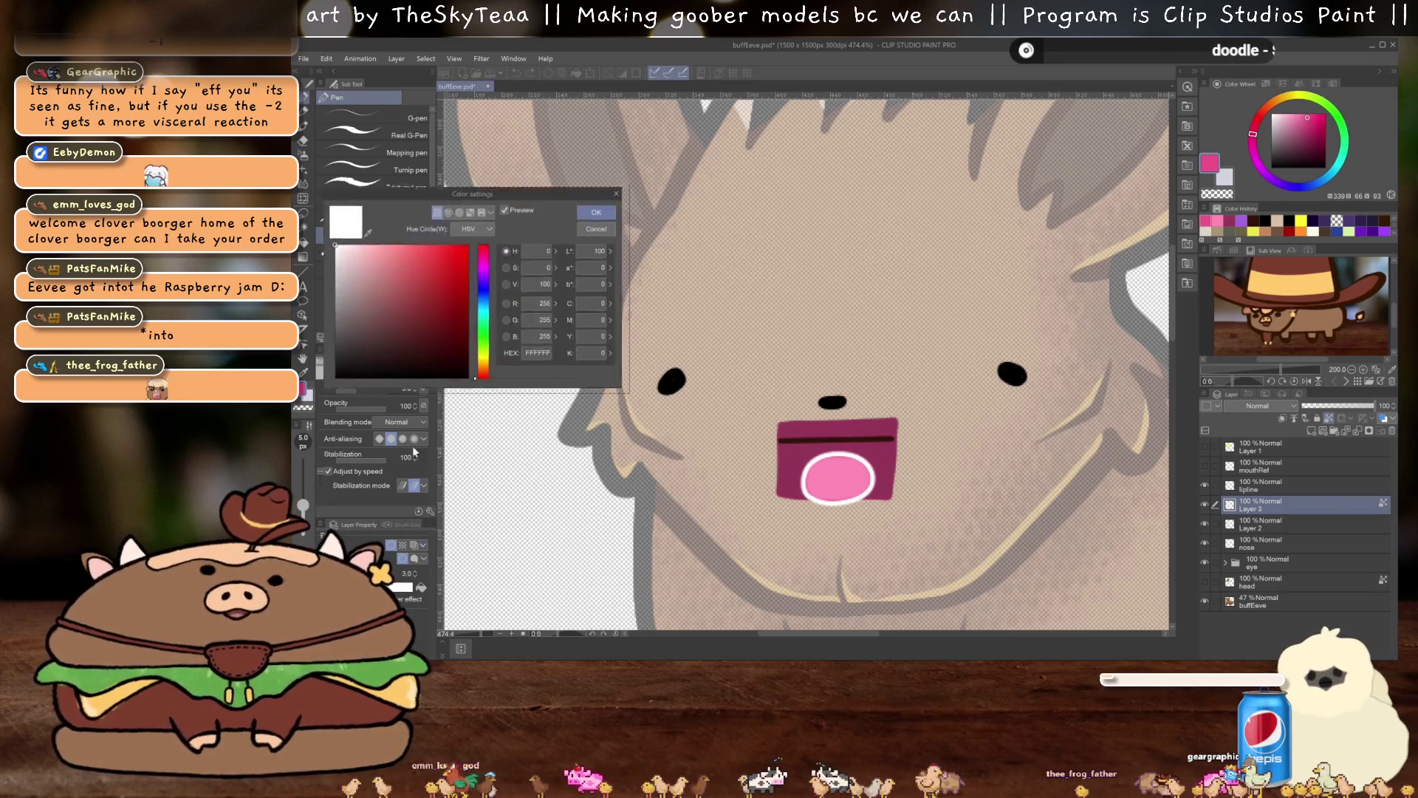
left_click(361, 231)
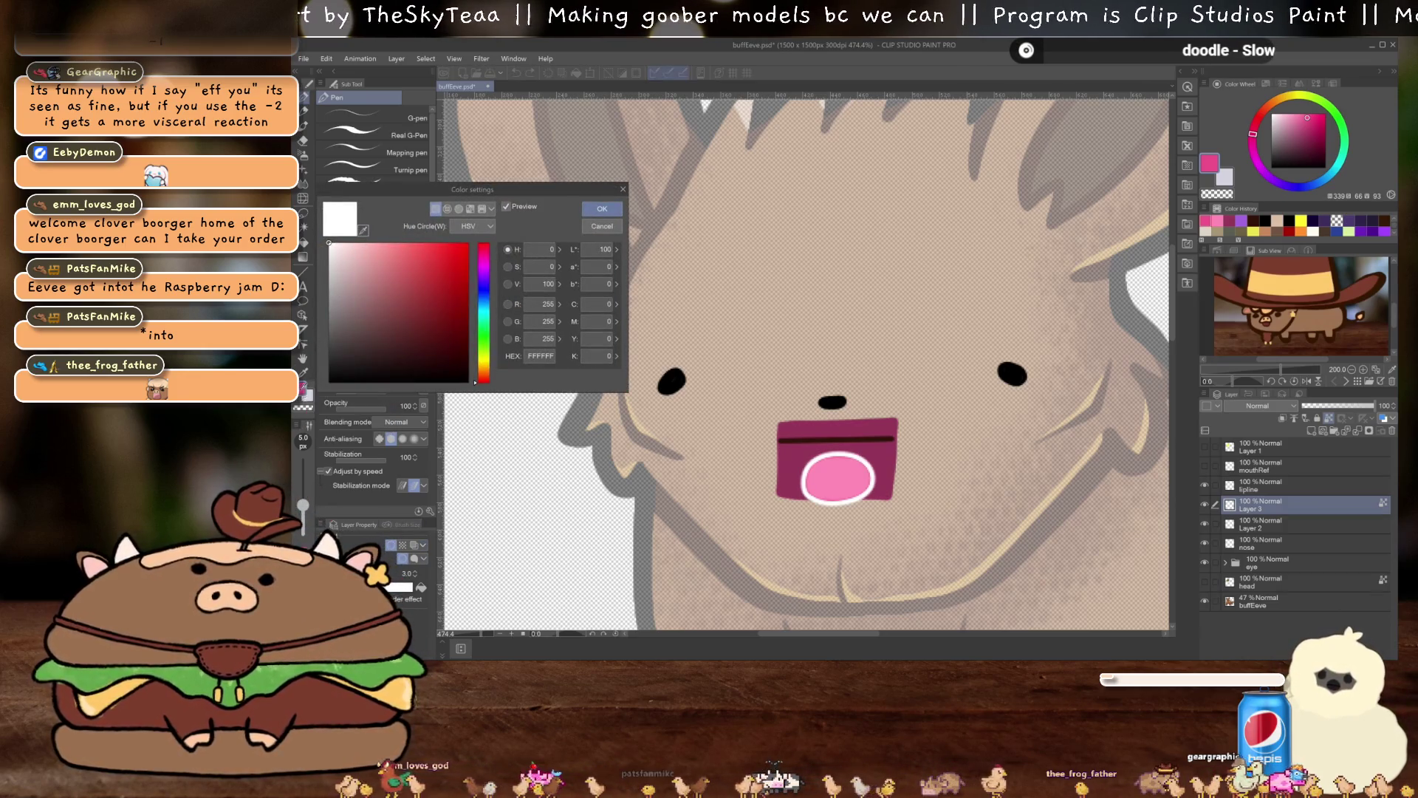
left_click(1210, 162)
left_click(602, 209)
left_click(415, 576)
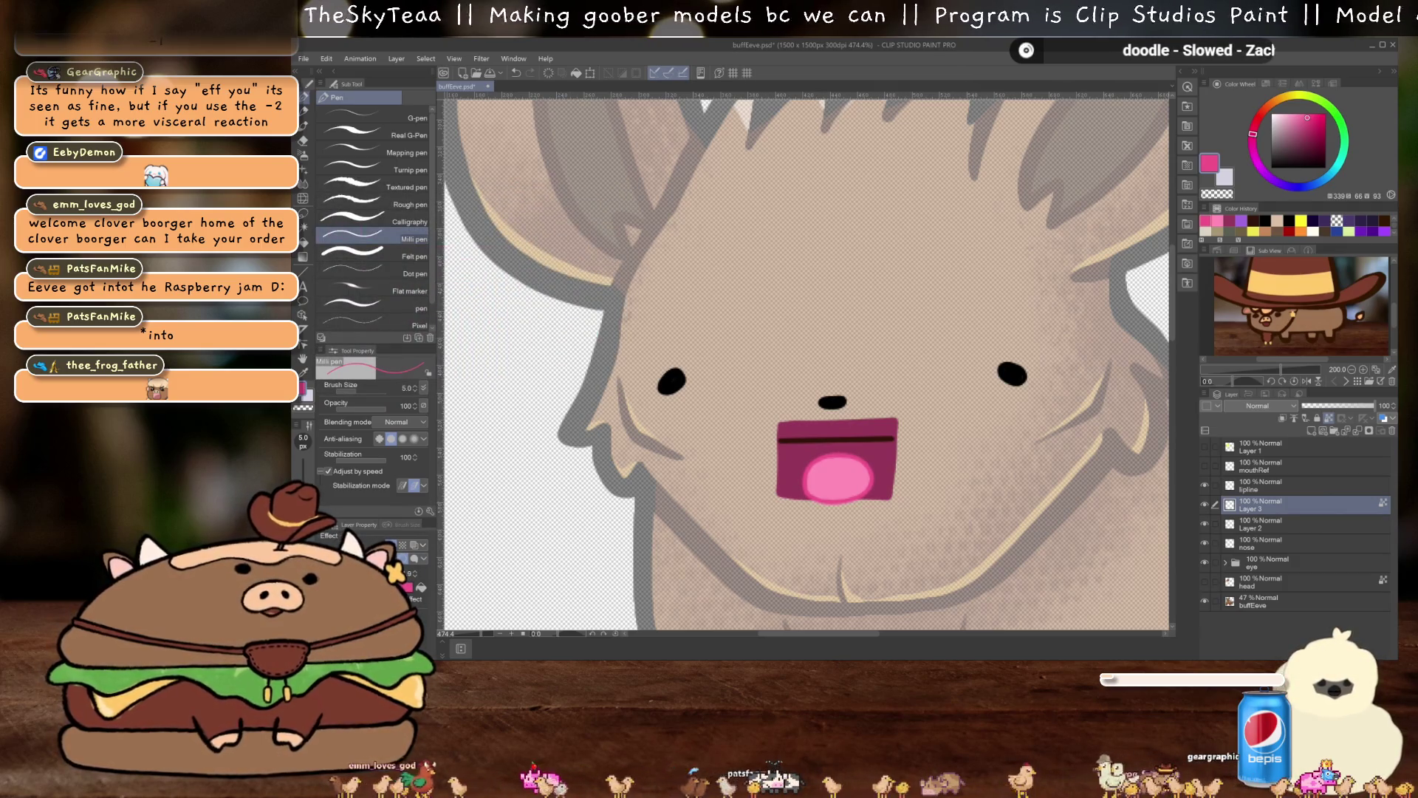
scroll(896, 390, "down", 4)
scroll(896, 390, "up", 1)
key("ctrl+s")
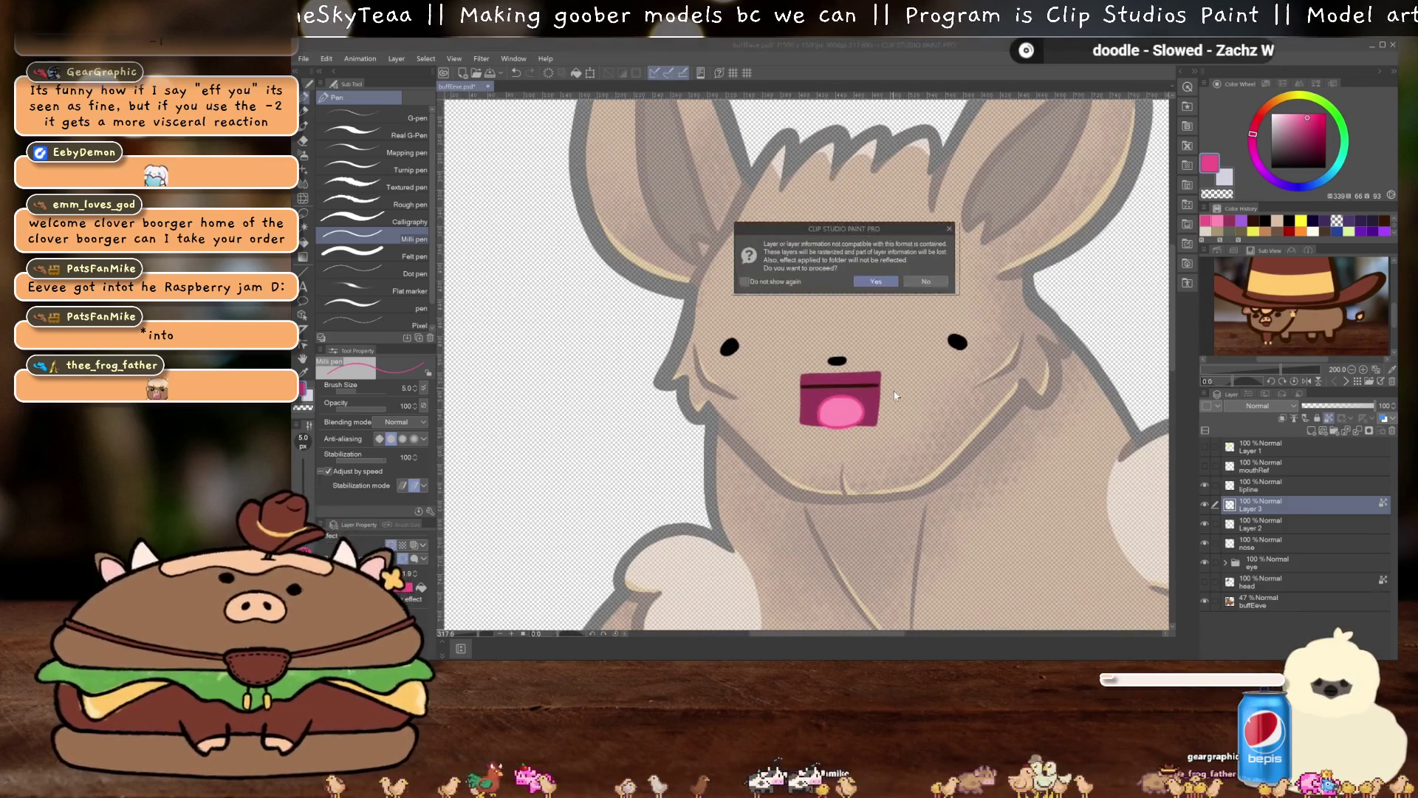
Confirm the PSD save despite the warning and rename Layer 2 to innerMouth
left_click(871, 281)
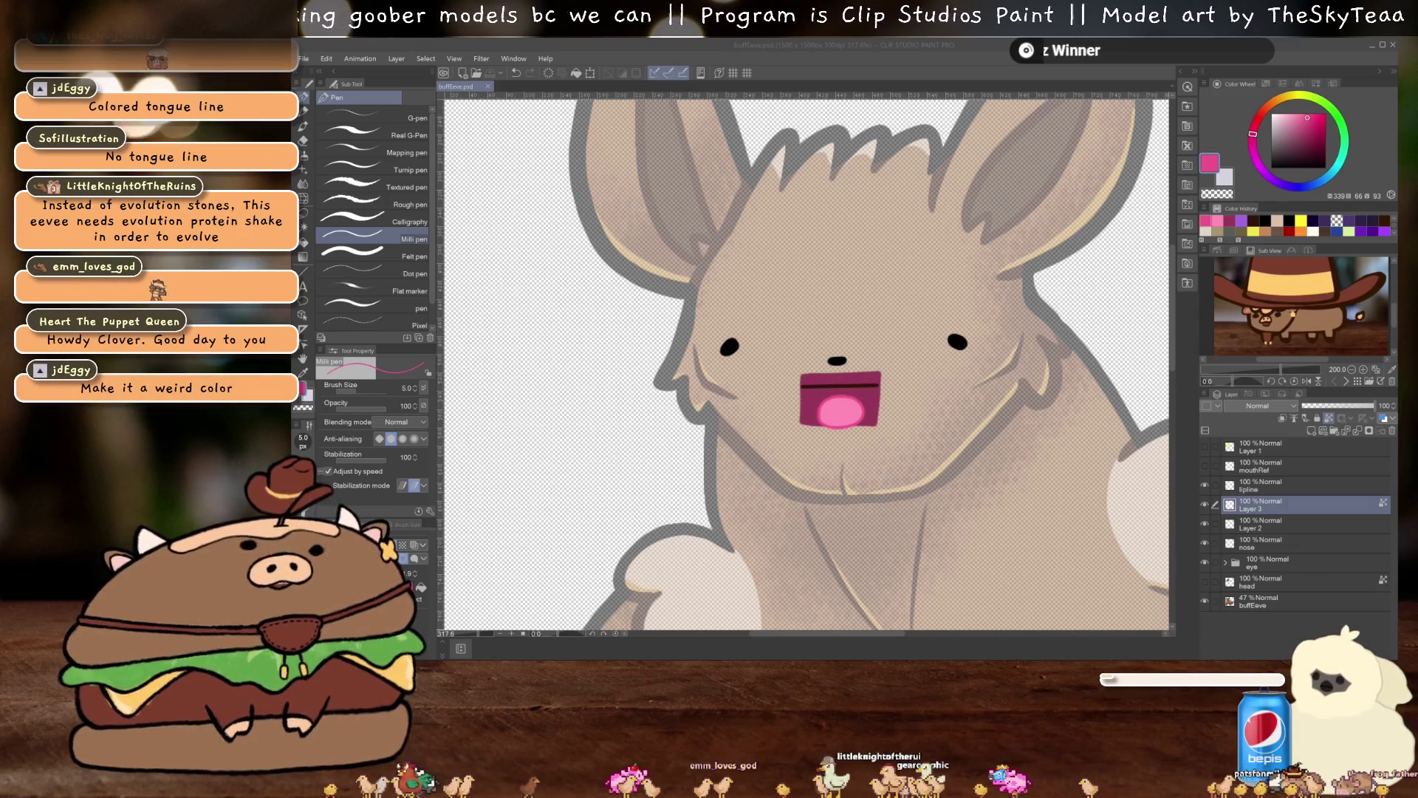
scroll(855, 407, "up", 5)
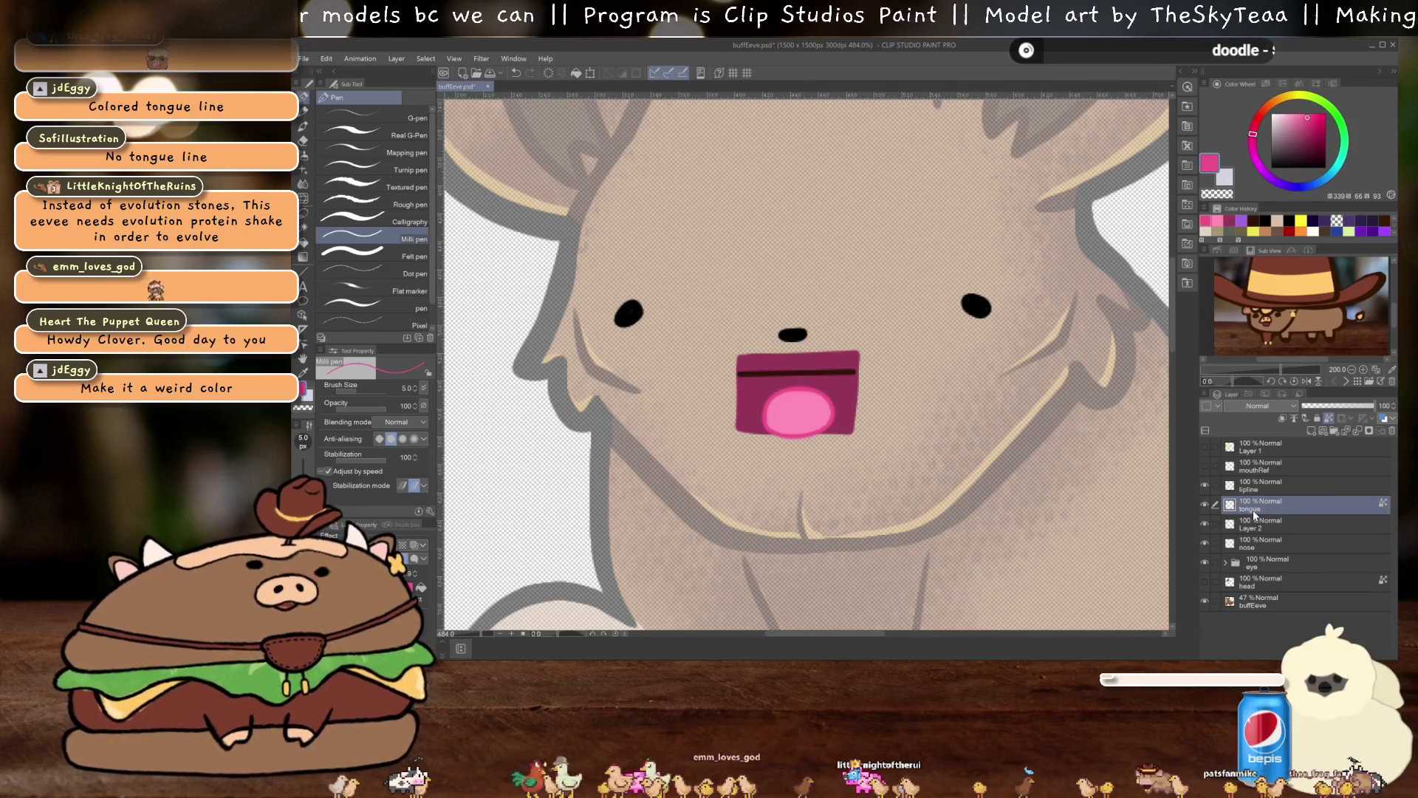
double_click(1255, 528)
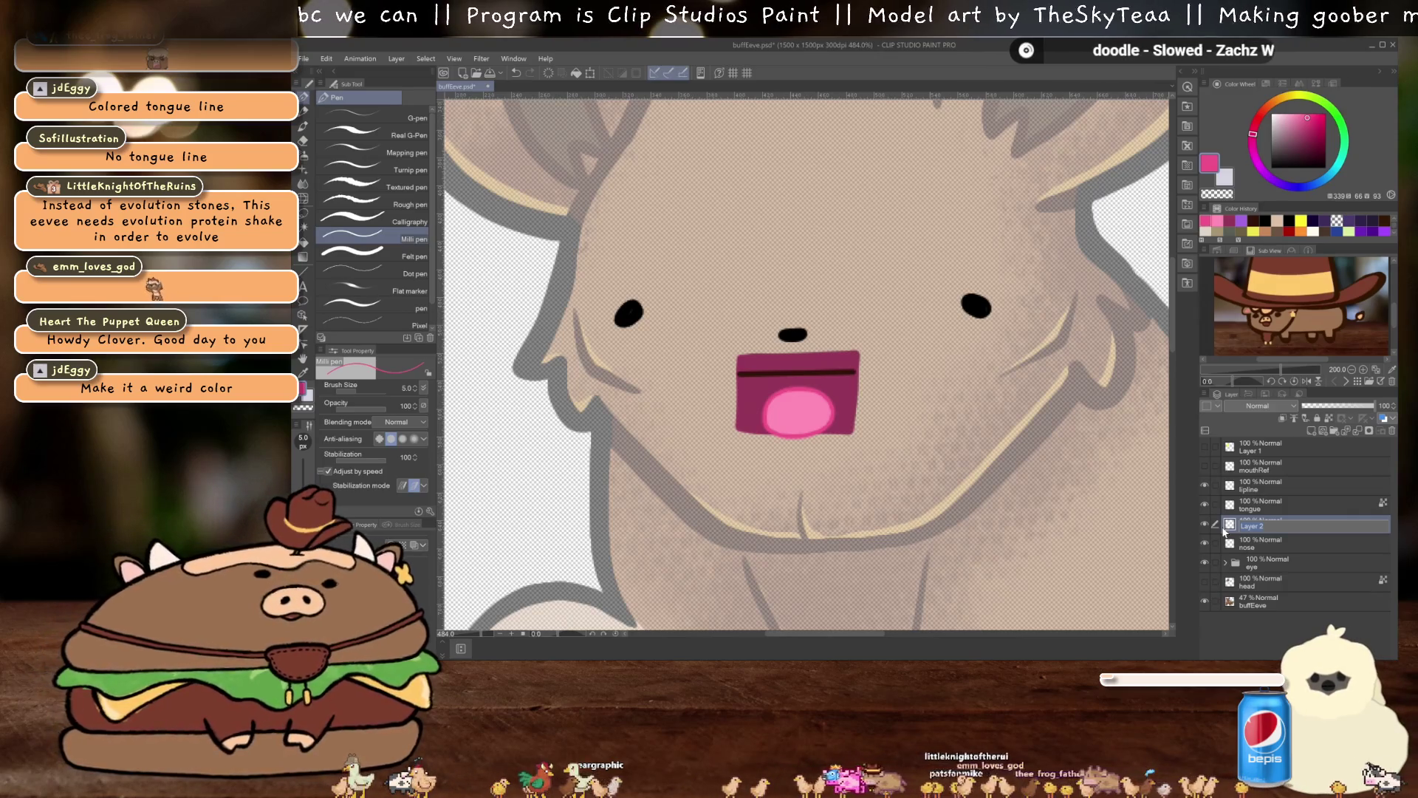
type("innerMouth")
key("Return")
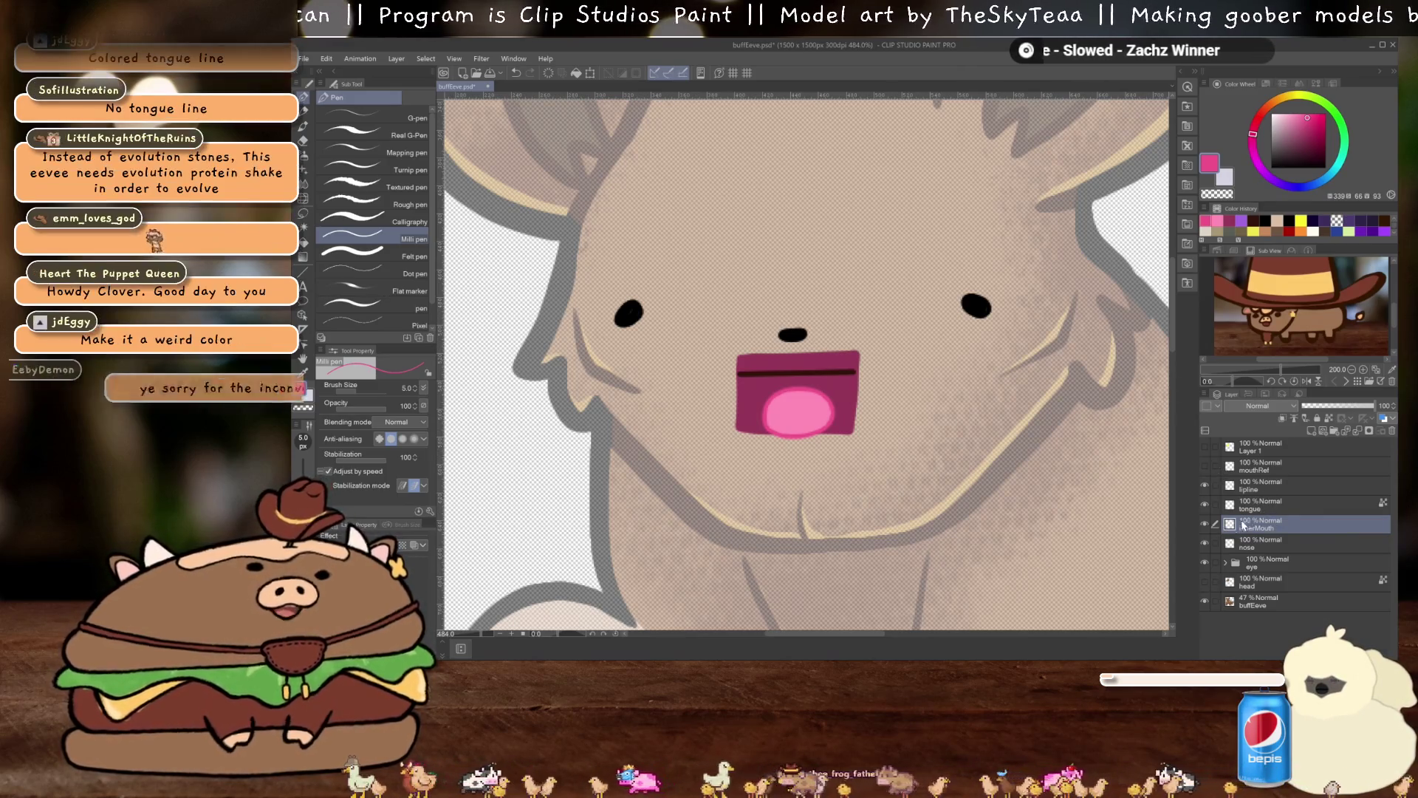
Hide the tongue and innerMouth layers, select lipline, and pick purple for shapes
left_click(1205, 524)
left_click(1205, 505)
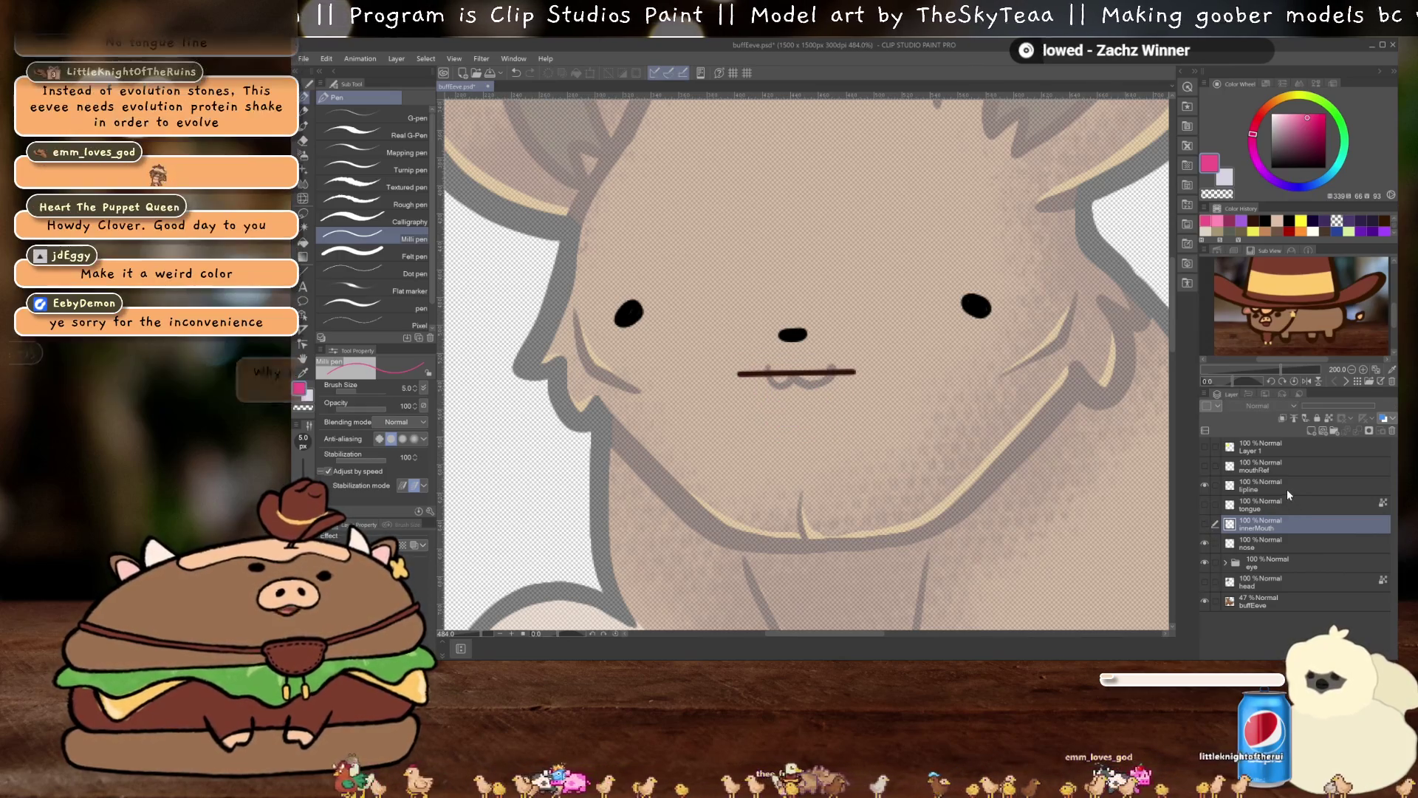
left_click(1286, 489)
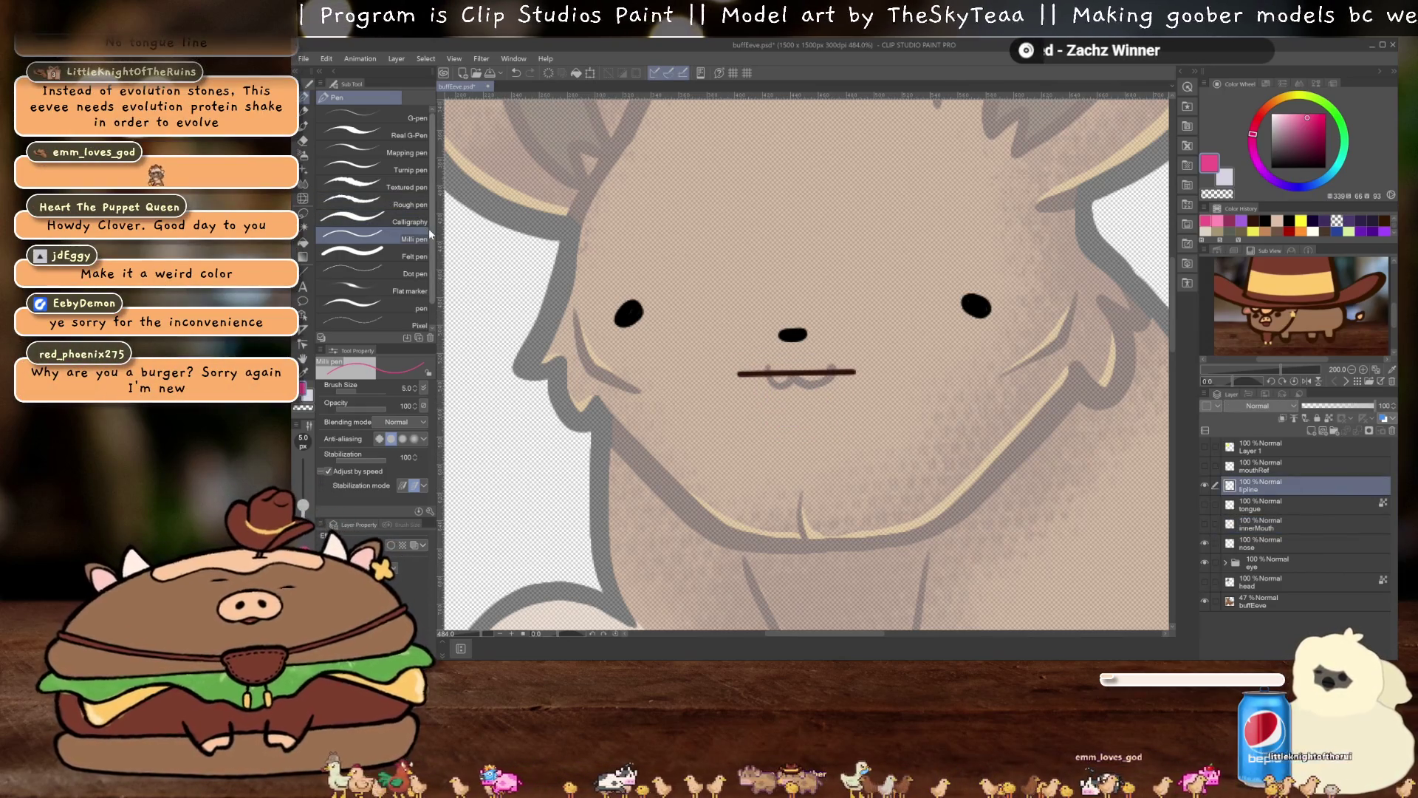
key("u")
left_click(1242, 221)
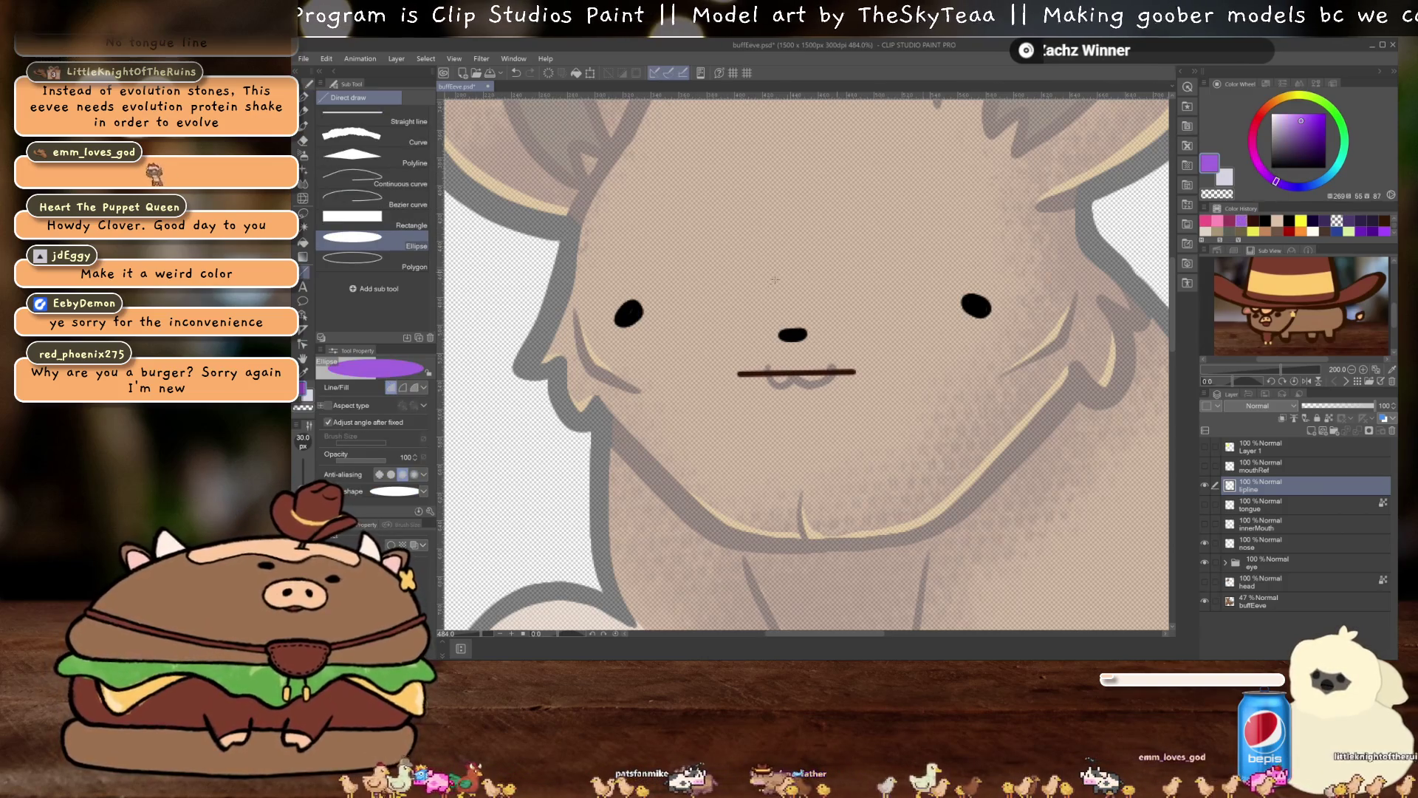
Draw a purple rectangle over the mouth, try rotating it, then undo it
left_click(387, 219)
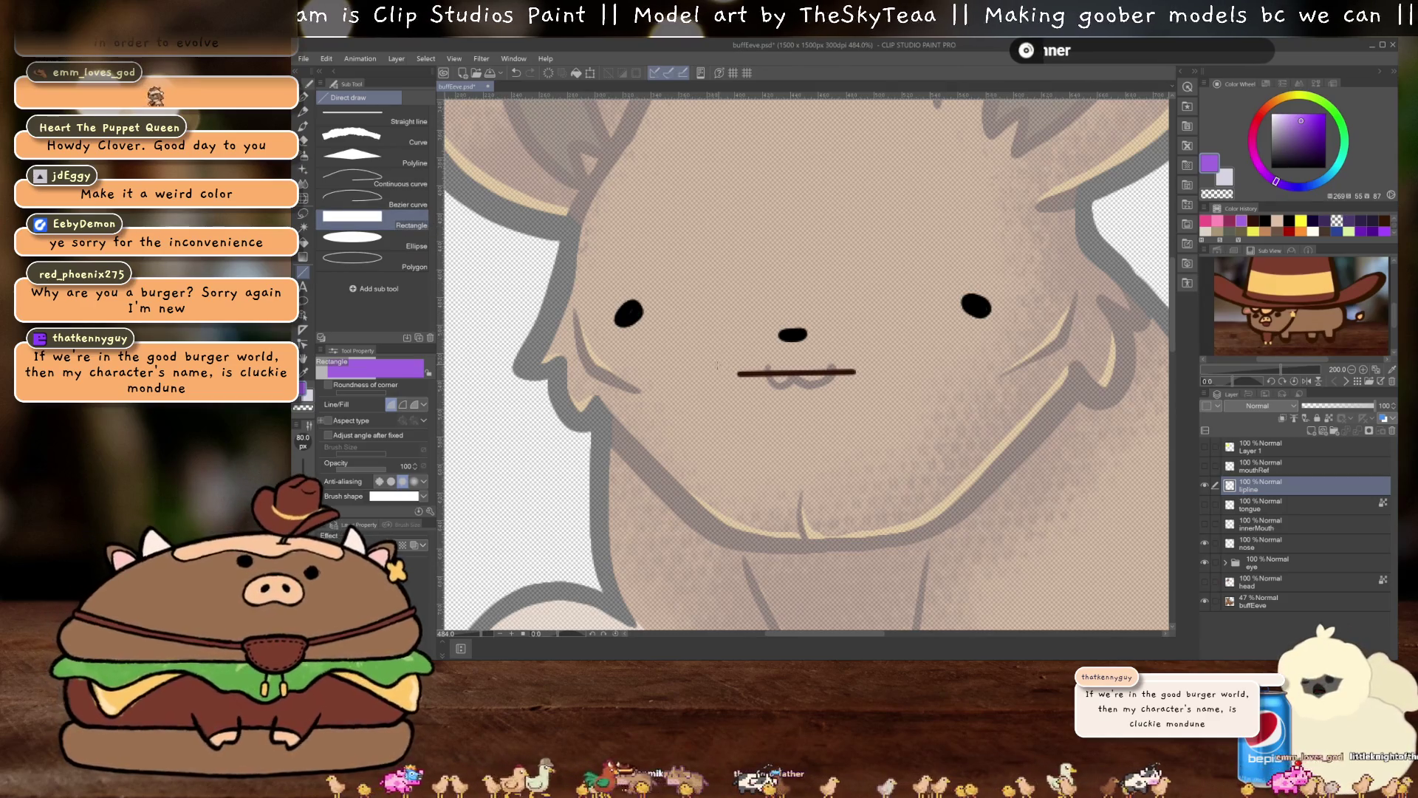
mouse_move(724, 374)
left_mouse_down()
mouse_move(873, 357)
mouse_move(874, 326)
mouse_move(870, 339)
left_mouse_up()
scroll(807, 354, "up", 3)
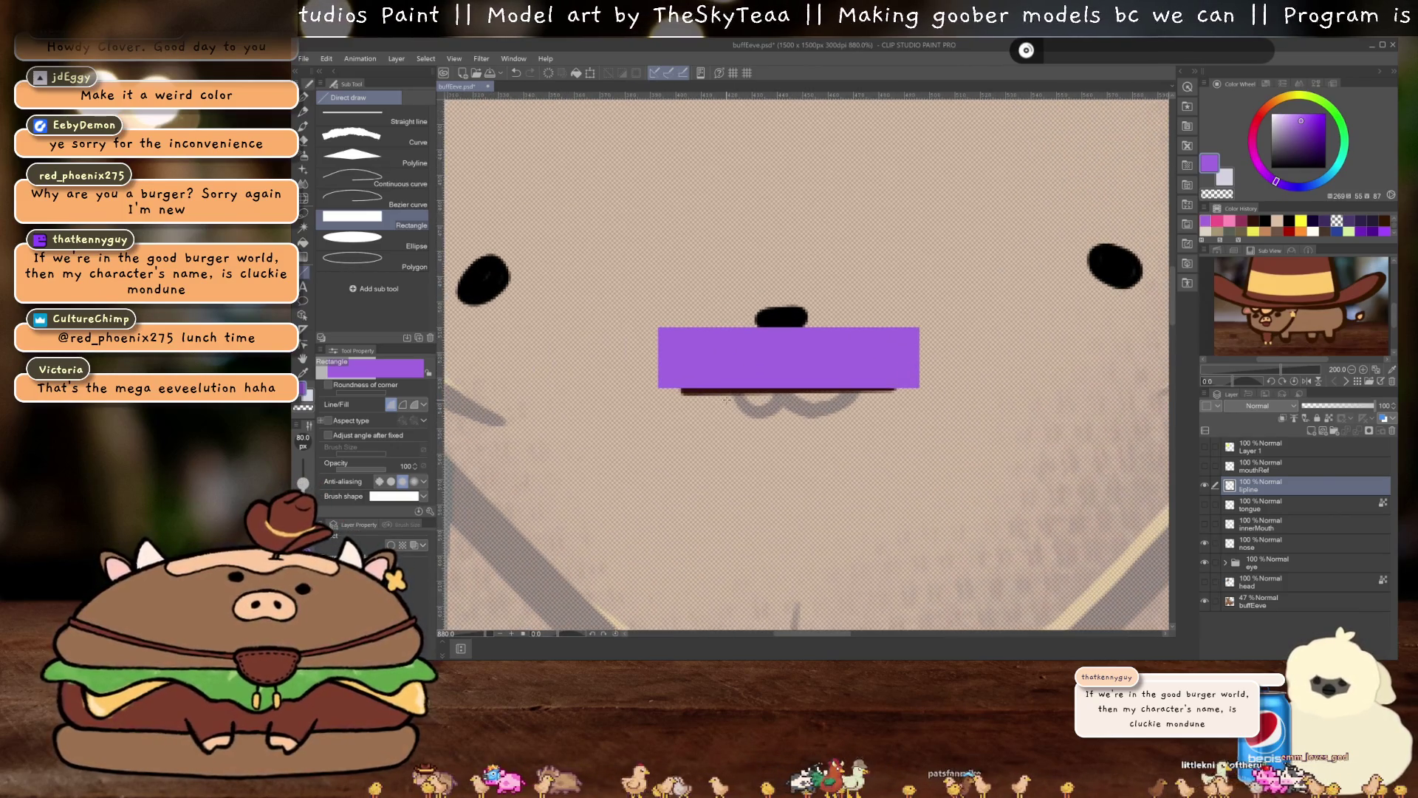
key("ctrl+t")
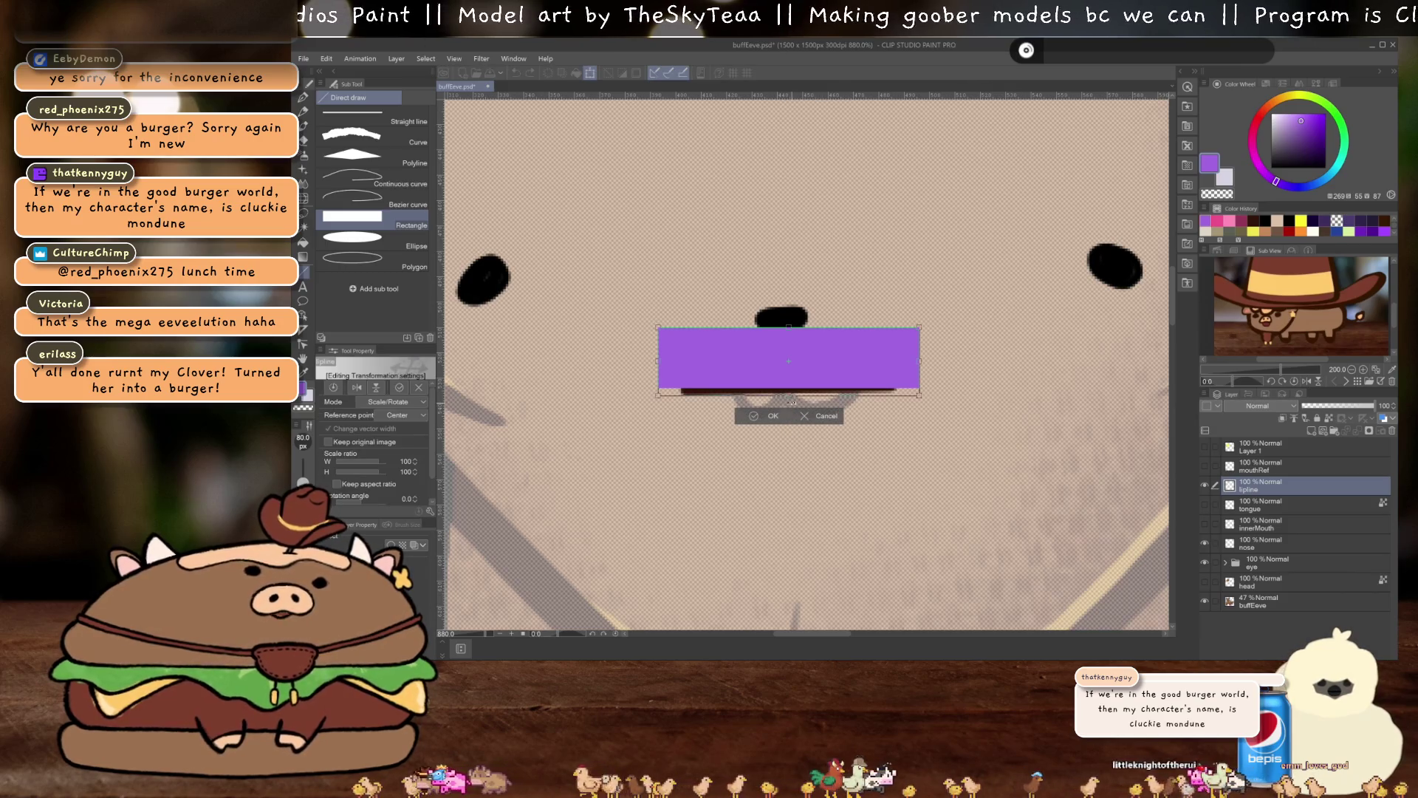
left_click_drag(792, 401, 812, 399)
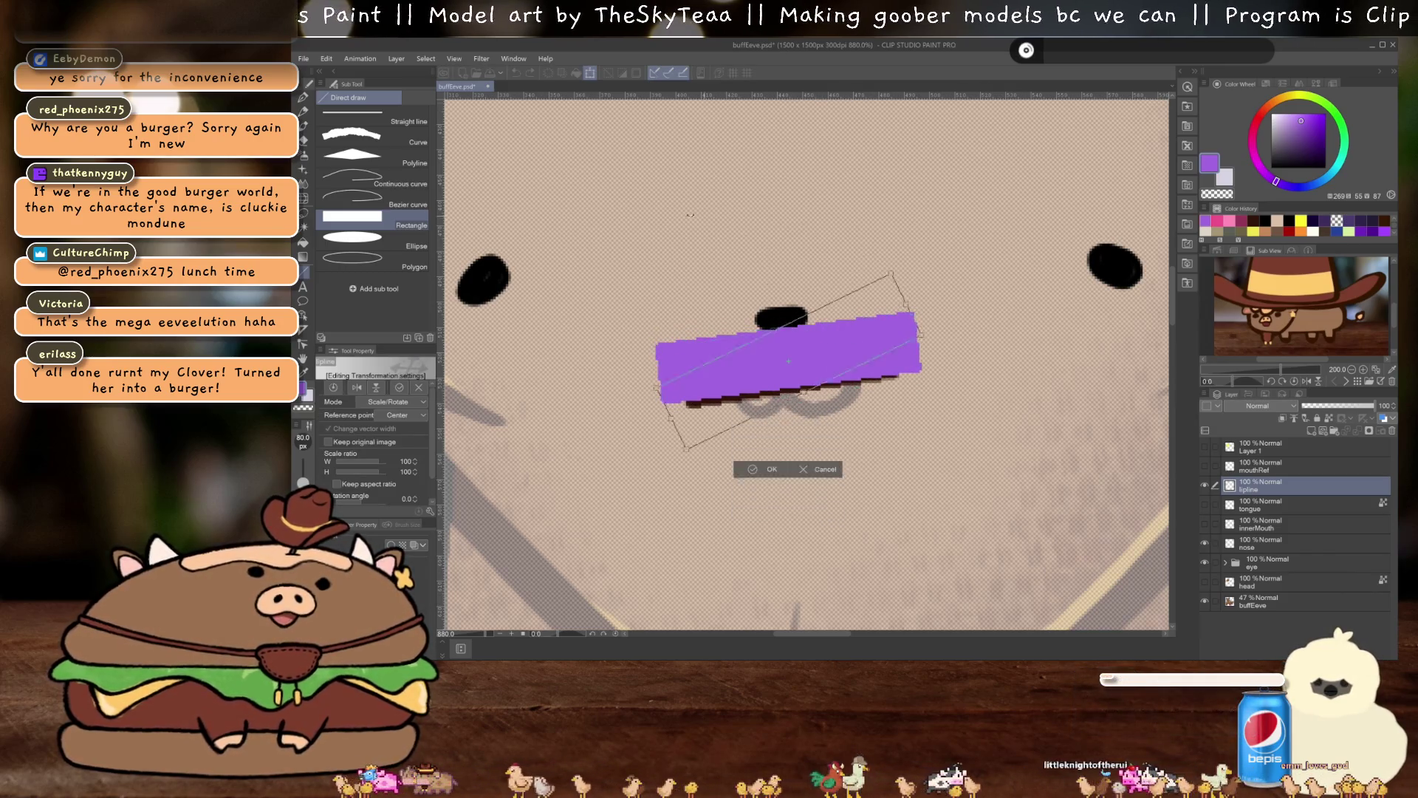
left_click_drag(690, 214, 643, 251)
key("ctrl+z")
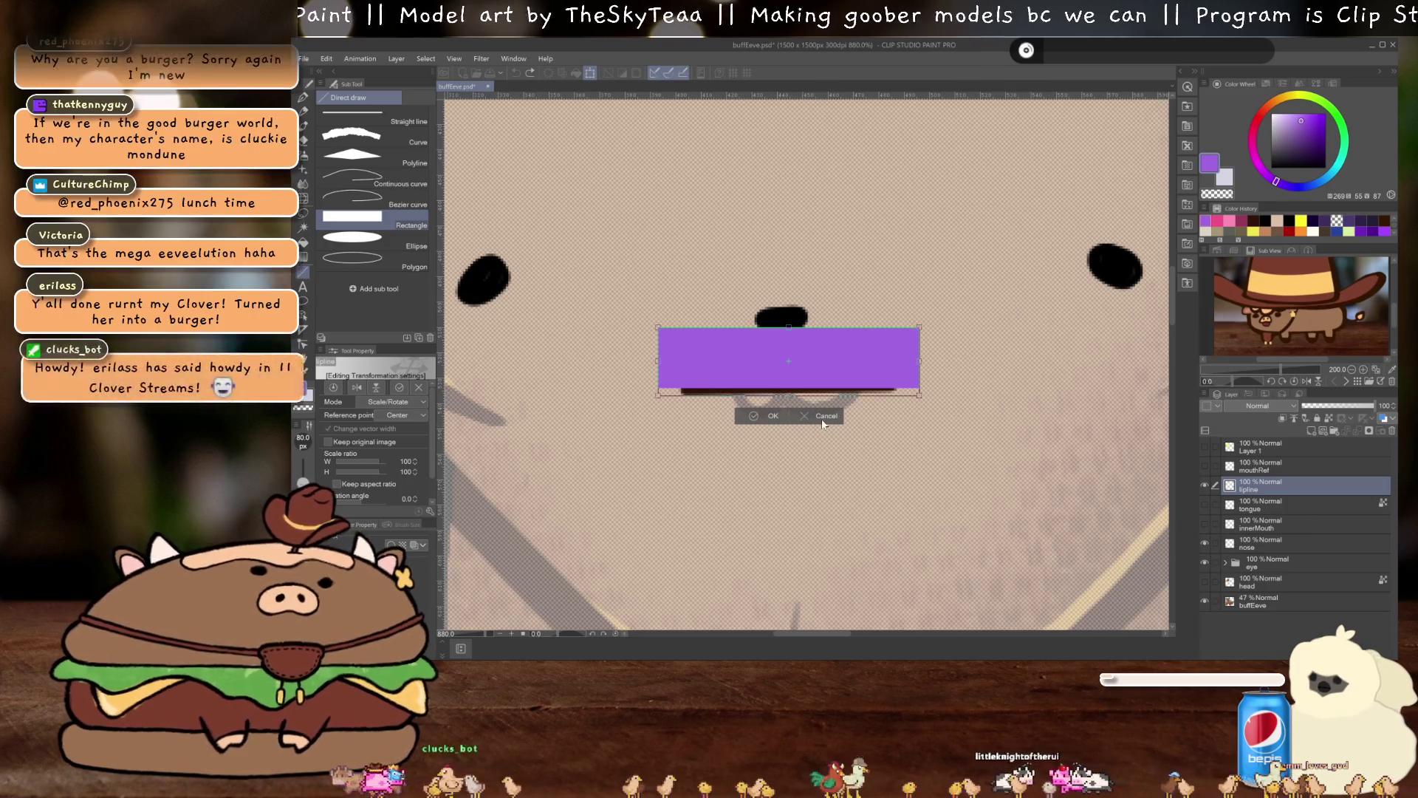
left_click(824, 416)
key("ctrl+z")
Redraw the purple rectangle on a new layer and slightly tilt the lip line
left_click(1310, 433)
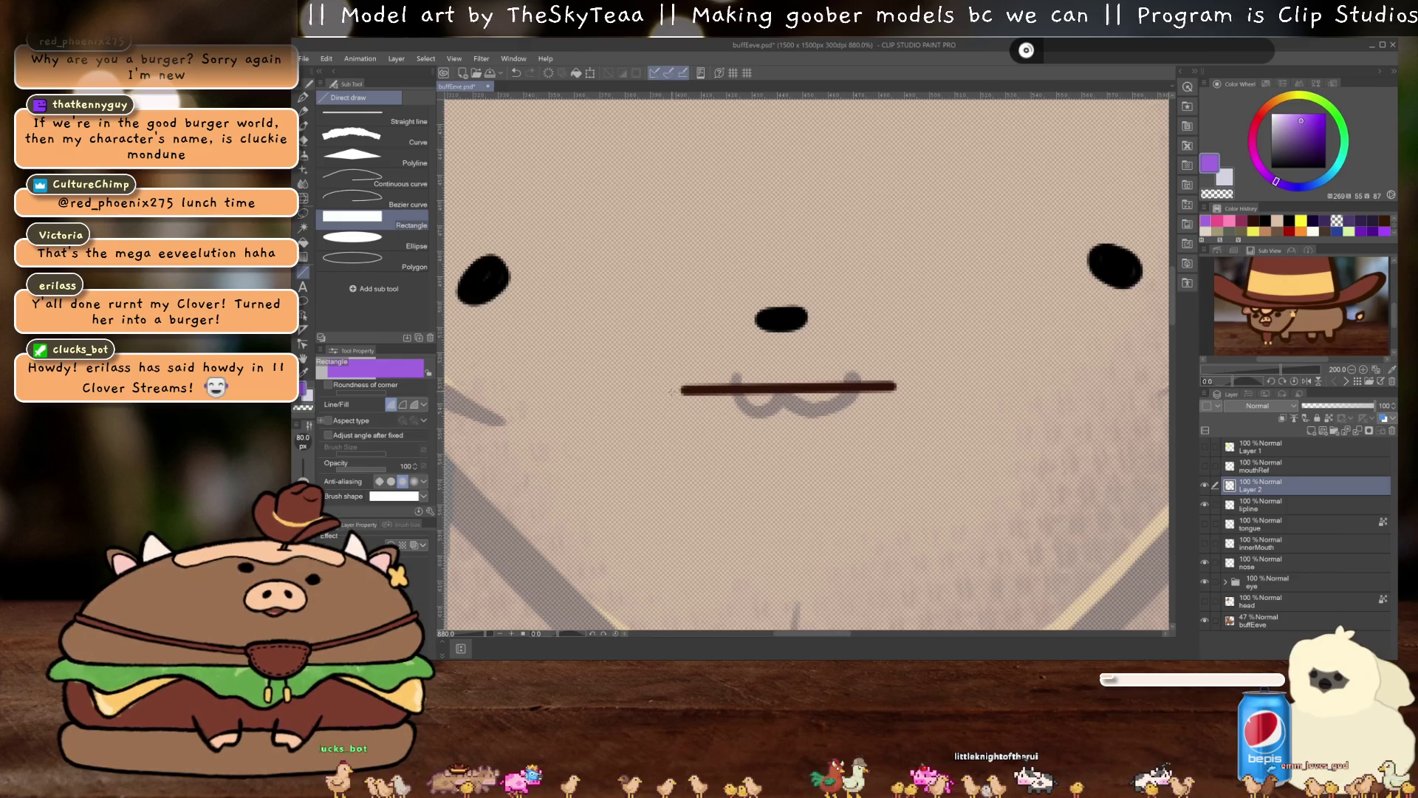
mouse_move(668, 392)
left_mouse_down()
mouse_move(850, 373)
mouse_move(932, 324)
mouse_move(915, 317)
left_mouse_up()
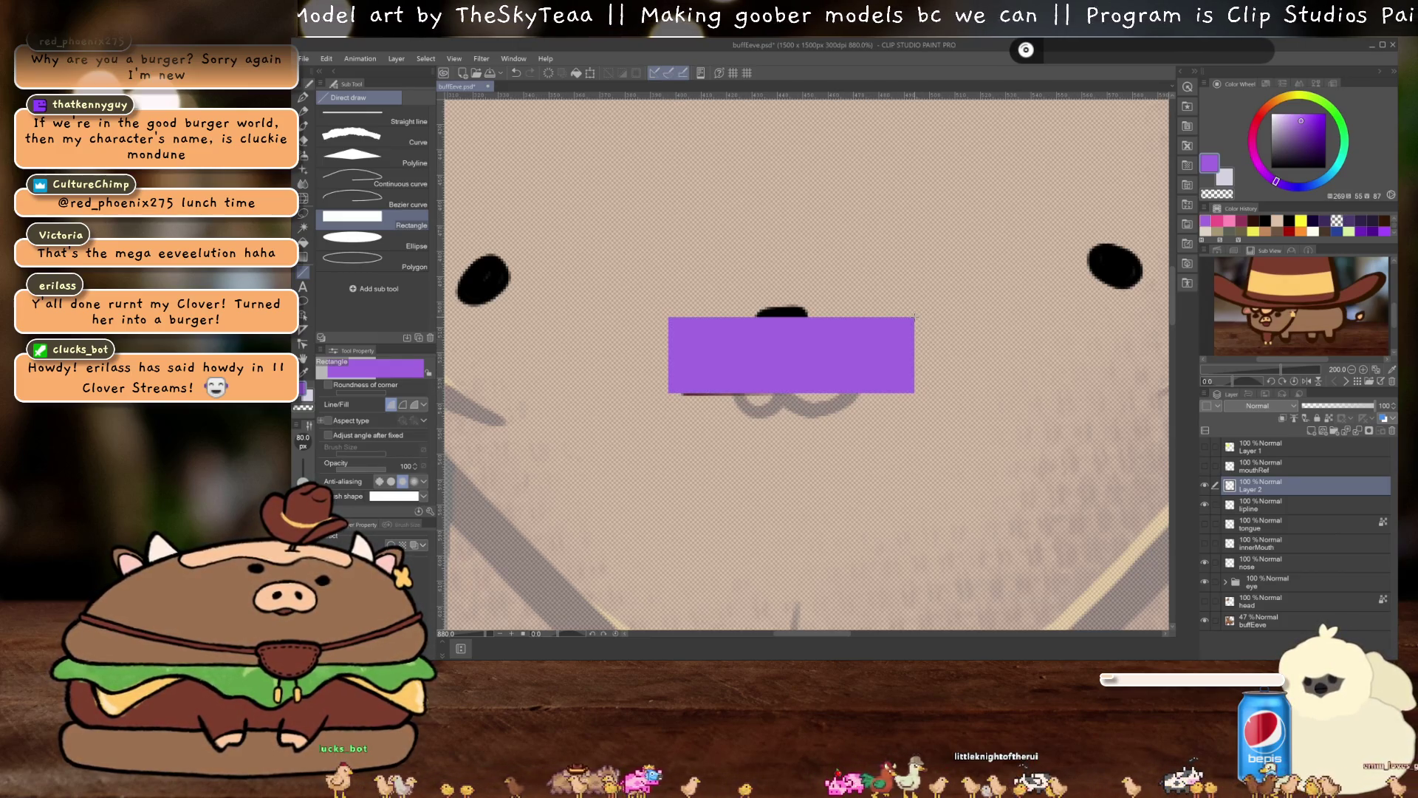
left_click(1270, 503)
key("ctrl+t")
left_click_drag(911, 397, 911, 397)
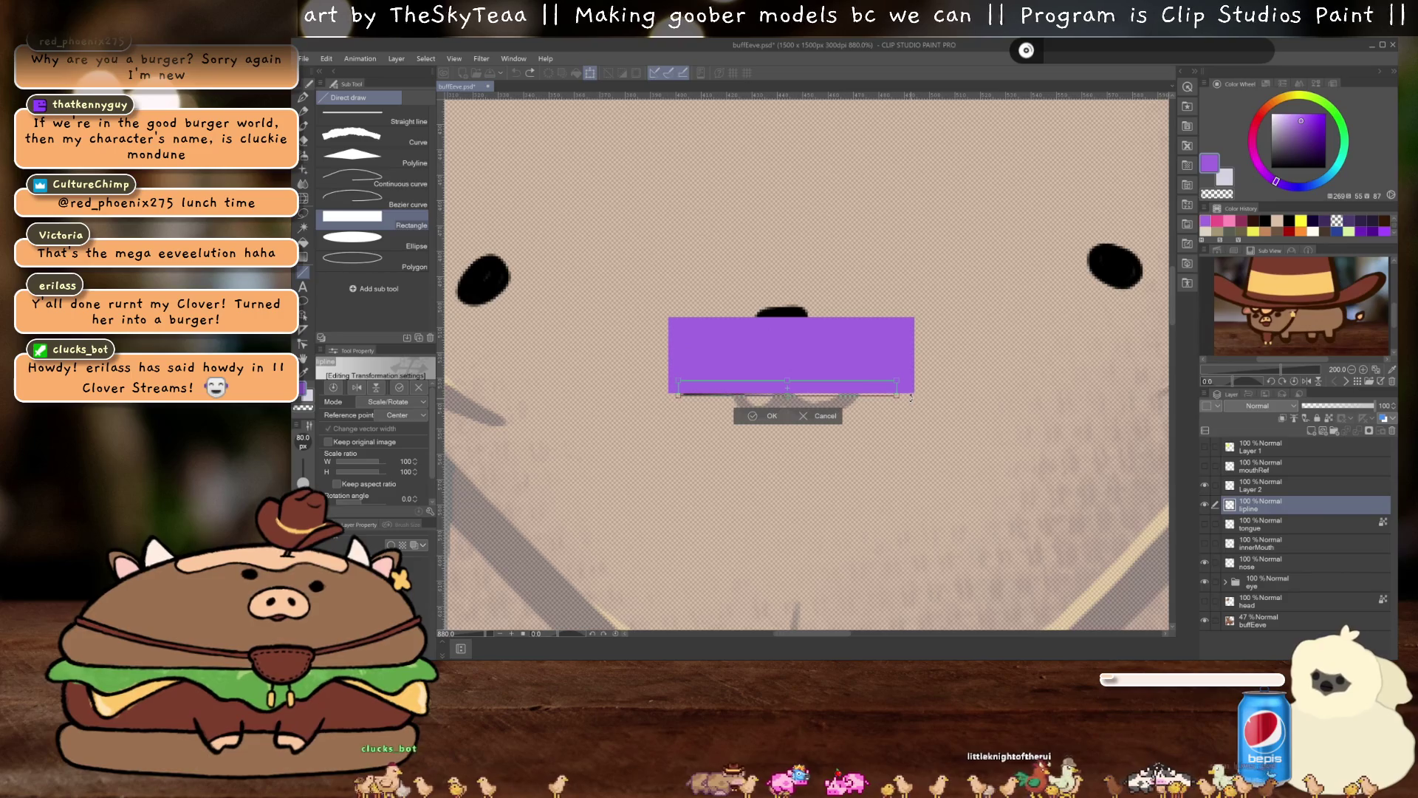
key("Return")
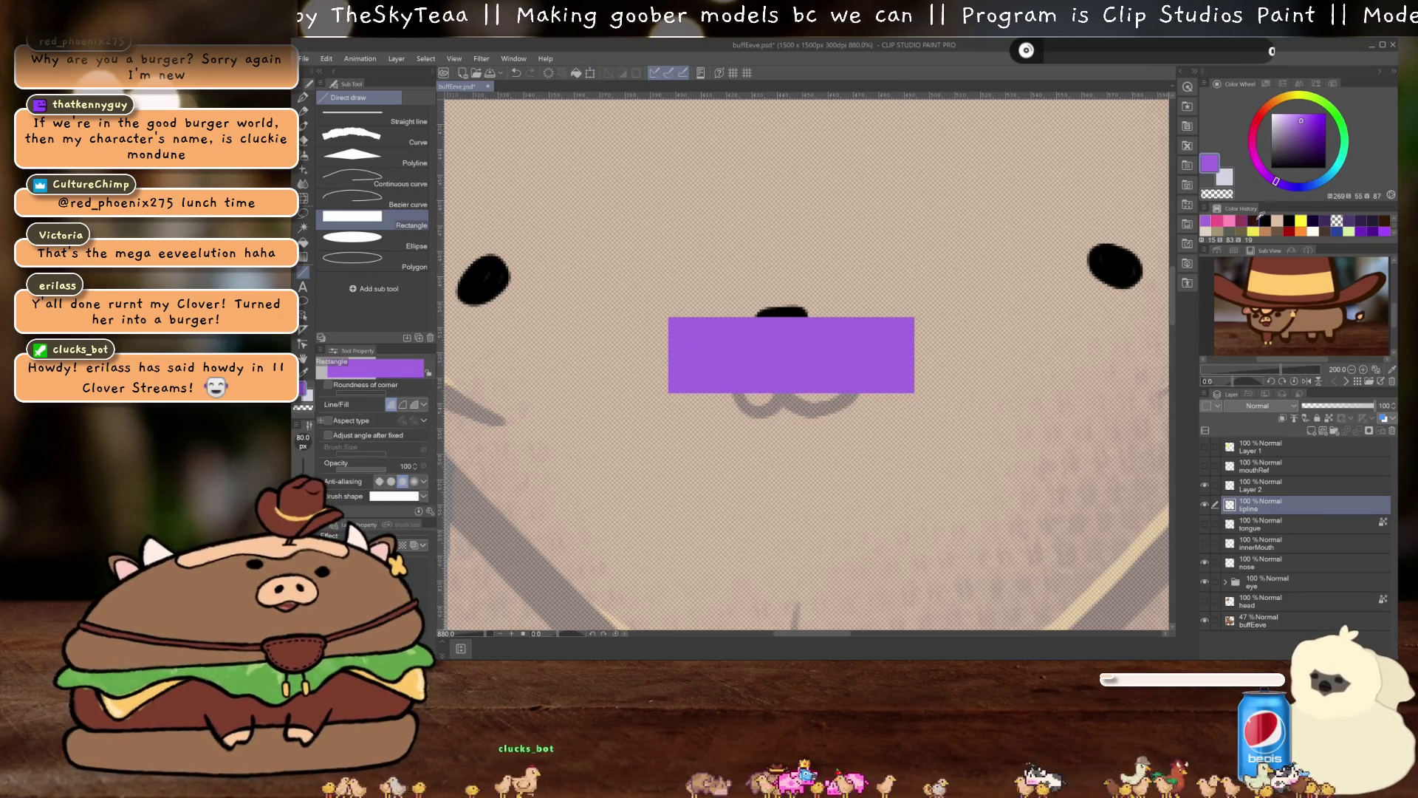
left_click(1259, 220)
left_click(369, 119)
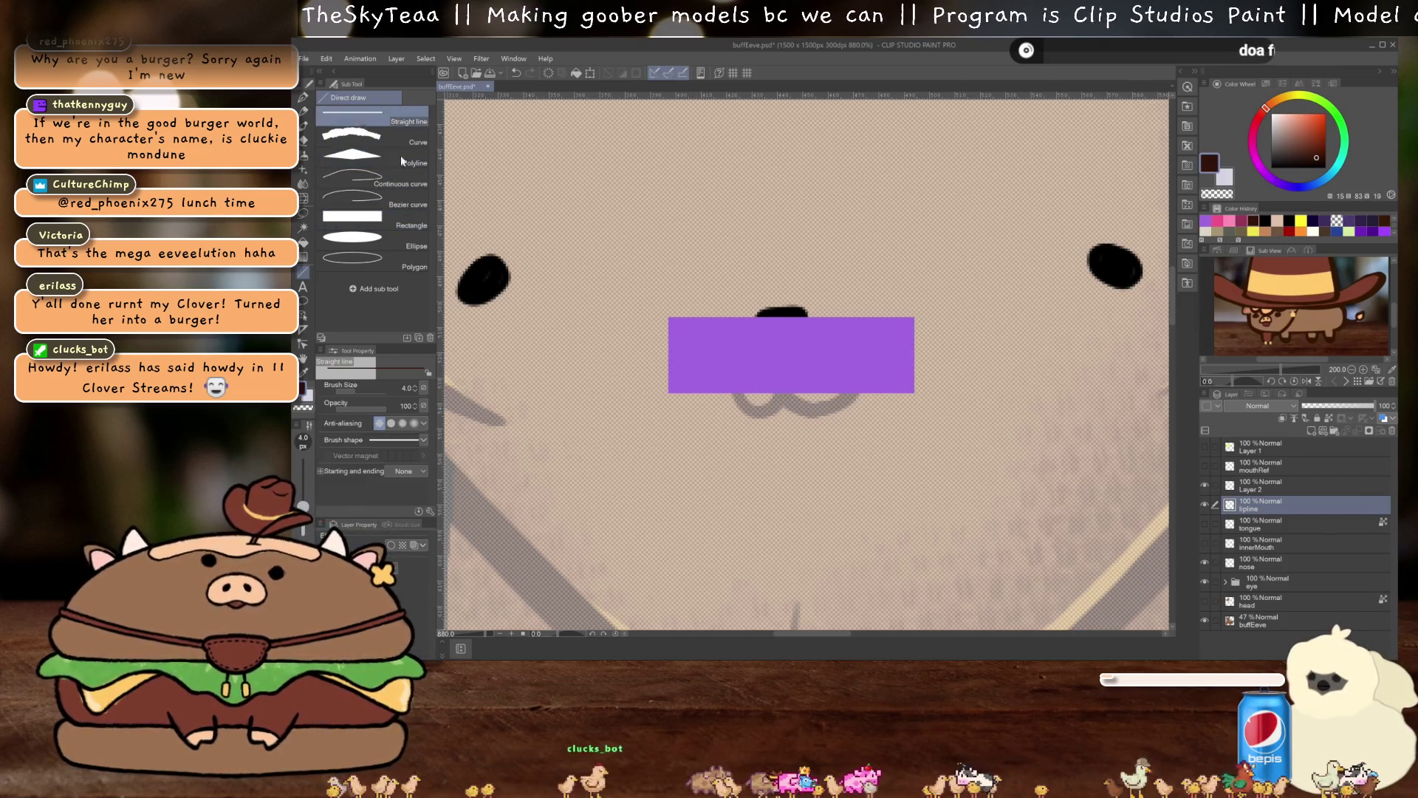
Move lipline above Layer 2 and draw a medium anti-aliased brown line under the rectangle
left_click_drag(1267, 500, 1264, 477)
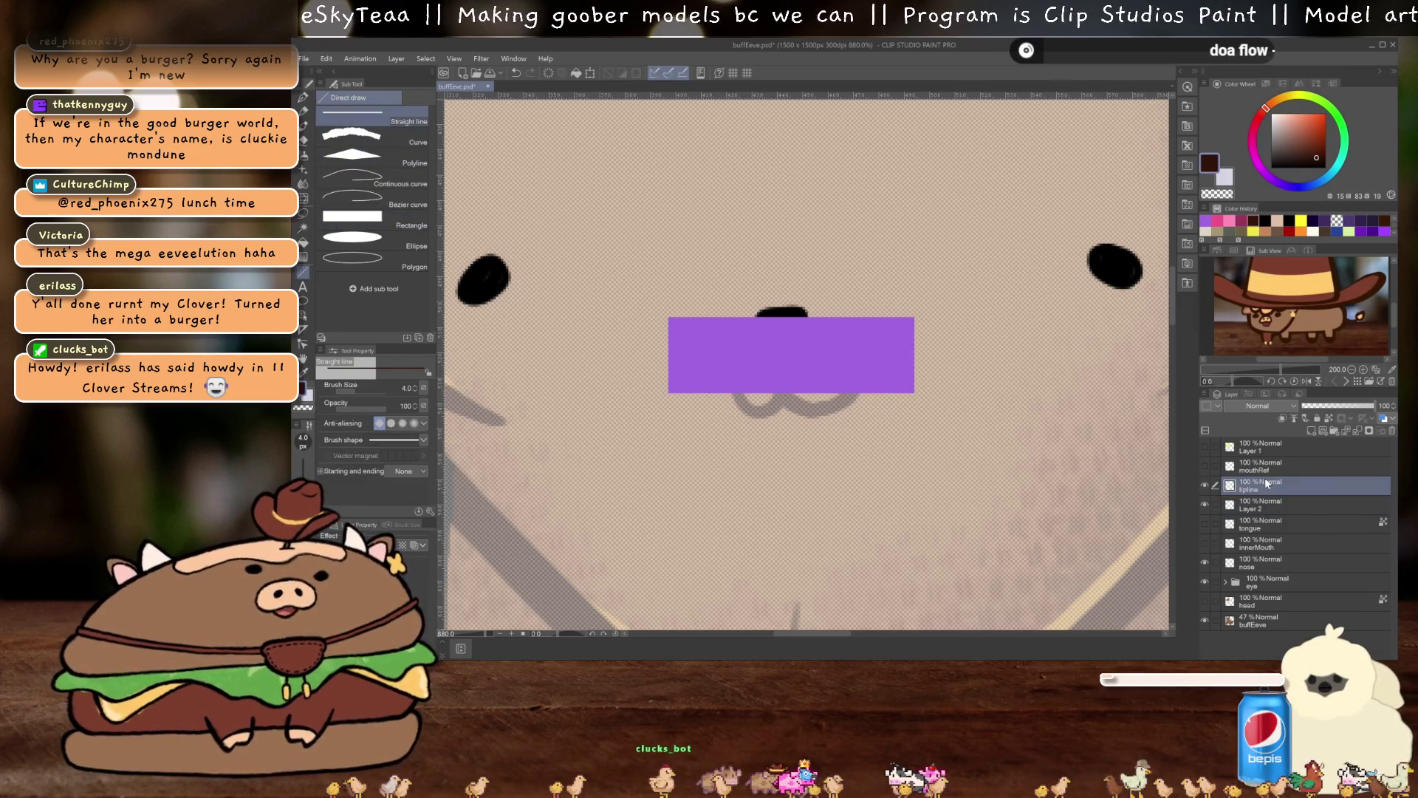
left_click_drag(701, 393, 875, 393)
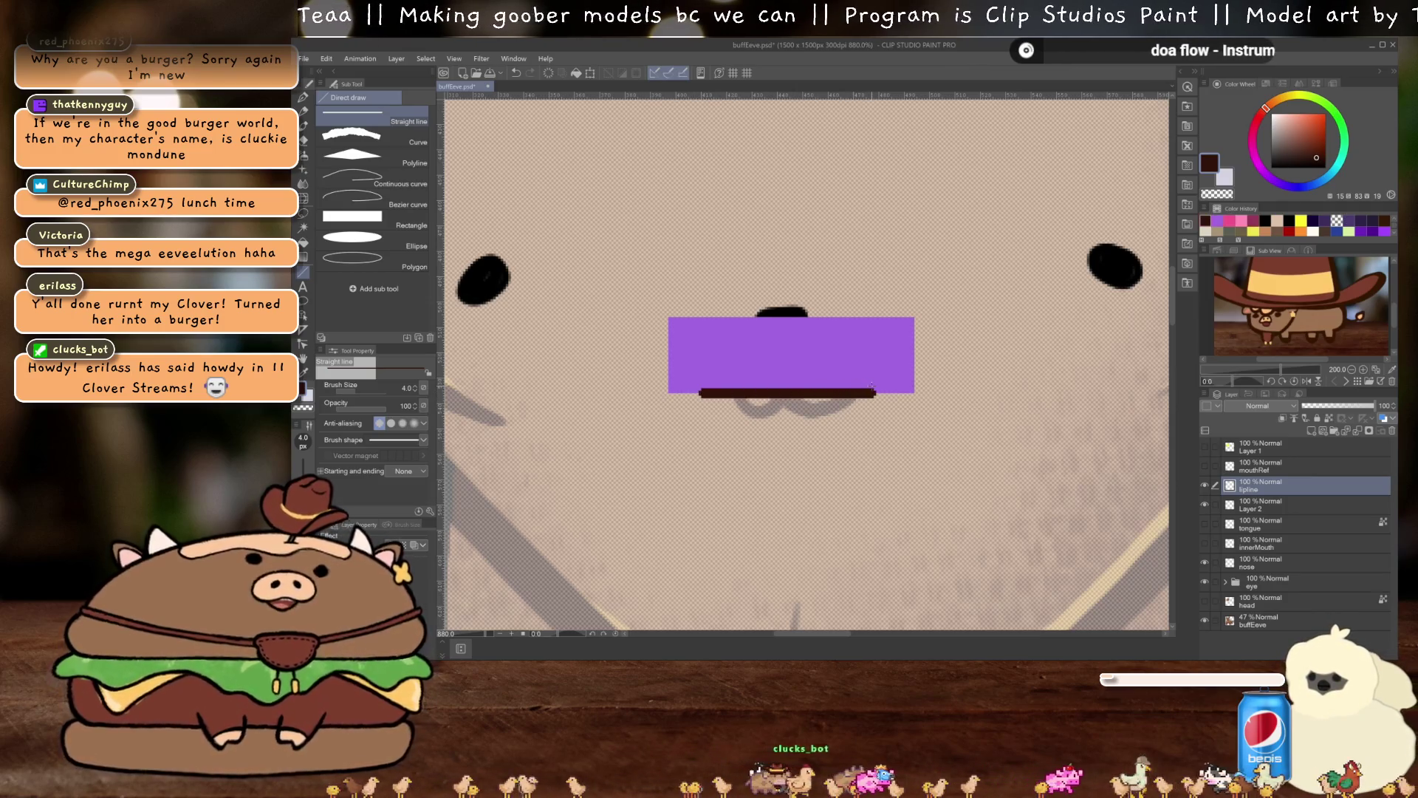
key("ctrl+z")
left_click(403, 423)
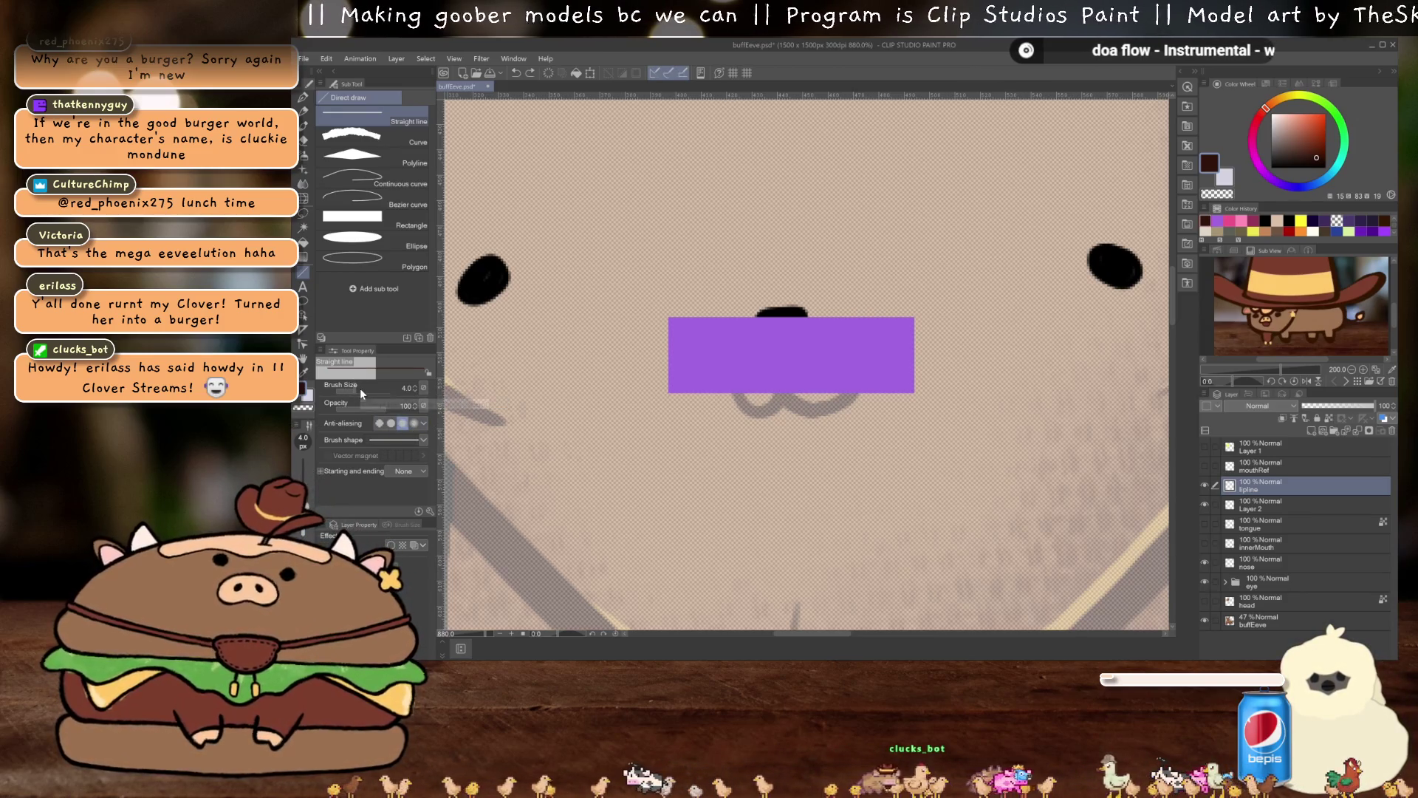
mouse_move(684, 392)
left_mouse_down()
mouse_move(910, 392)
mouse_move(884, 394)
left_mouse_up()
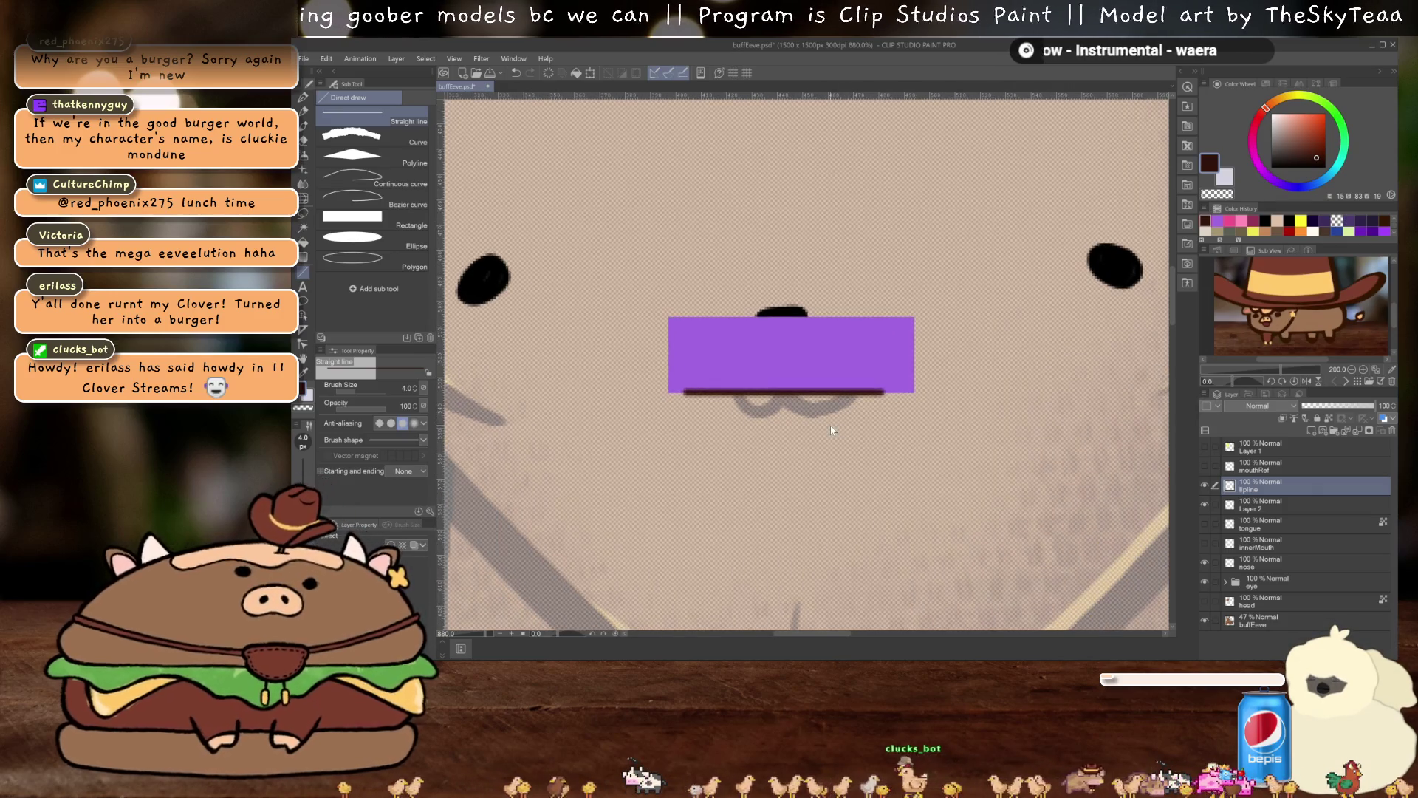
key("ctrl+t")
left_click_drag(799, 396, 801, 396)
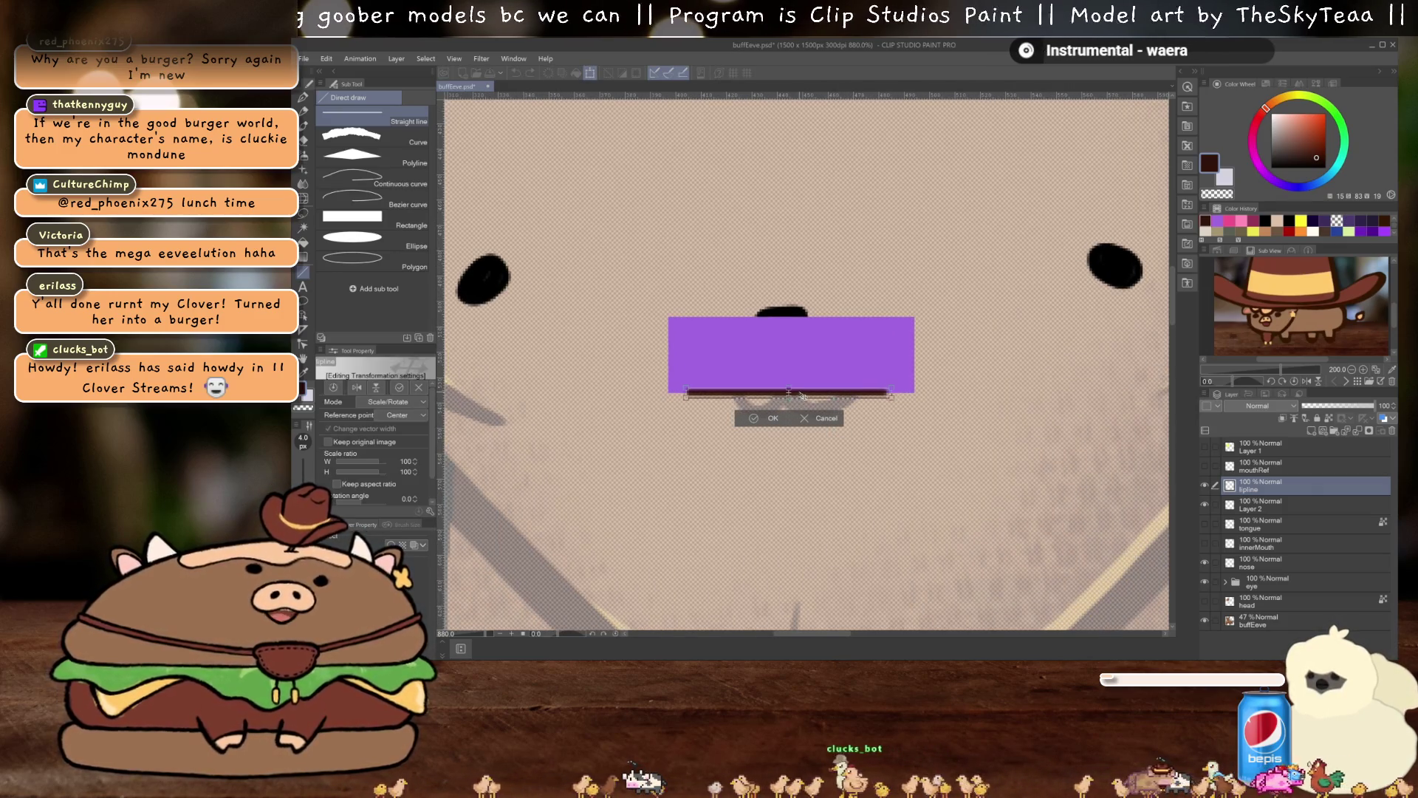
key("Return")
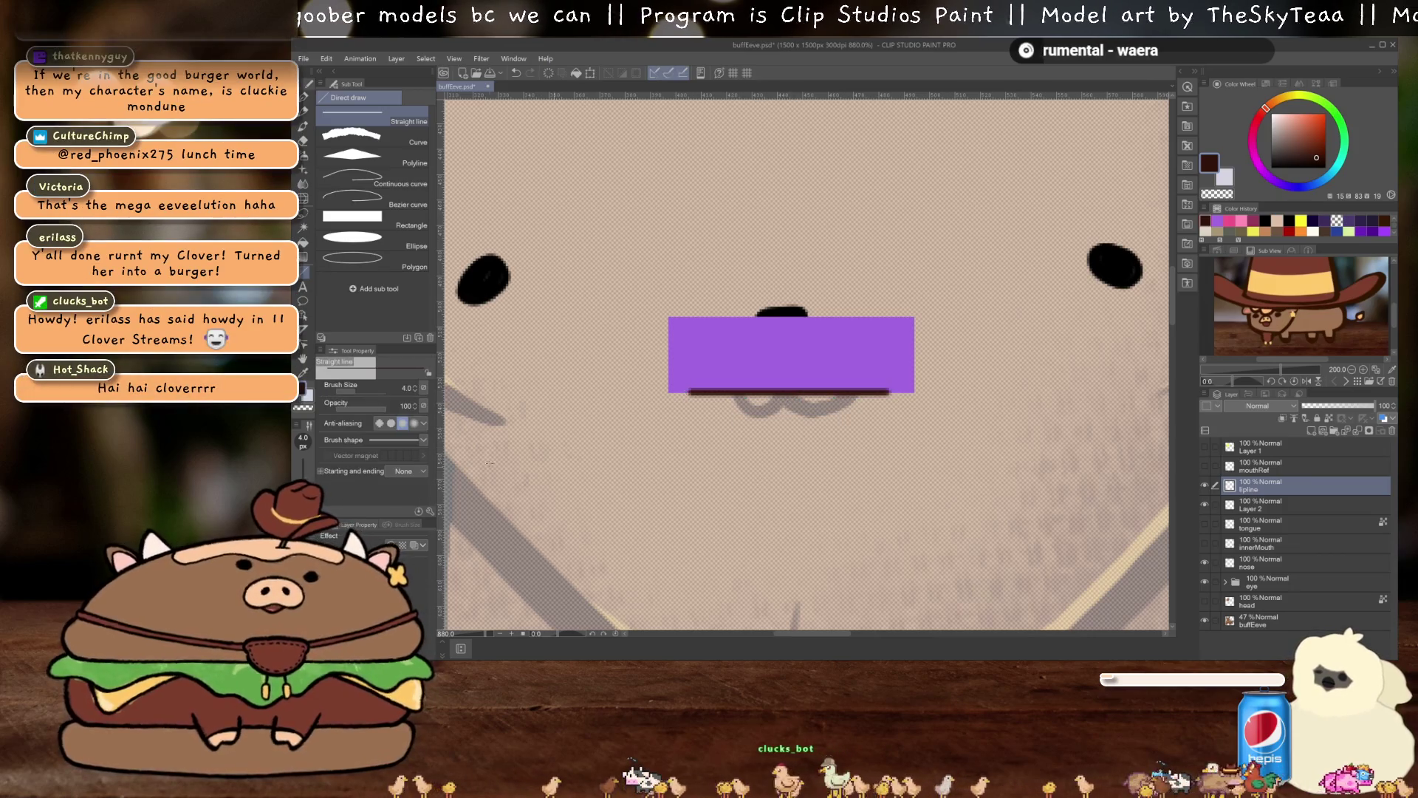
Give the brown line a dark brown border of width 1
left_click(390, 545)
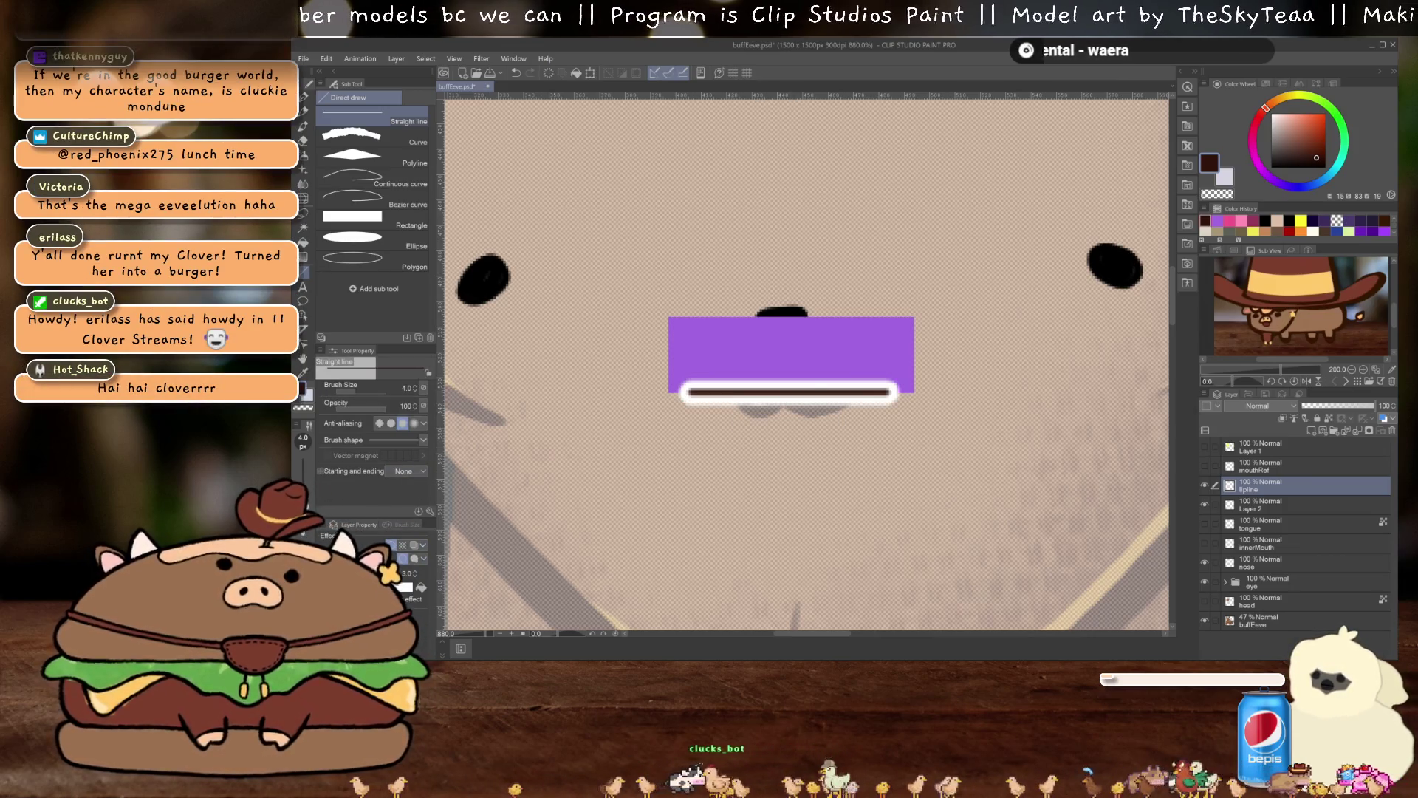
left_click(415, 575)
left_click(415, 576)
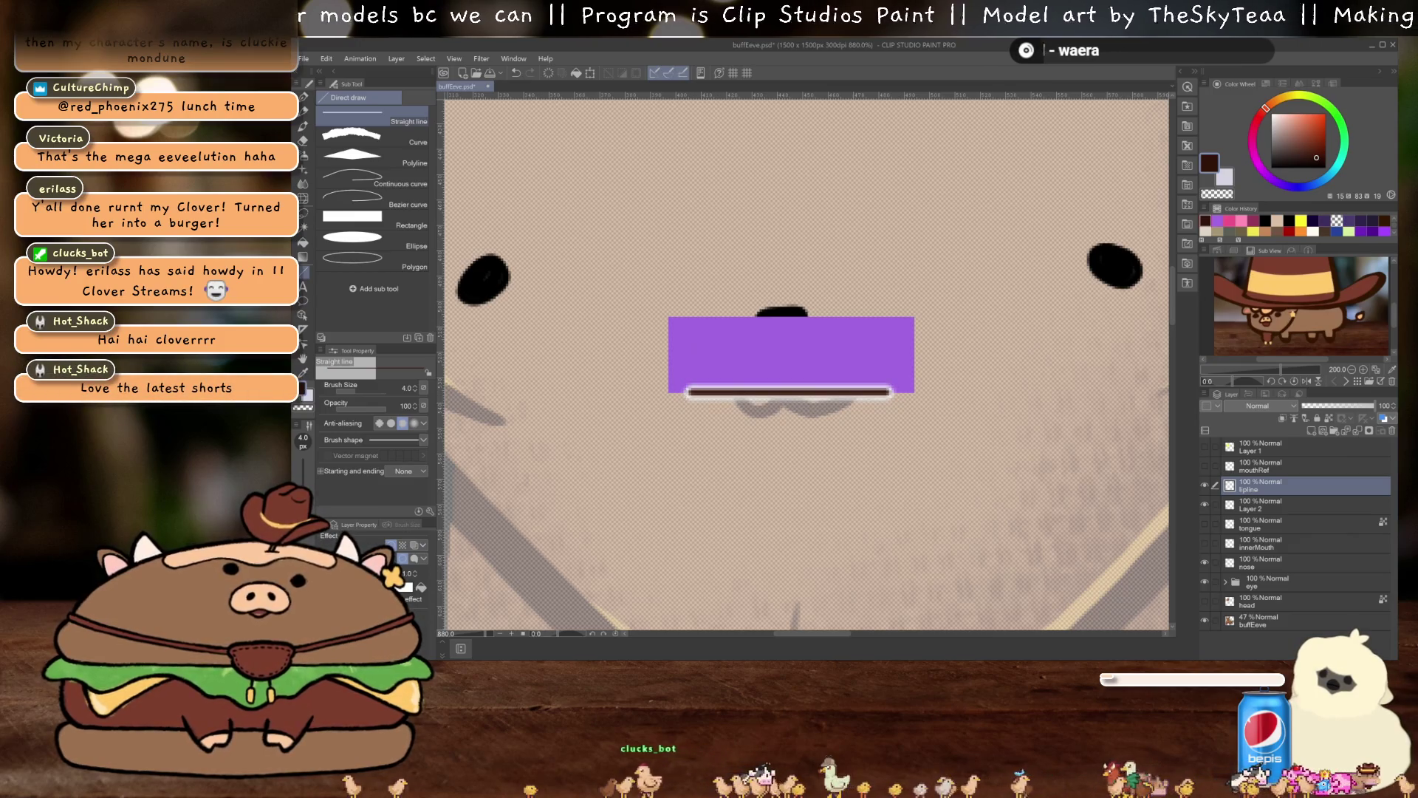
left_click(405, 587)
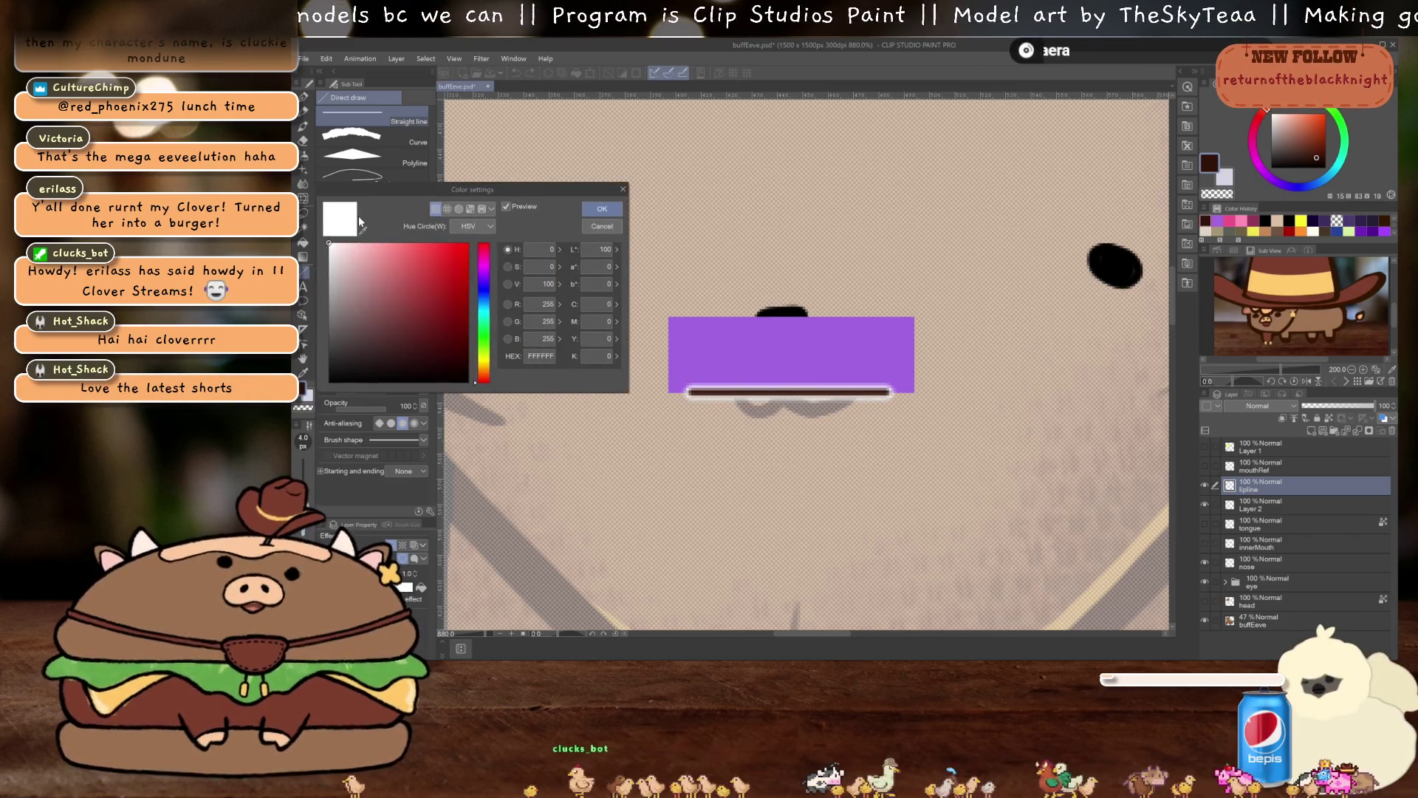
left_click(362, 231)
left_click(302, 390)
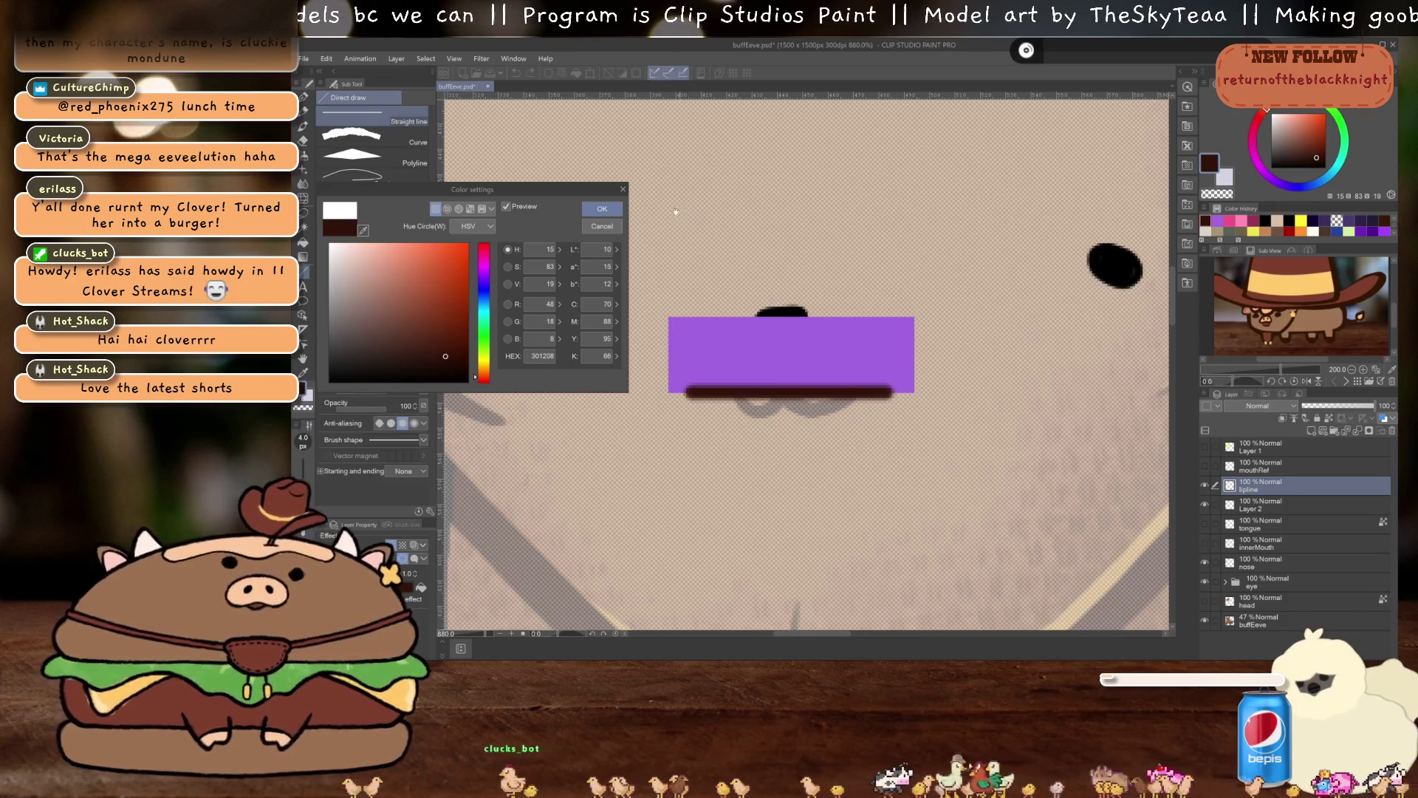
left_click(609, 217)
scroll(748, 411, "down", 3)
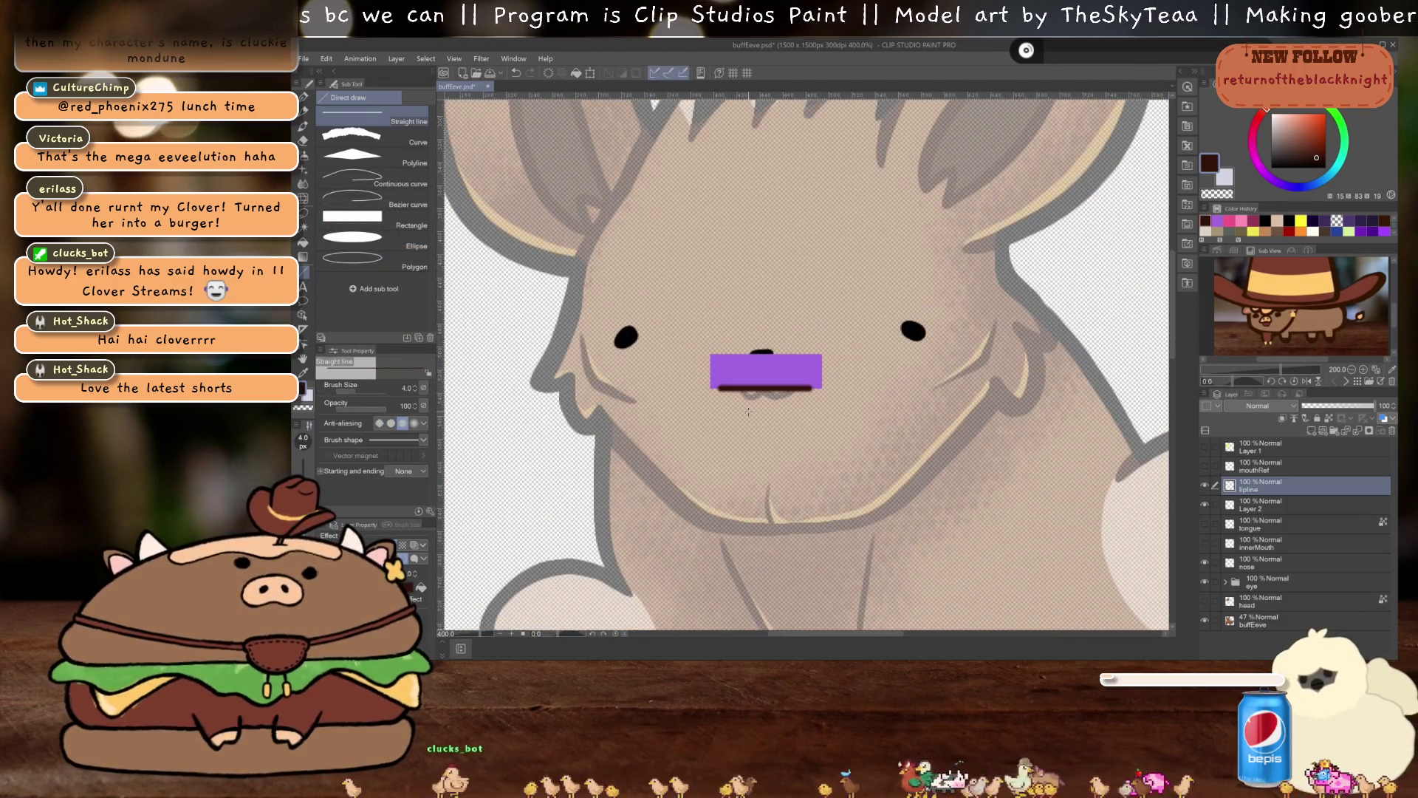
scroll(748, 412, "up", 3)
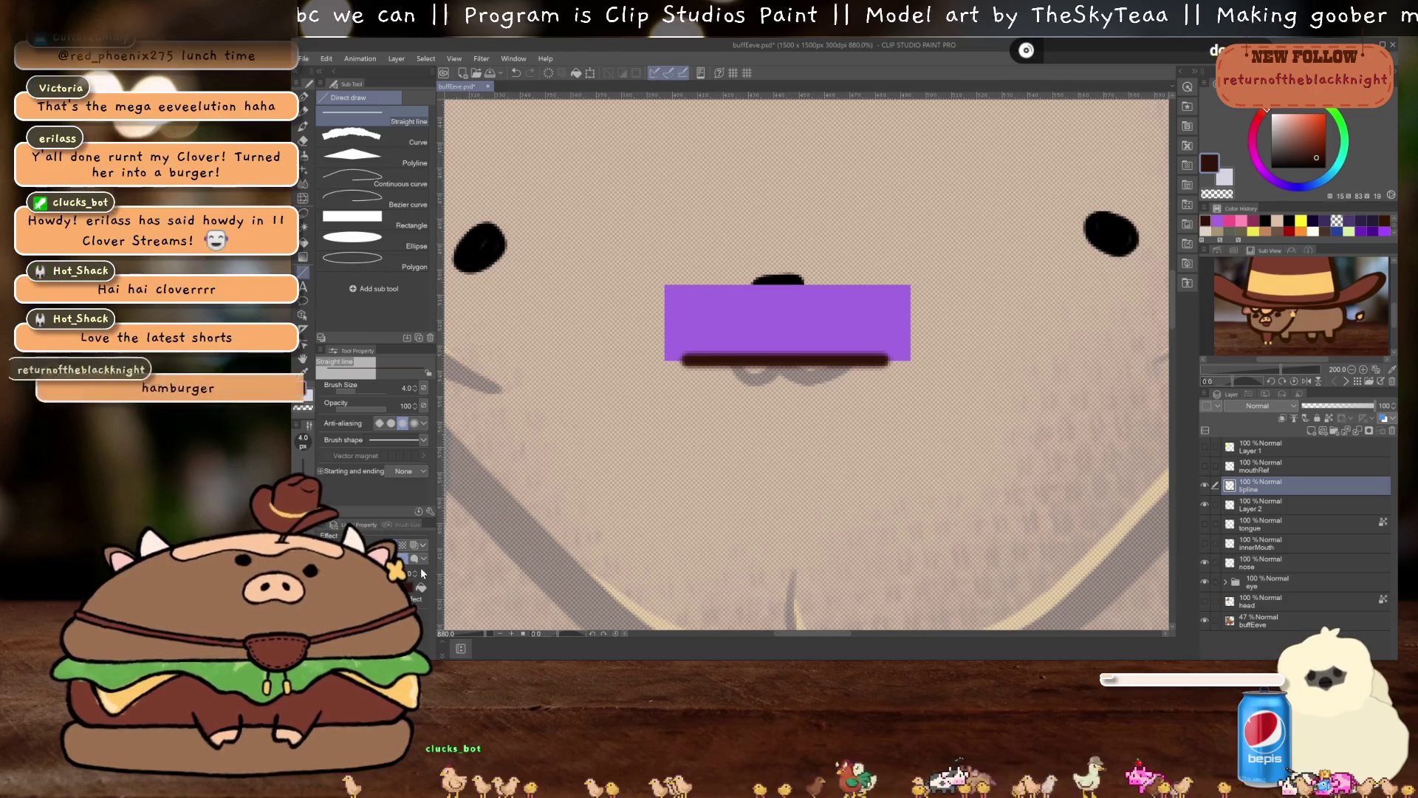
Squash the lip line to 67% height and save, accepting the compatibility warning
key("ctrl+z")
key("ctrl+y")
key("ctrl+z")
key("ctrl+y")
scroll(703, 352, "up", 1)
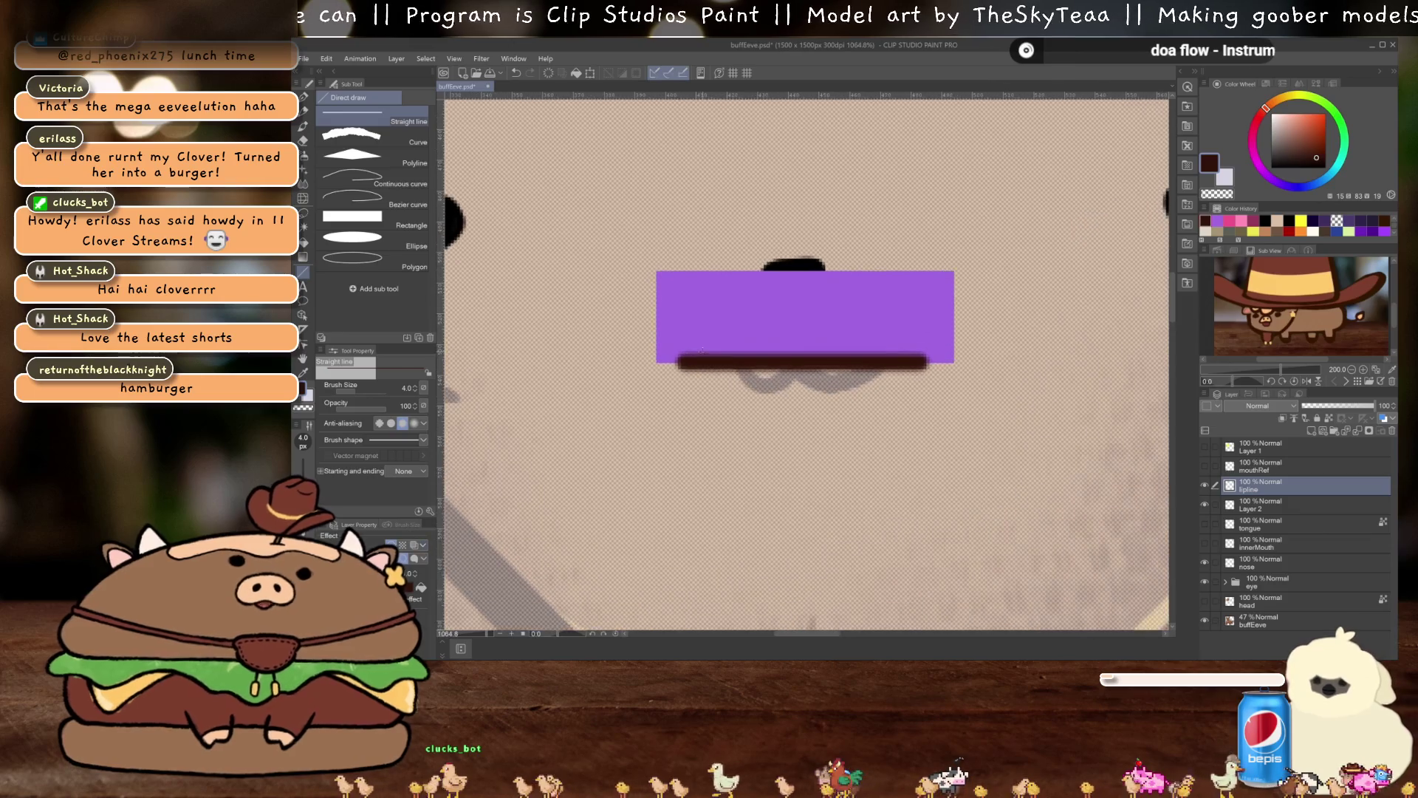
key("ctrl+t")
left_click_drag(802, 360, 799, 360)
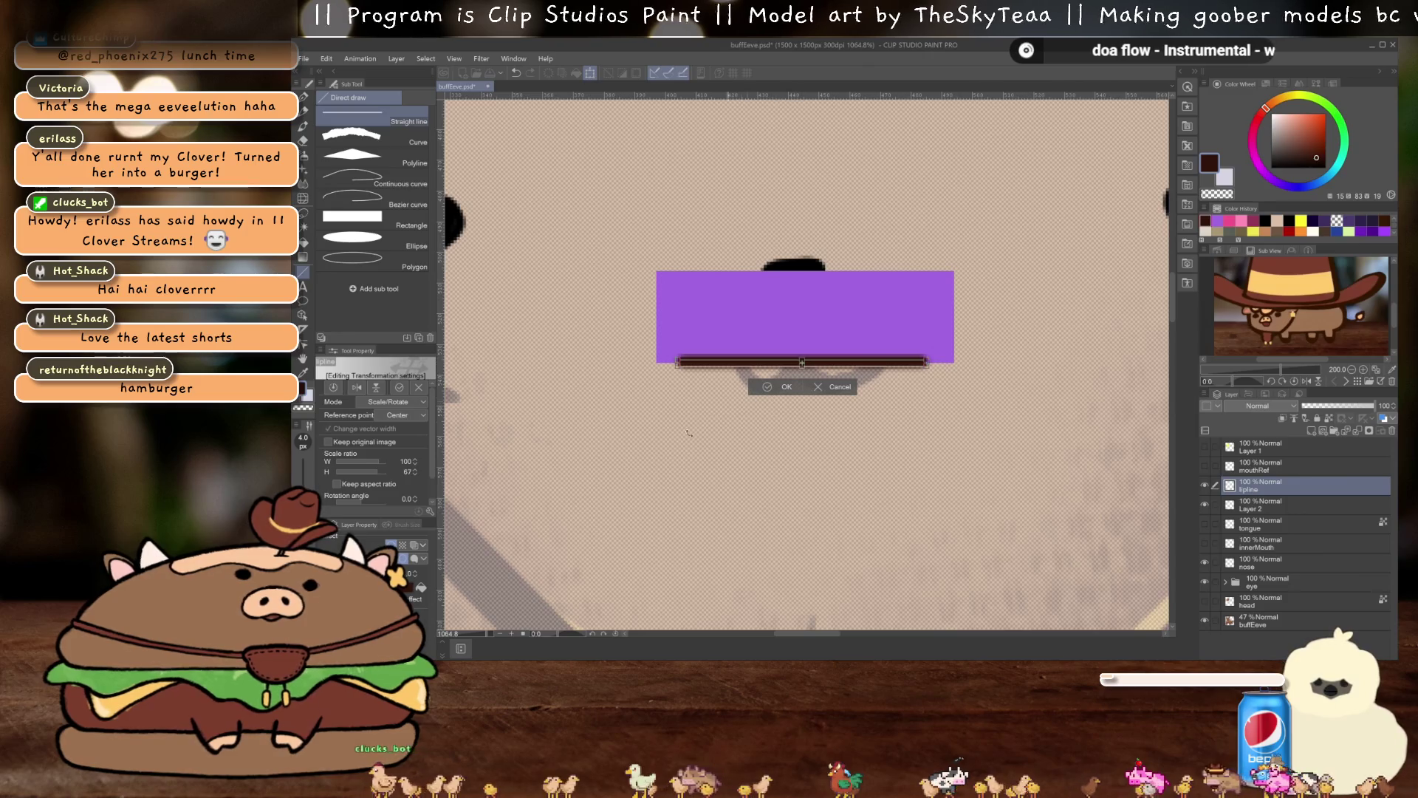
left_click(783, 388)
scroll(782, 388, "down", 3)
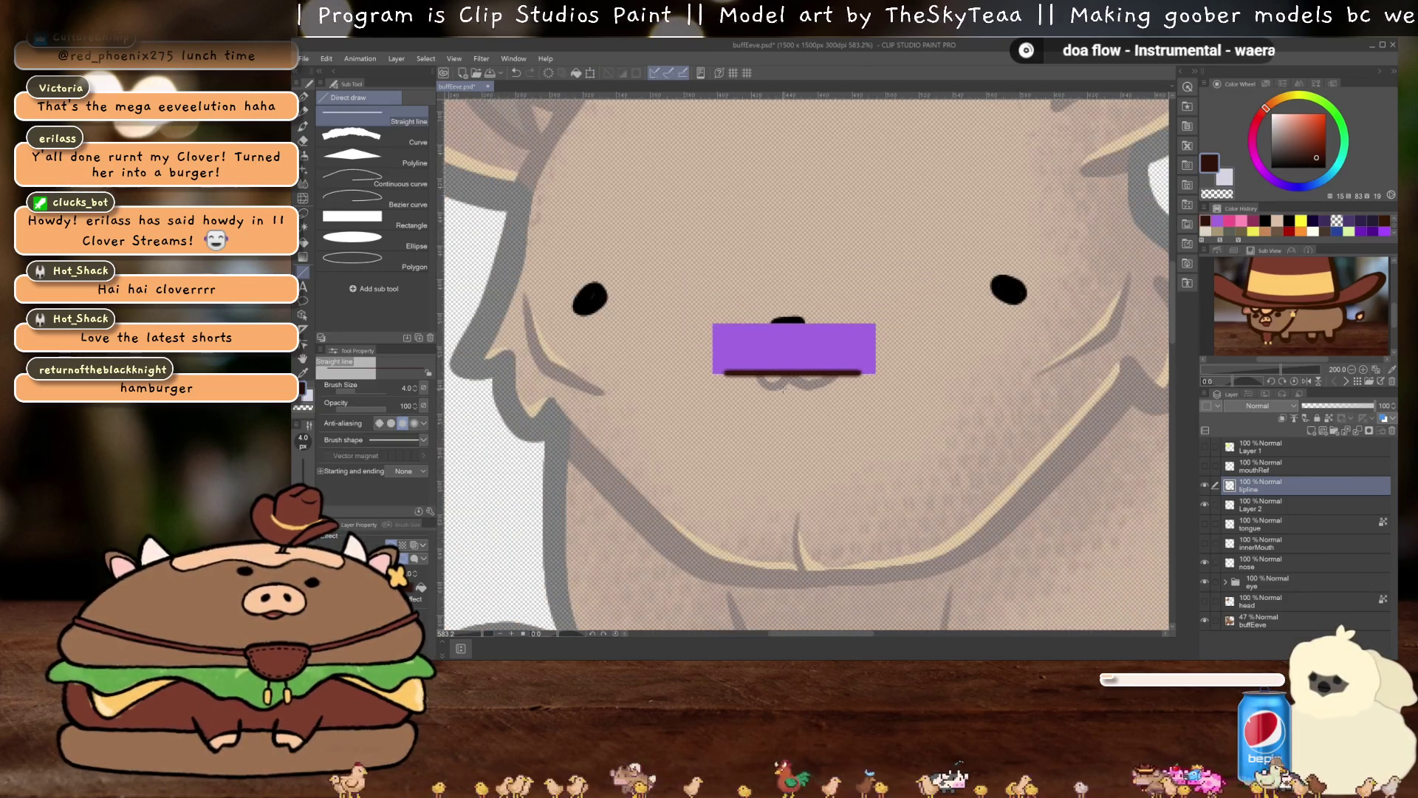
key("ctrl+s")
left_click(882, 282)
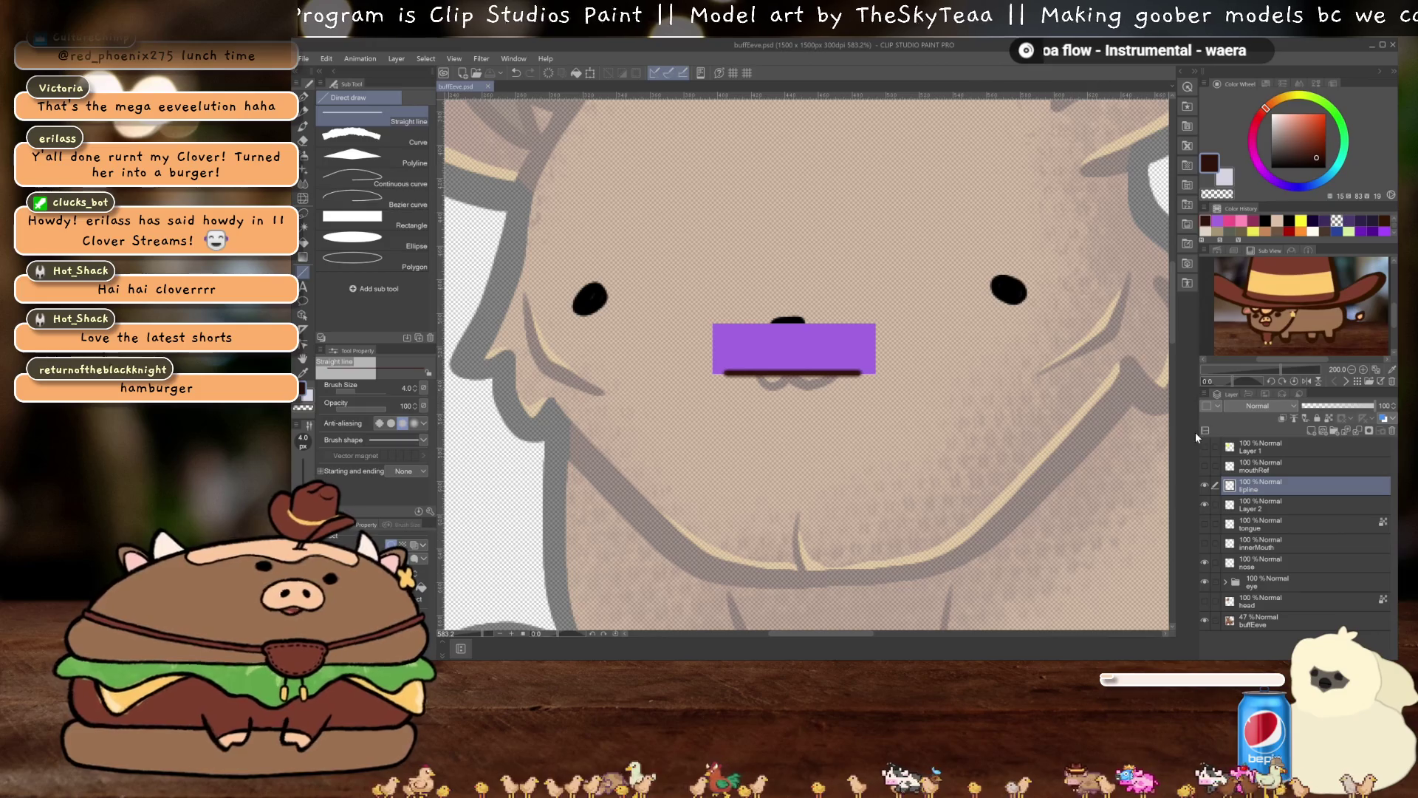
Rename Layer 2 to skin
scroll(749, 338, "up", 4)
scroll(750, 338, "down", 2)
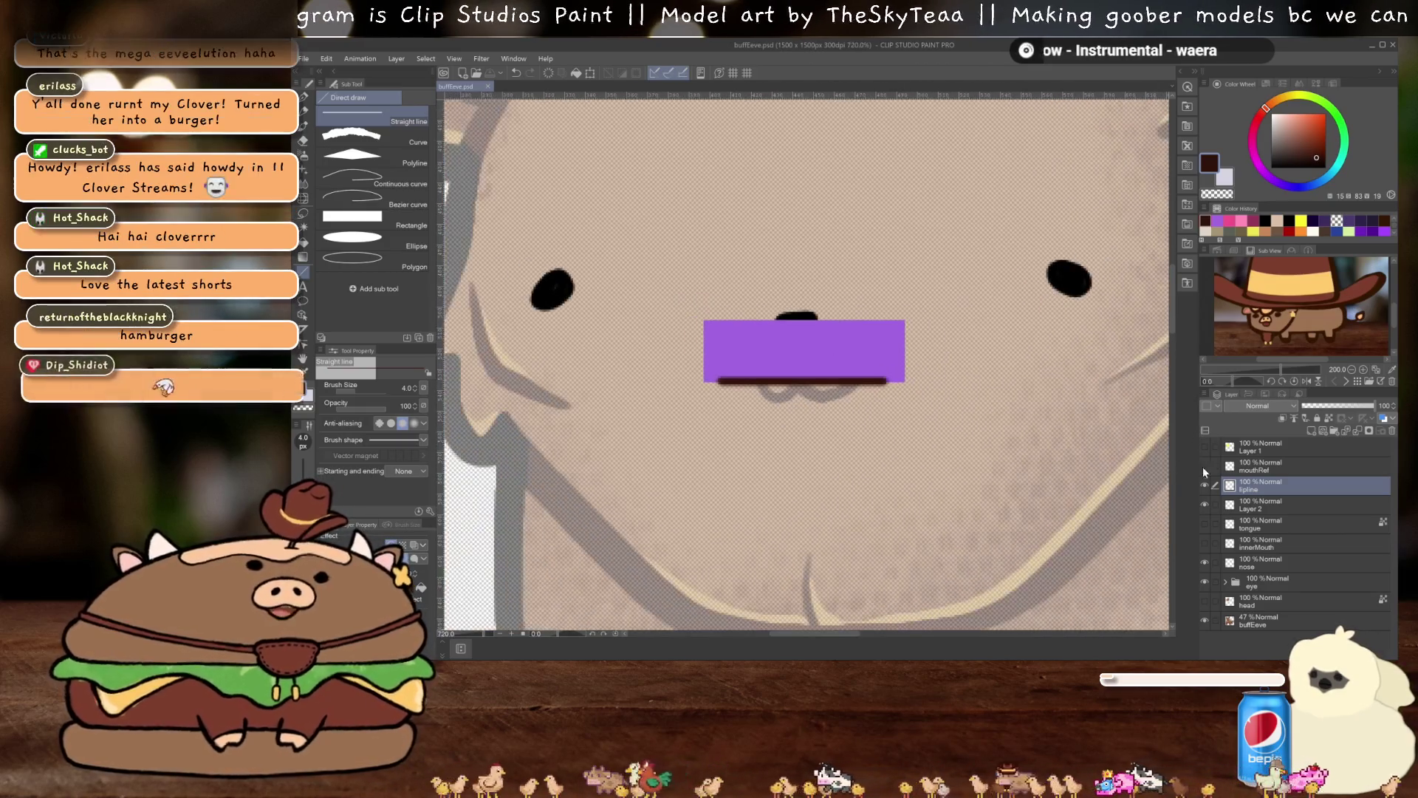
left_click(1255, 505)
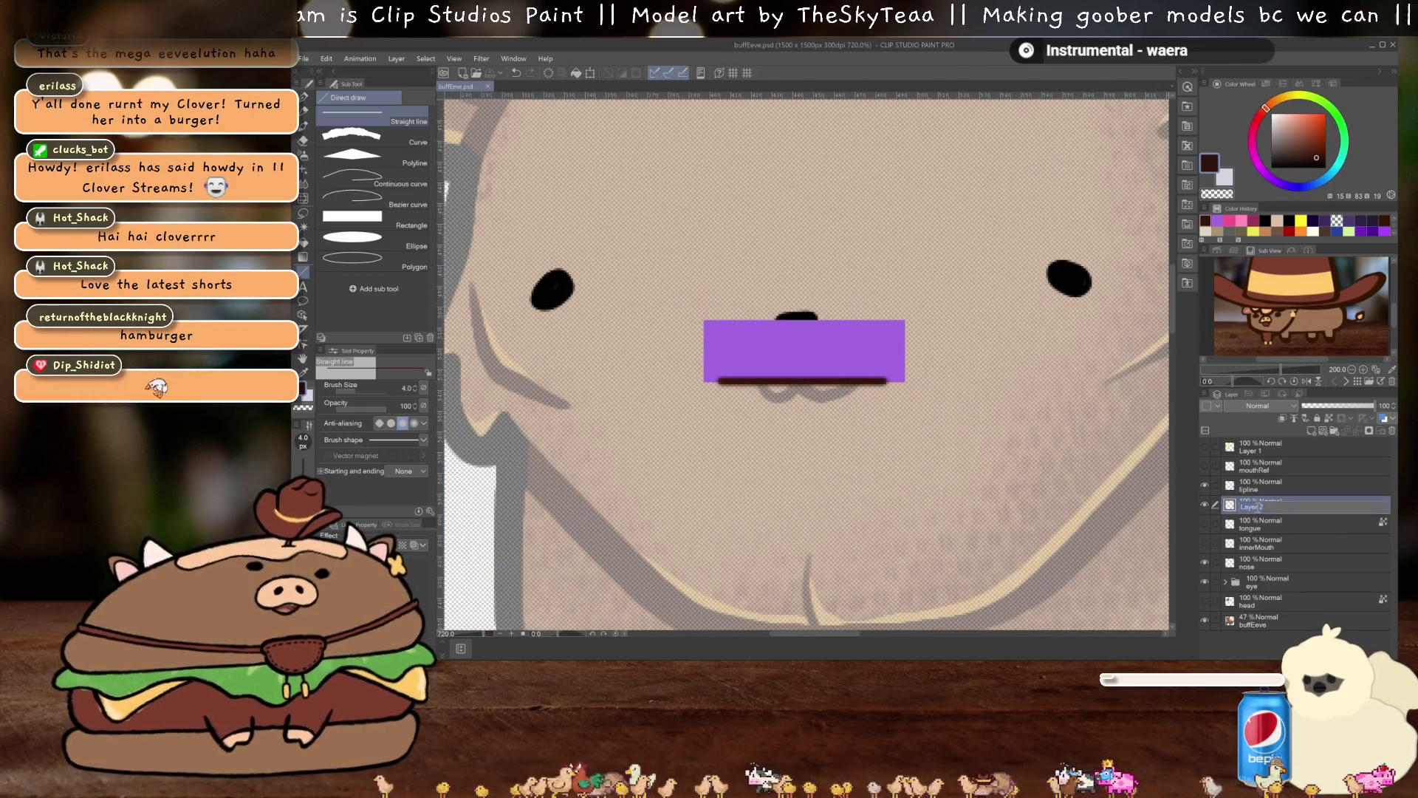
type("skin")
key("Return")
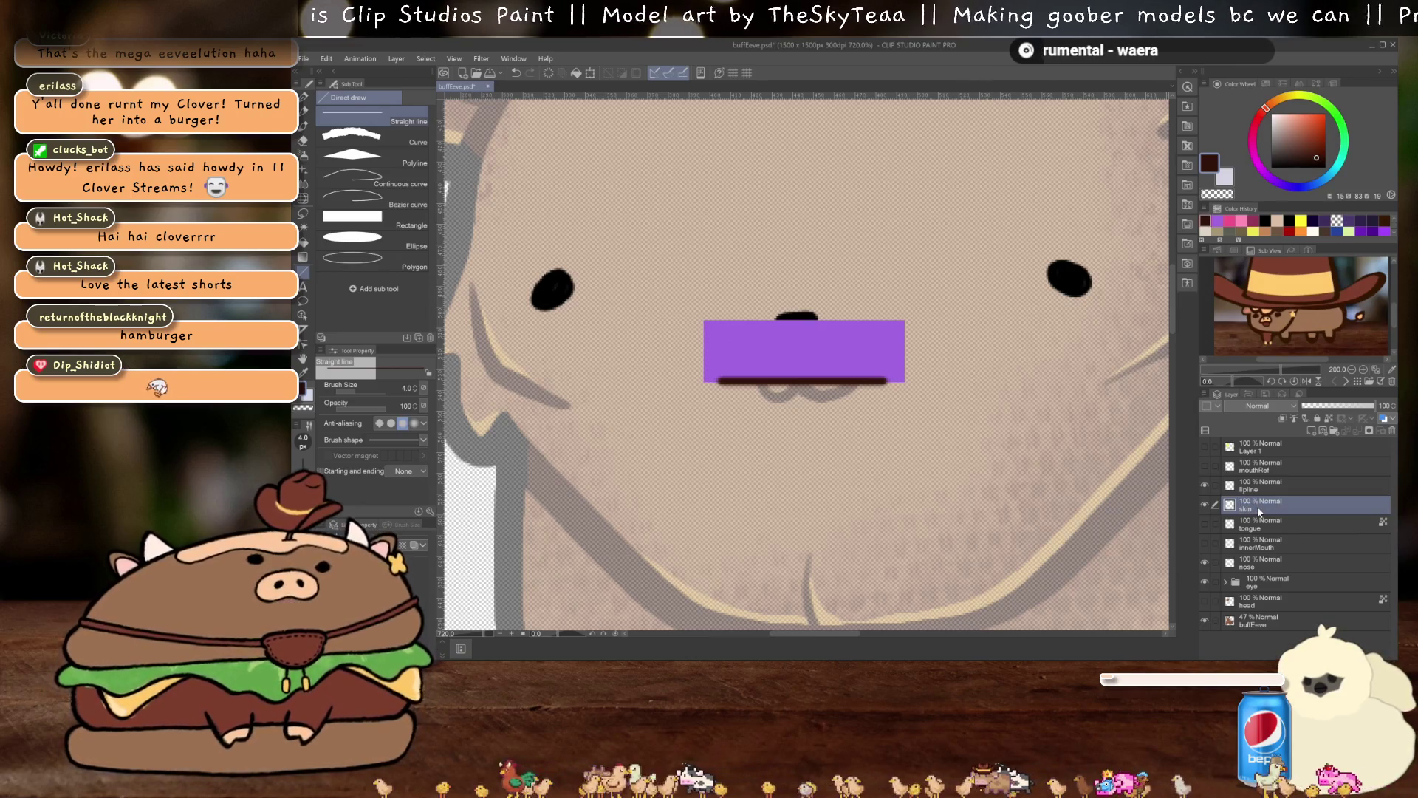
Hide lipline and skin, show mouthRef, and select the innerMouth layer
left_click(1205, 485)
left_click(1205, 504)
left_click(1207, 466)
scroll(959, 417, "down", 1)
scroll(959, 416, "down", 5)
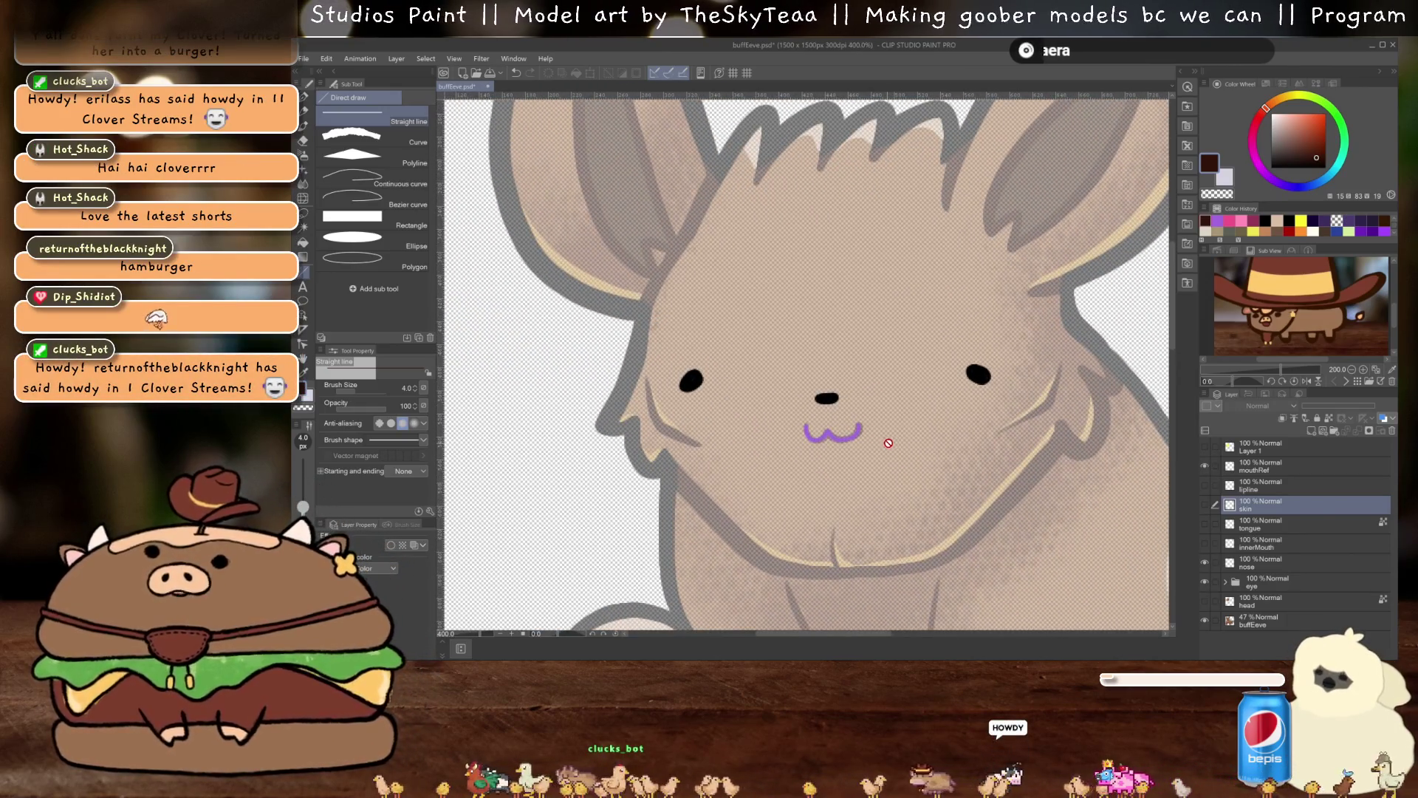
left_click(1265, 547)
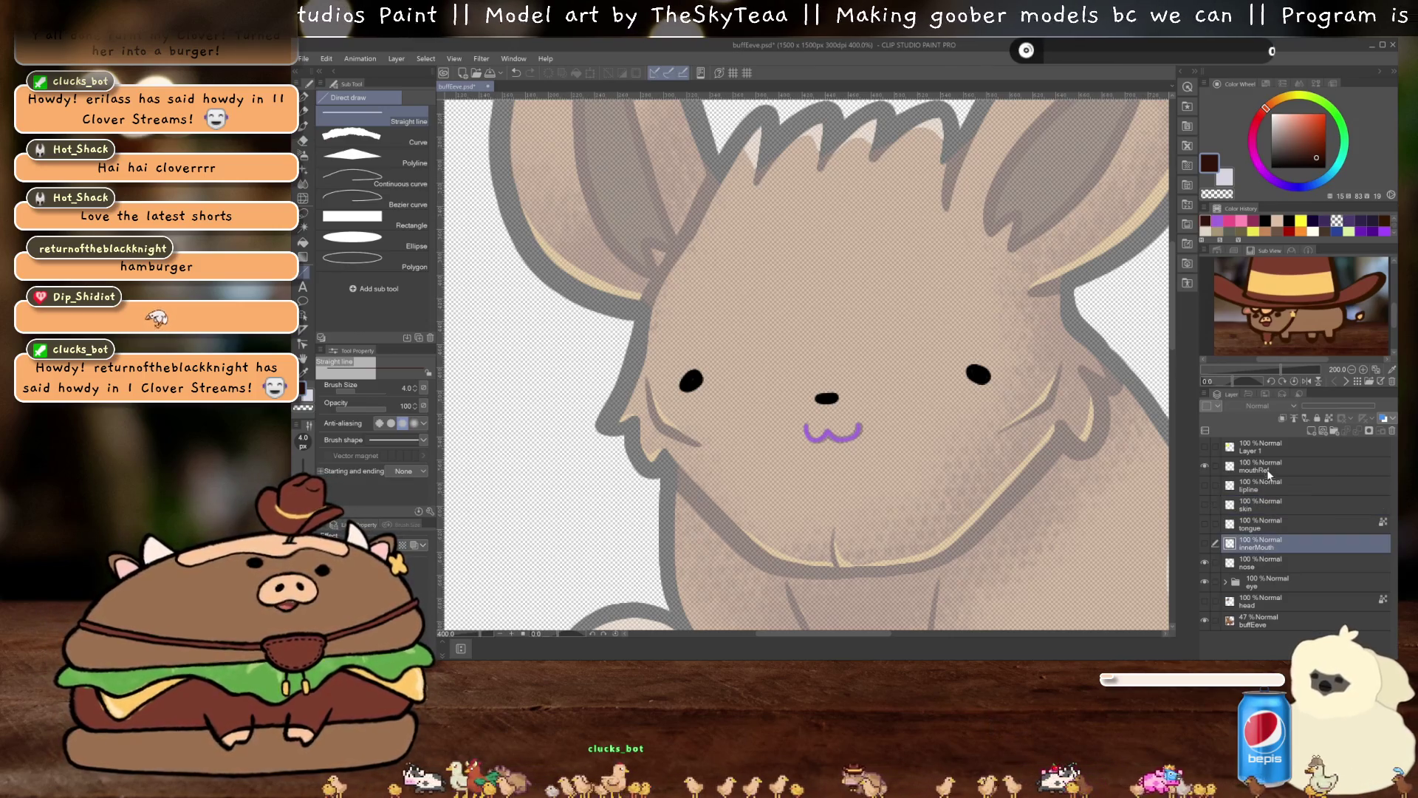
Group mouthRef through innerMouth into a collapsed folder named mouth
left_click(1268, 469, "shift")
key("ctrl+g")
double_click(1255, 468)
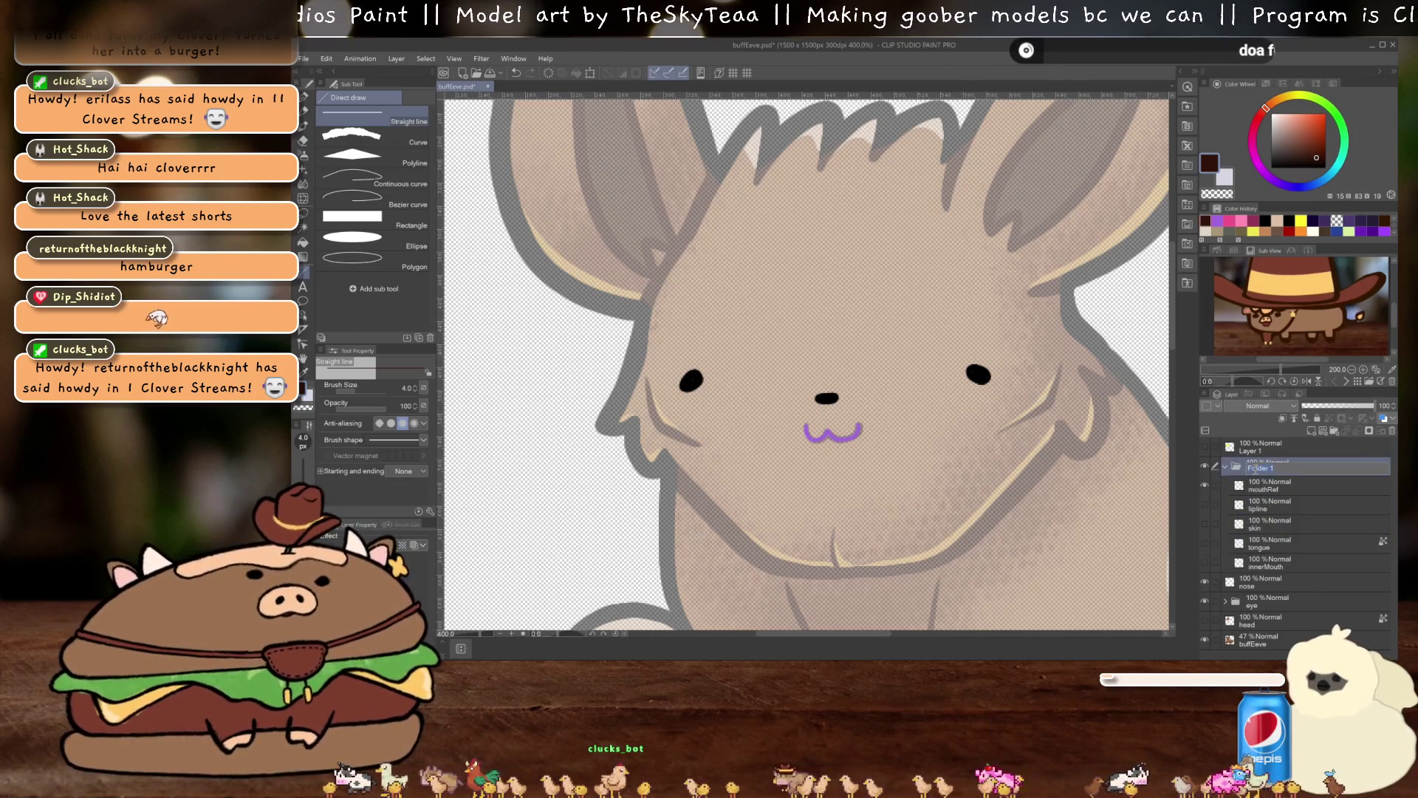
type("mouth")
key("Return")
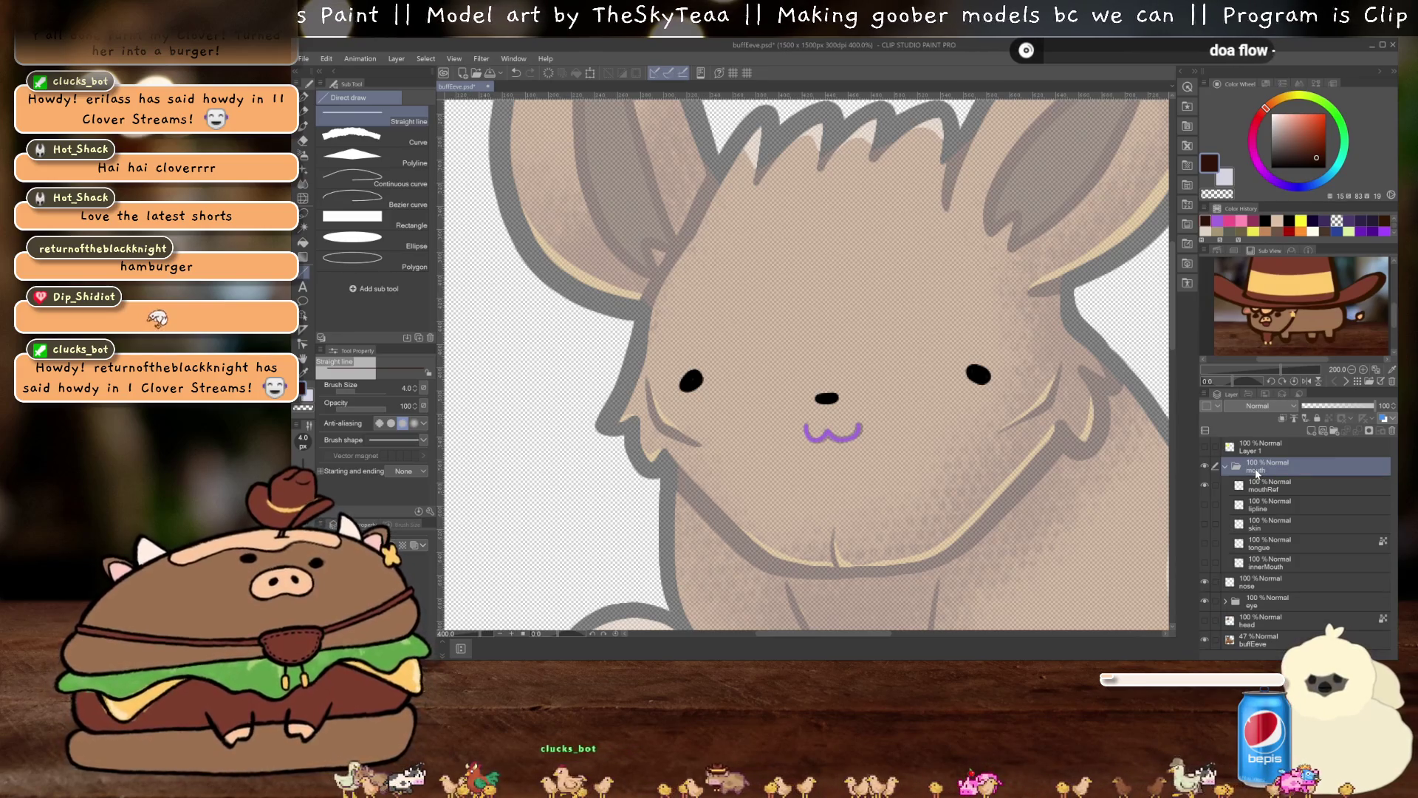
left_click(1225, 466)
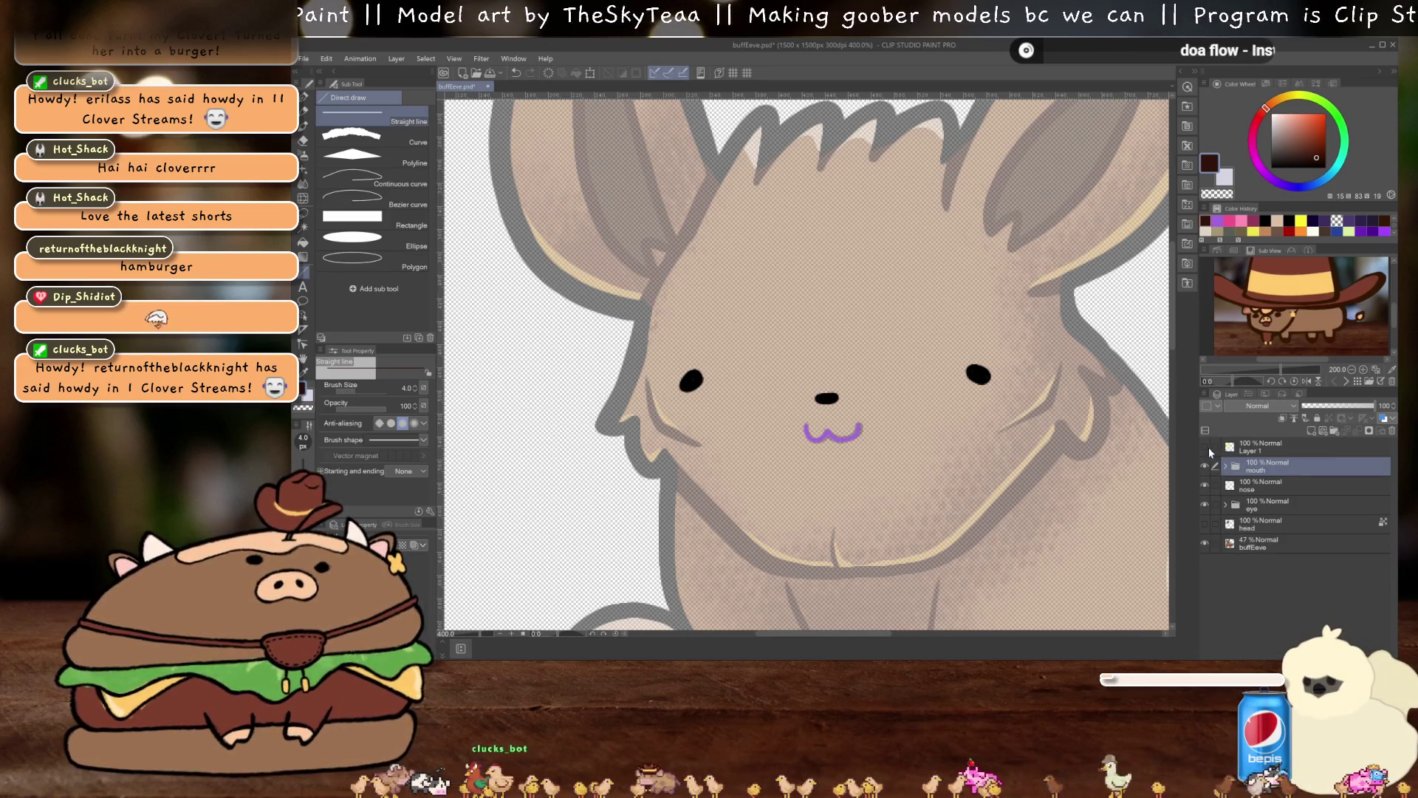
Toggle layer visibility, leaving the mouth, nose, eye and head layers hidden
left_click(1204, 447)
left_click(1203, 447)
scroll(971, 379, "down", 5)
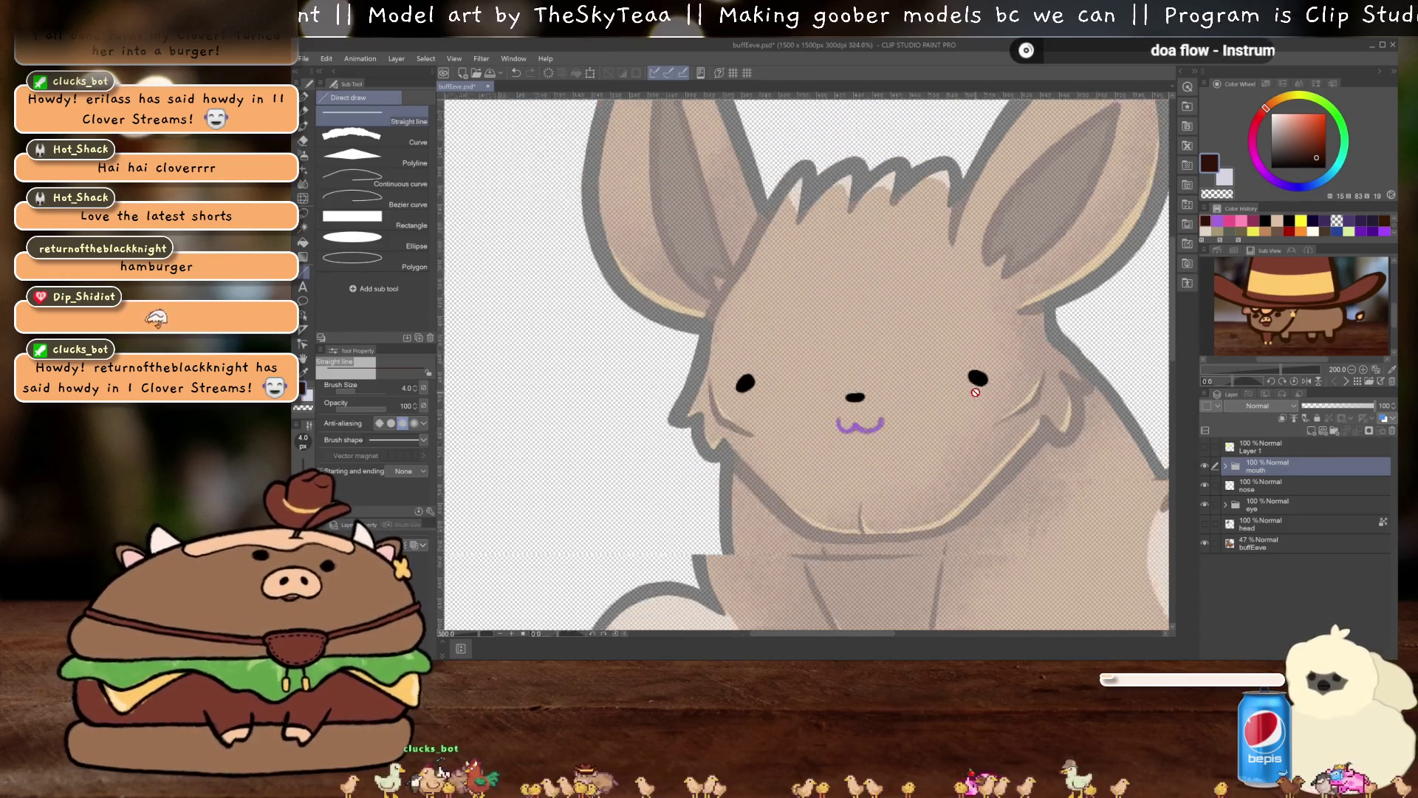
scroll(970, 380, "up", 1)
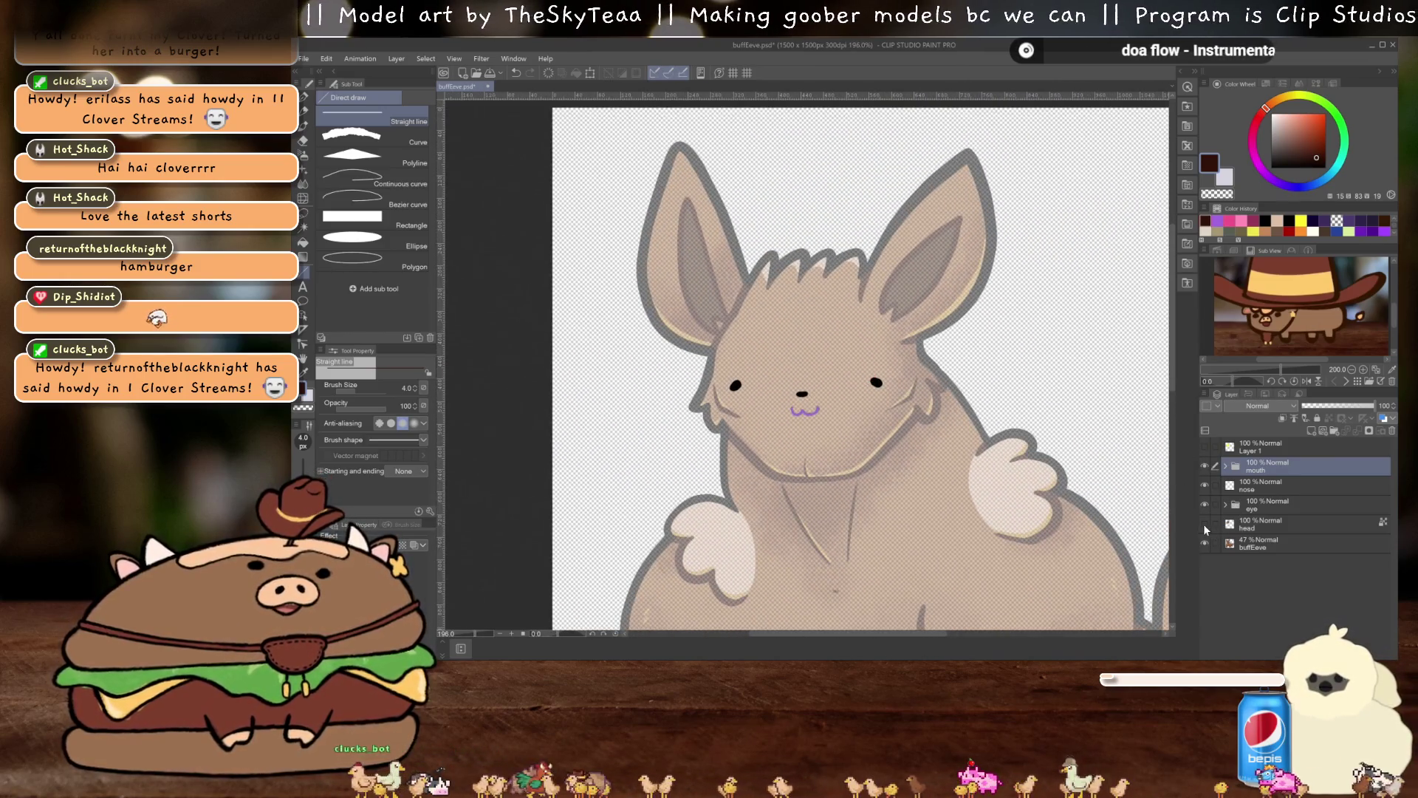
left_click(1204, 524)
scroll(837, 398, "up", 2)
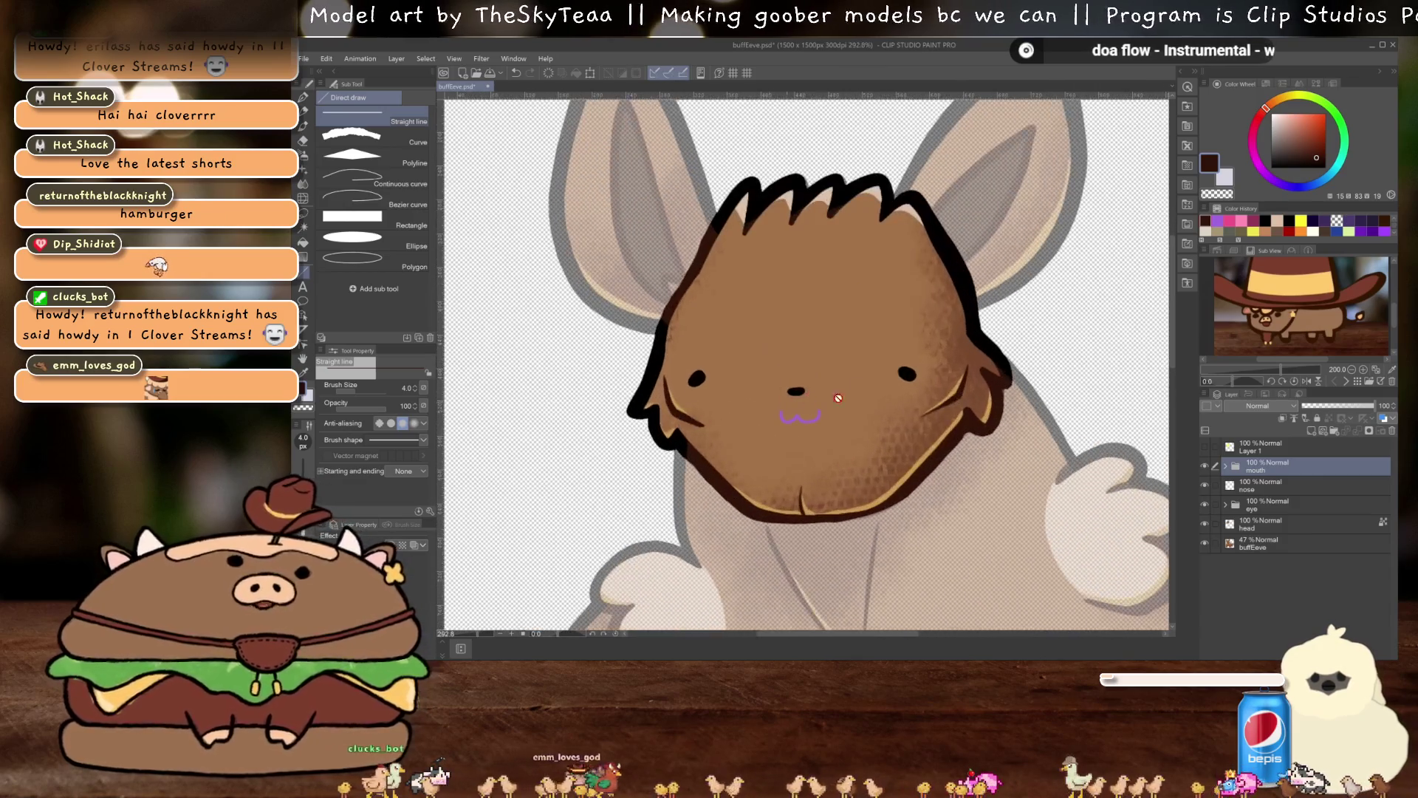
scroll(838, 398, "down", 2)
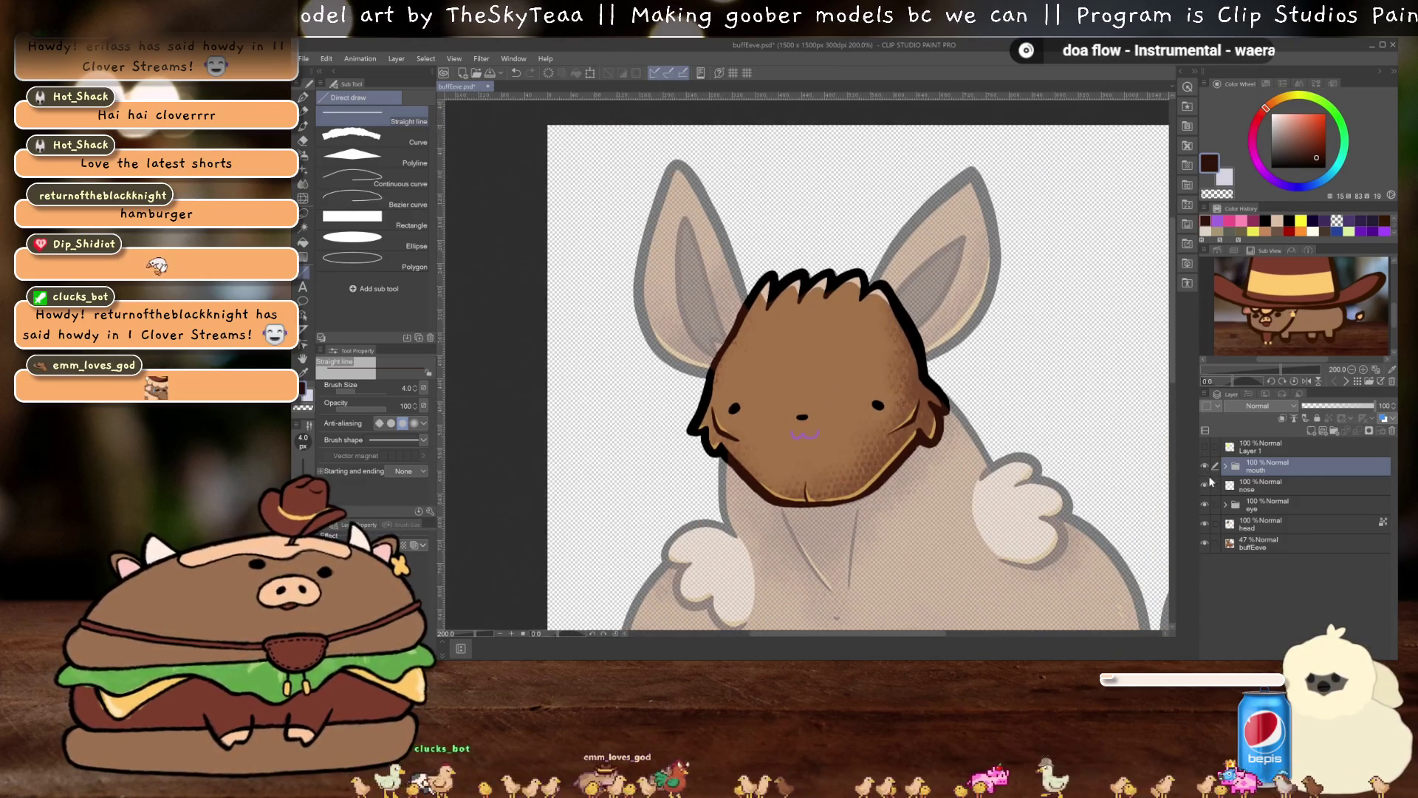
left_click_drag(1208, 463, 1208, 510)
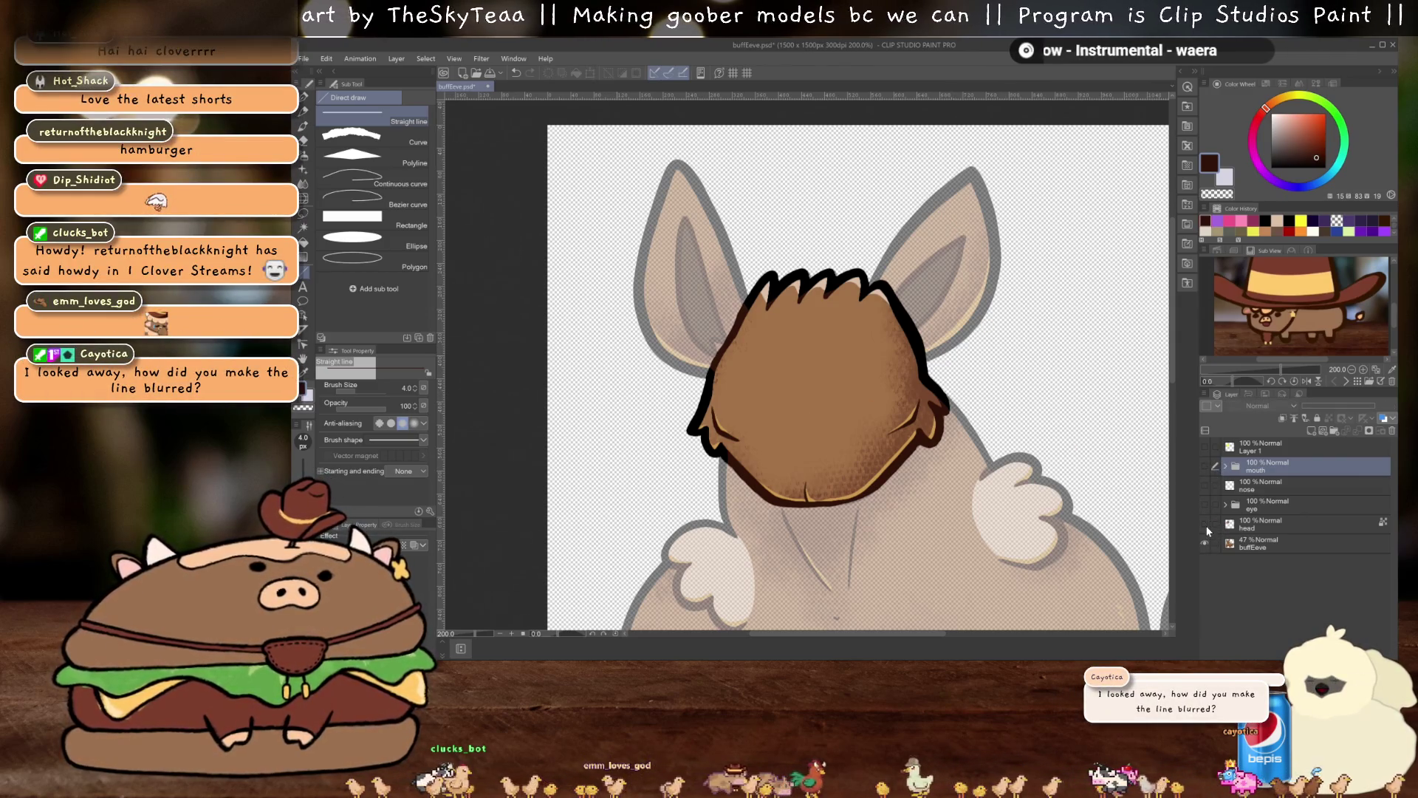
left_click(1206, 524)
Set the buffEeve layer opacity to 46% and turn off anti-aliasing
left_click(1263, 544)
left_click_drag(1335, 407, 1375, 406)
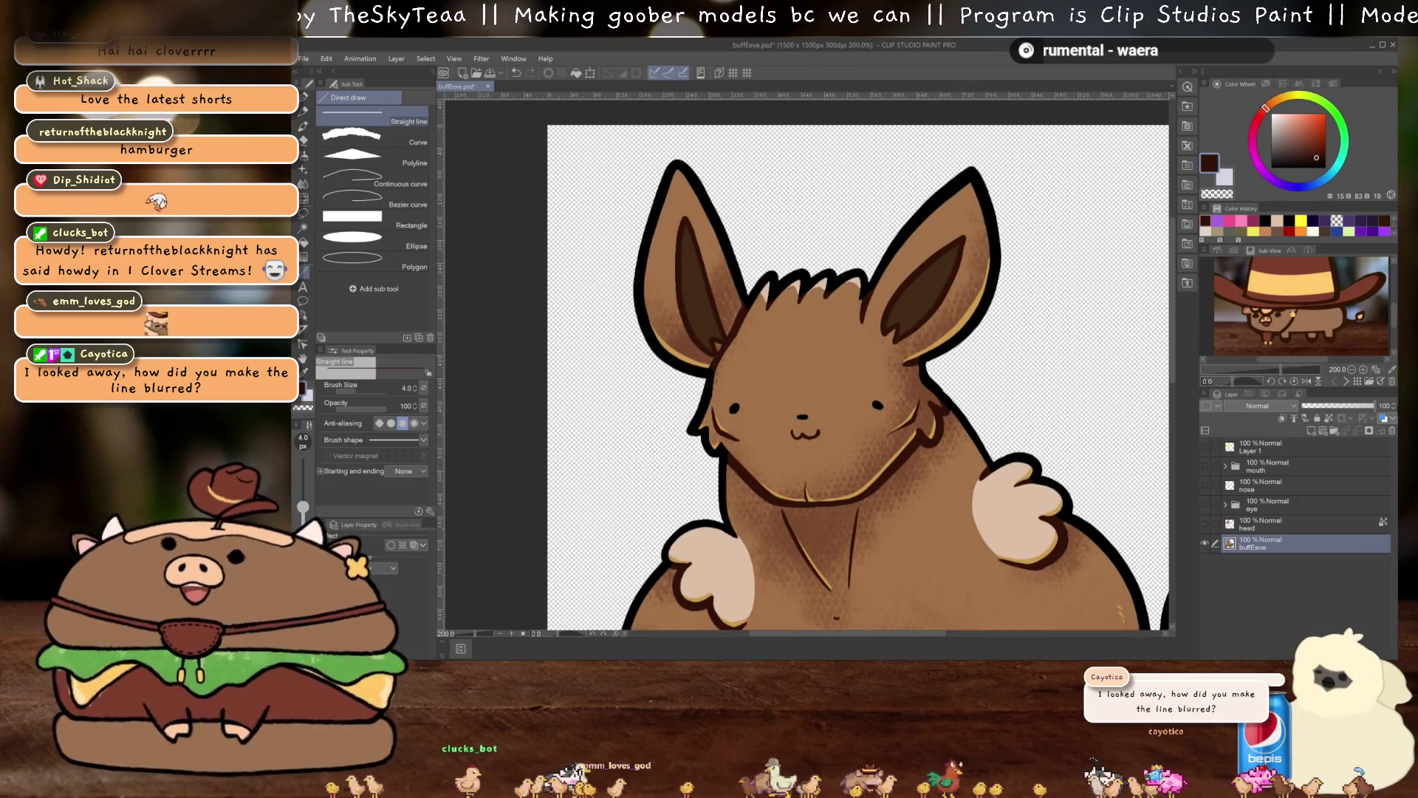
left_click_drag(1378, 406, 1336, 407)
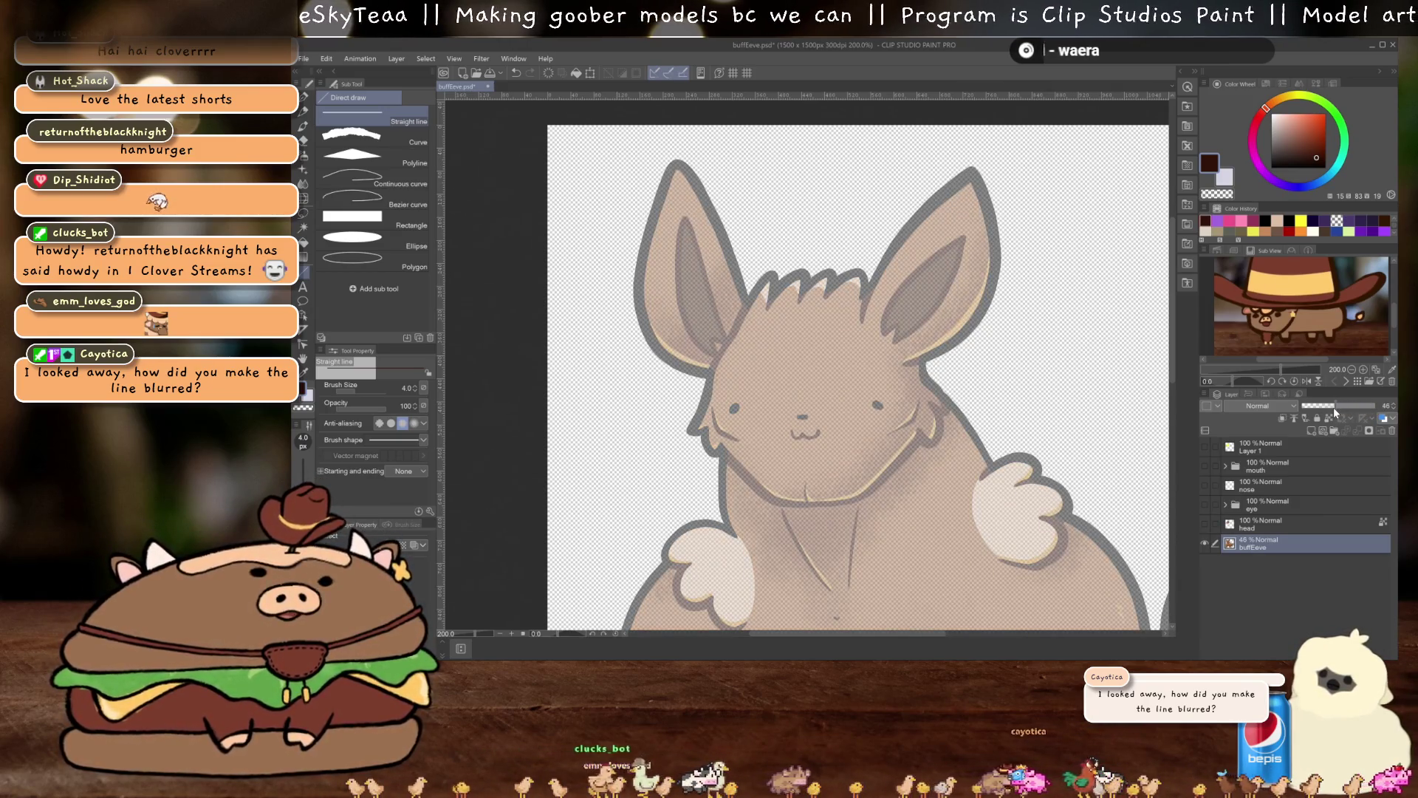
scroll(688, 401, "up", 3)
left_click_drag(817, 417, 812, 377)
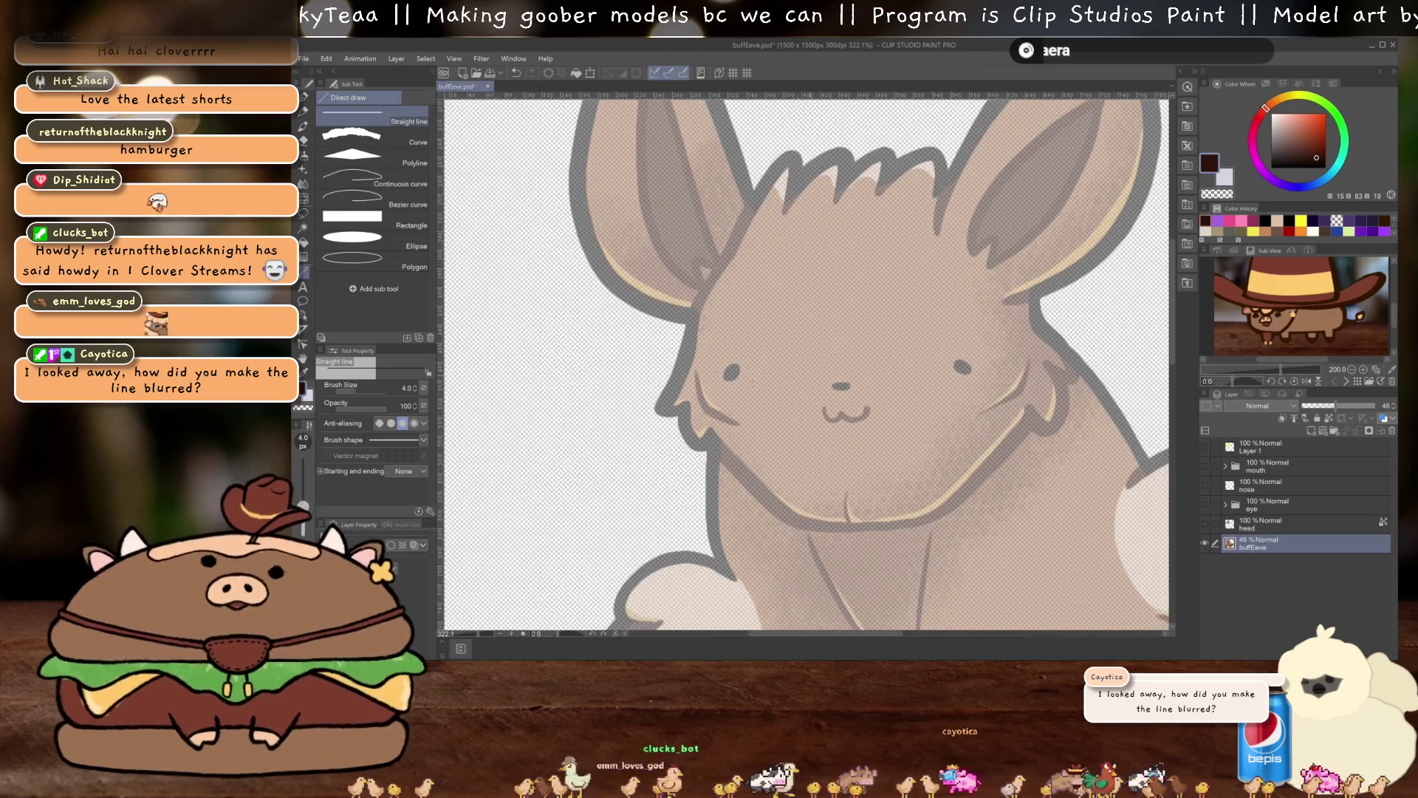
left_click(378, 422)
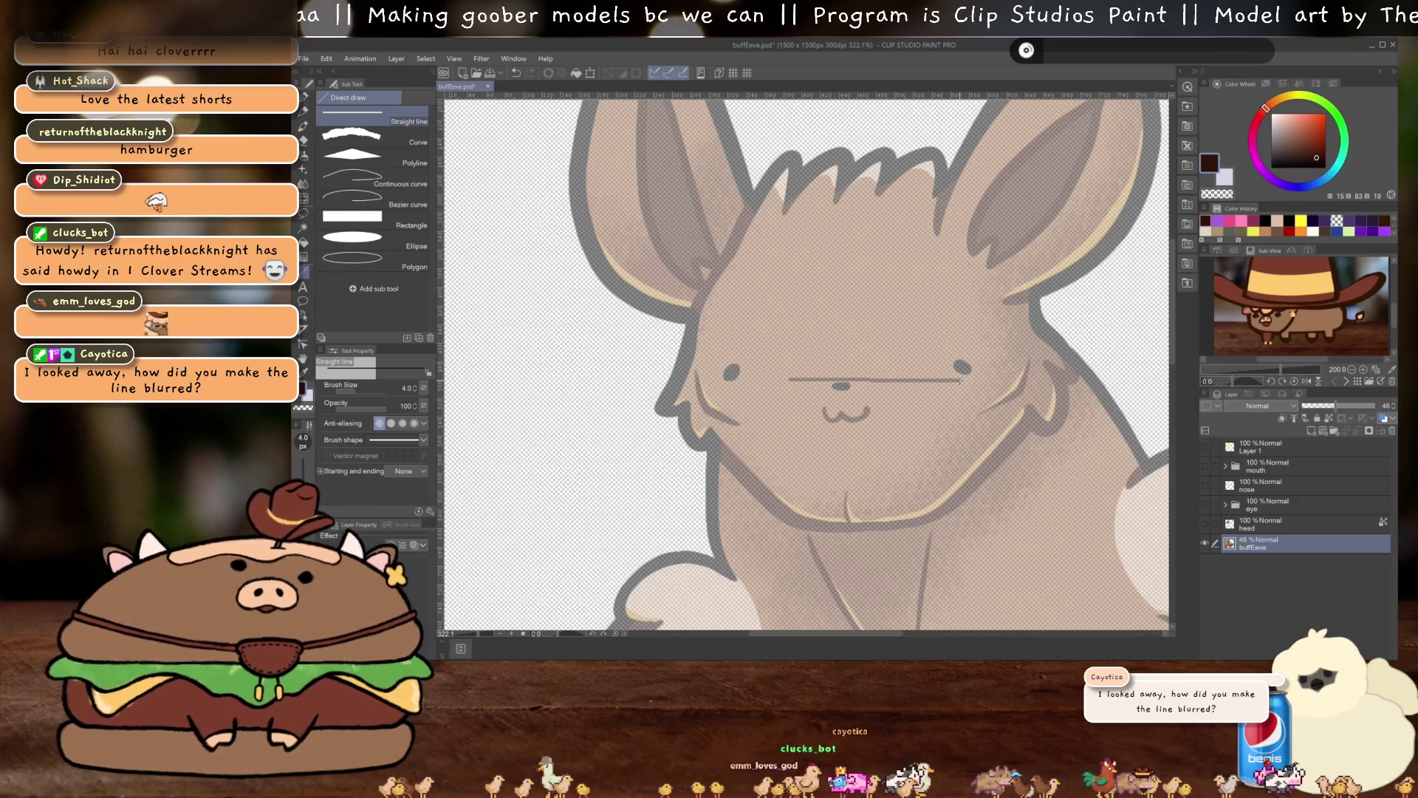
Add a new layer above buffEeve and draw test lines across the face
left_click(1311, 430)
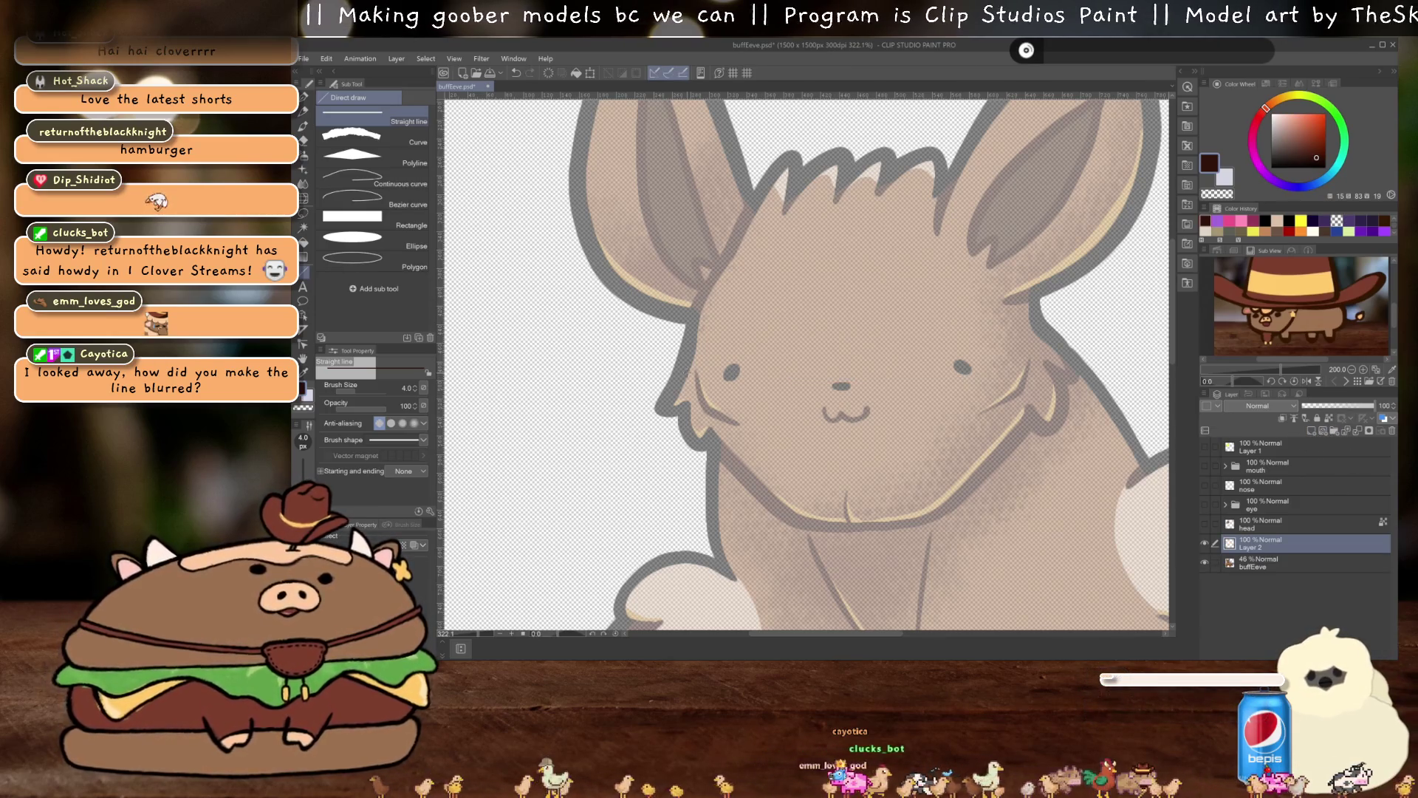
left_click_drag(794, 364, 964, 364)
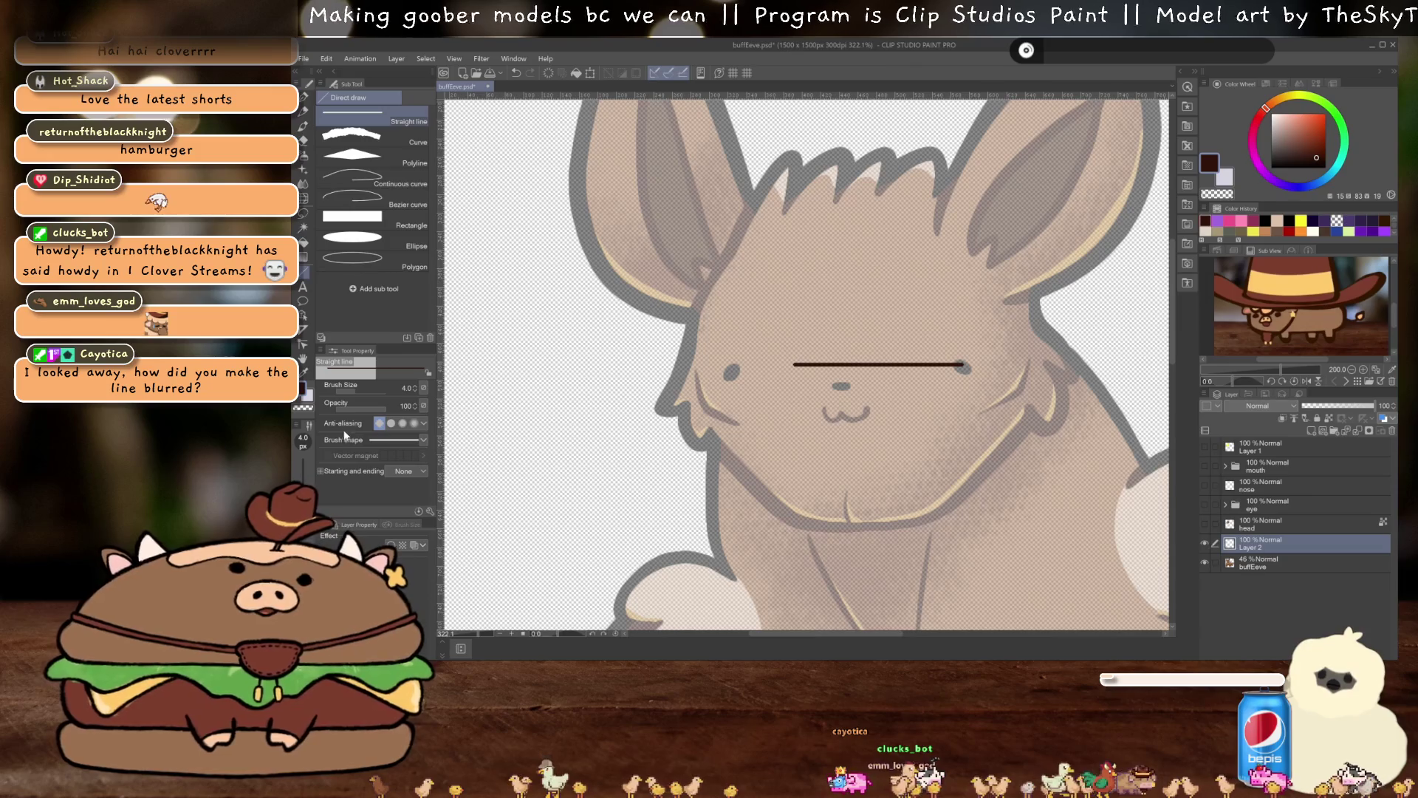
left_click(403, 423)
key("ctrl+z")
left_click_drag(685, 357, 927, 356)
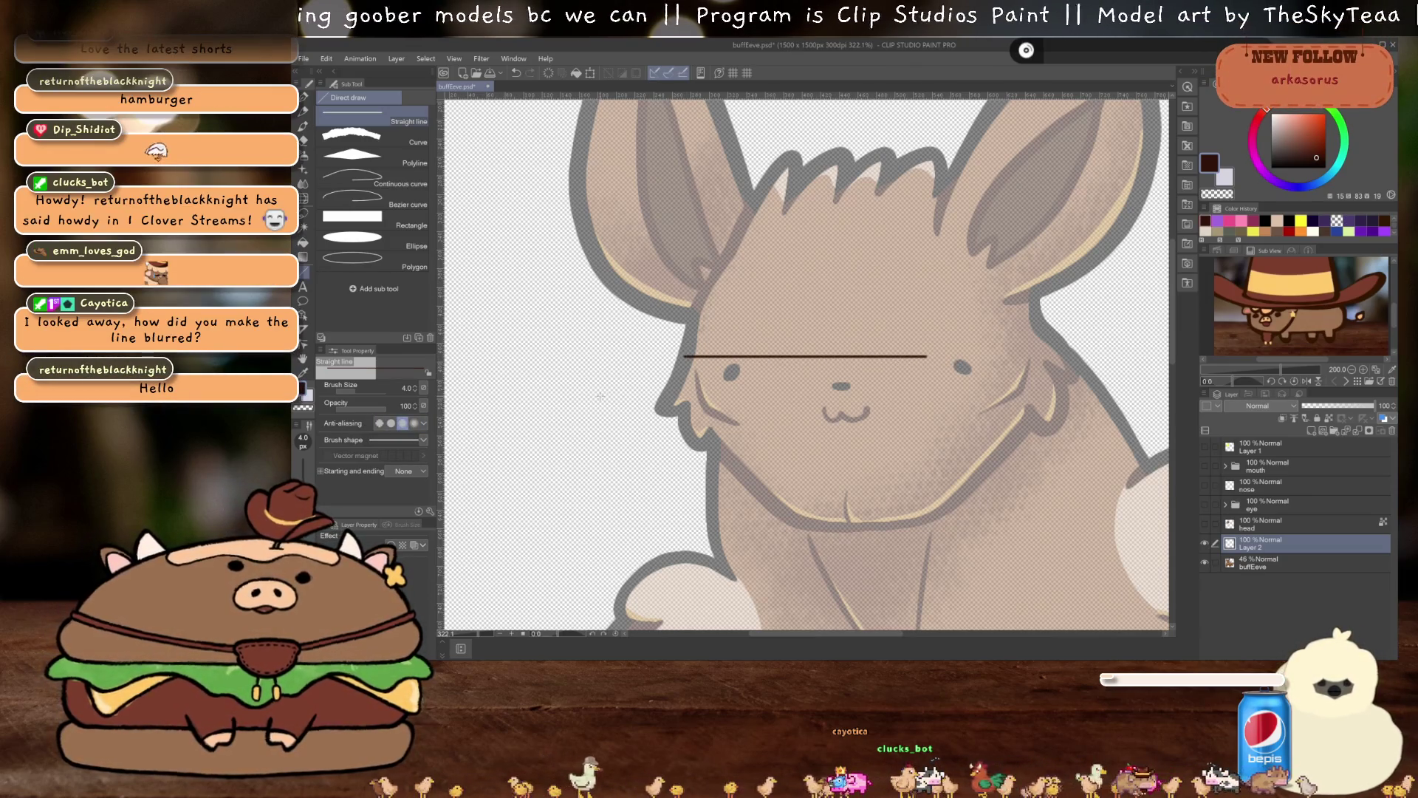
Try a 3.0 white border on the test line, remove it, and delete the line
left_click(392, 546)
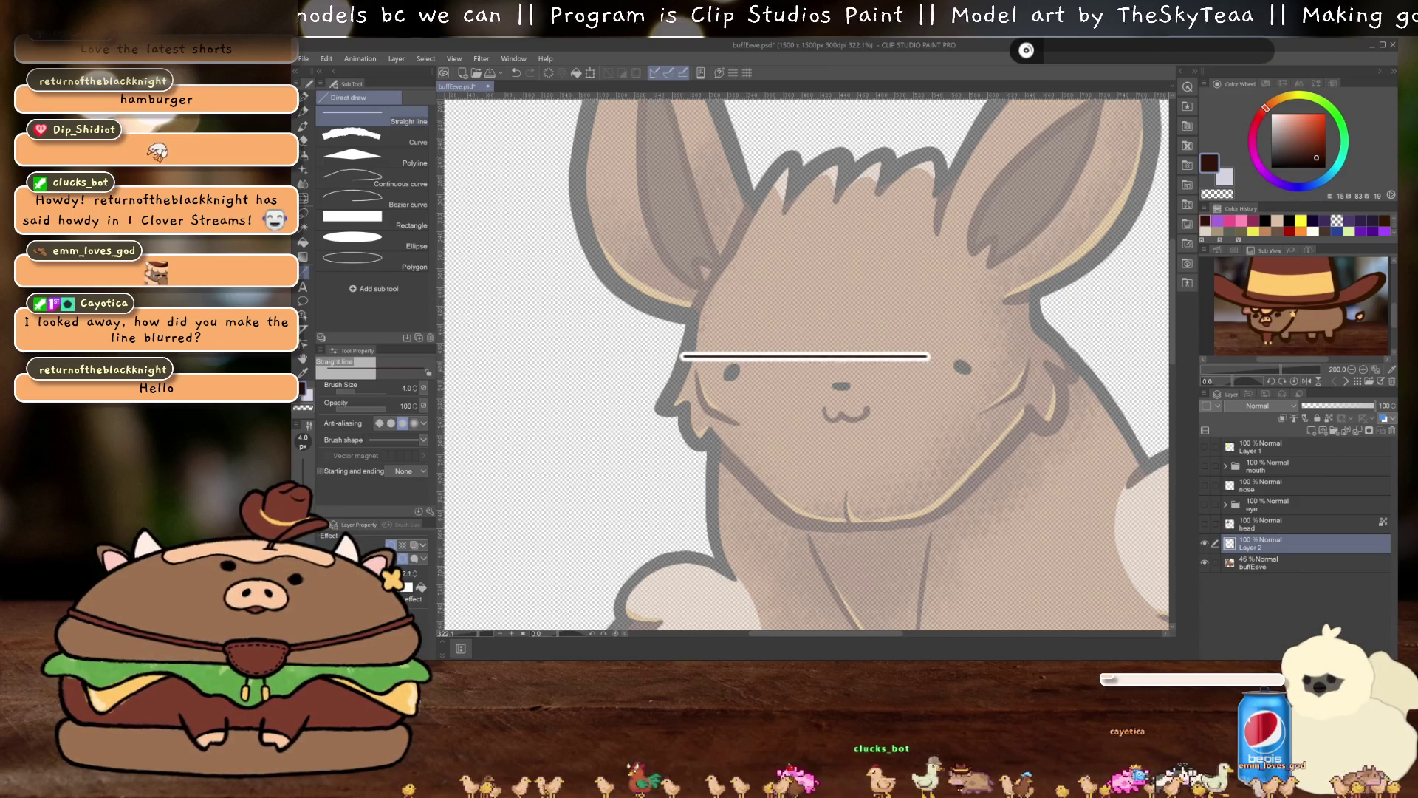
left_click_drag(385, 574, 399, 574)
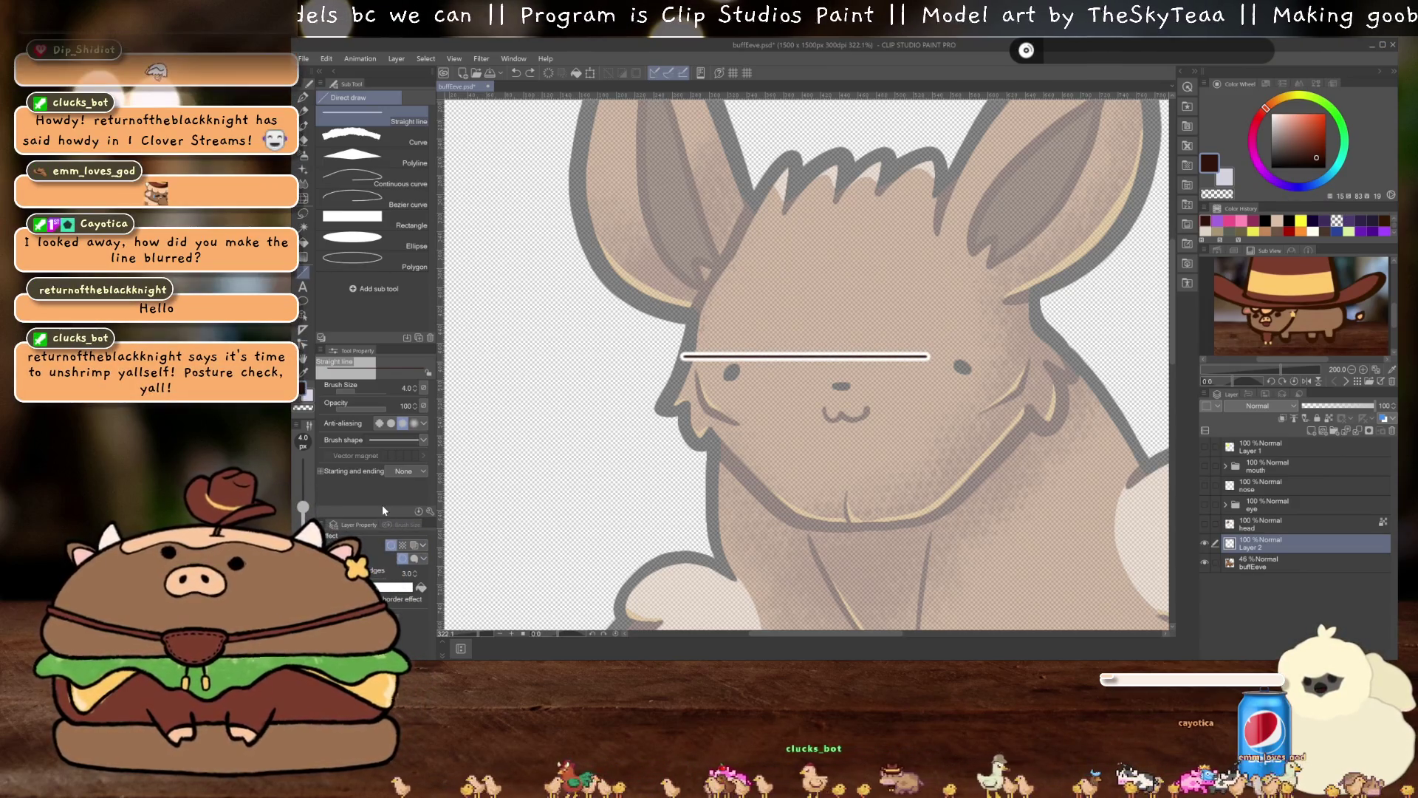
left_click(391, 545)
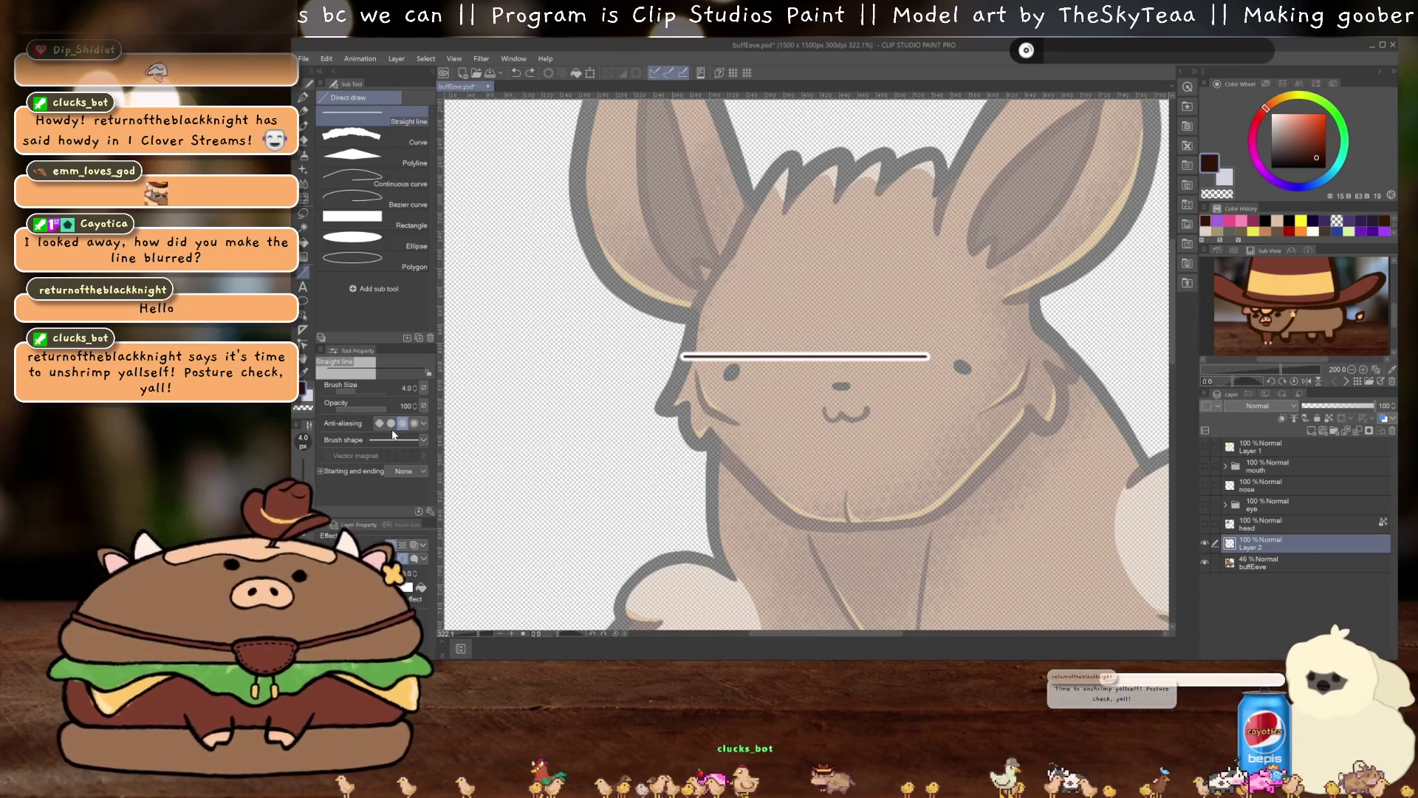
key("Delete")
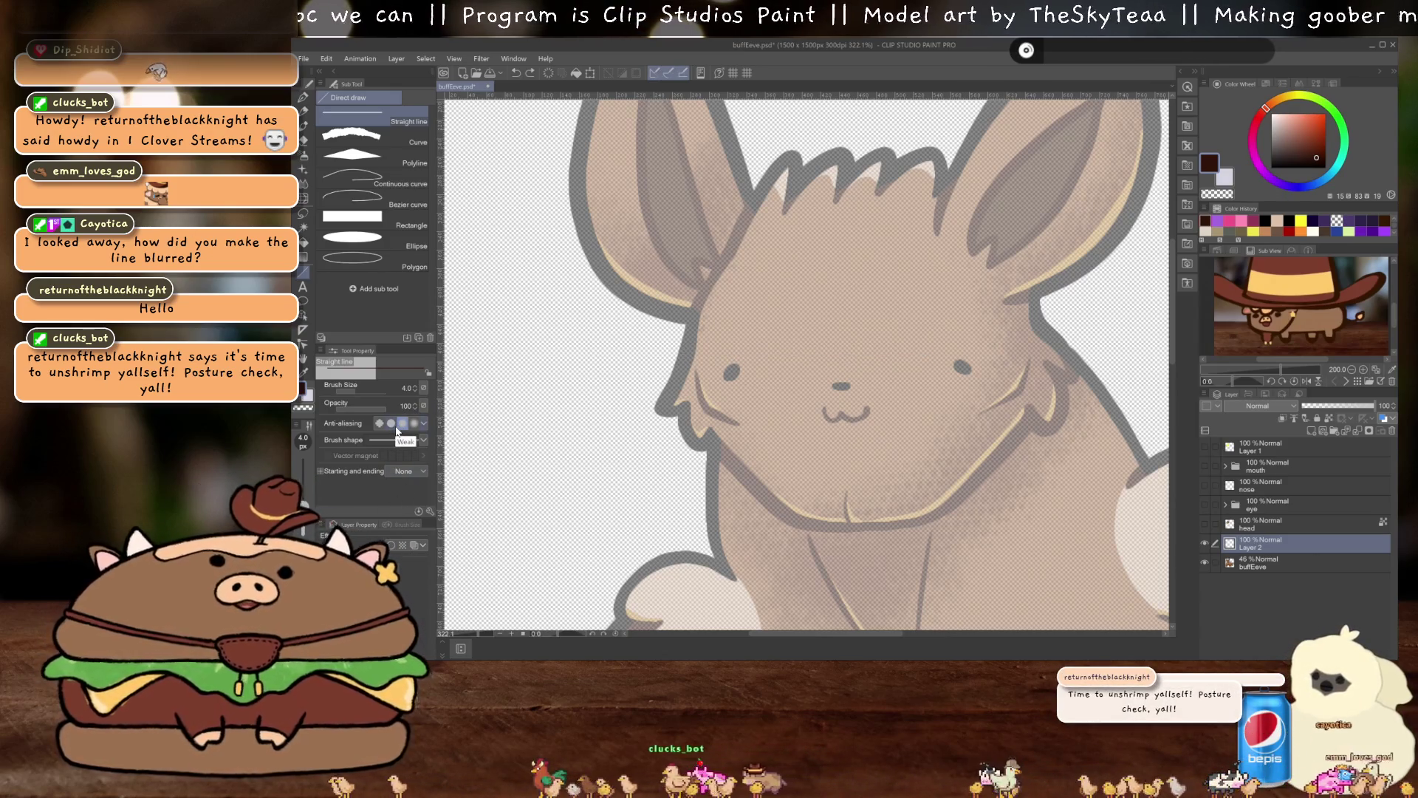
Draw a test scribble over the eyes, try blurring it, then undo both
key("p")
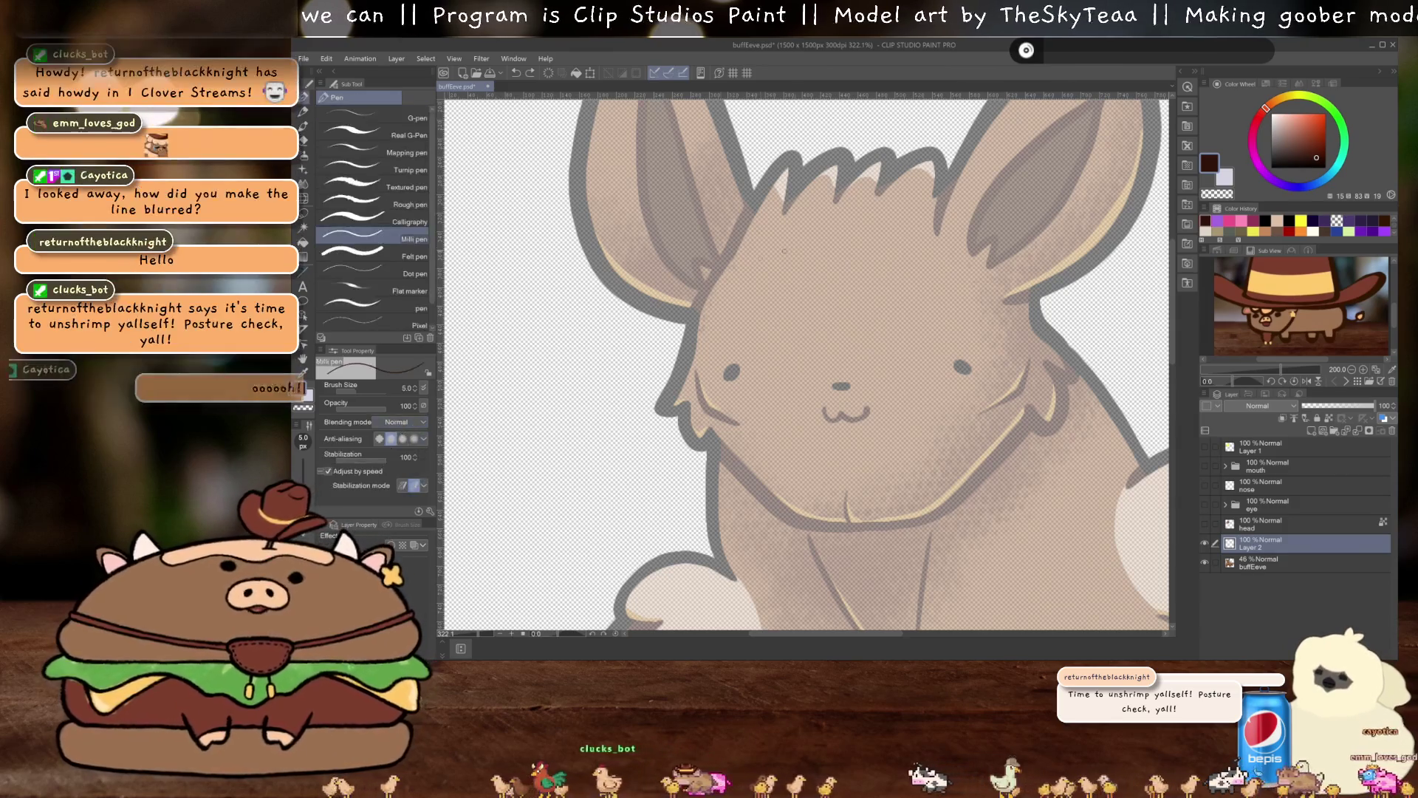
mouse_move(800, 304)
left_mouse_down()
mouse_move(776, 318)
mouse_move(927, 297)
mouse_move(938, 309)
left_mouse_up()
key("j")
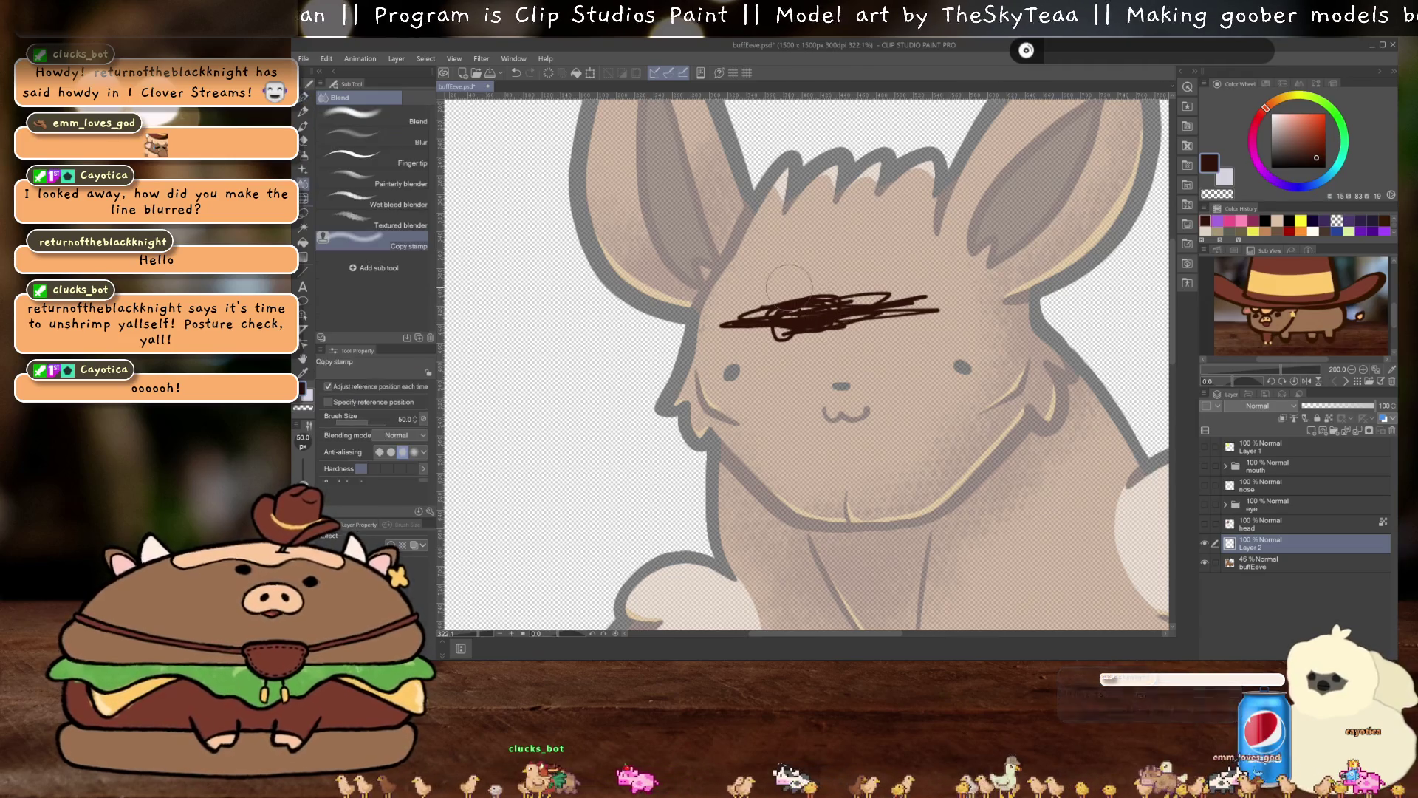
left_click(362, 131)
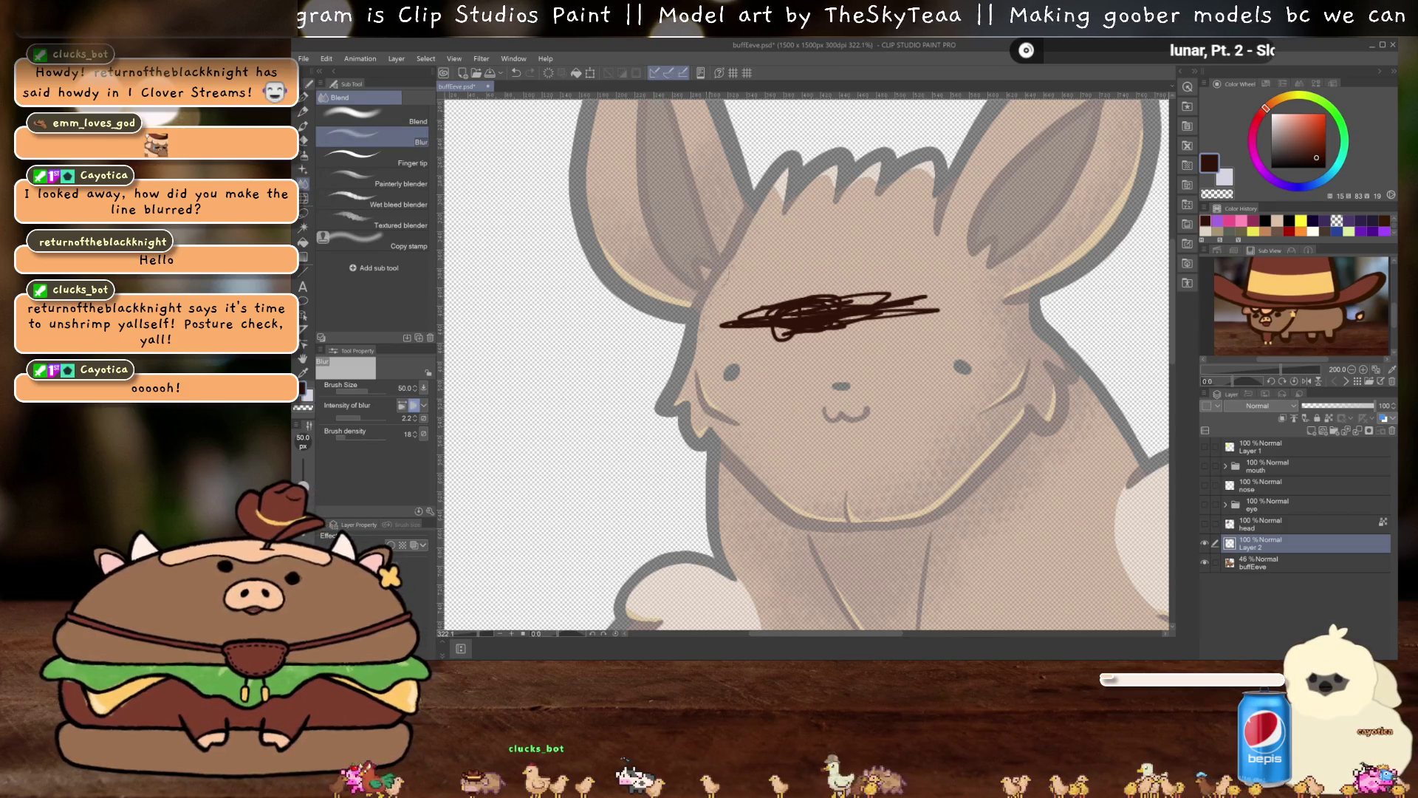
mouse_move(769, 362)
left_mouse_down()
mouse_move(820, 318)
mouse_move(746, 325)
left_mouse_up()
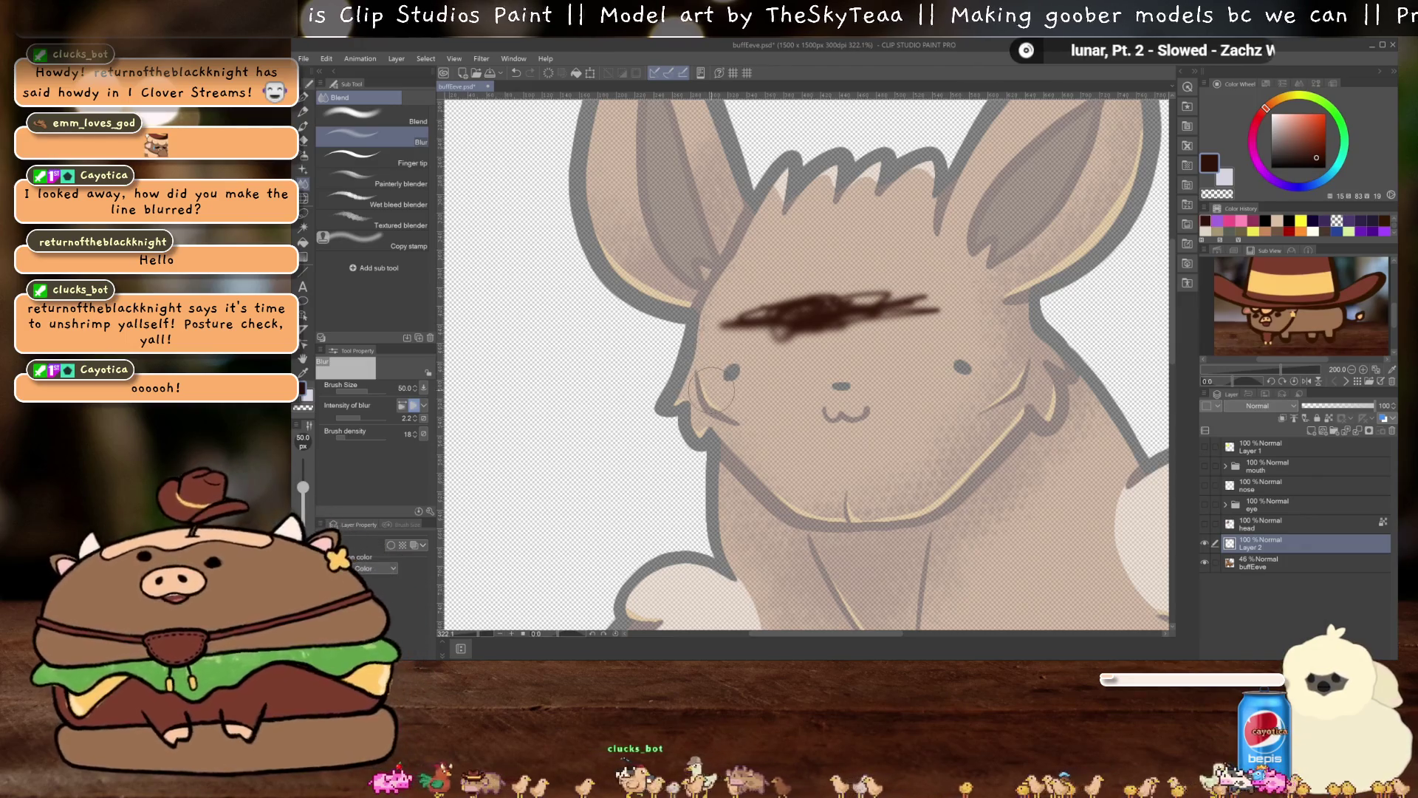
key("ctrl+z")
key("ctrl+z")
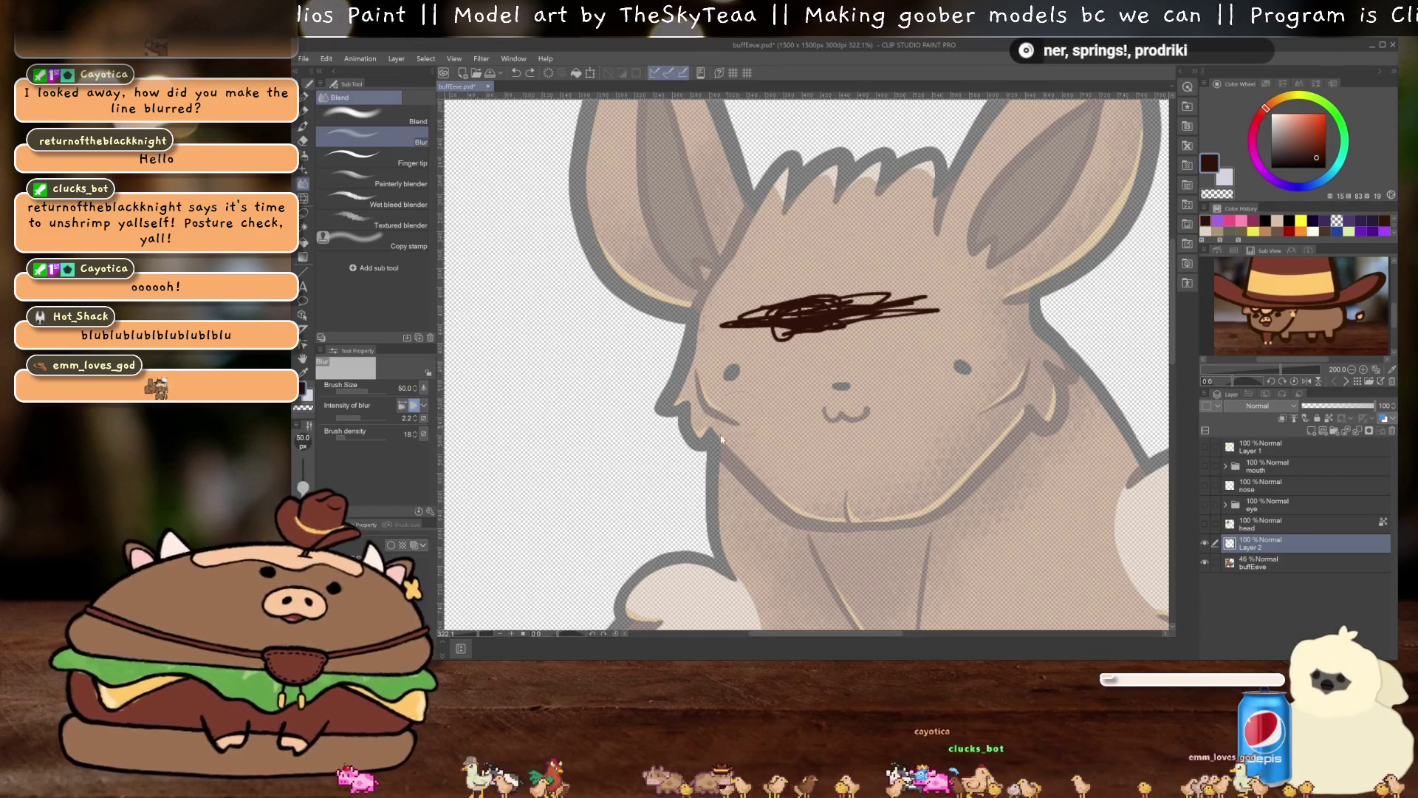
key("ctrl+z")
Reselect Copy stamp and start raising buffEeve toward full opacity
left_click(377, 240)
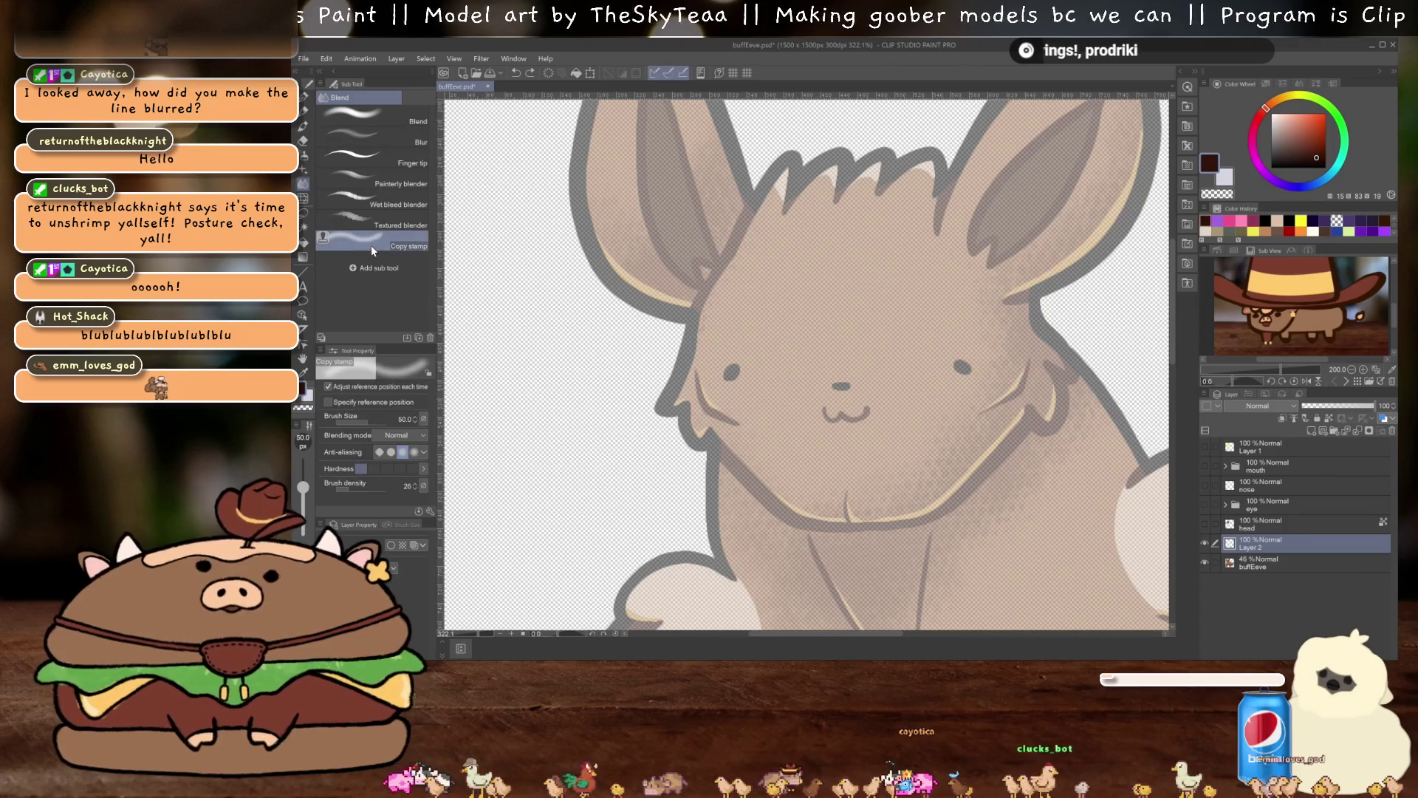
left_click(1252, 446)
left_click(1261, 563)
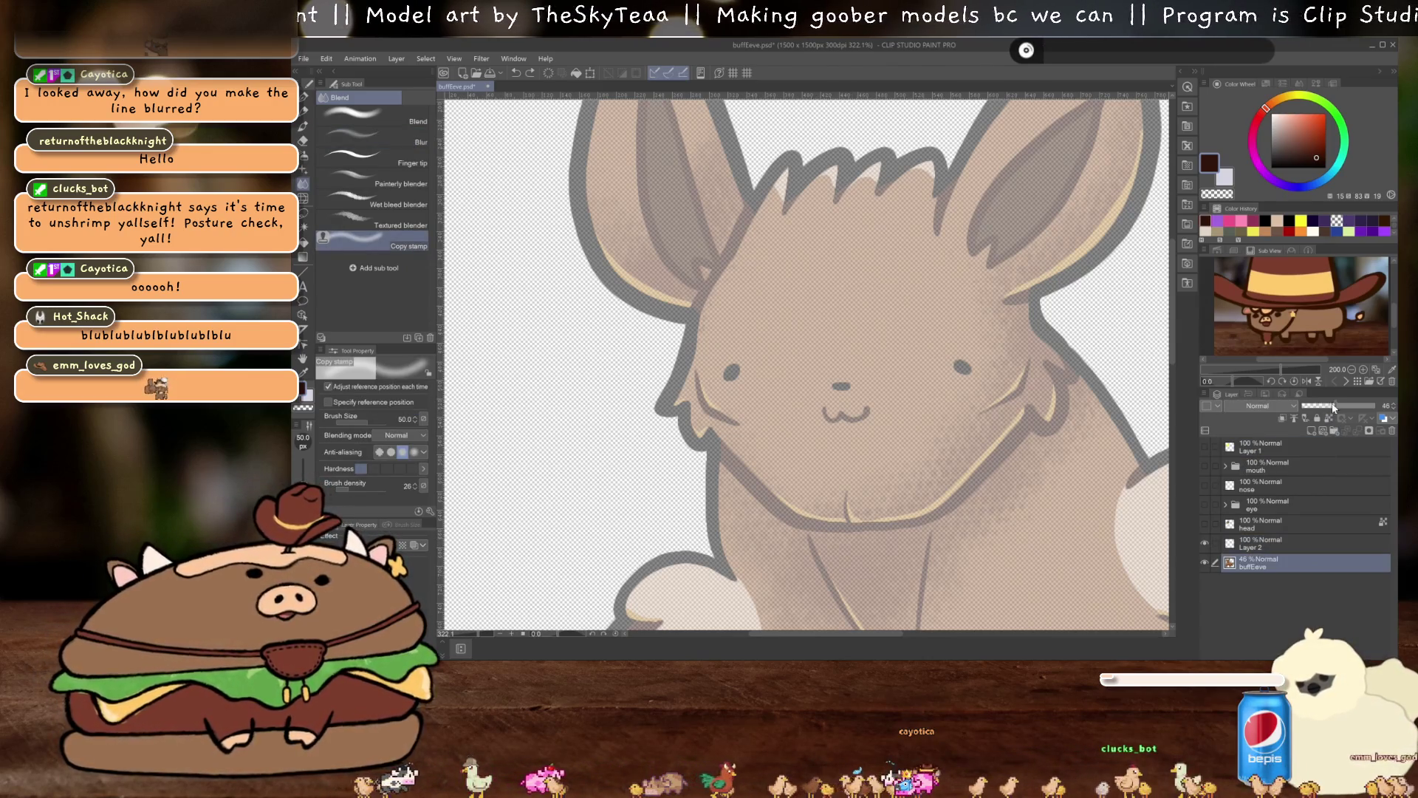
Set buffEeve to 100% opacity, show Layer 1 and clear its old yellow blob
left_click(1372, 405)
left_click(1230, 449)
left_click(1204, 445)
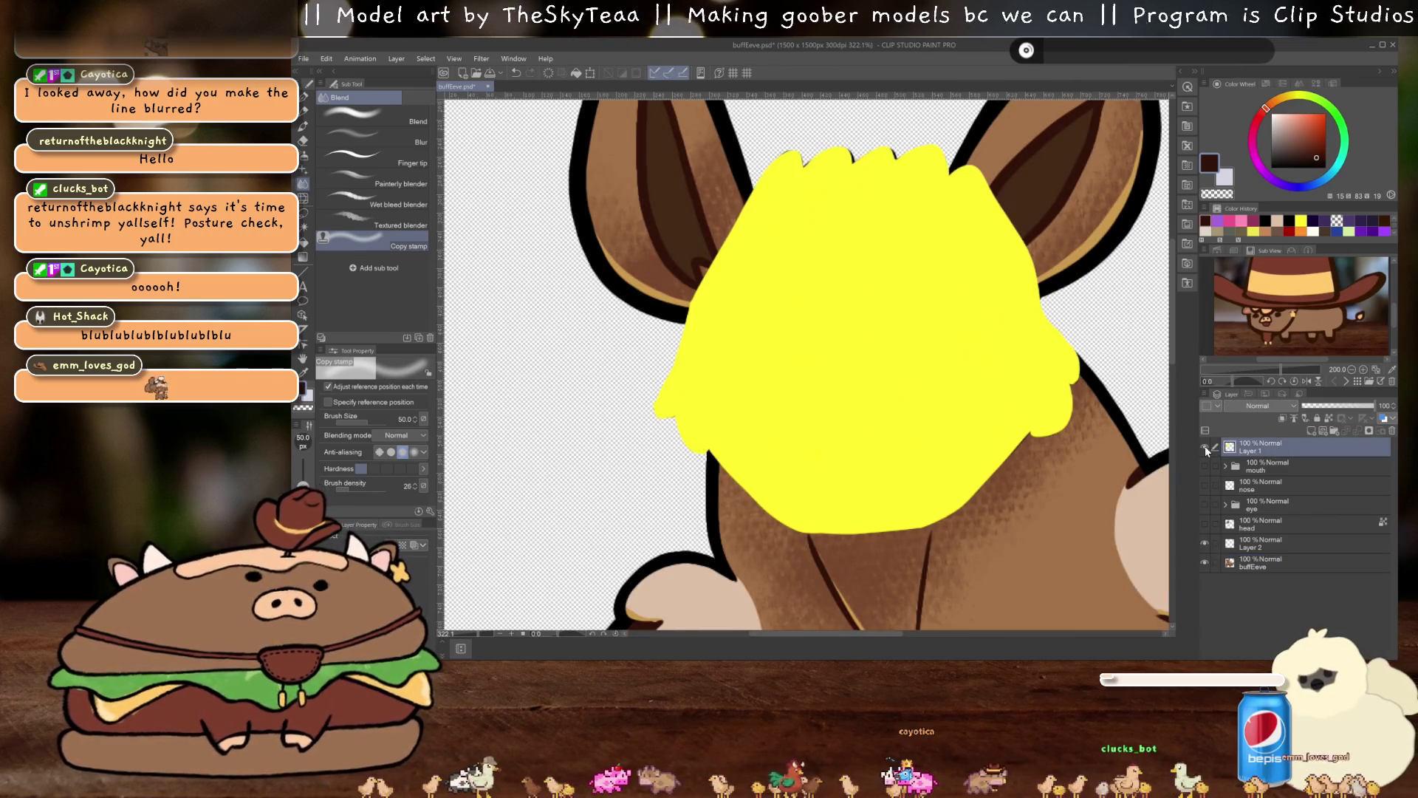
key("Delete")
scroll(931, 331, "down", 2)
scroll(933, 334, "up", 4)
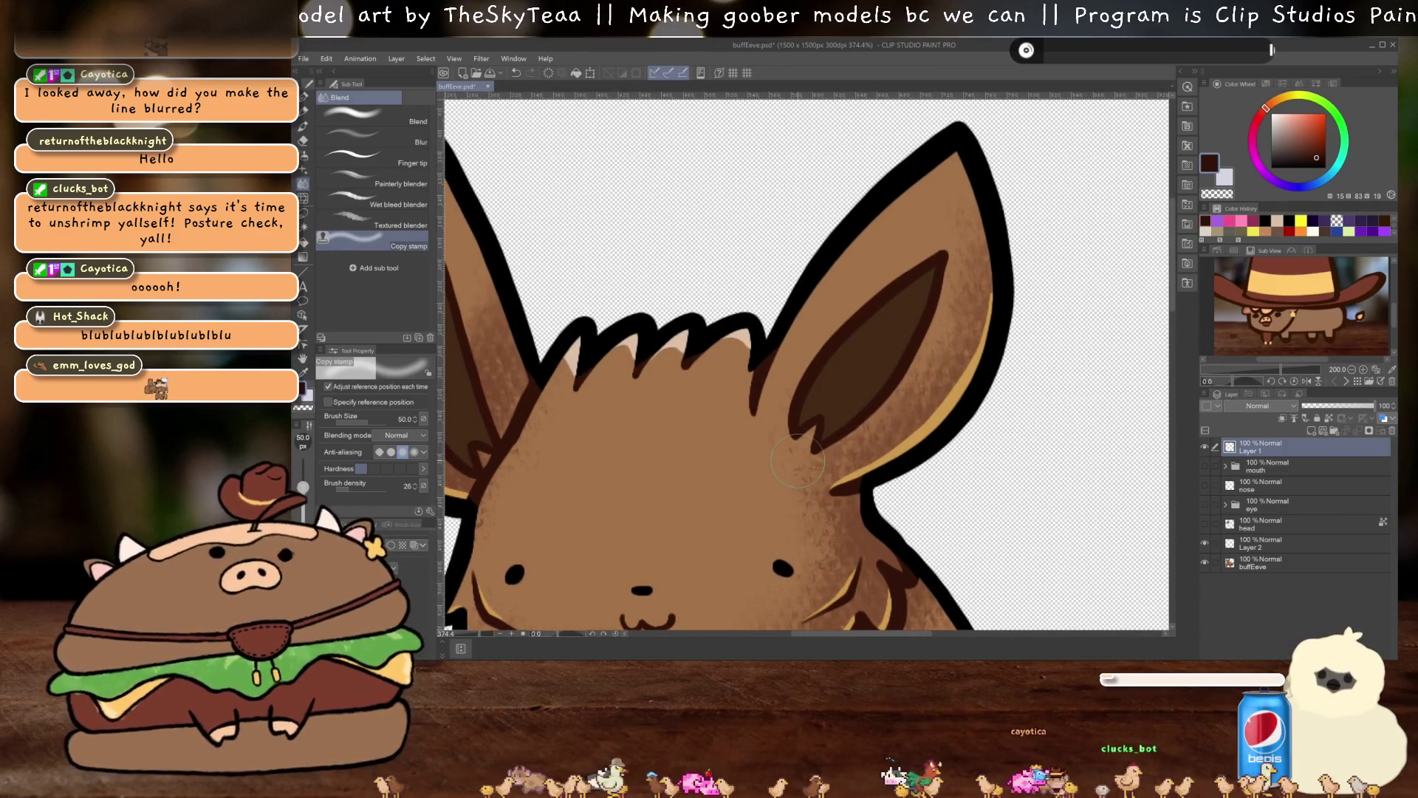
Trace the right ear's outline in yellow with the fine pen and fill it solid yellow
key("p")
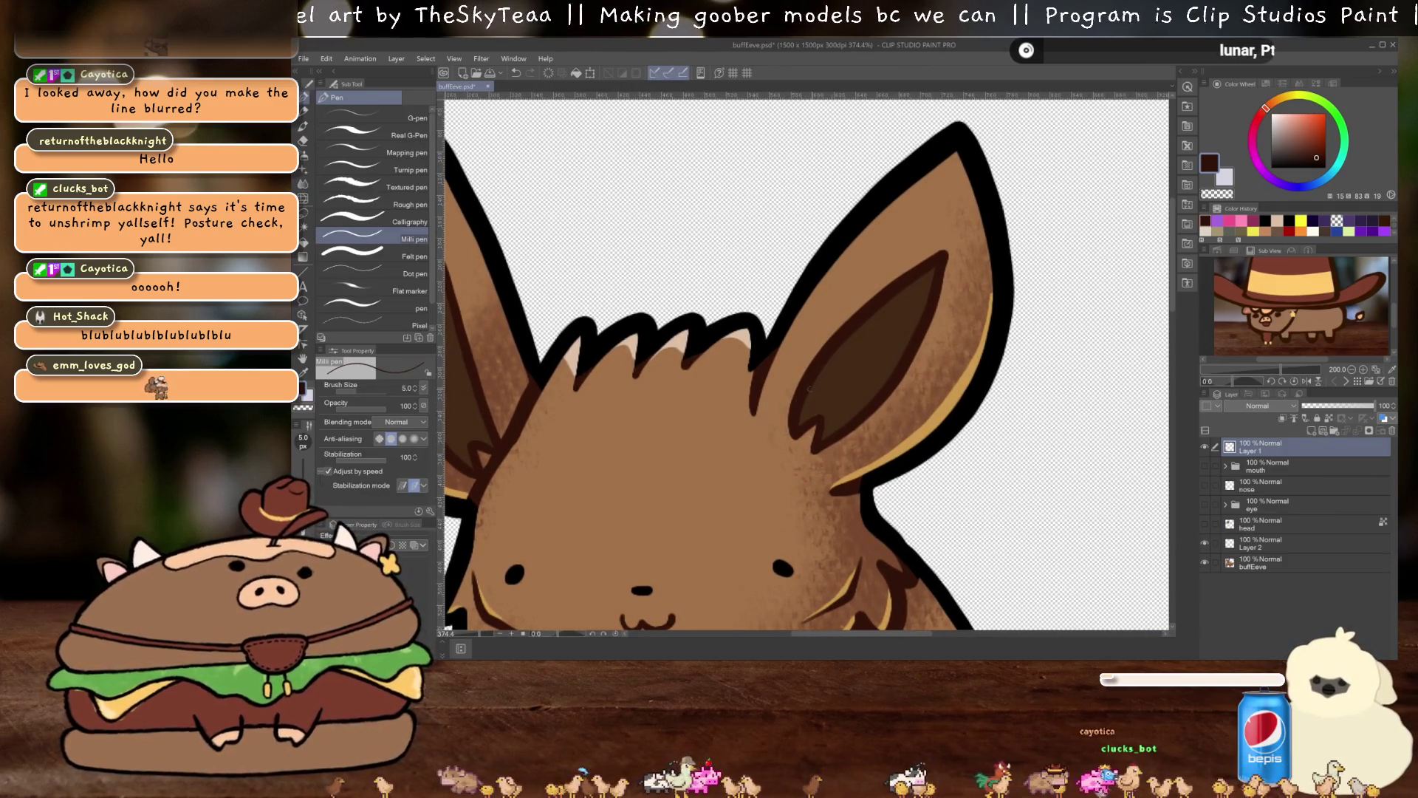
left_click(1302, 220)
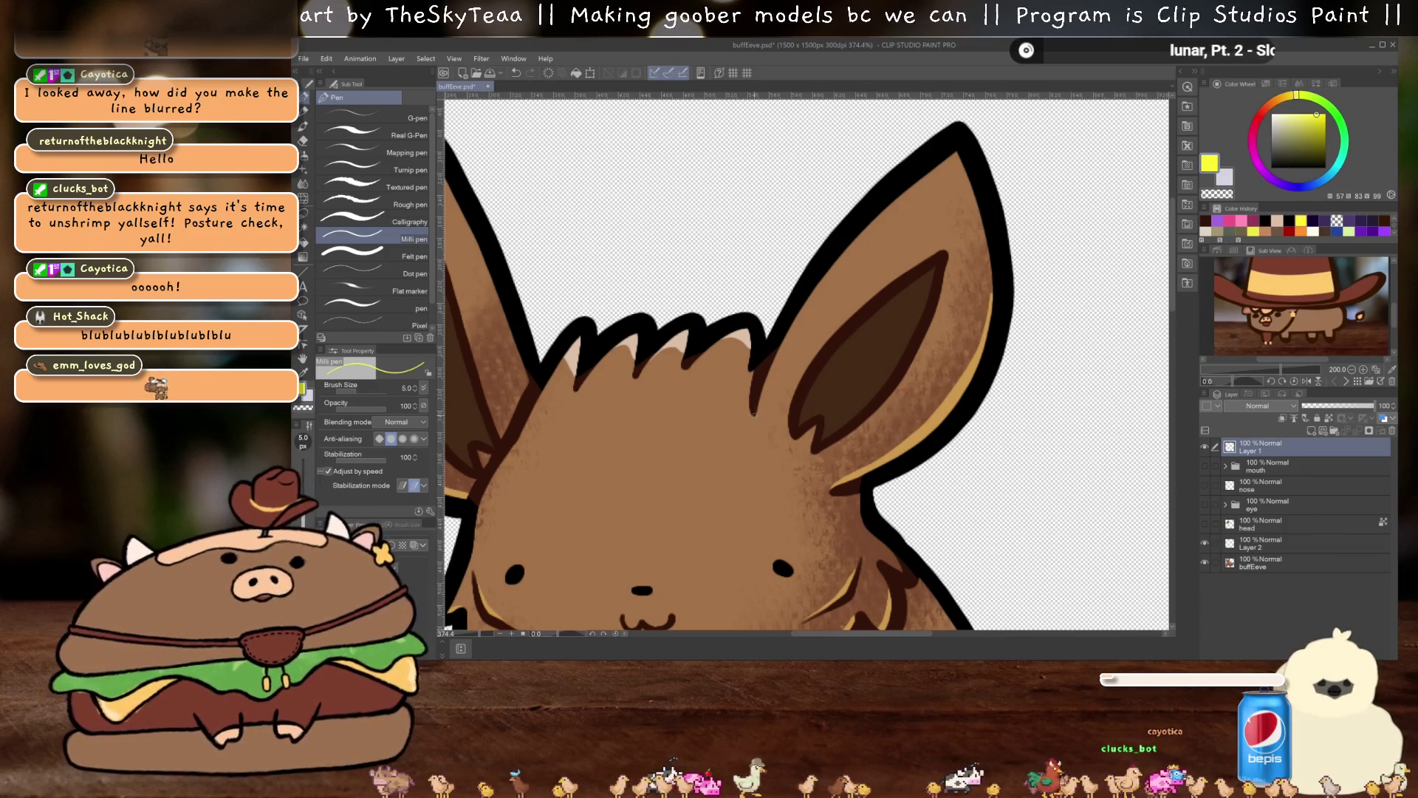
mouse_move(753, 416)
left_mouse_down()
mouse_move(768, 342)
mouse_move(827, 235)
left_mouse_up()
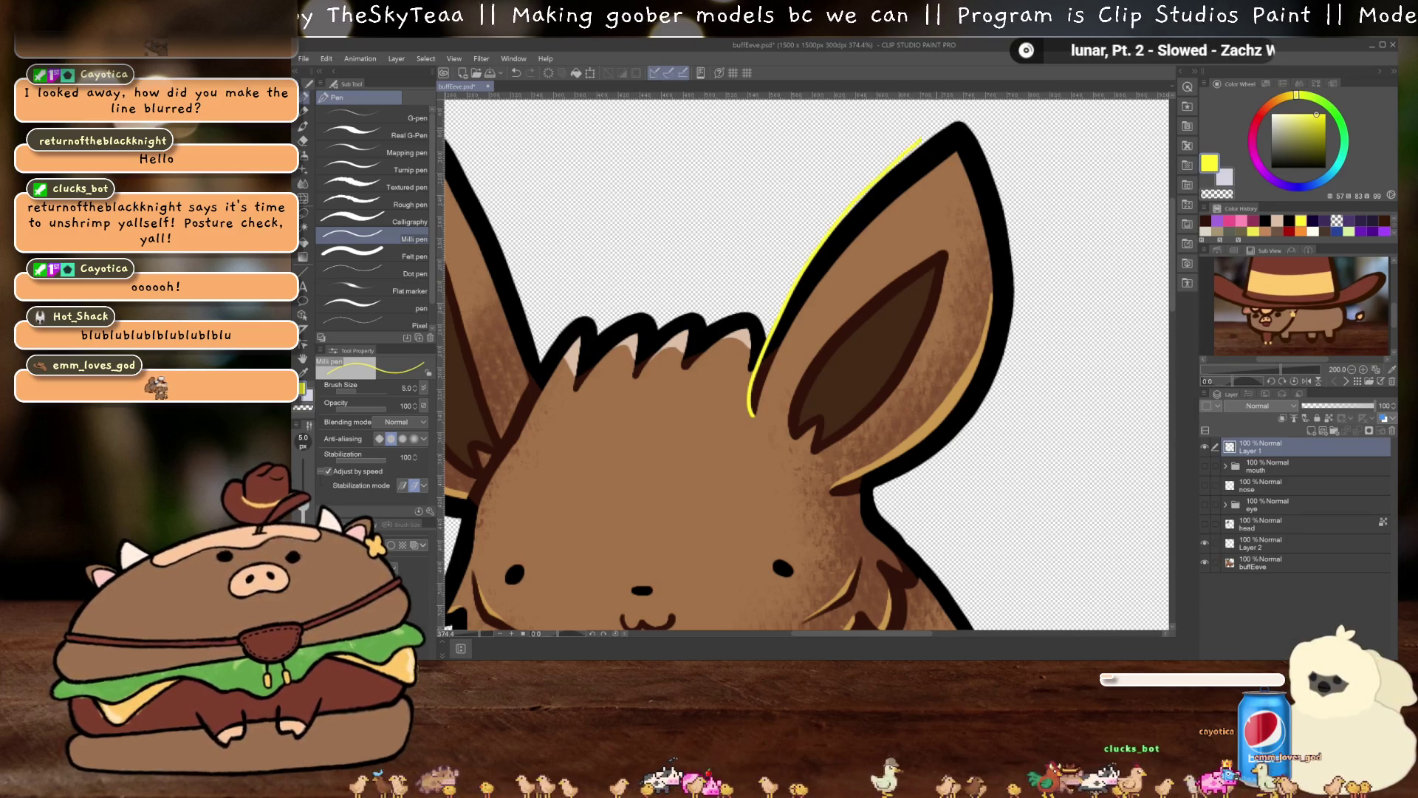
left_click_drag(963, 123, 1009, 217)
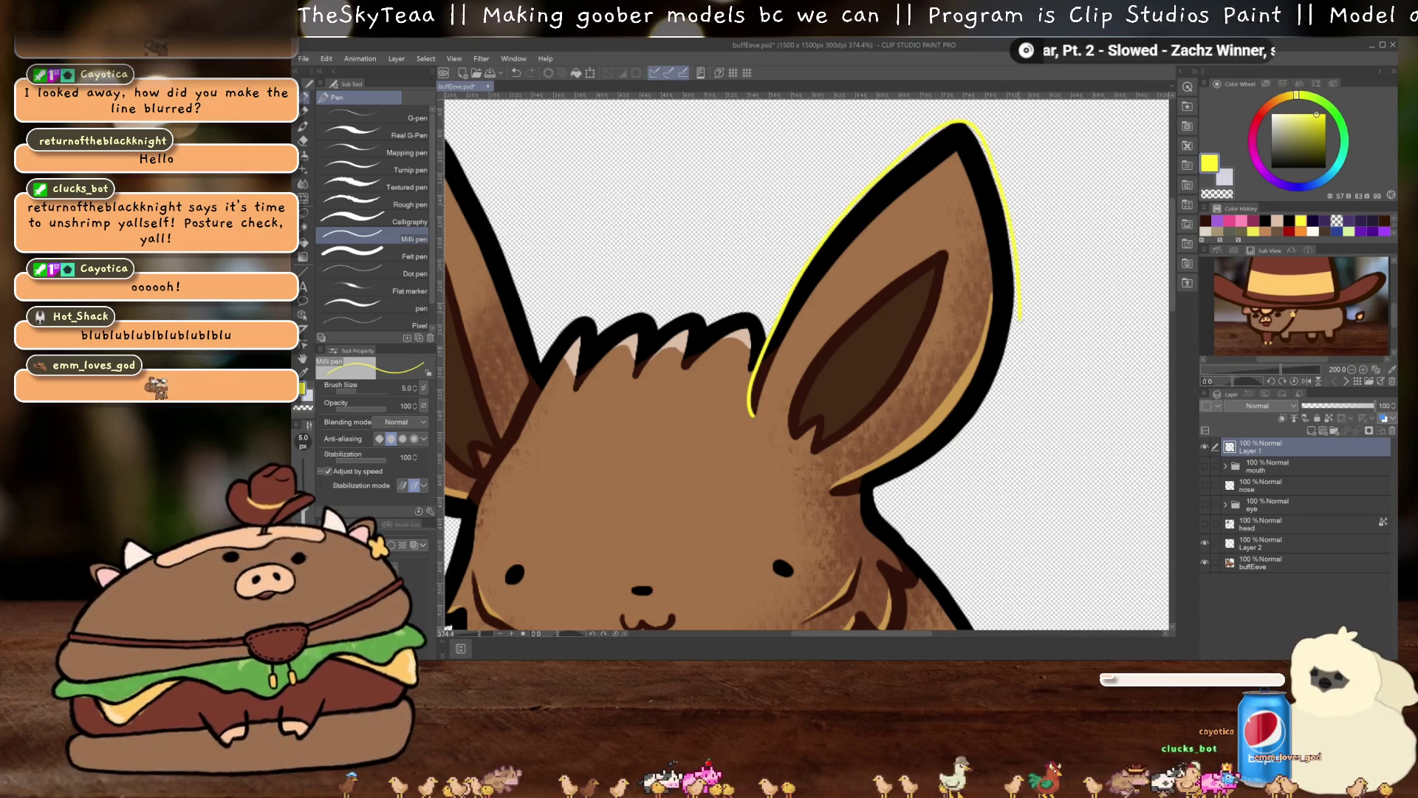
mouse_move(957, 447)
left_mouse_down()
mouse_move(855, 494)
mouse_move(772, 454)
mouse_move(754, 417)
left_mouse_up()
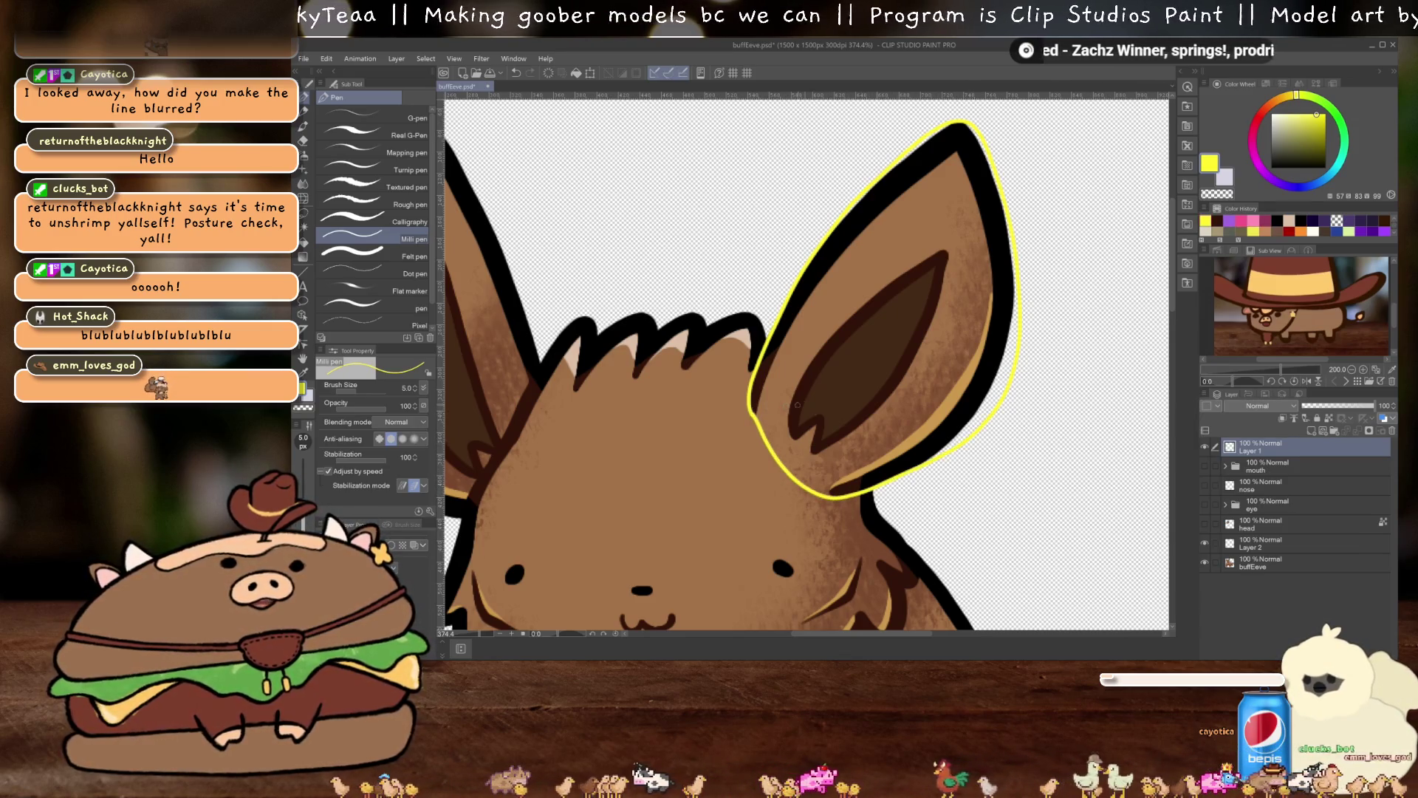
key("g")
left_click(837, 385)
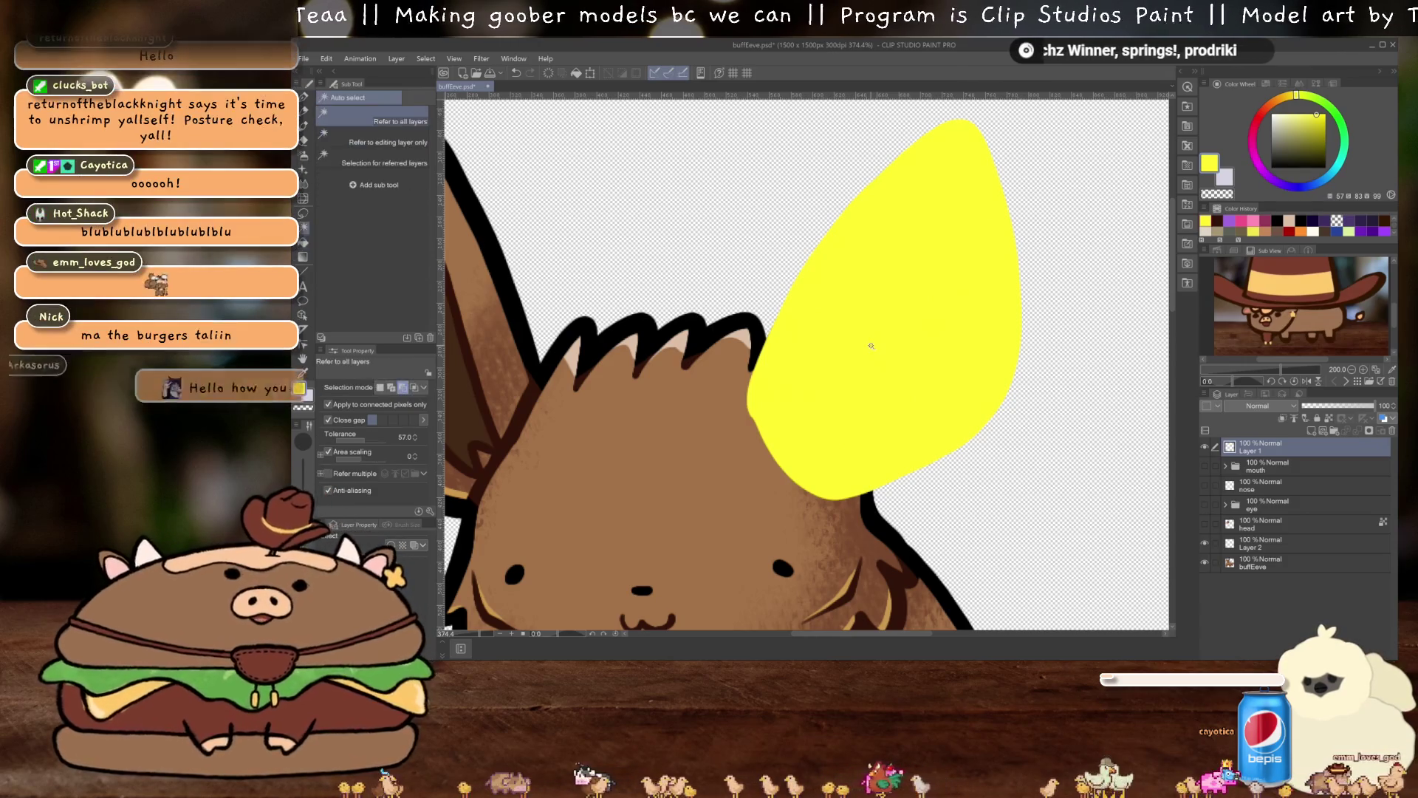
Copy the yellow-marked ear from buffEeve onto a new layer, hide Layer 1 and buffEeve, and deselect
key("w")
left_click(1205, 446)
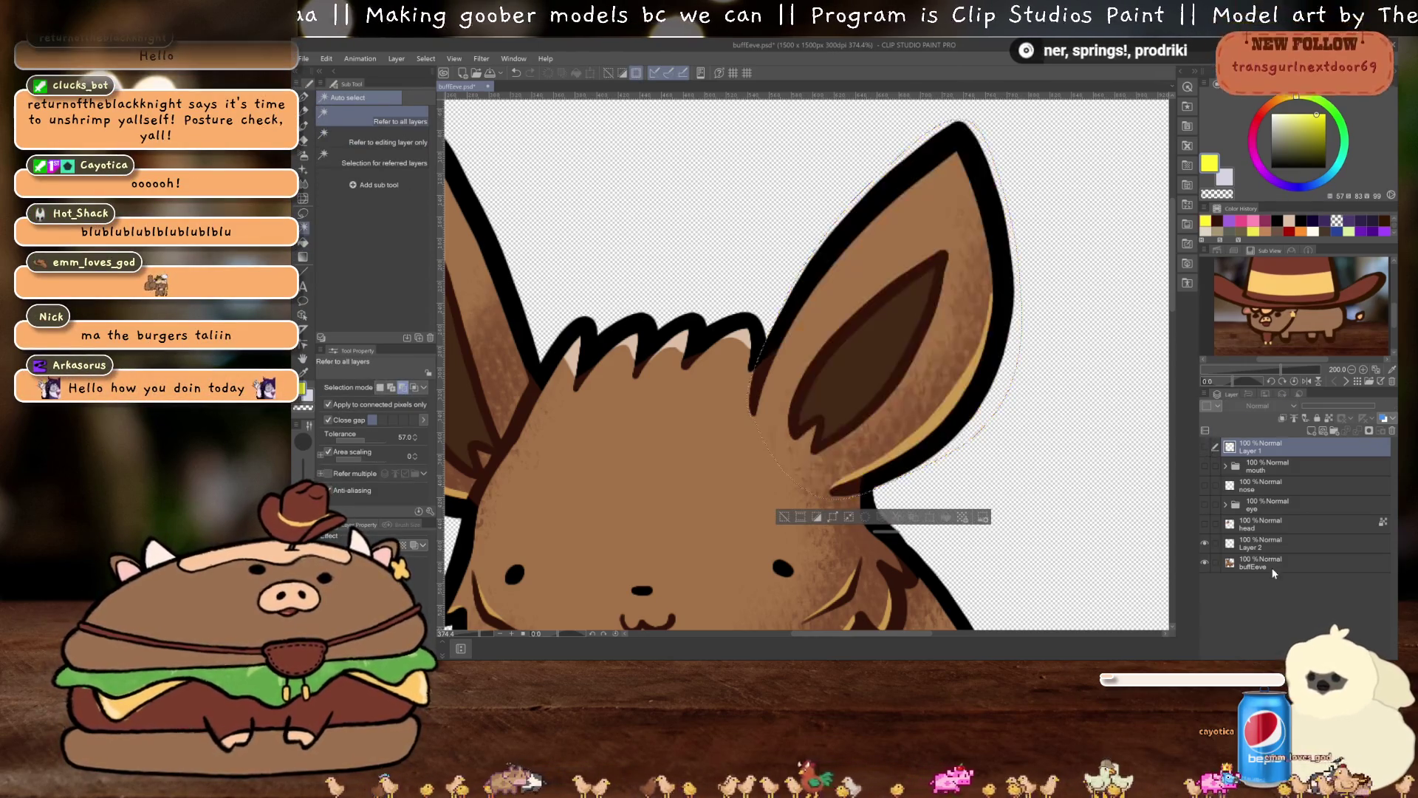
left_click(1273, 563)
key("ctrl+c")
key("ctrl+v")
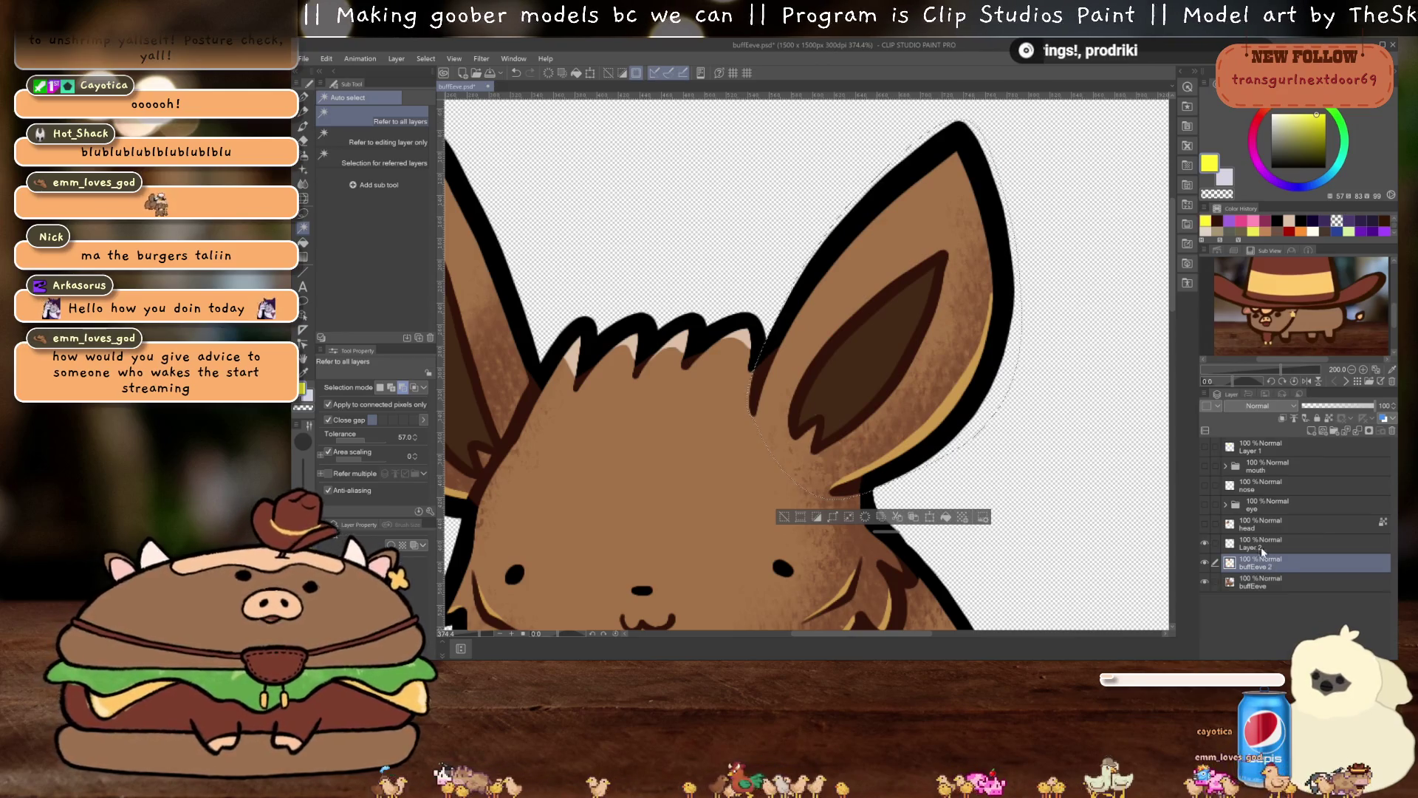
left_click(1204, 581)
scroll(936, 439, "down", 3)
scroll(937, 438, "up", 1)
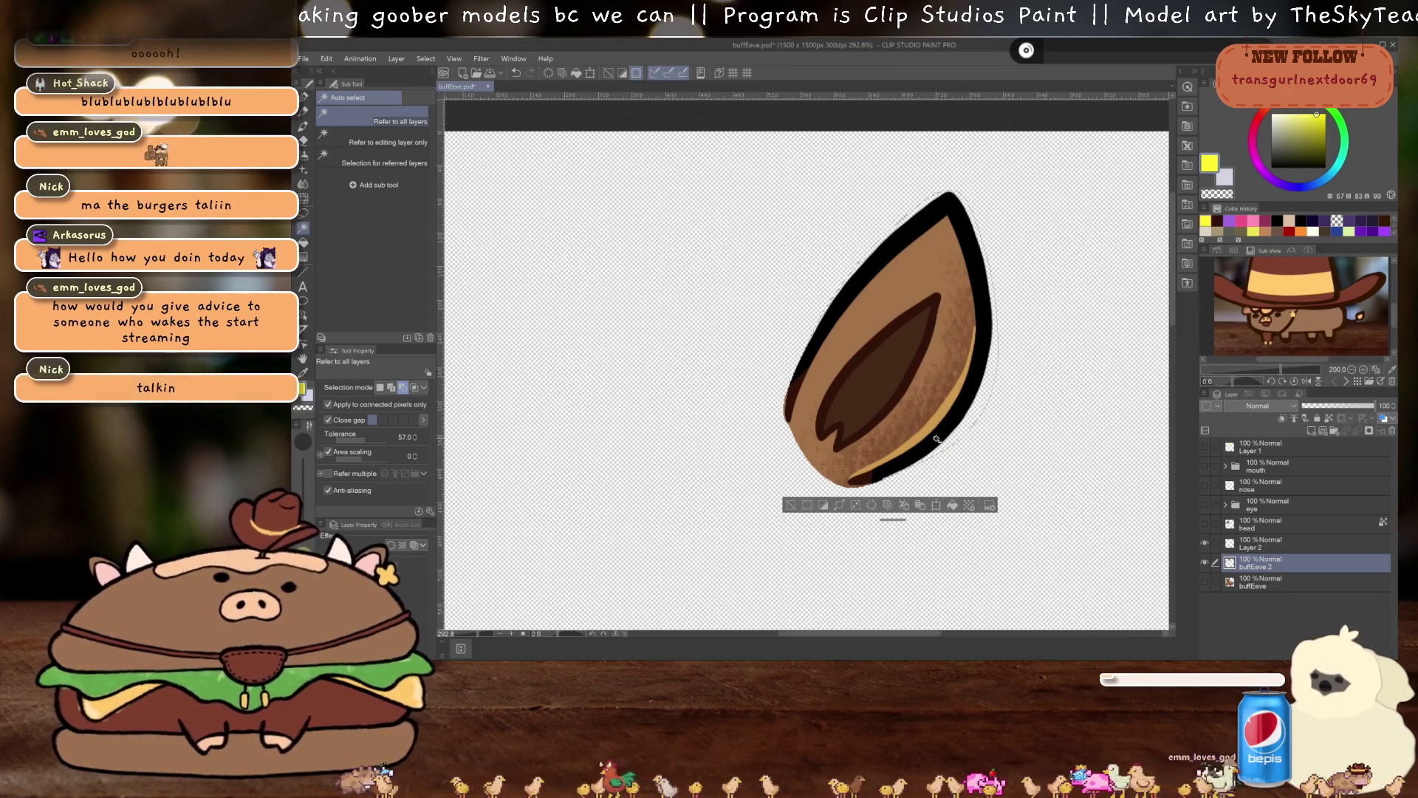
key("ctrl+d")
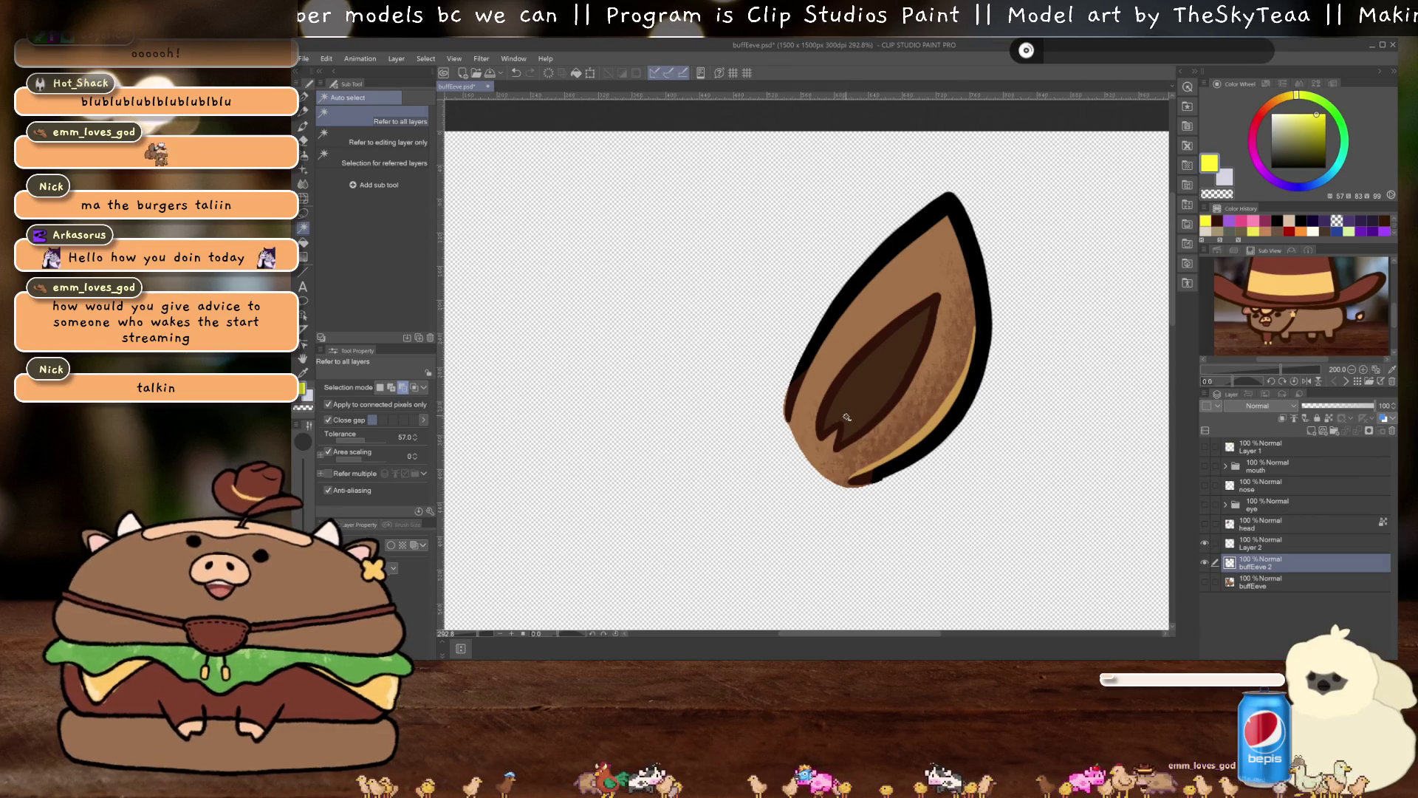
Erase stray outline on the ear's left edge with the eraser
scroll(847, 417, "up", 1)
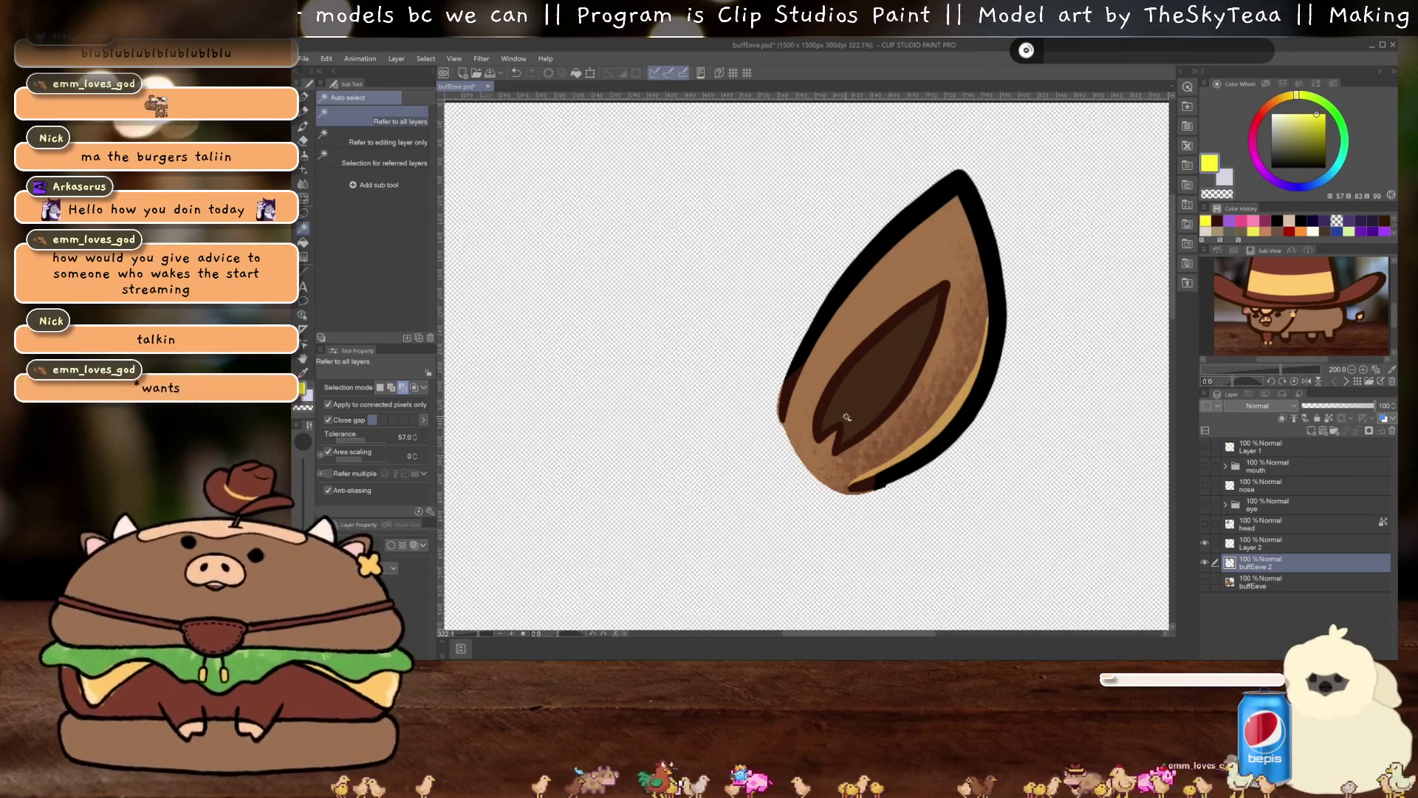
scroll(846, 416, "up", 6)
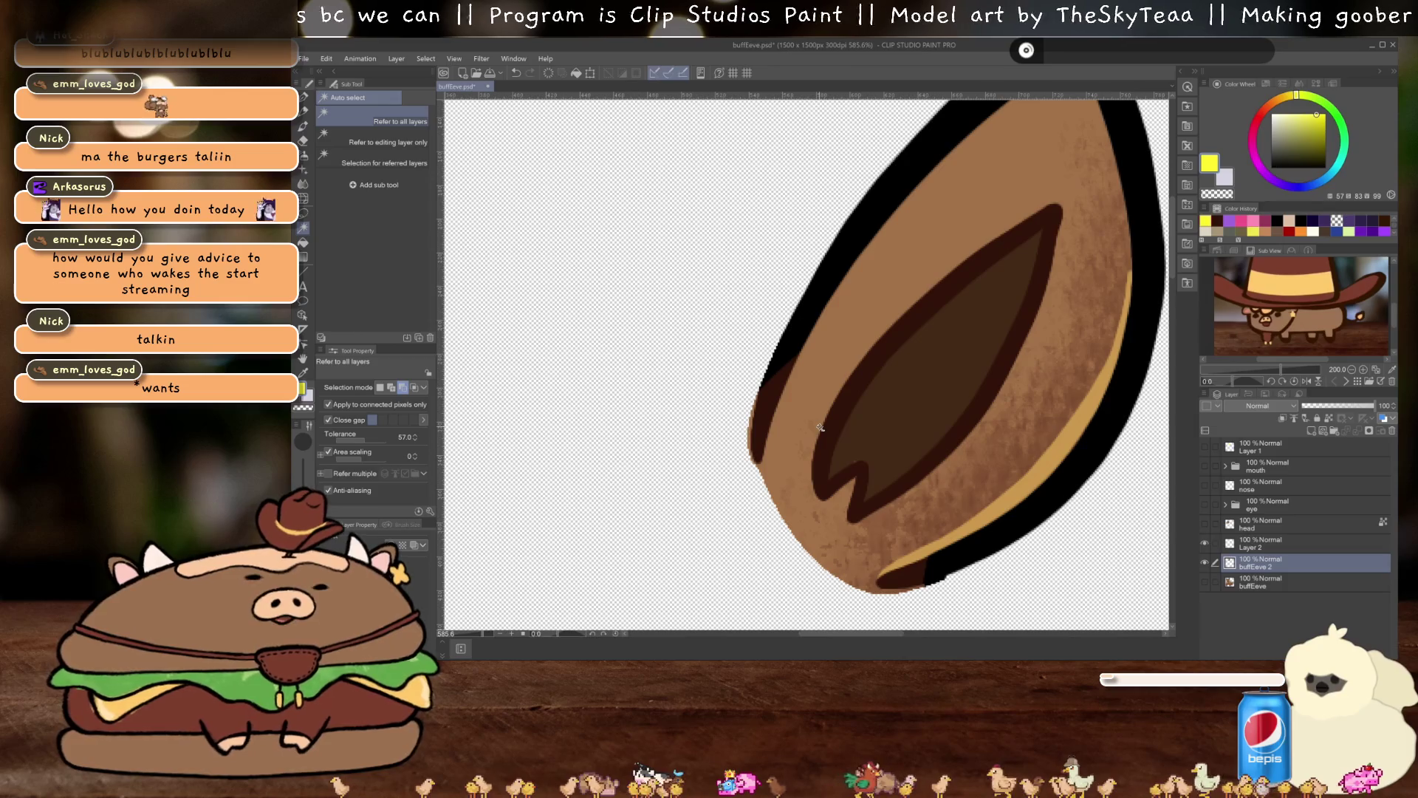
key("p")
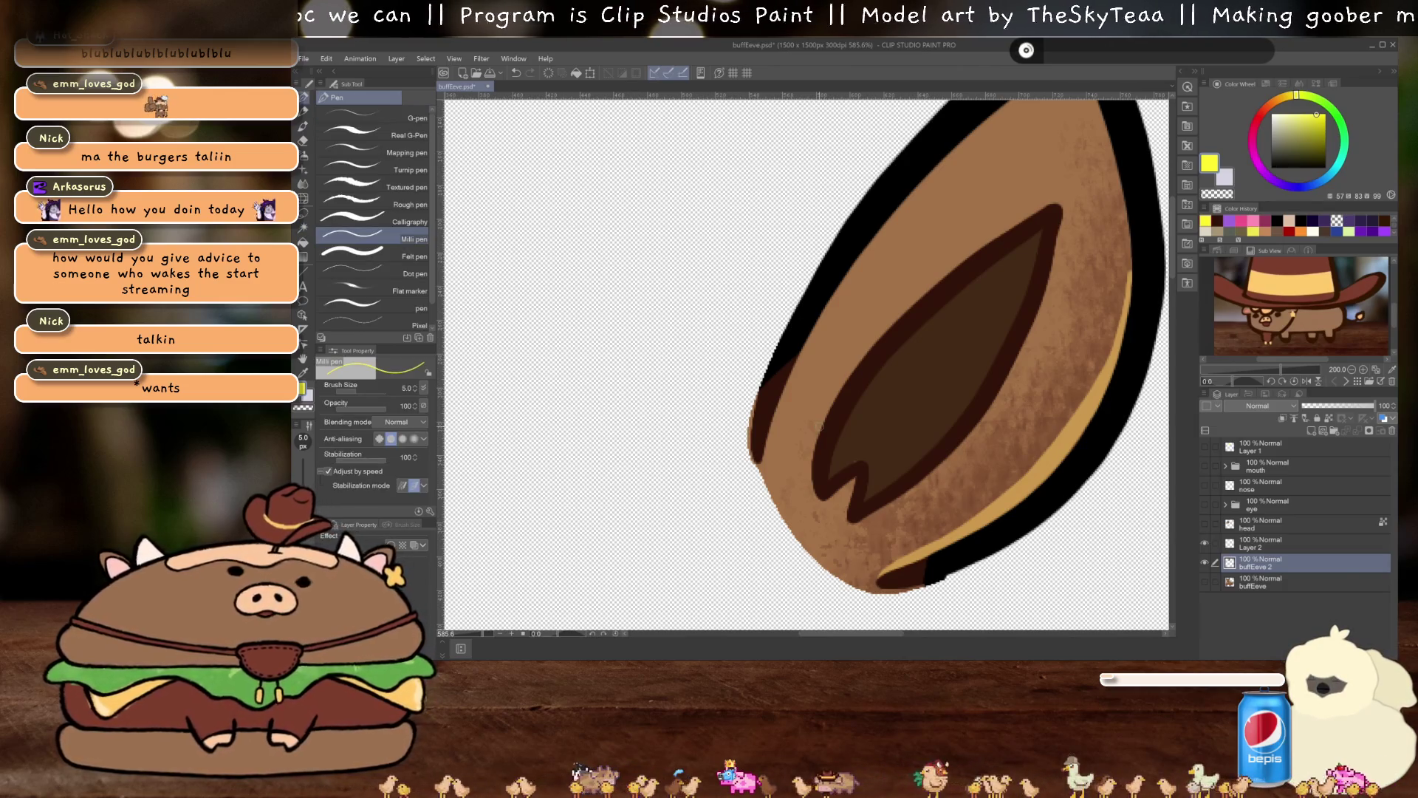
key("e")
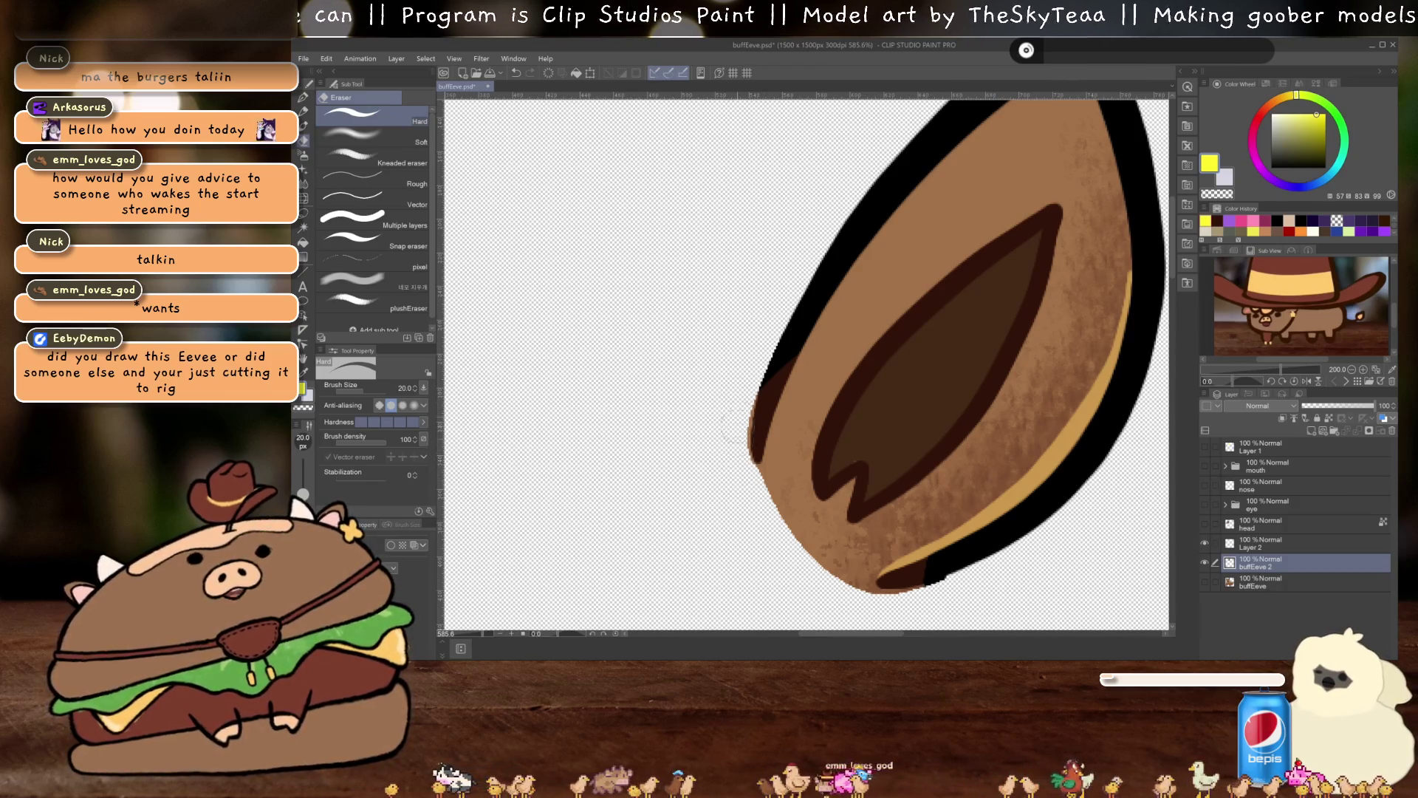
mouse_move(731, 415)
left_mouse_down()
mouse_move(739, 436)
mouse_move(744, 386)
mouse_move(764, 369)
mouse_move(739, 473)
left_mouse_up()
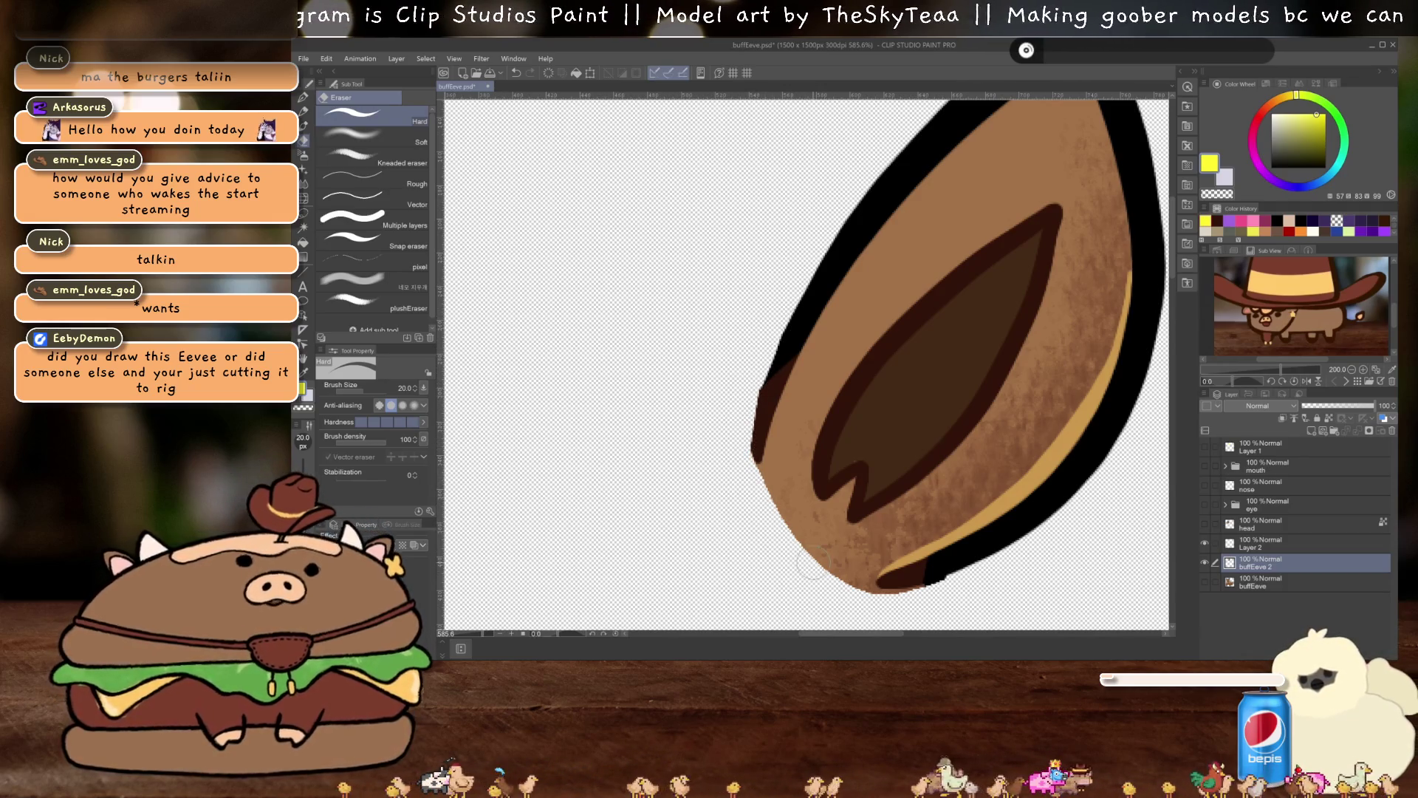
Shift the view to the ear's lower edge to erase the leftover outline along its side
mouse_move(935, 606)
left_mouse_down()
mouse_move(953, 517)
mouse_move(979, 521)
mouse_move(907, 530)
left_mouse_up()
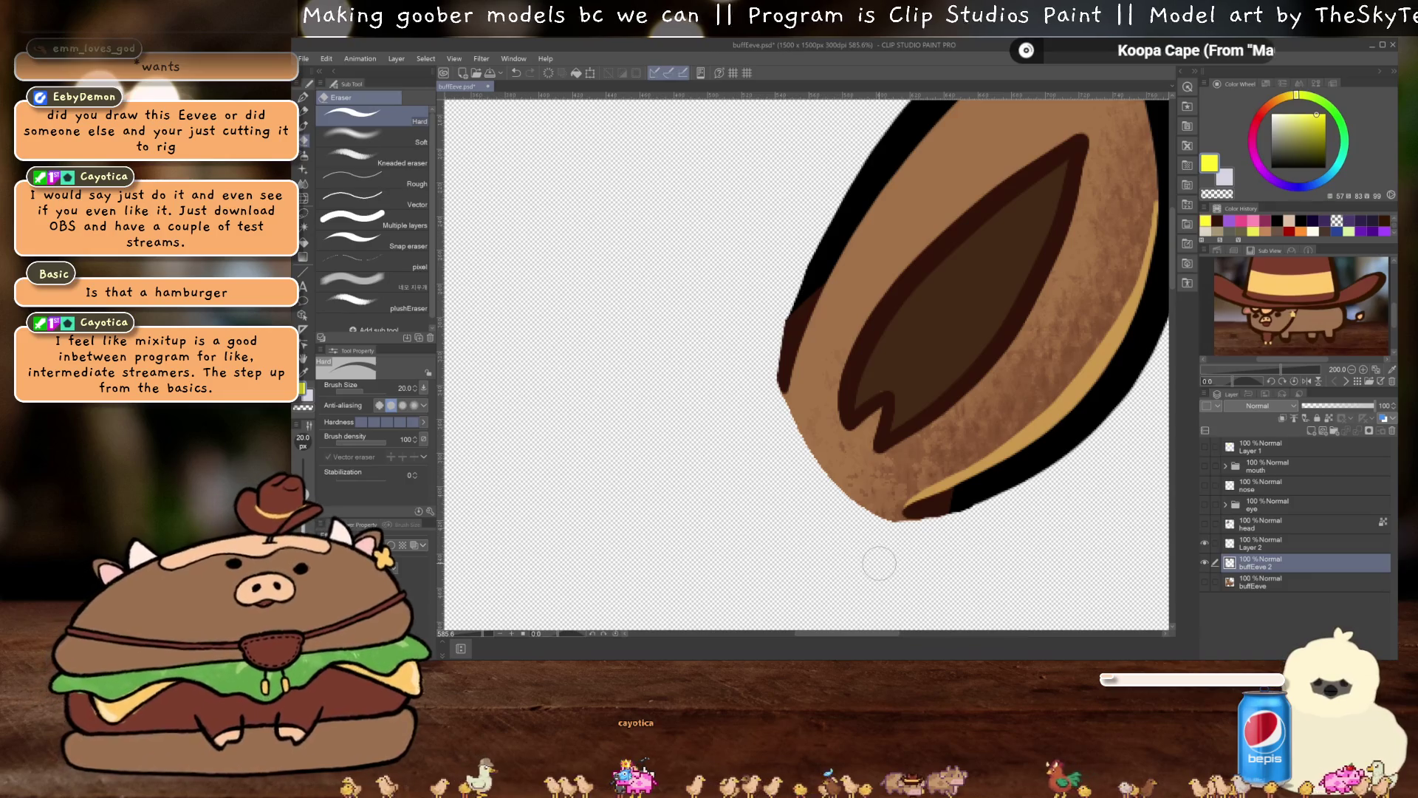
Briefly show the full buffEeve artwork to check the ear, then hide it again
scroll(879, 563, "down", 5)
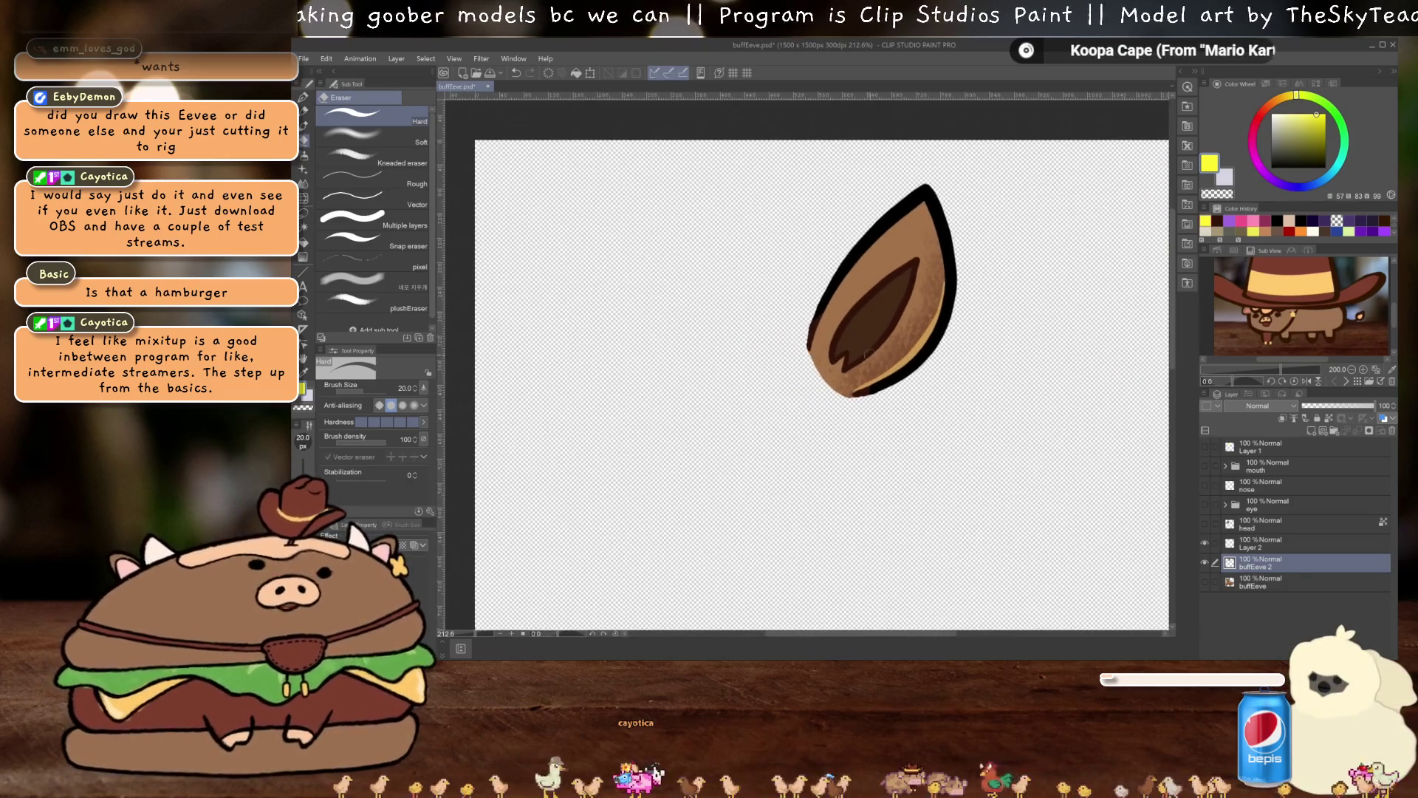
left_click(1205, 581)
scroll(960, 317, "down", 4)
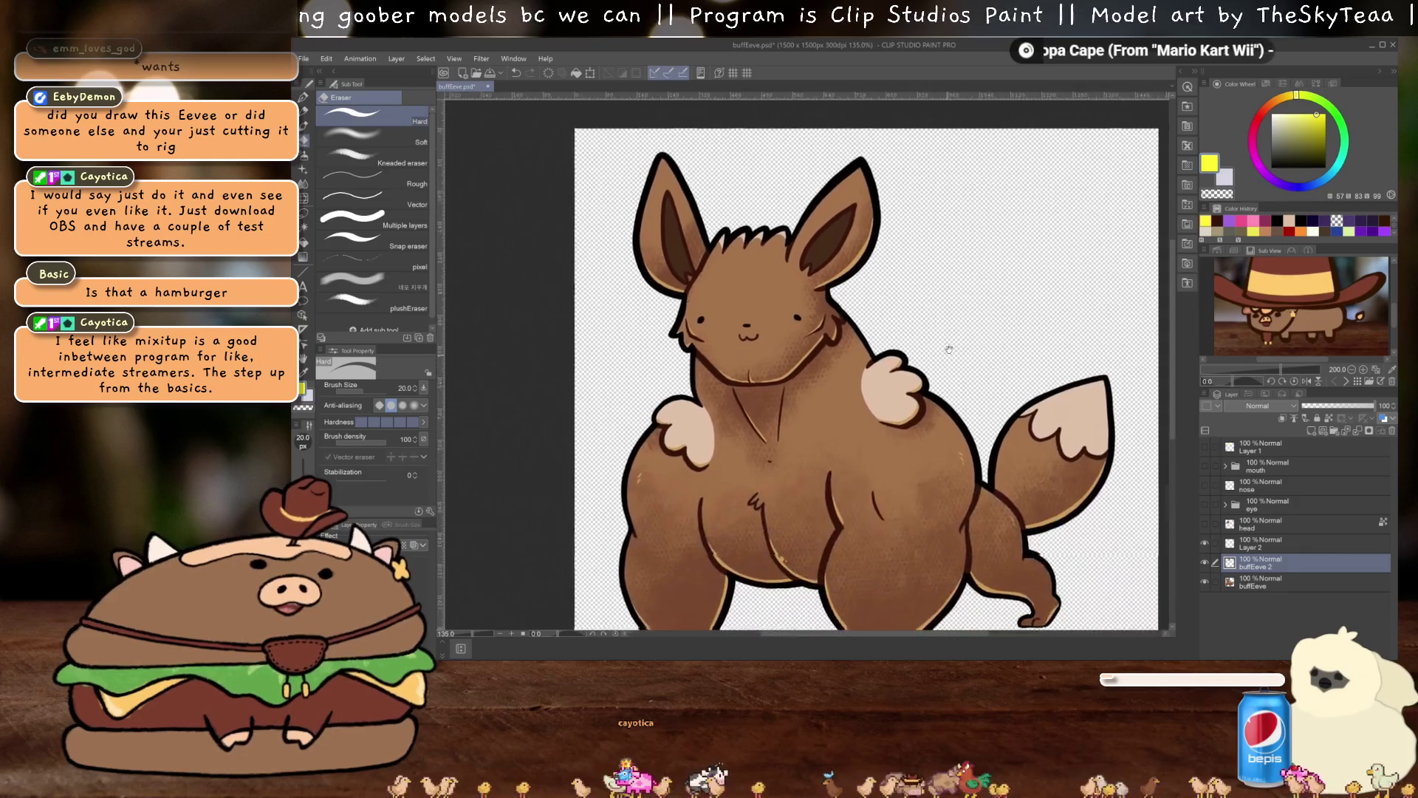
left_click_drag(973, 372, 933, 383)
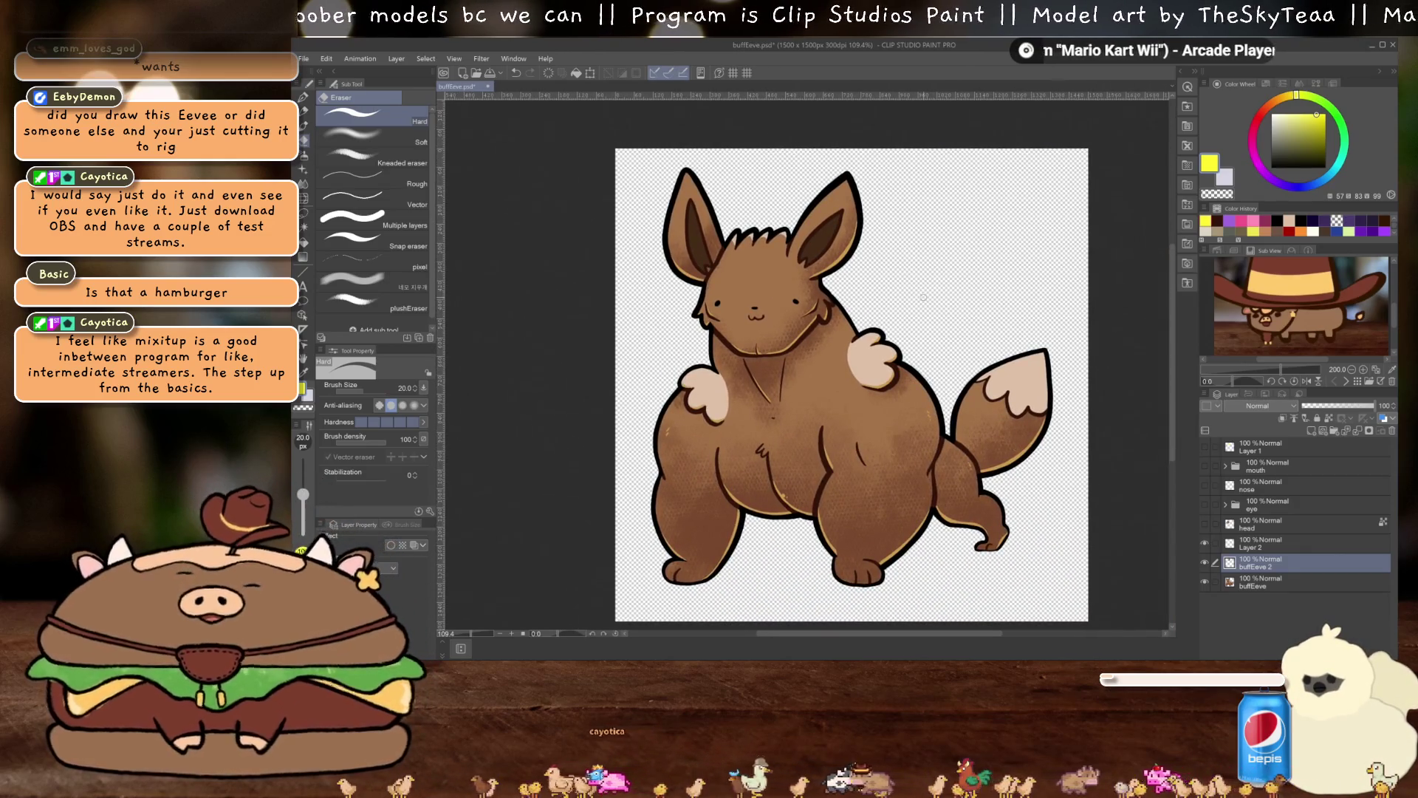
scroll(954, 340, "up", 2)
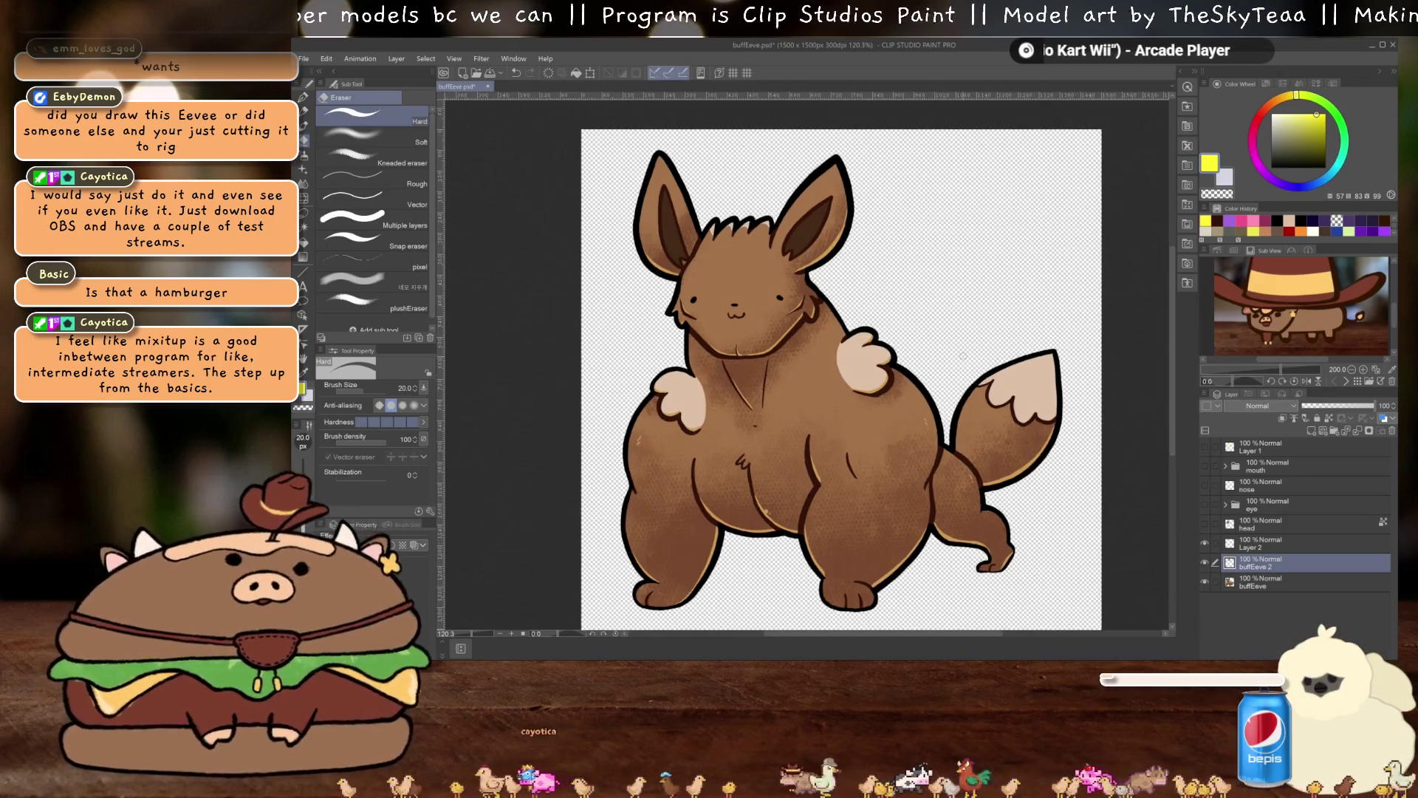
scroll(953, 332, "up", 5)
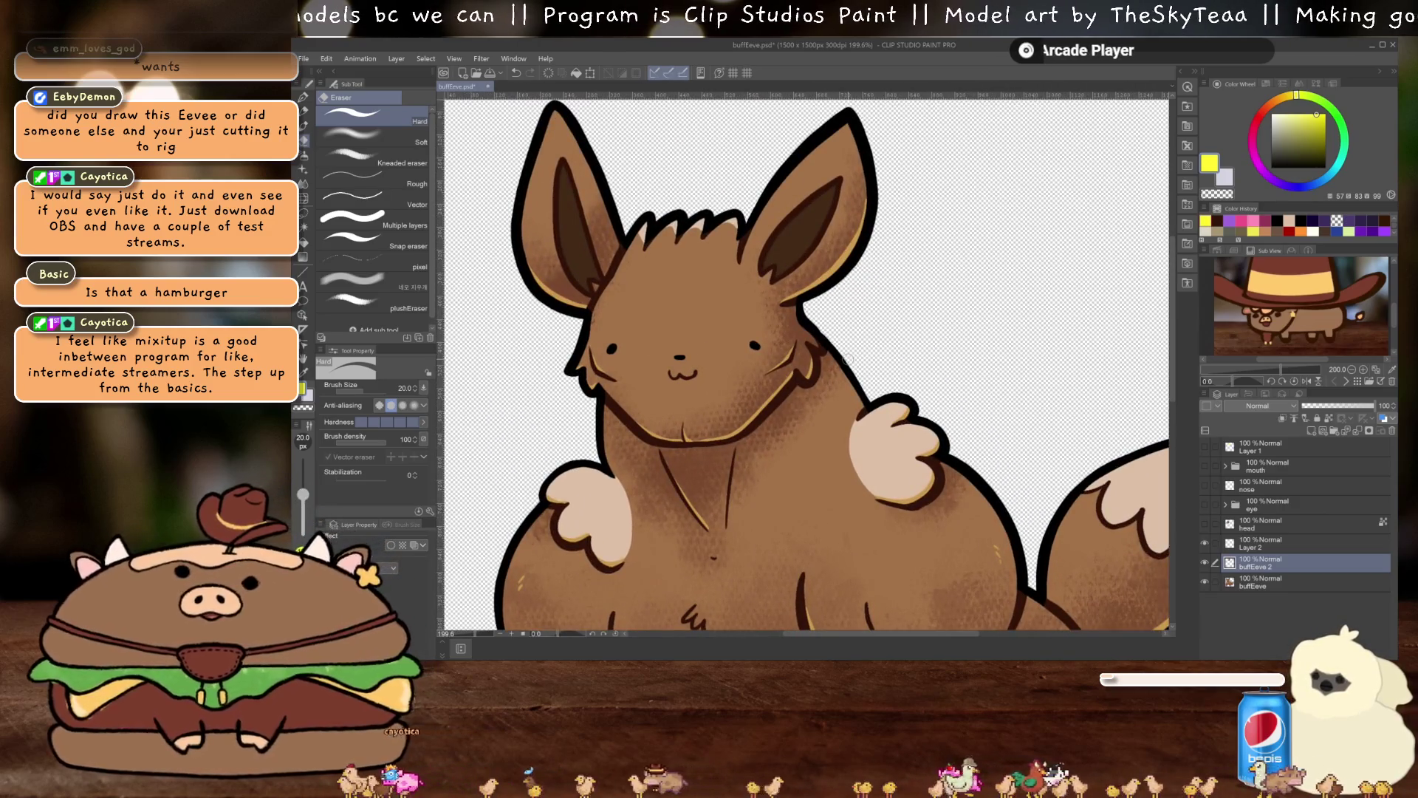
scroll(808, 312, "down", 4)
scroll(808, 312, "up", 4)
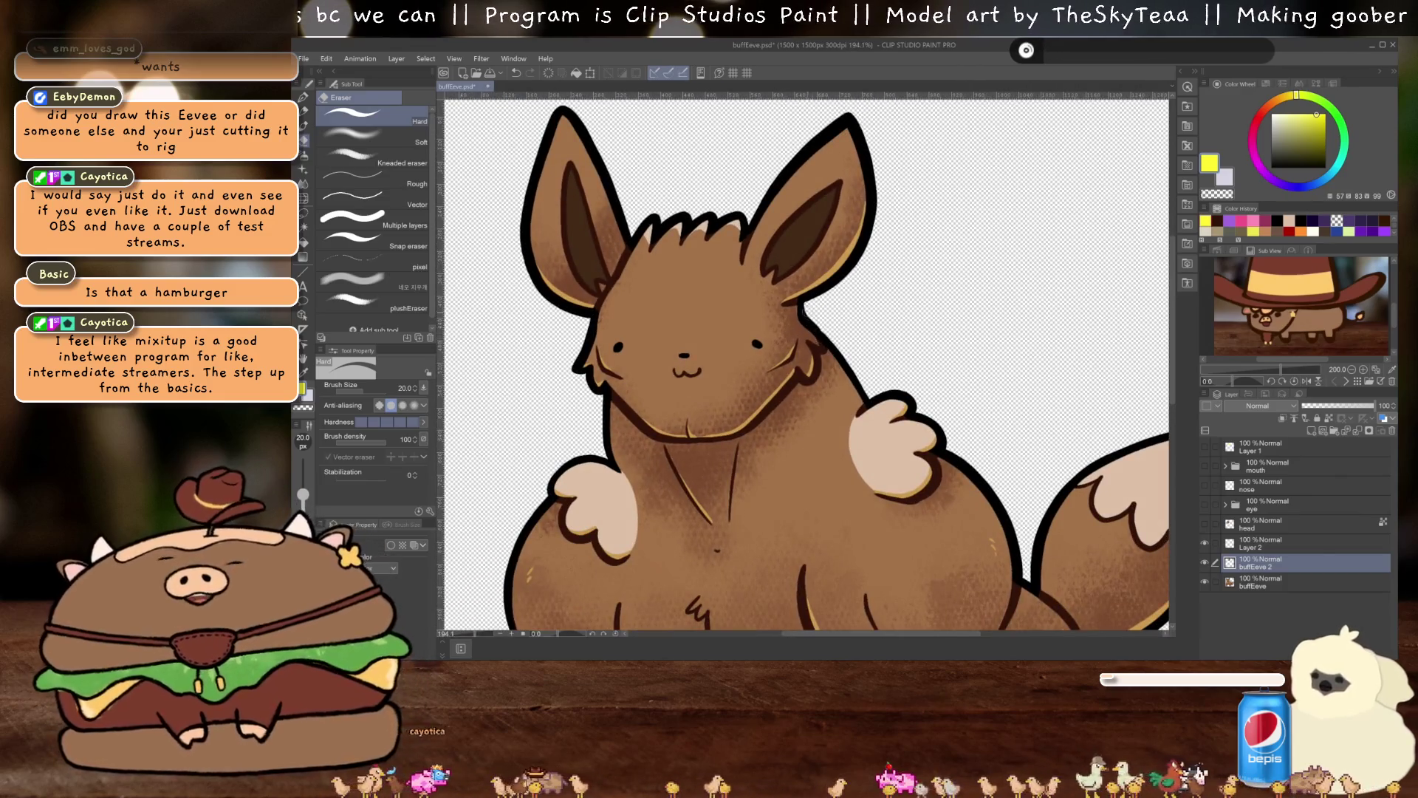
scroll(807, 312, "up", 5)
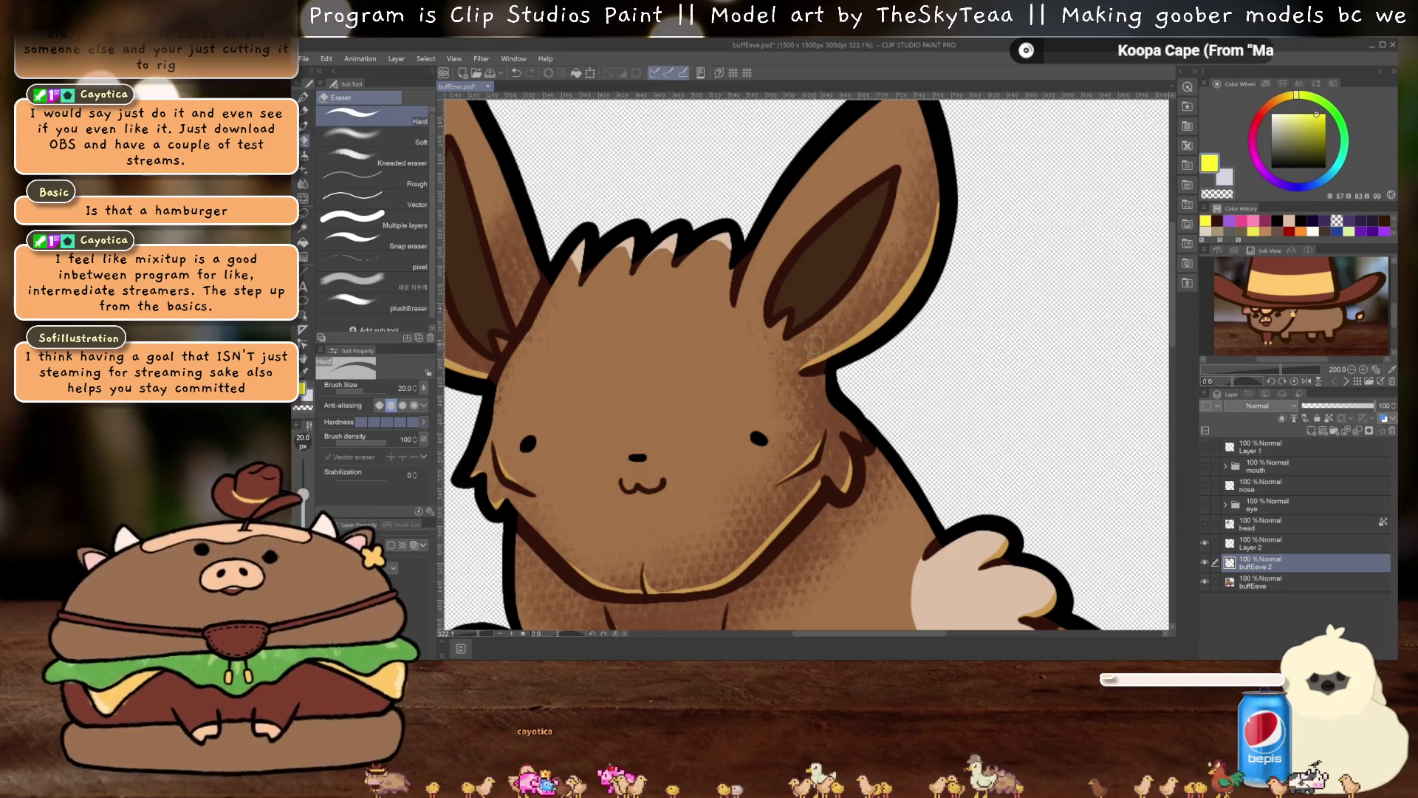
scroll(831, 385, "up", 1)
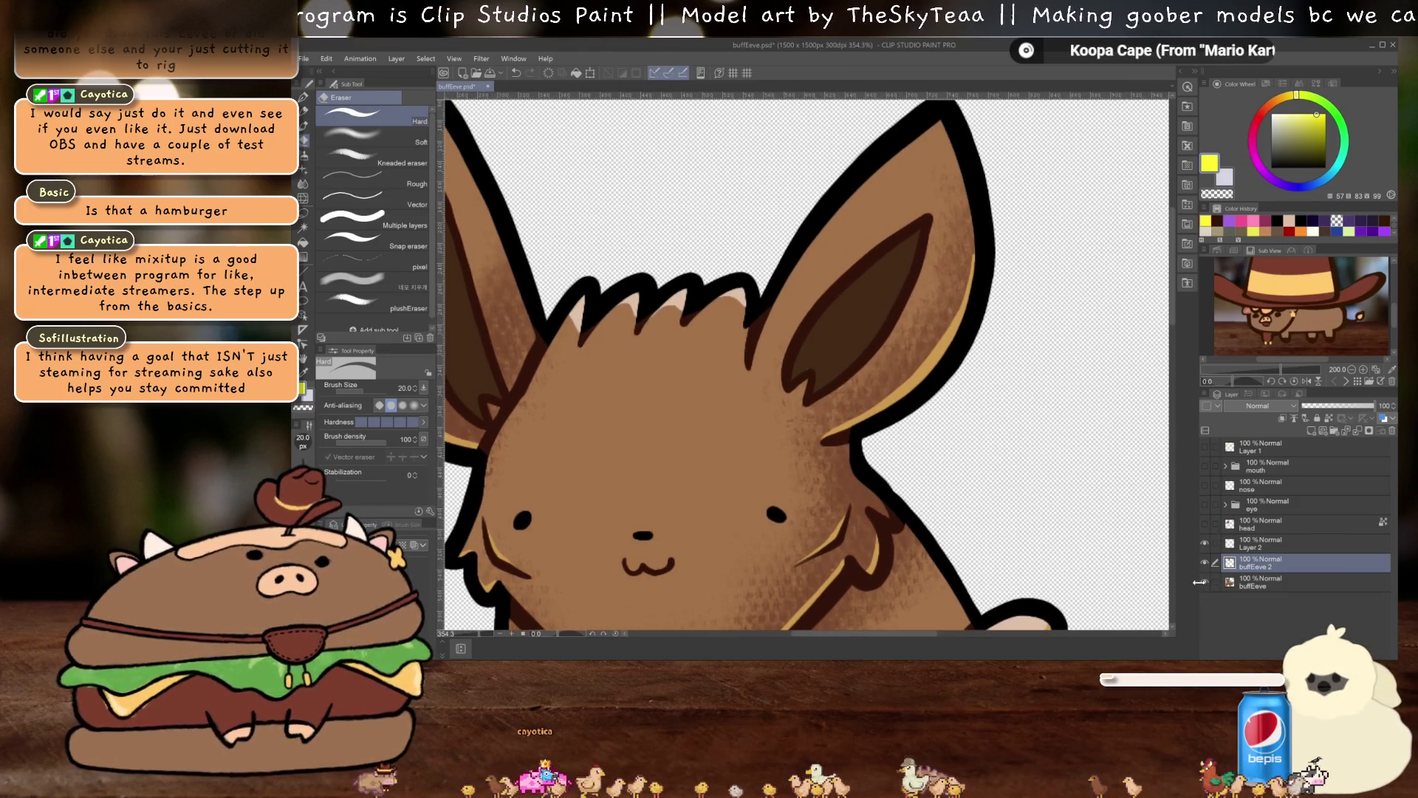
left_click(1205, 581)
scroll(831, 435, "up", 1)
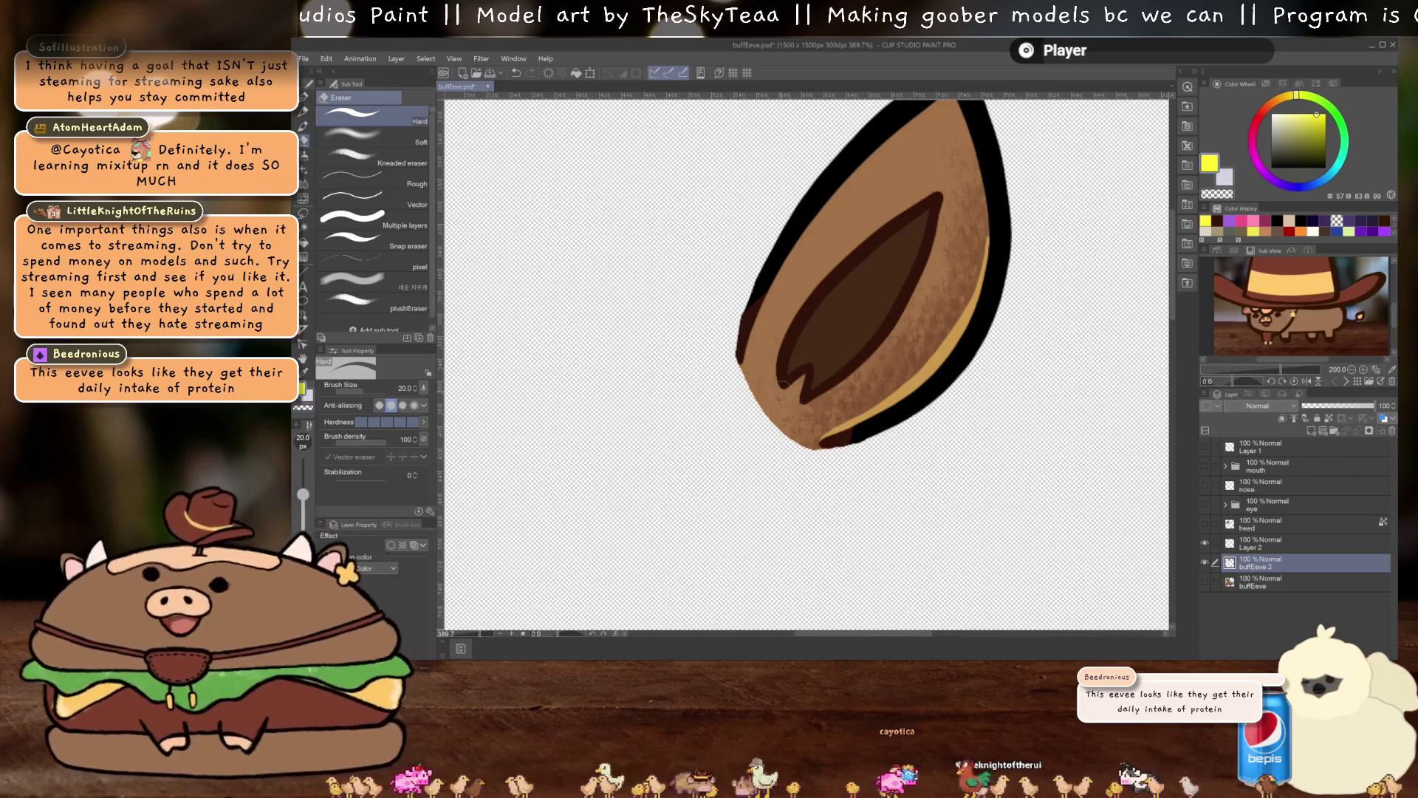
Inspect the isolated ear up close and undo the last change made to it
scroll(777, 389, "up", 1)
scroll(746, 455, "down", 1)
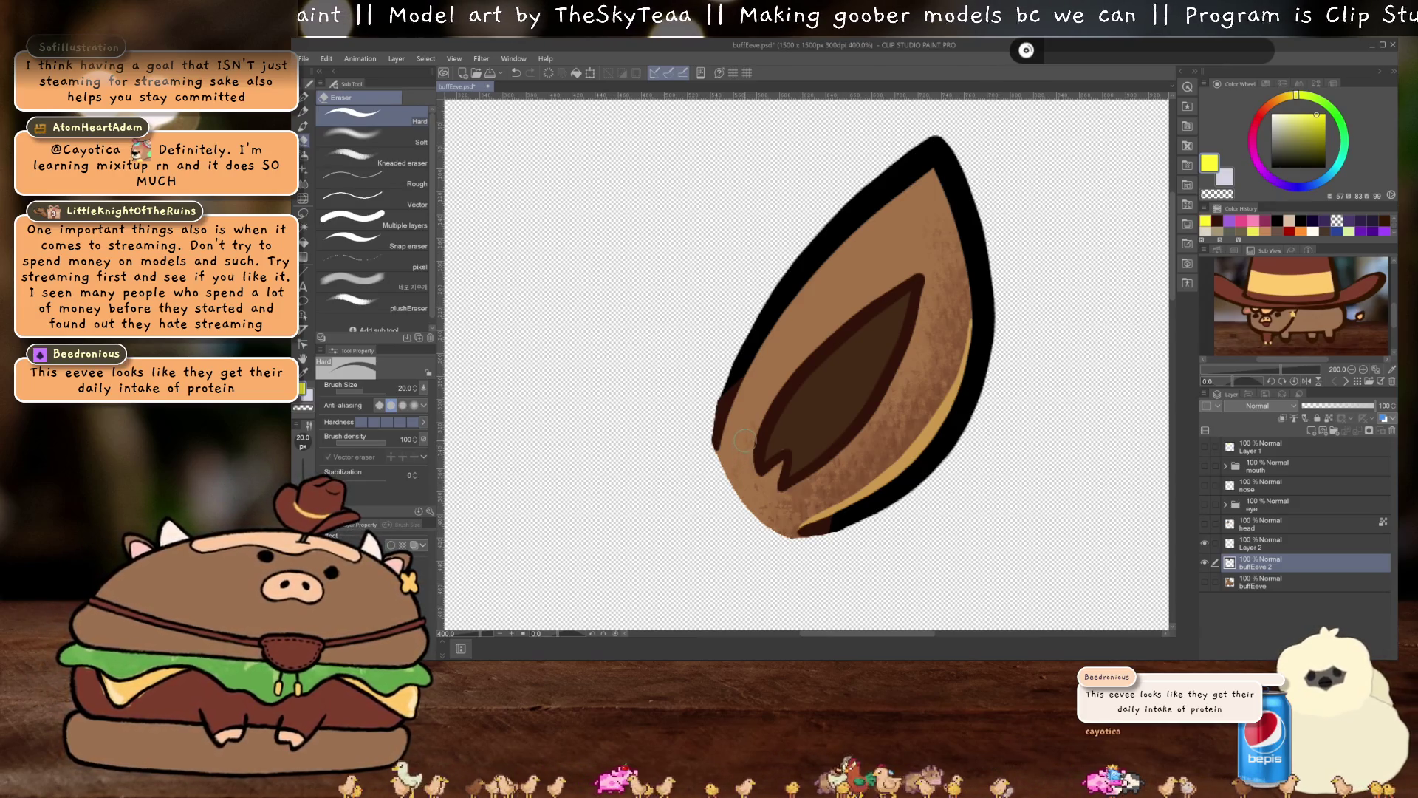
scroll(745, 441, "up", 1)
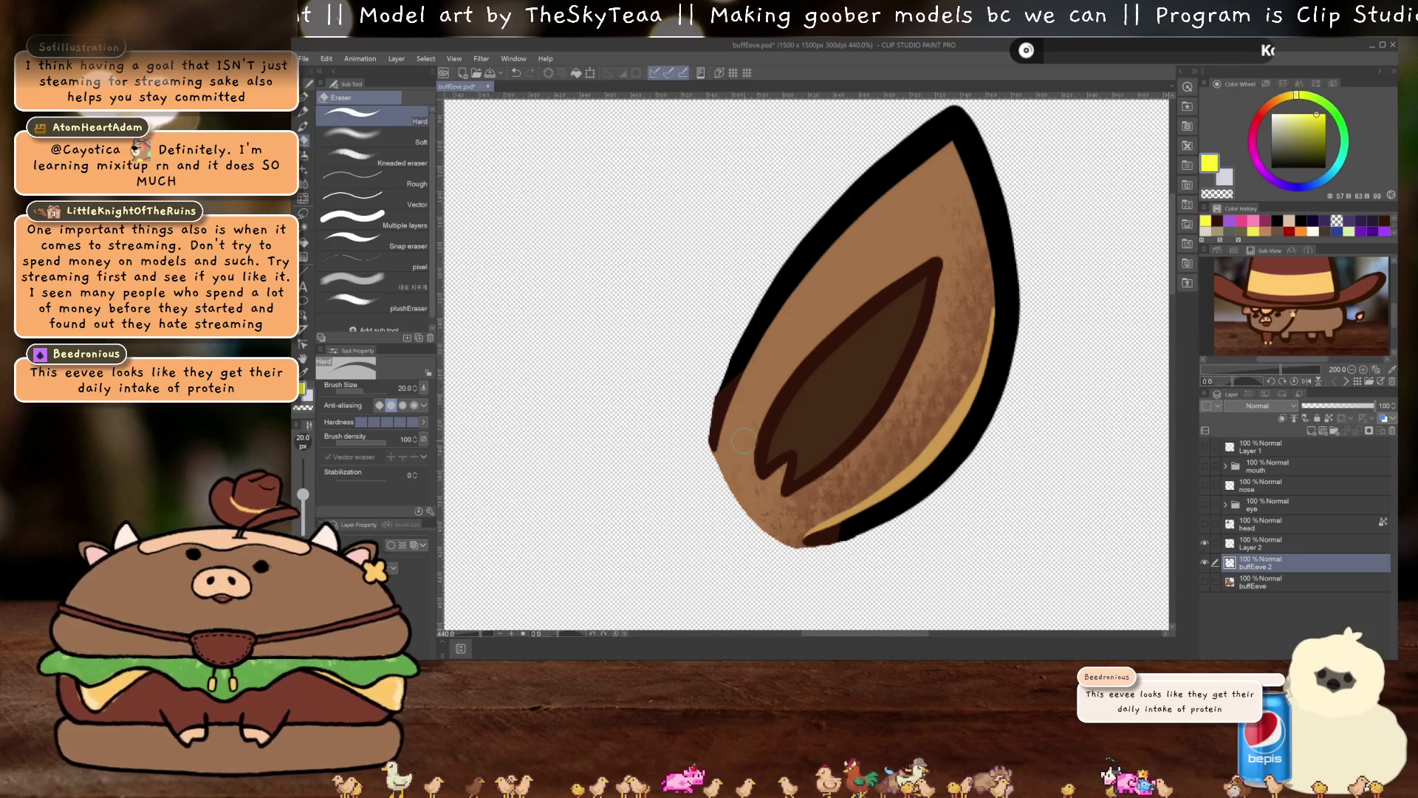
scroll(744, 439, "up", 1)
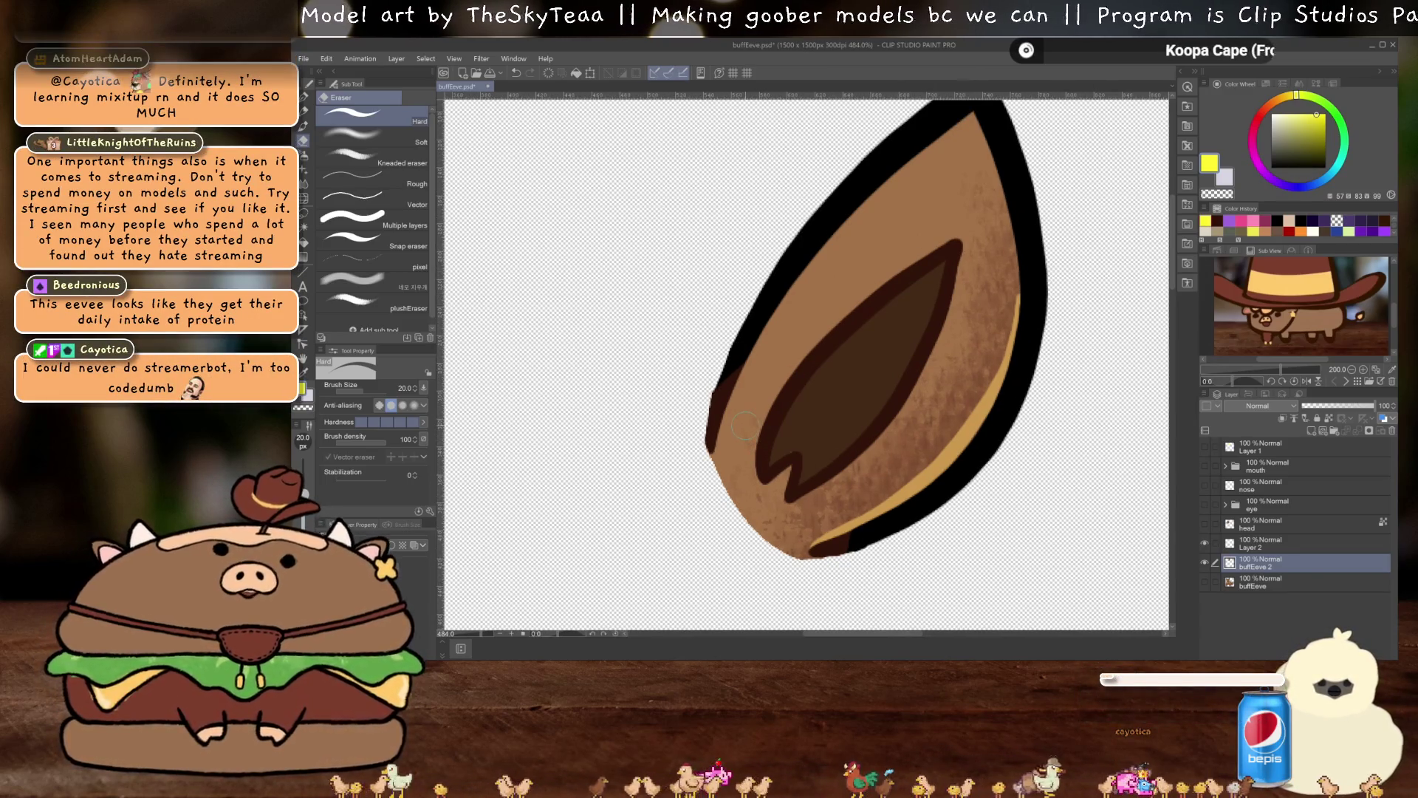
left_click_drag(765, 451, 714, 430)
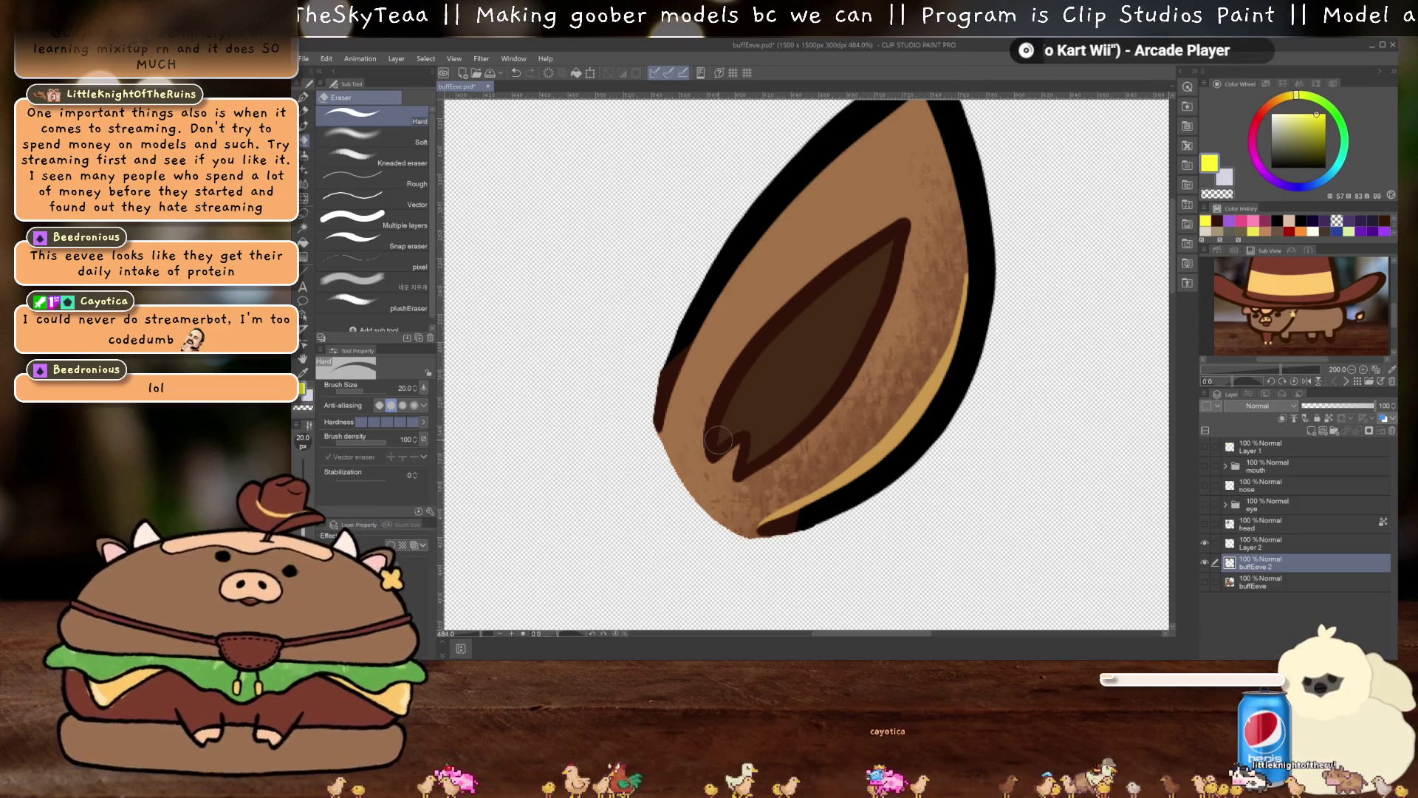
left_click_drag(728, 390, 731, 439)
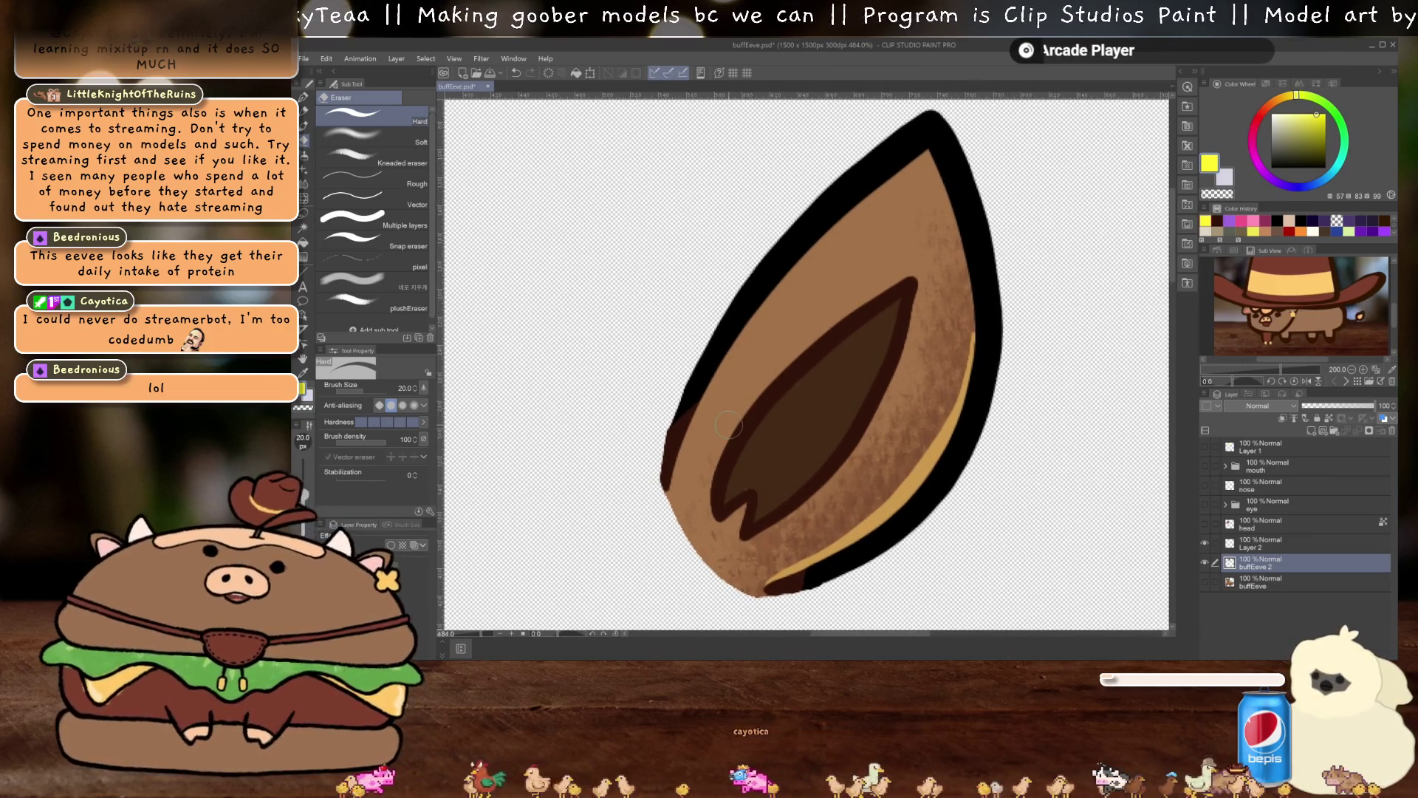
scroll(730, 418, "down", 1)
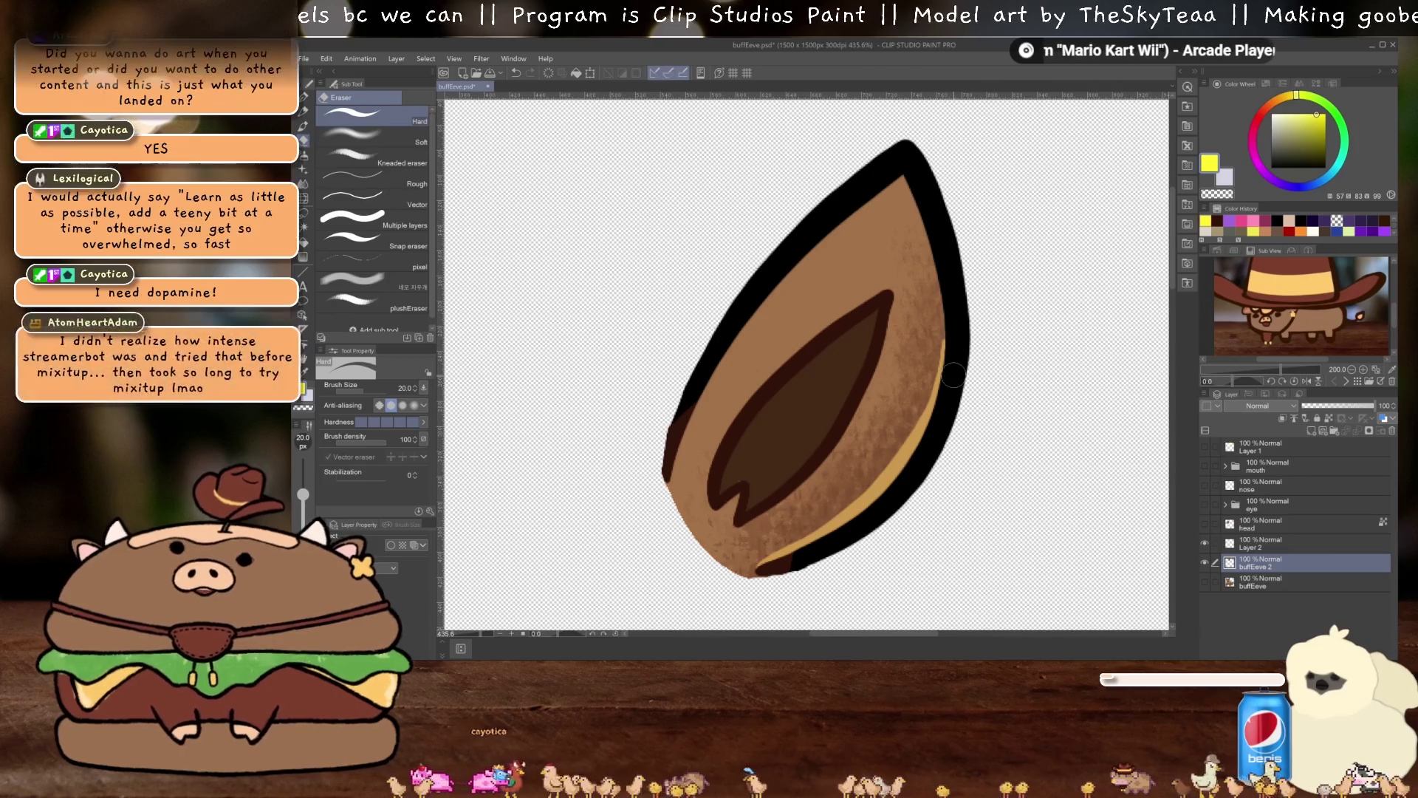
left_click_drag(858, 353, 863, 351)
scroll(863, 351, "up", 1)
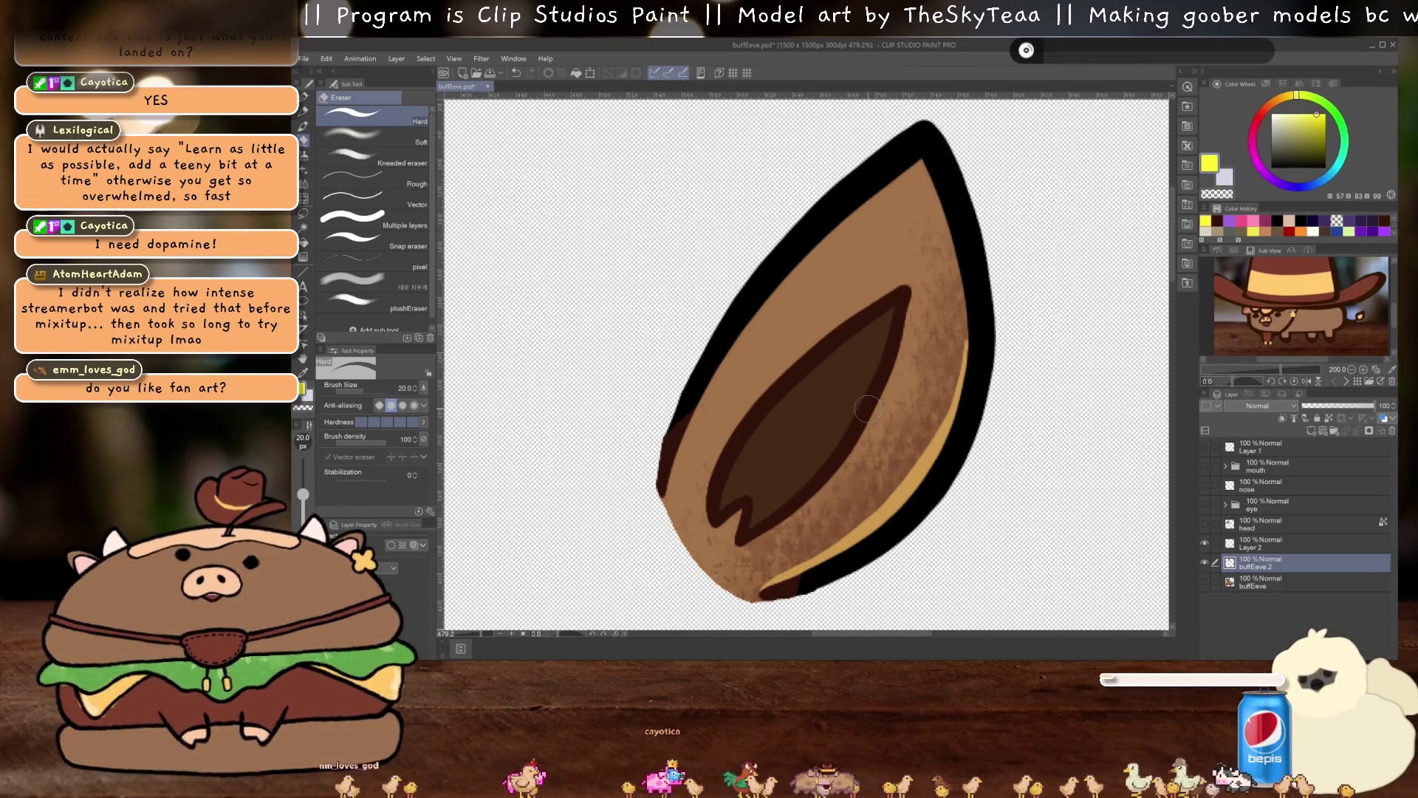
key("ctrl+z")
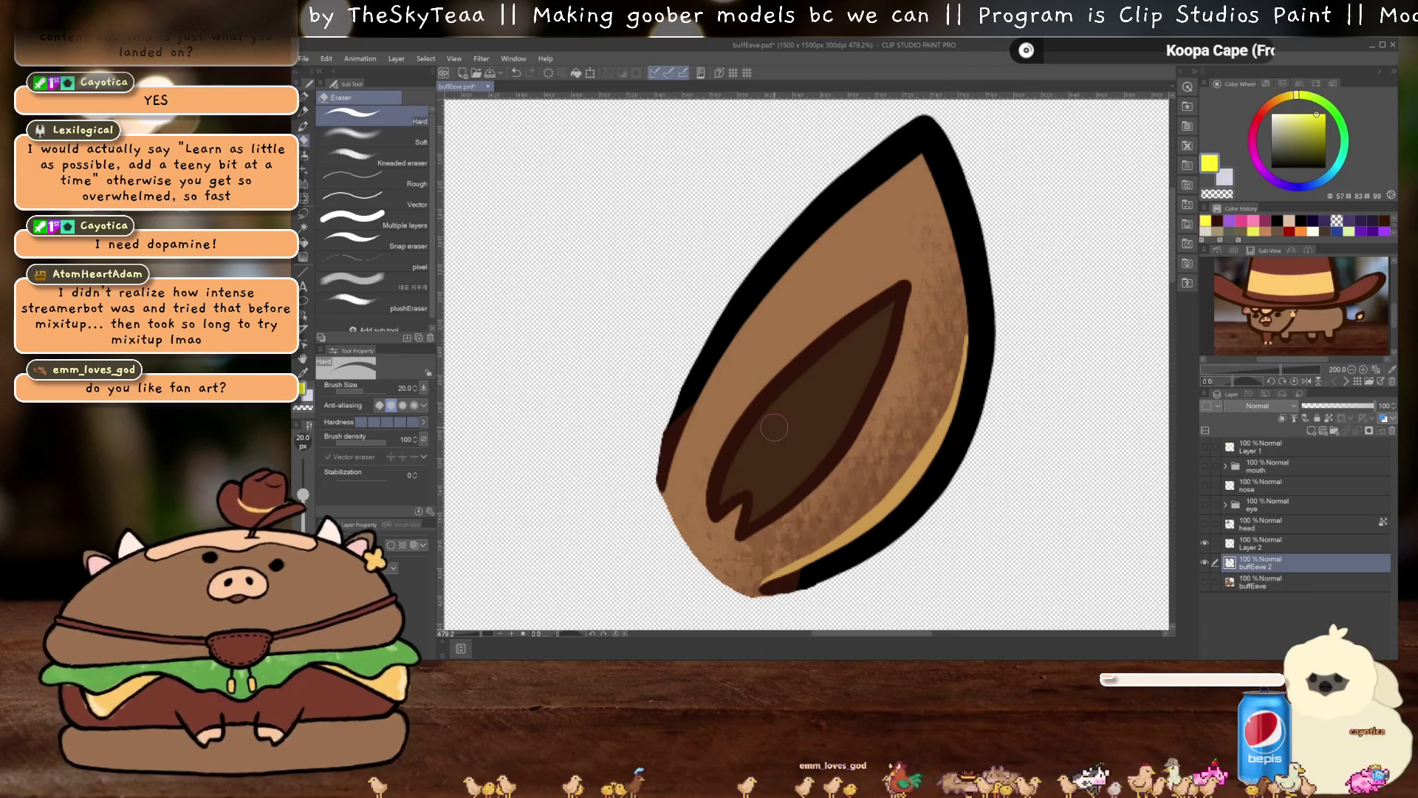
left_click_drag(813, 498, 842, 469)
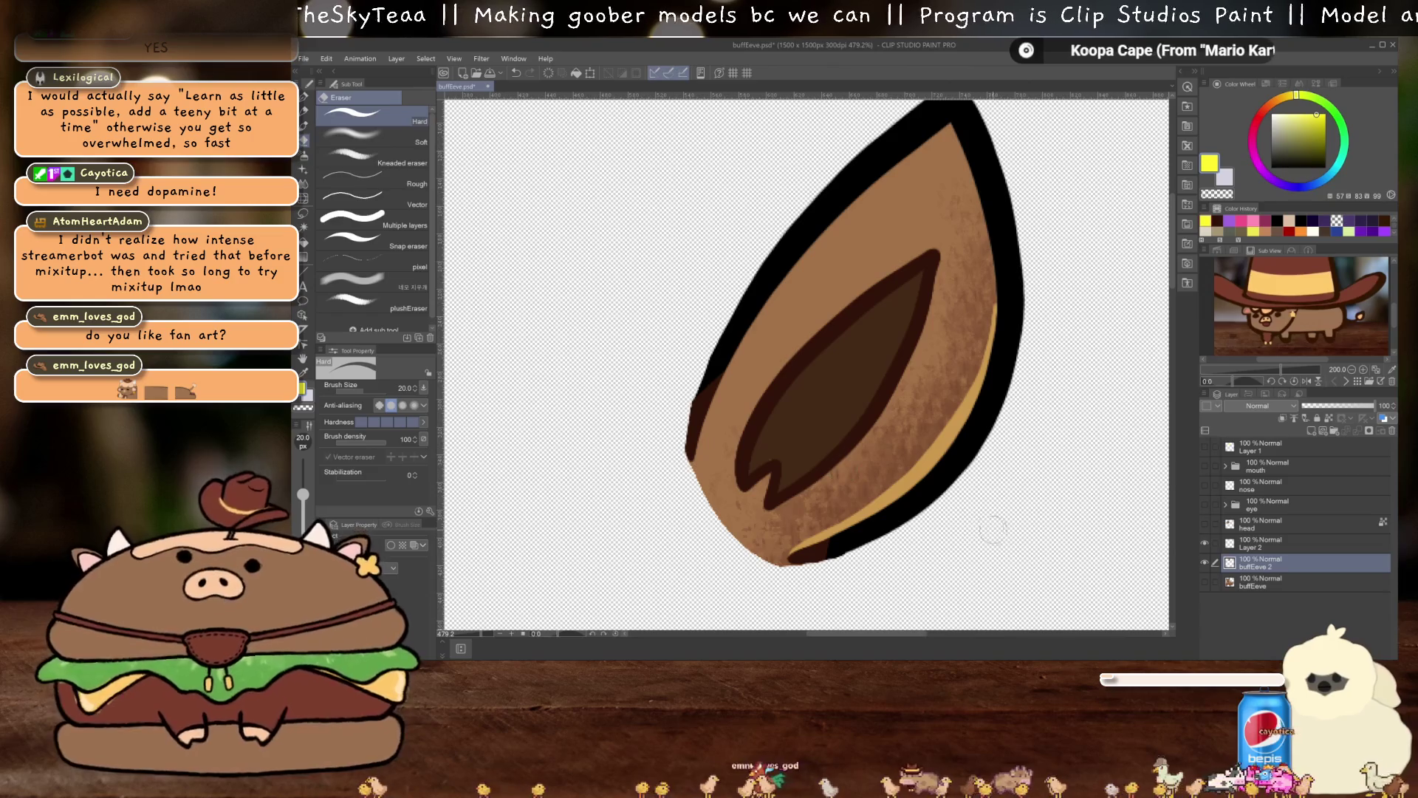
left_click_drag(998, 537, 969, 578)
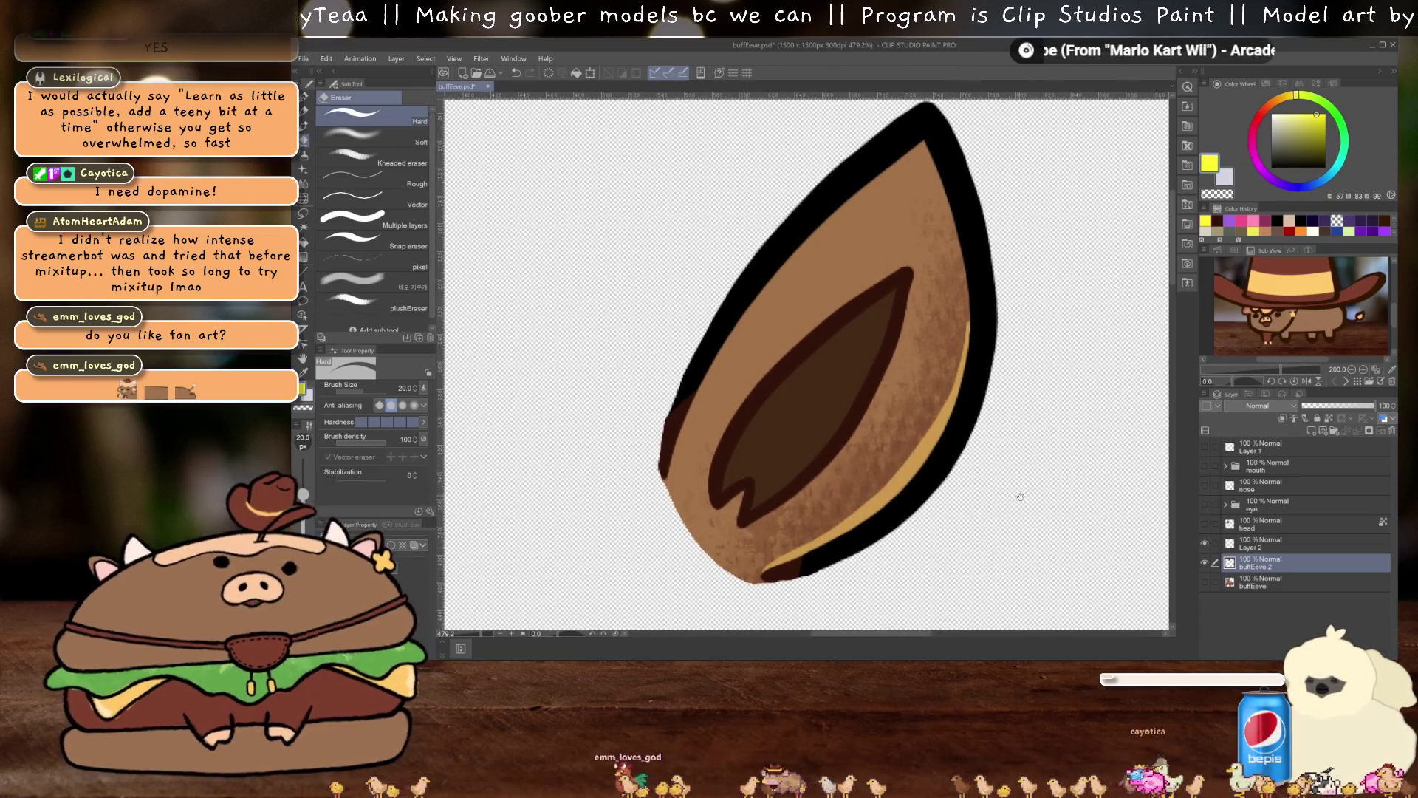
scroll(1016, 495, "up", 1)
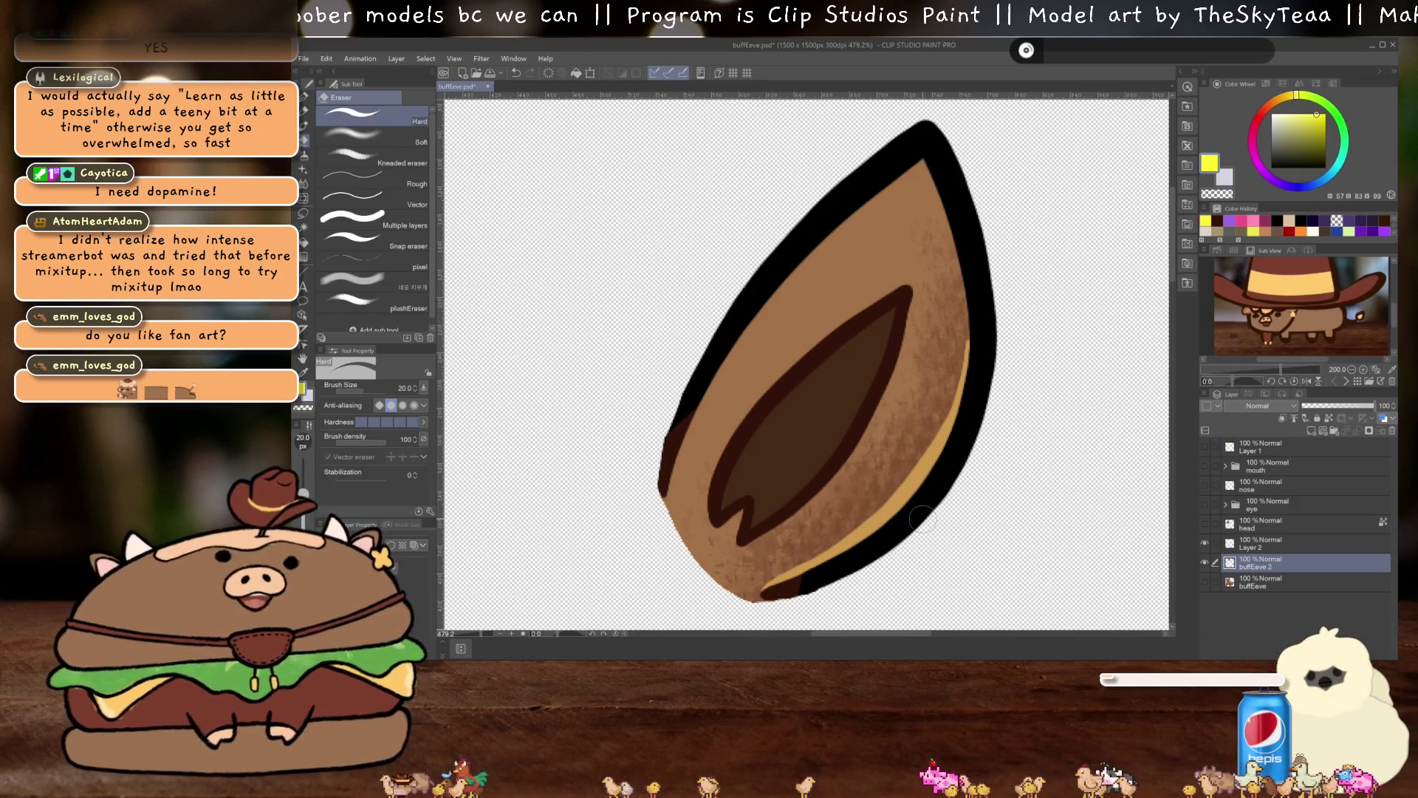
left_click_drag(1018, 540, 1028, 515)
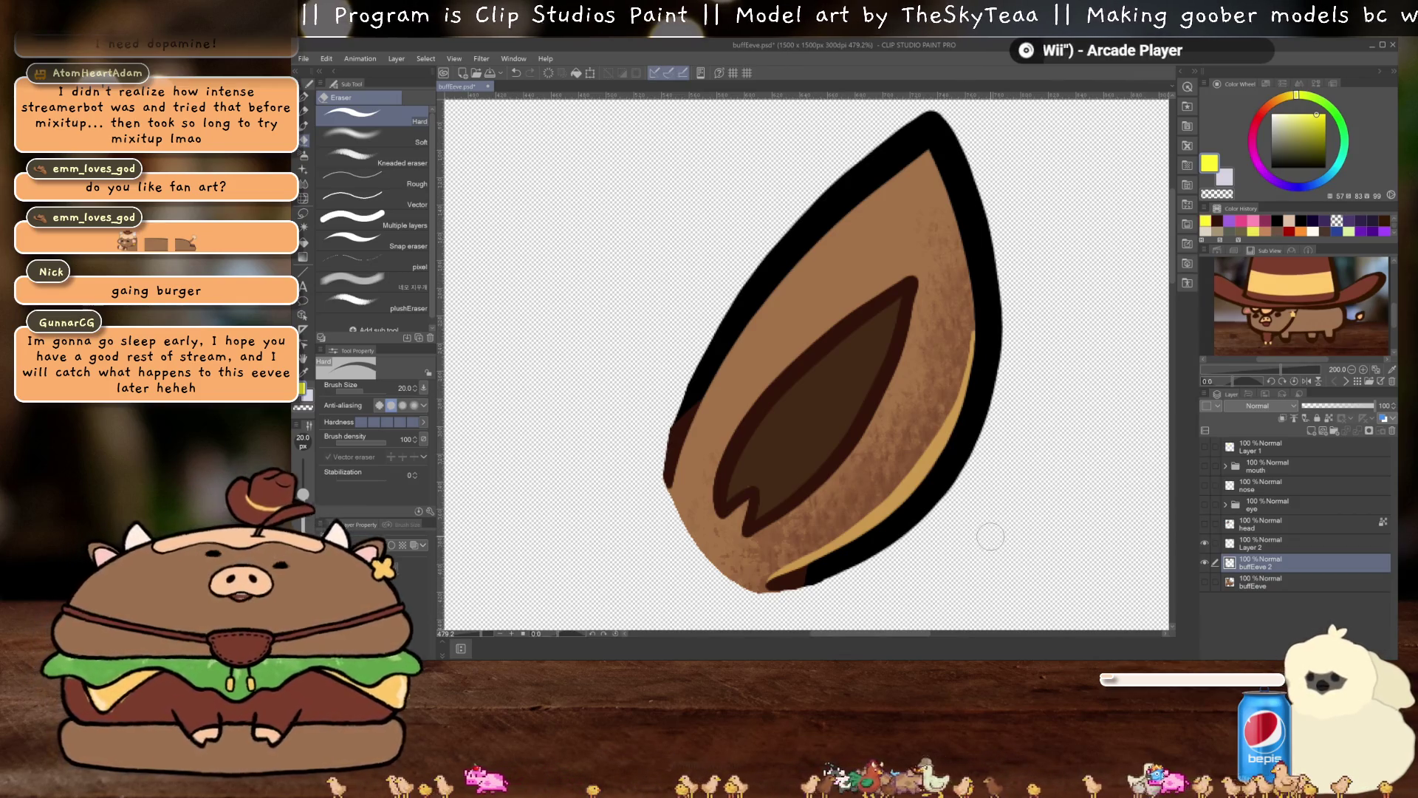
left_click_drag(1007, 486, 953, 489)
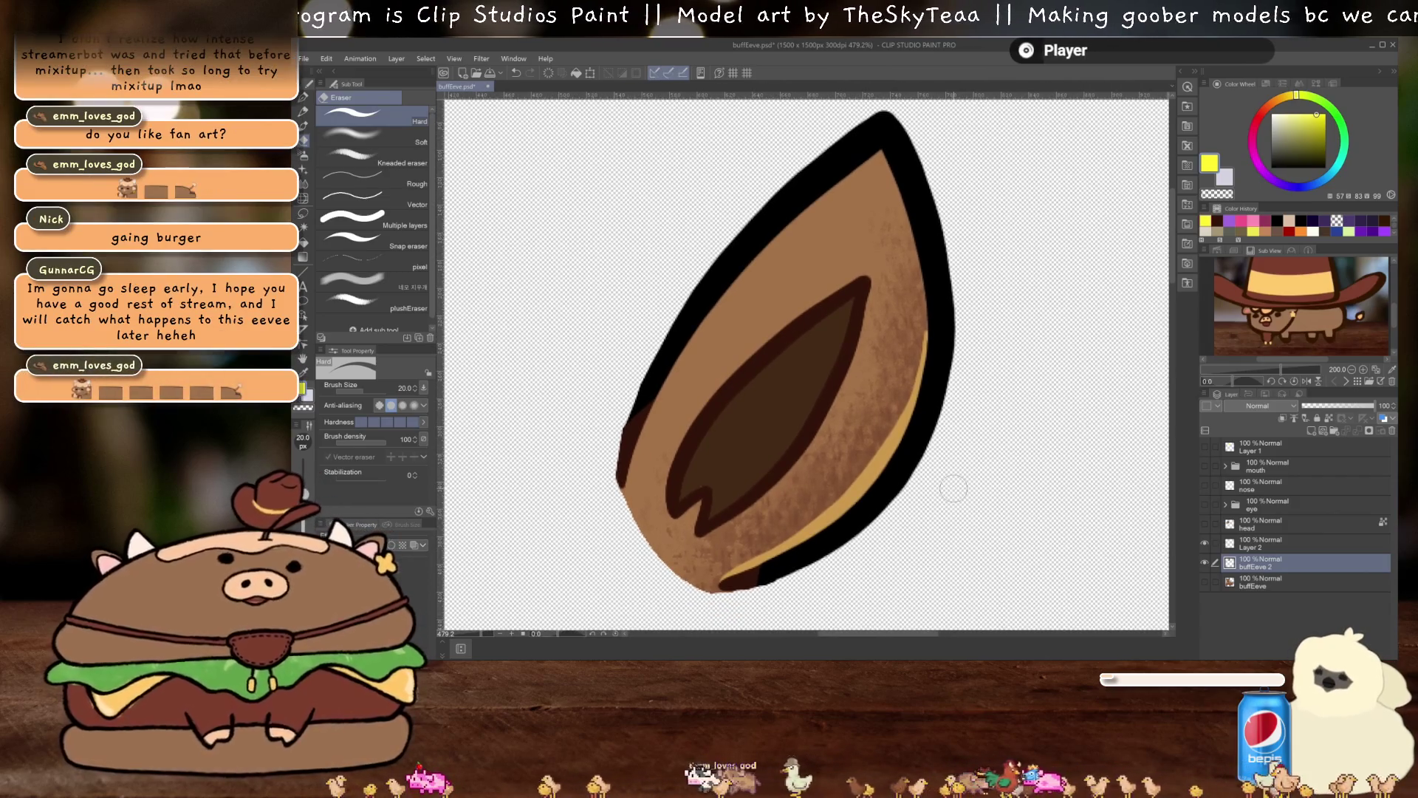
scroll(955, 488, "down", 2)
scroll(916, 390, "down", 1)
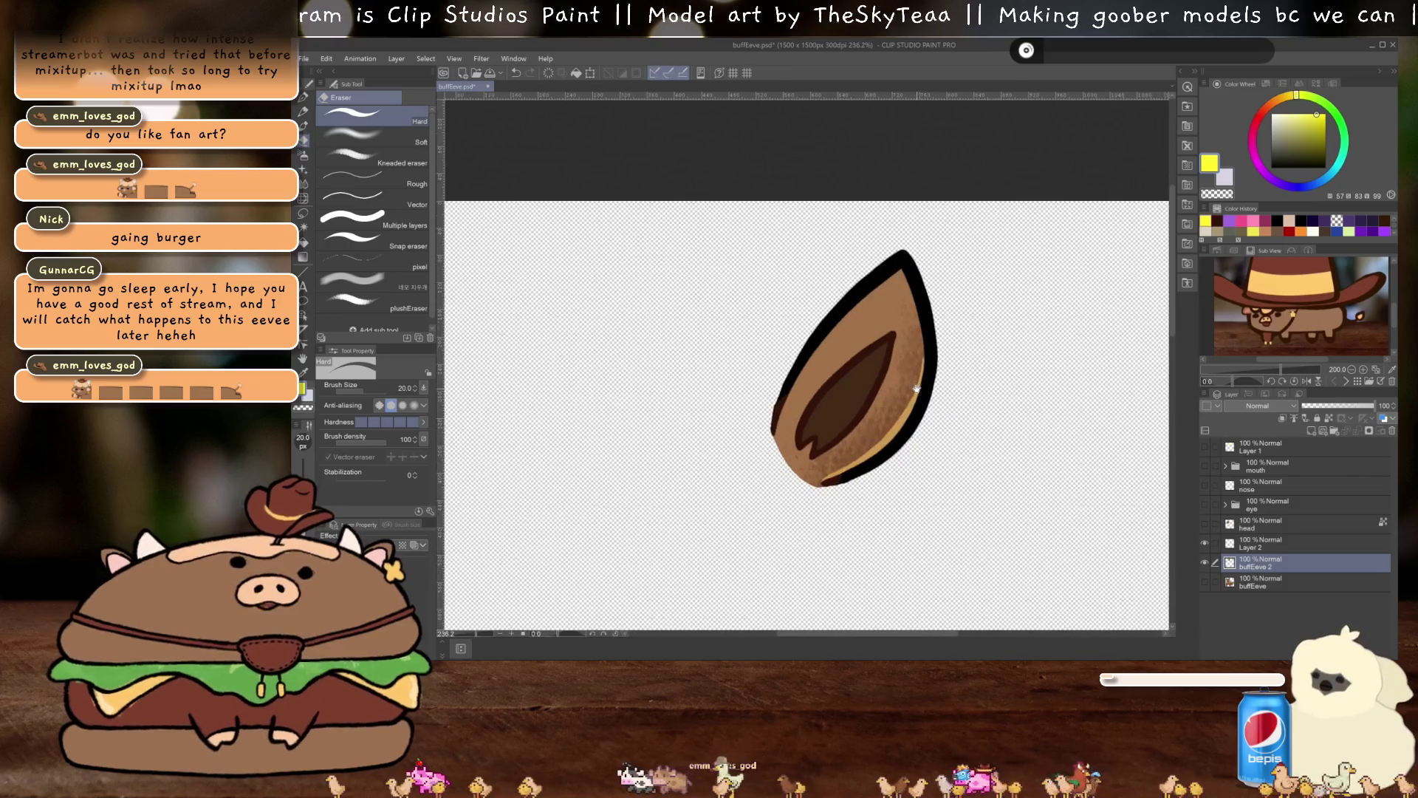
Move buffEeve 2 above the head layer and make head and buffEeve visible again
left_click_drag(1258, 523, 1255, 523)
left_click(1205, 542)
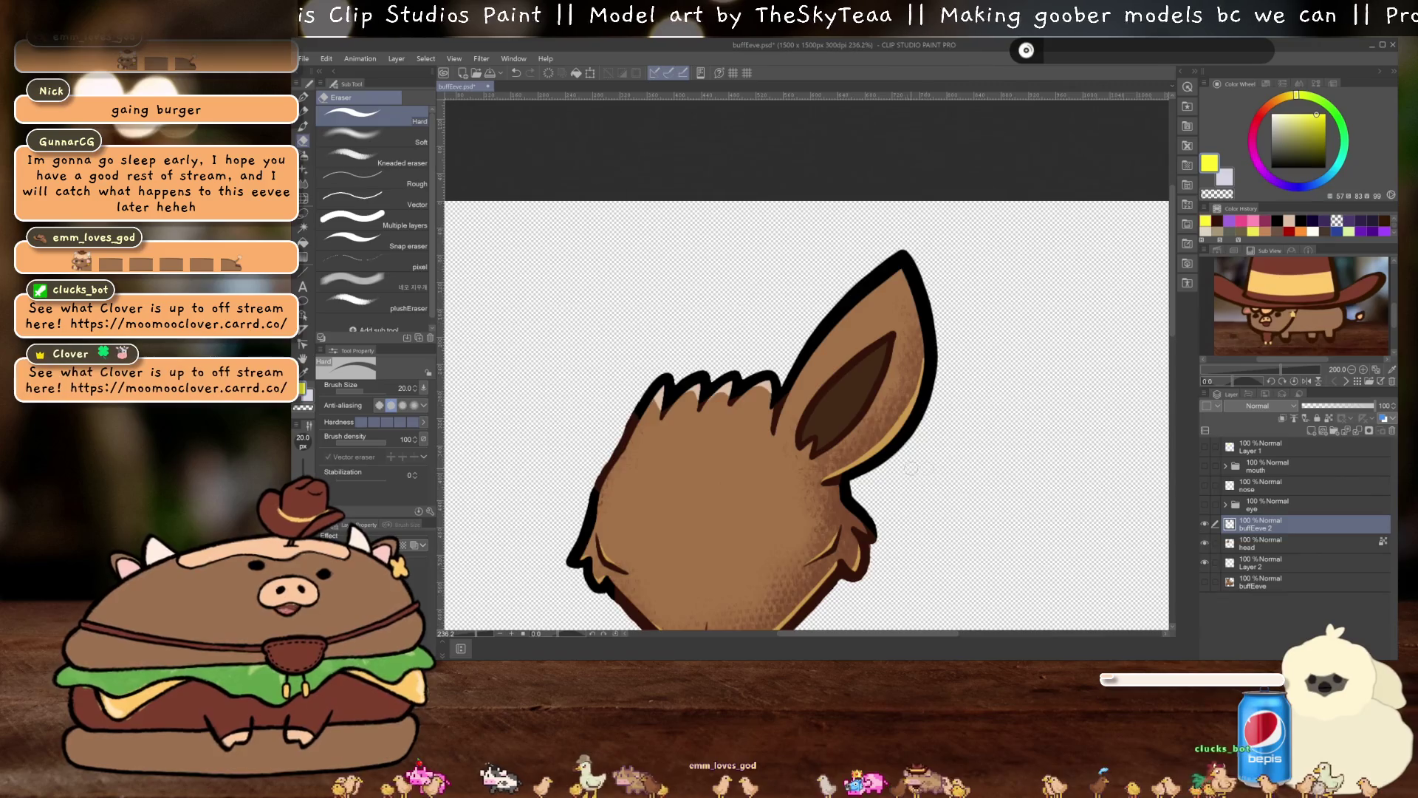
scroll(899, 433, "down", 2)
scroll(900, 433, "up", 3)
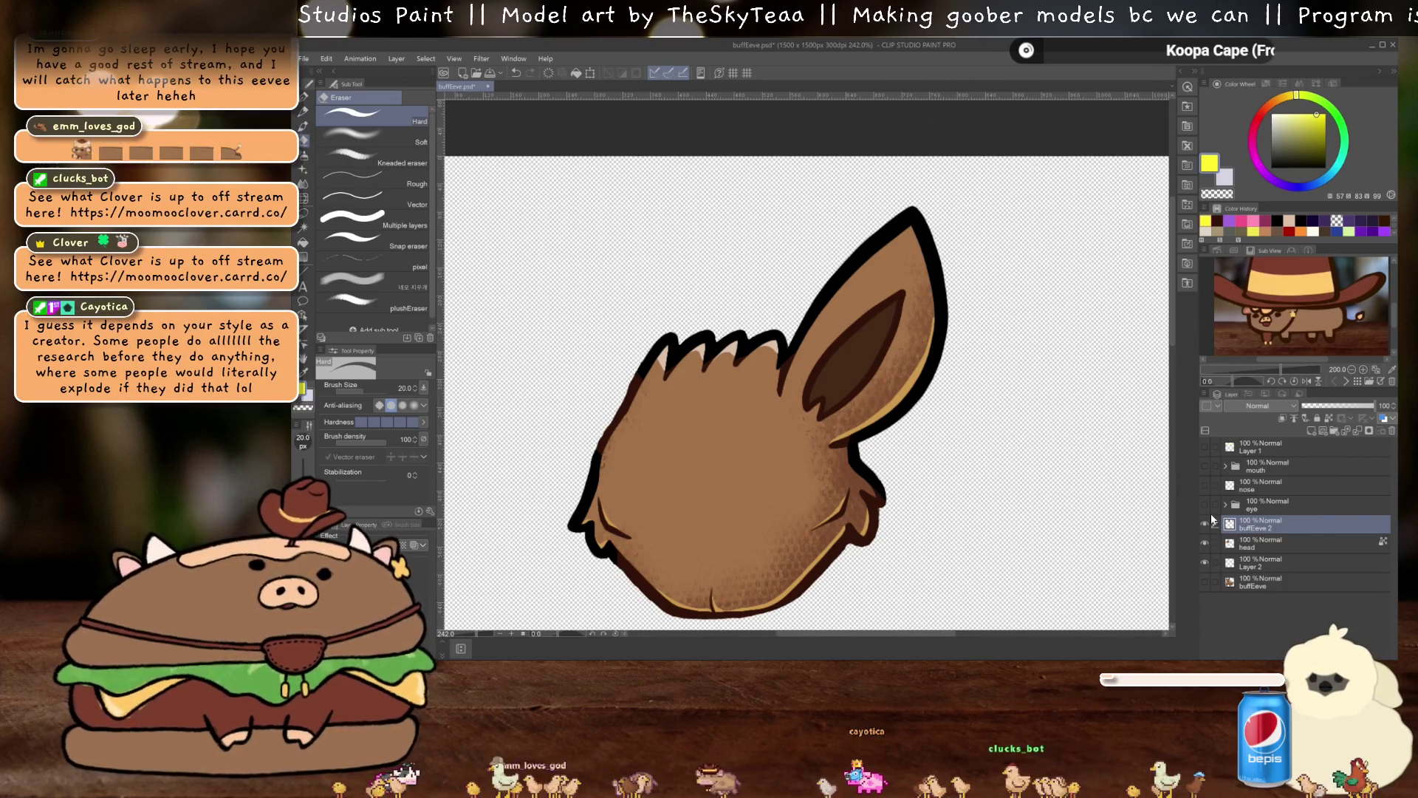
left_click(1206, 583)
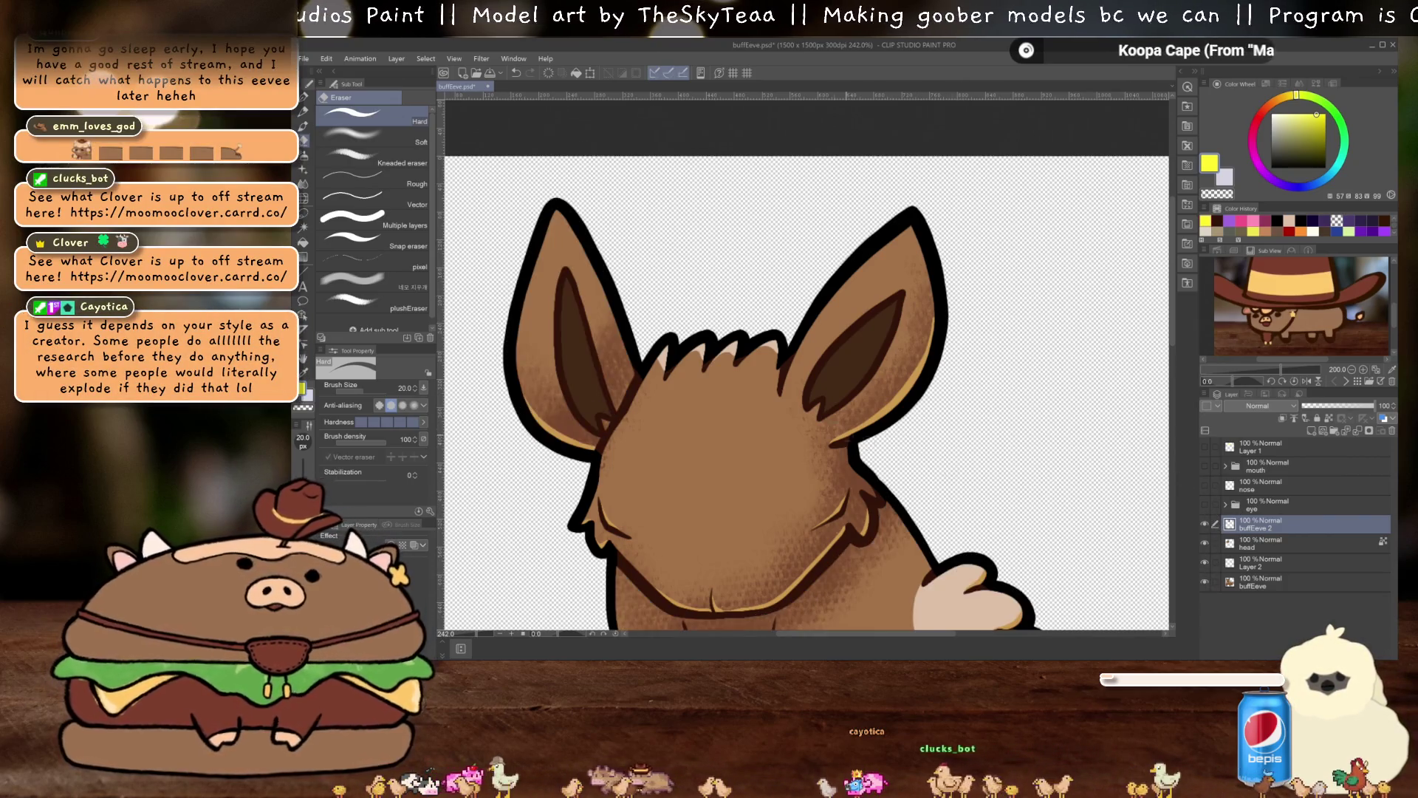
scroll(727, 394, "down", 1)
scroll(798, 431, "up", 2)
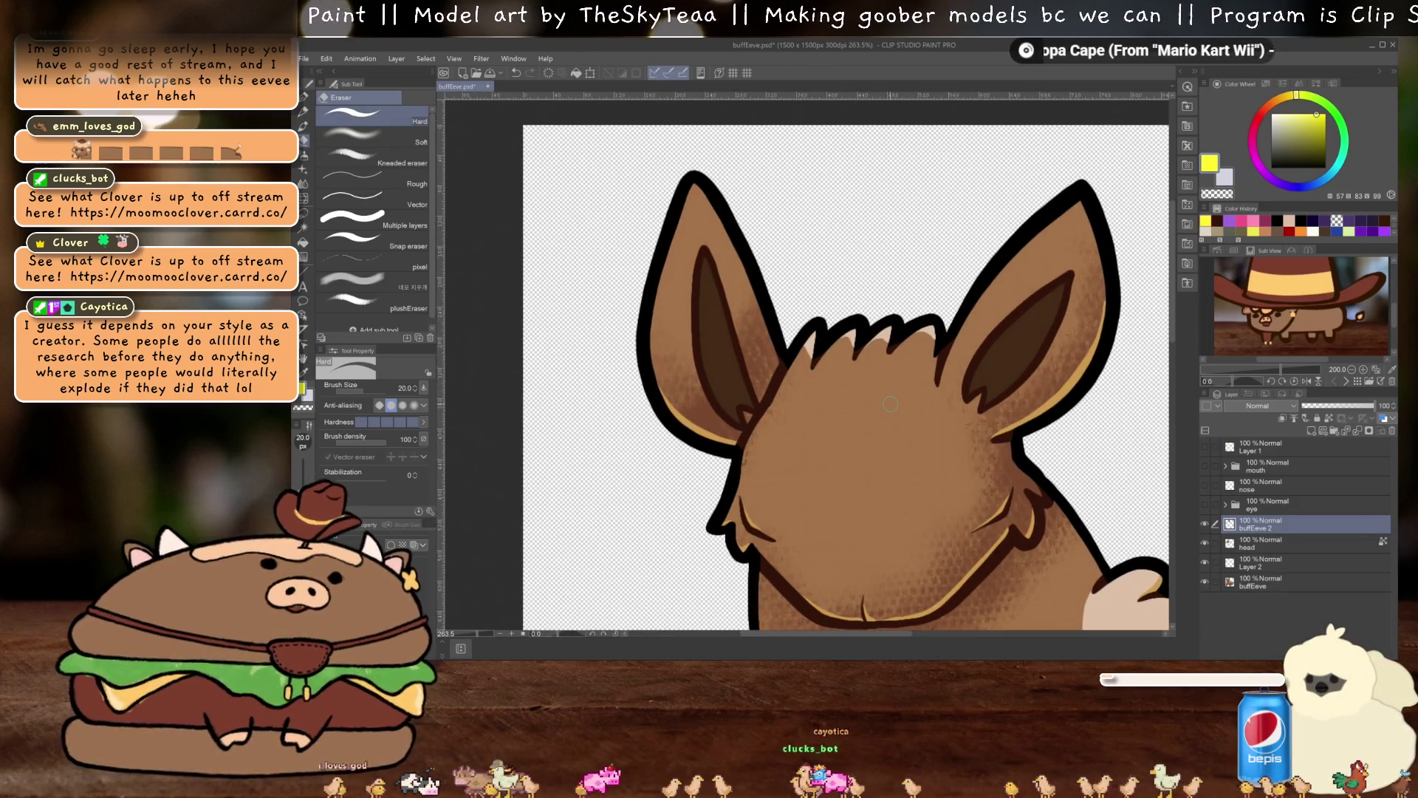
Rename the buffEeve 2 layer to 'ear' and duplicate it onto a new layer
double_click(1269, 527)
type("ear")
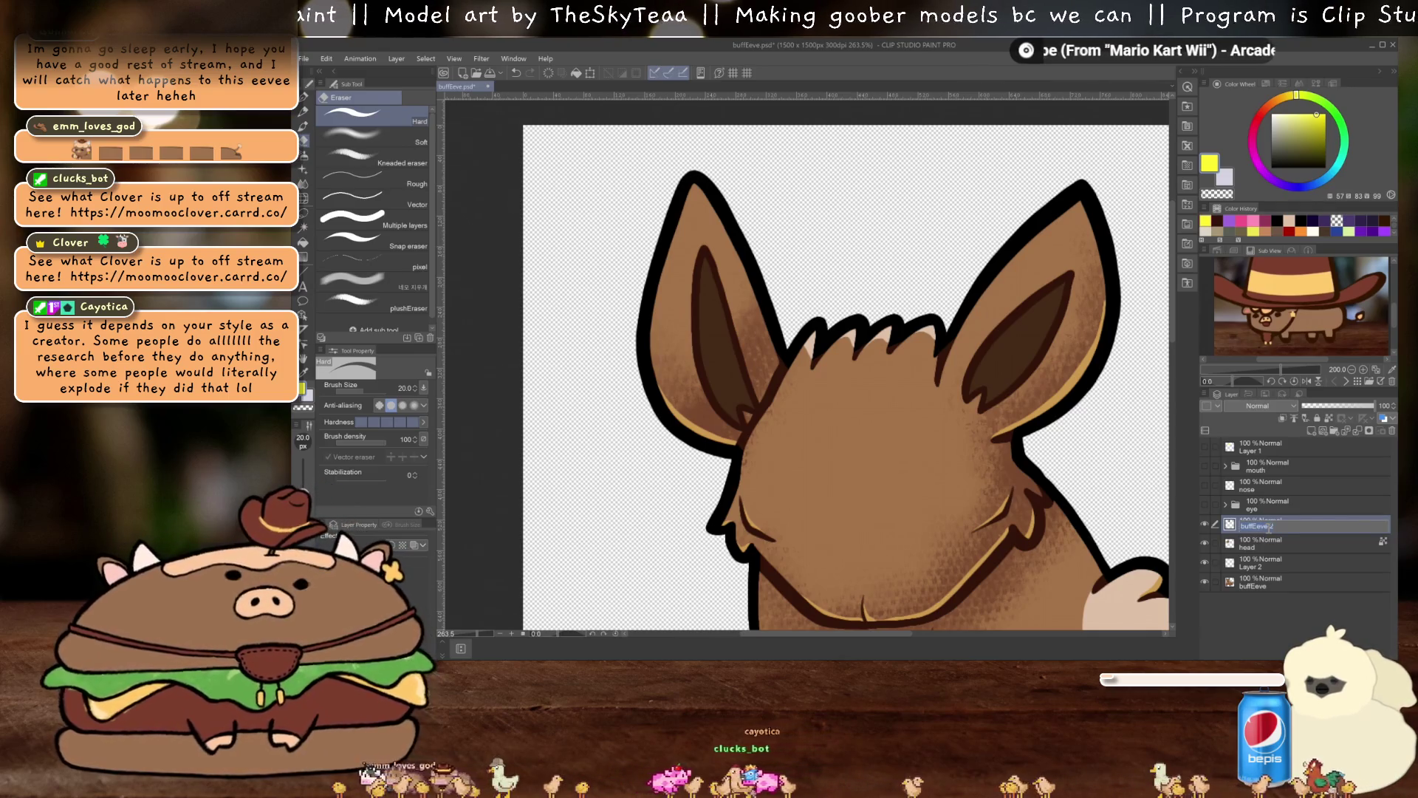
key("Return")
key("ctrl+c")
key("ctrl+v")
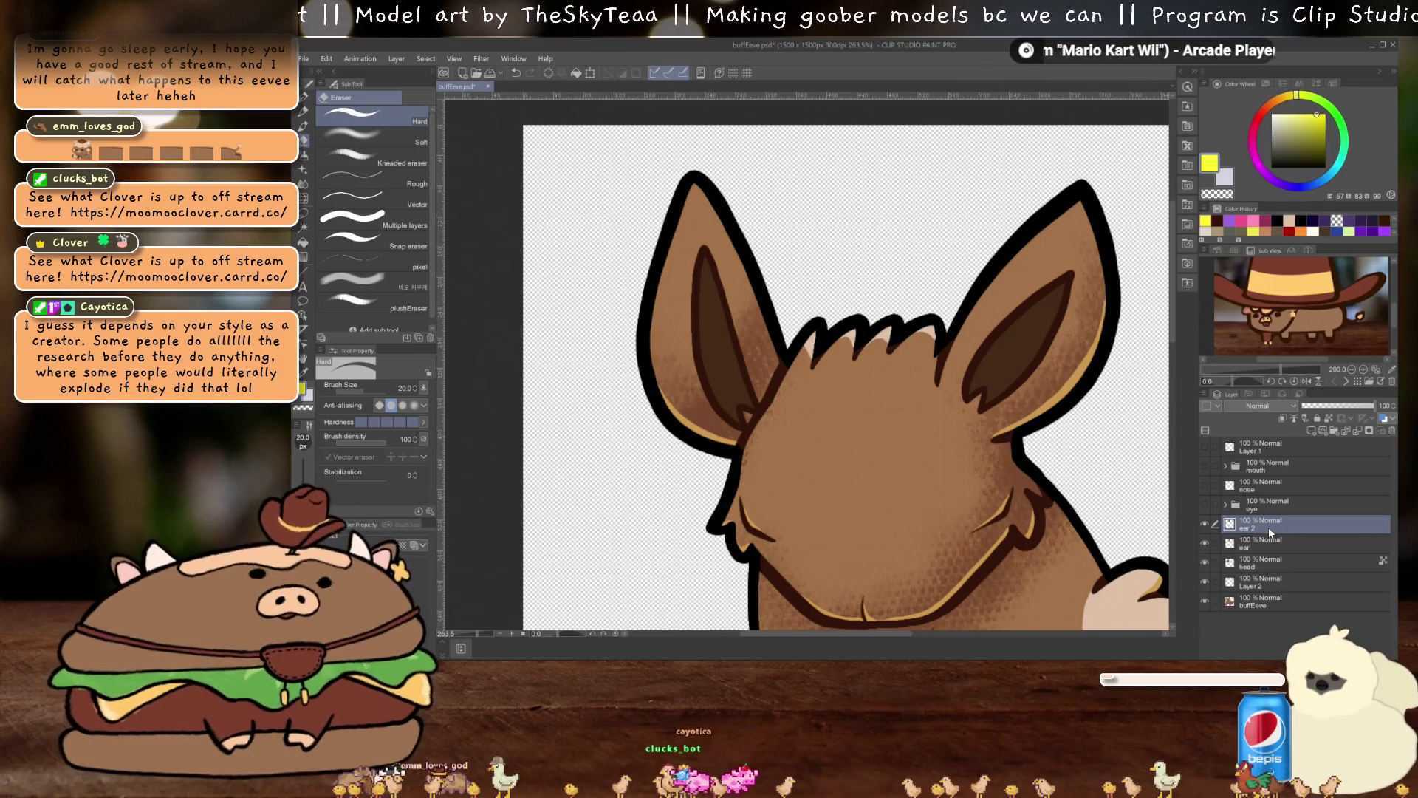
Flip the ear copy horizontally, place it over the left ear, and make it half transparent
key("ctrl+t")
left_click(357, 387)
left_click_drag(1023, 380, 705, 377)
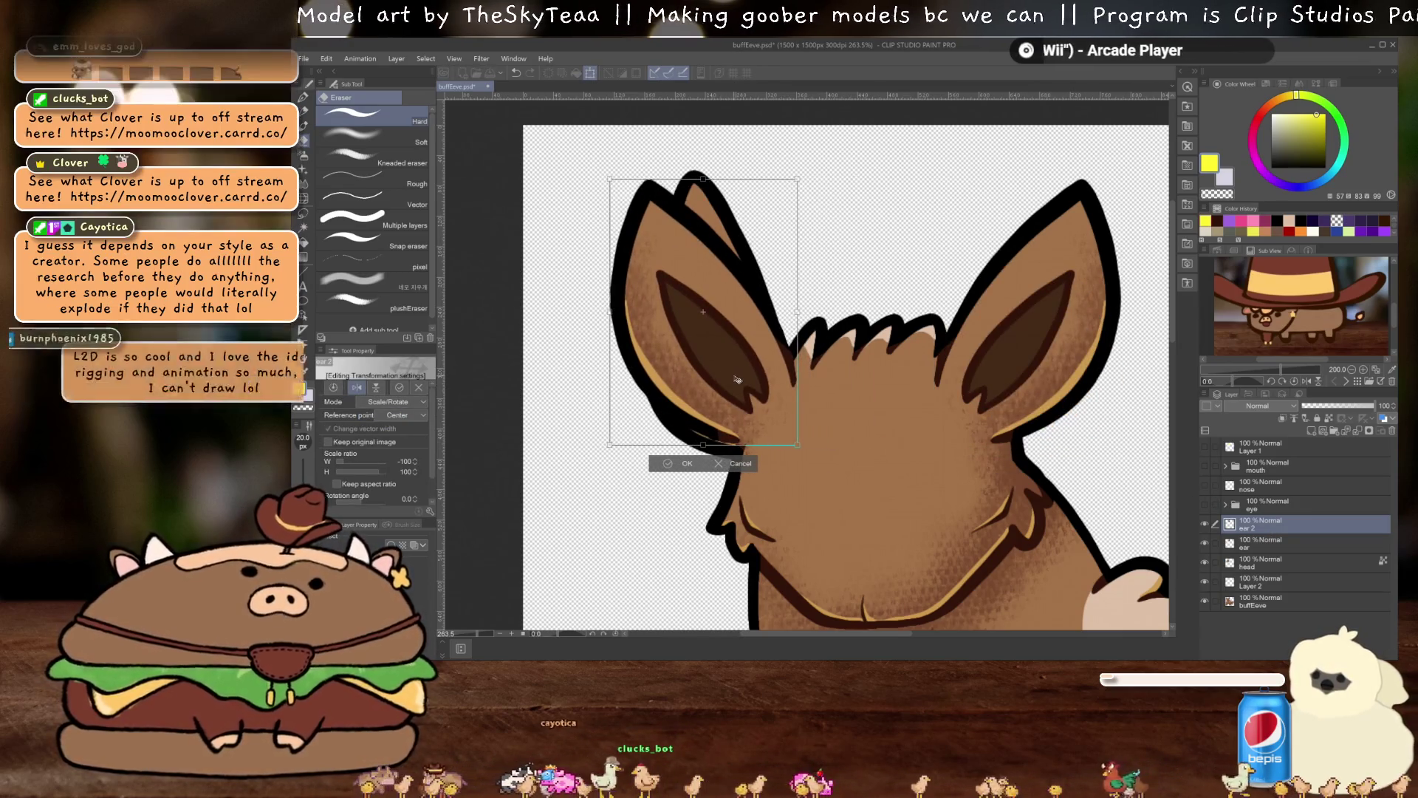
key("Return")
left_click_drag(1359, 406, 1342, 406)
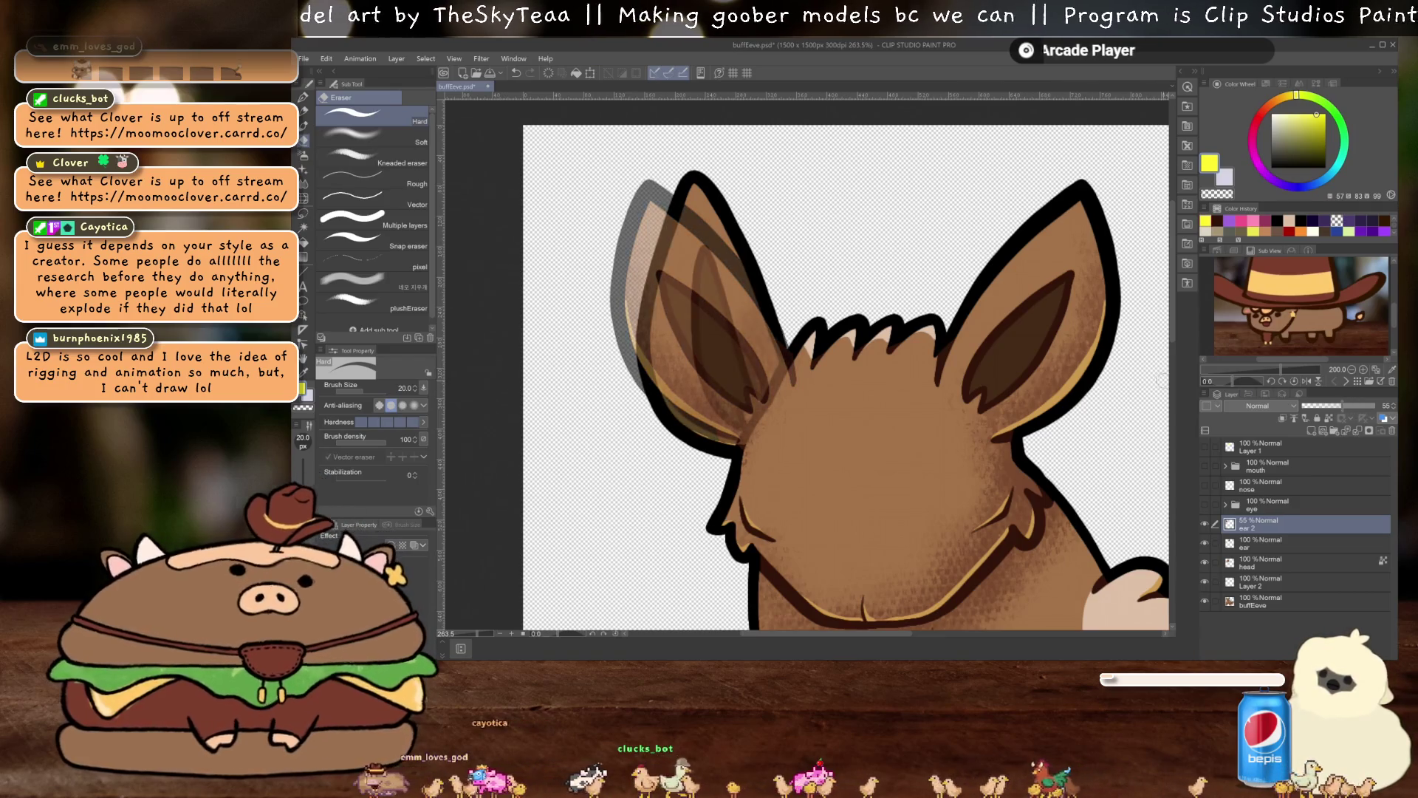
Rotate and free-distort the ear copy to match the left ear, then ready Liquify at size ~159
key("ctrl+t")
mouse_move(842, 192)
left_mouse_down()
mouse_move(870, 294)
mouse_move(805, 272)
mouse_move(753, 297)
left_mouse_up()
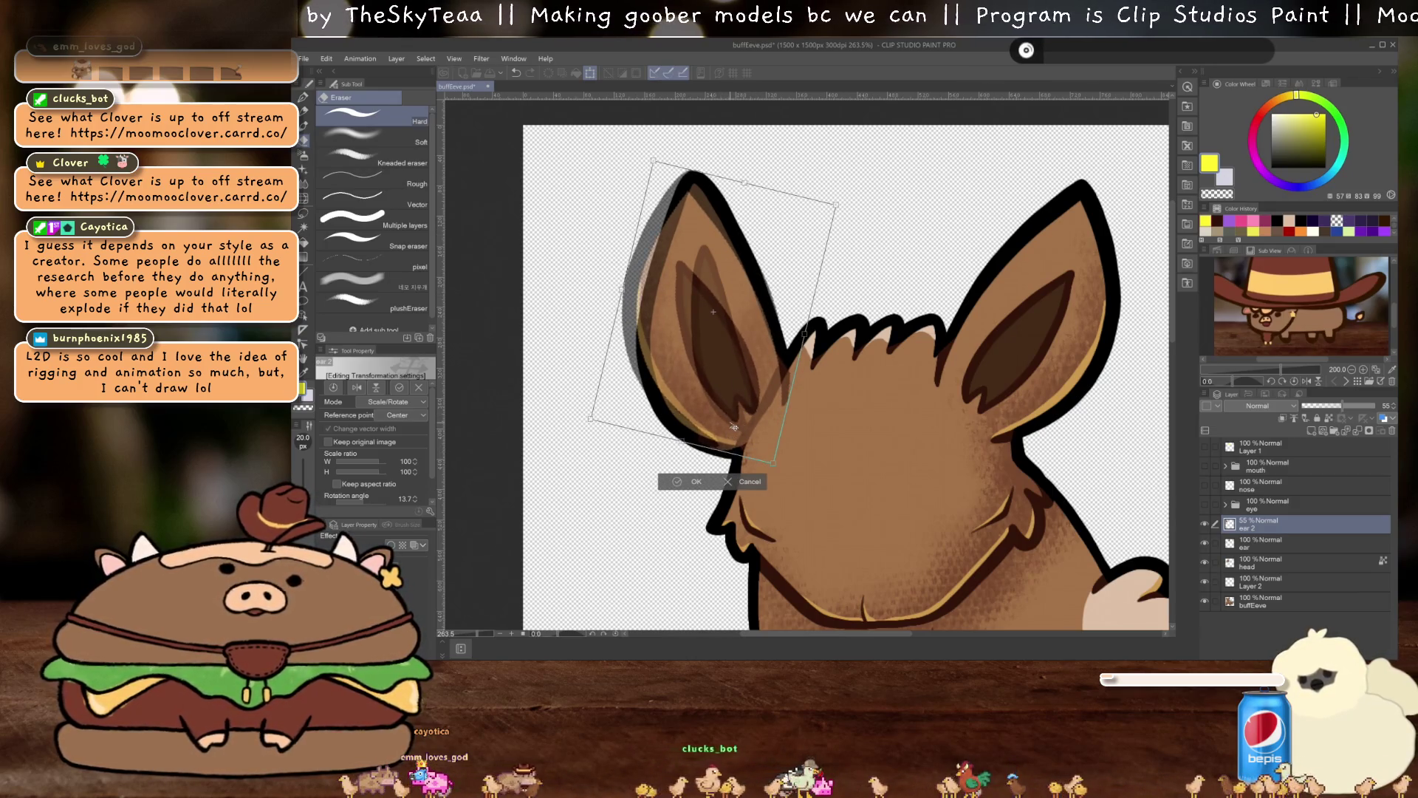
left_click(405, 402)
left_click(415, 449)
left_click_drag(621, 289, 639, 295)
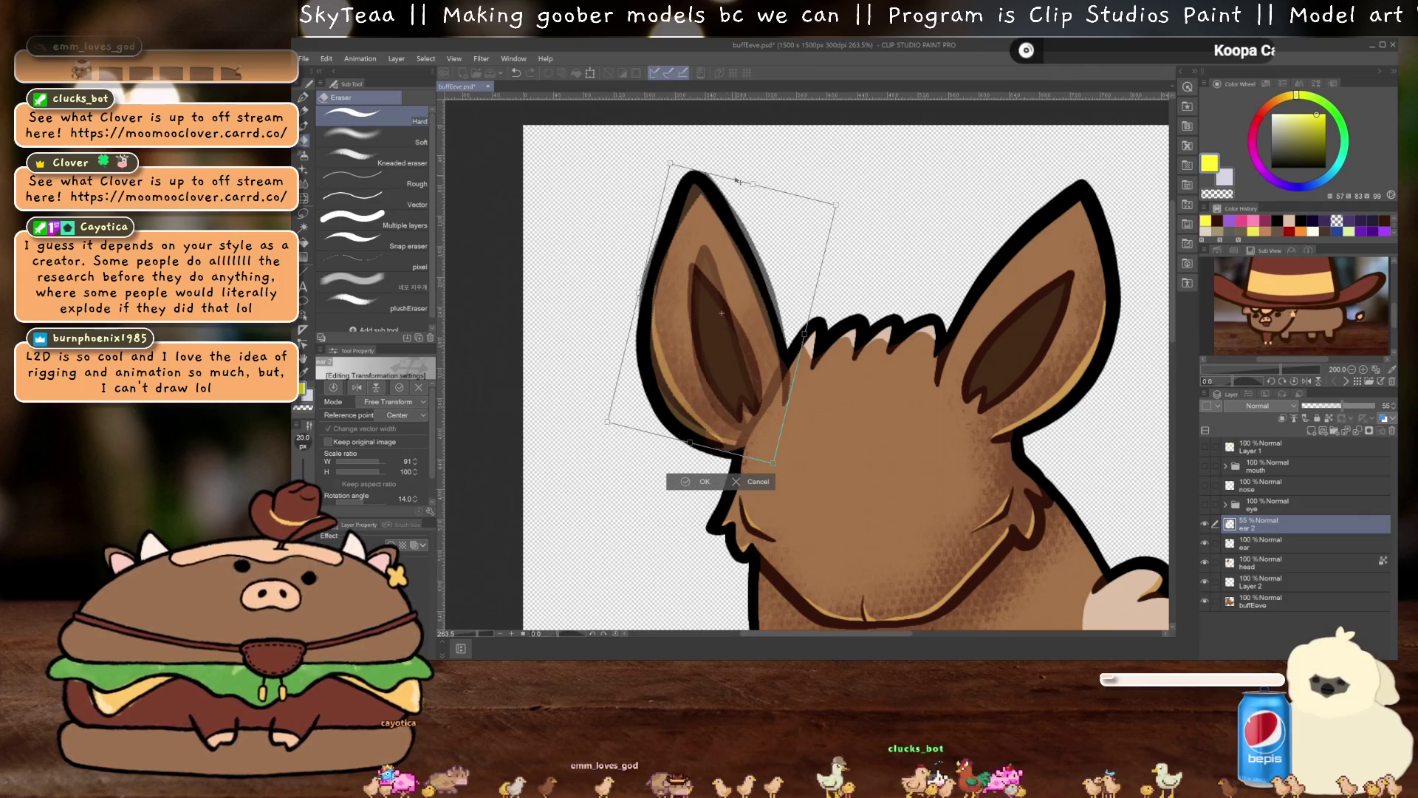
left_click_drag(752, 186, 743, 183)
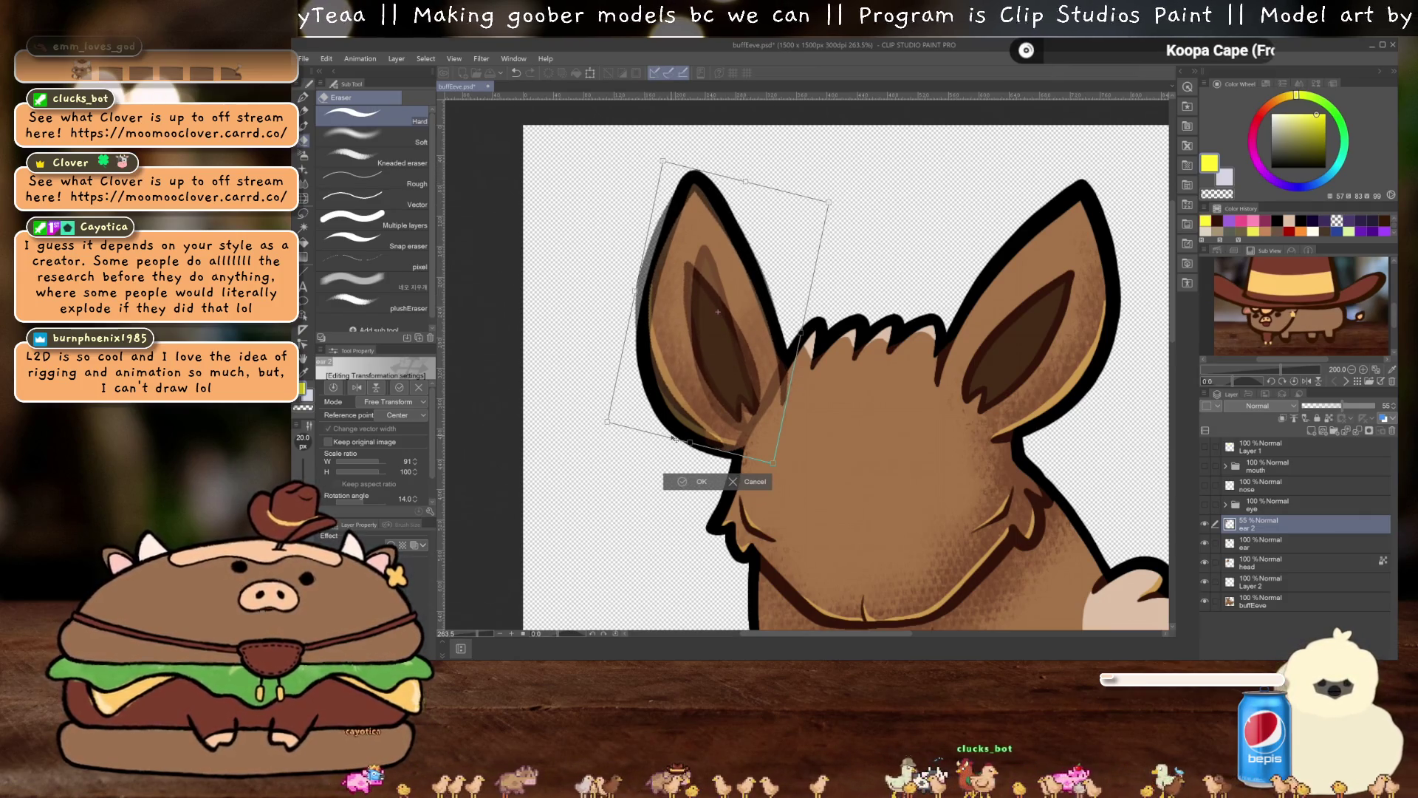
left_click_drag(692, 443, 690, 451)
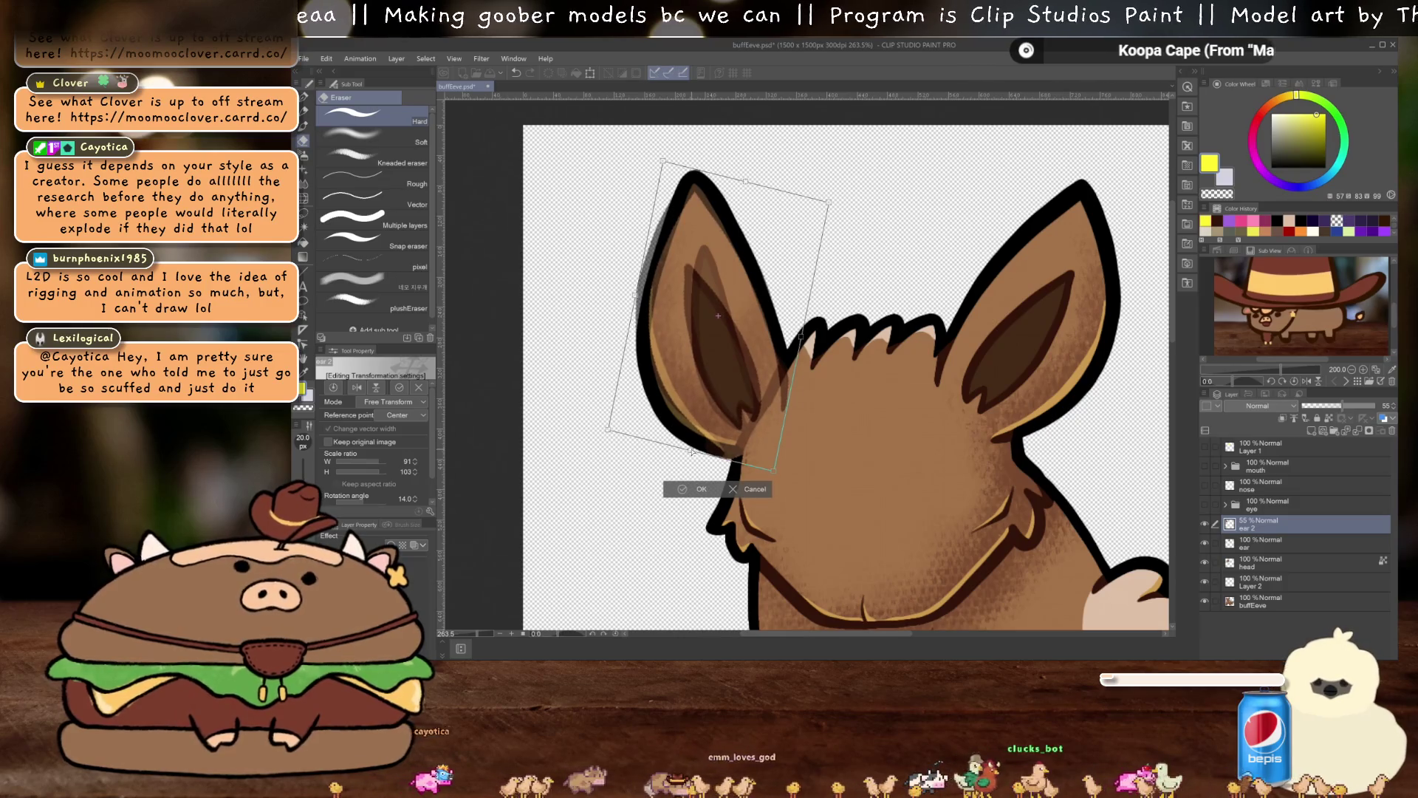
key("Return")
left_click(303, 198)
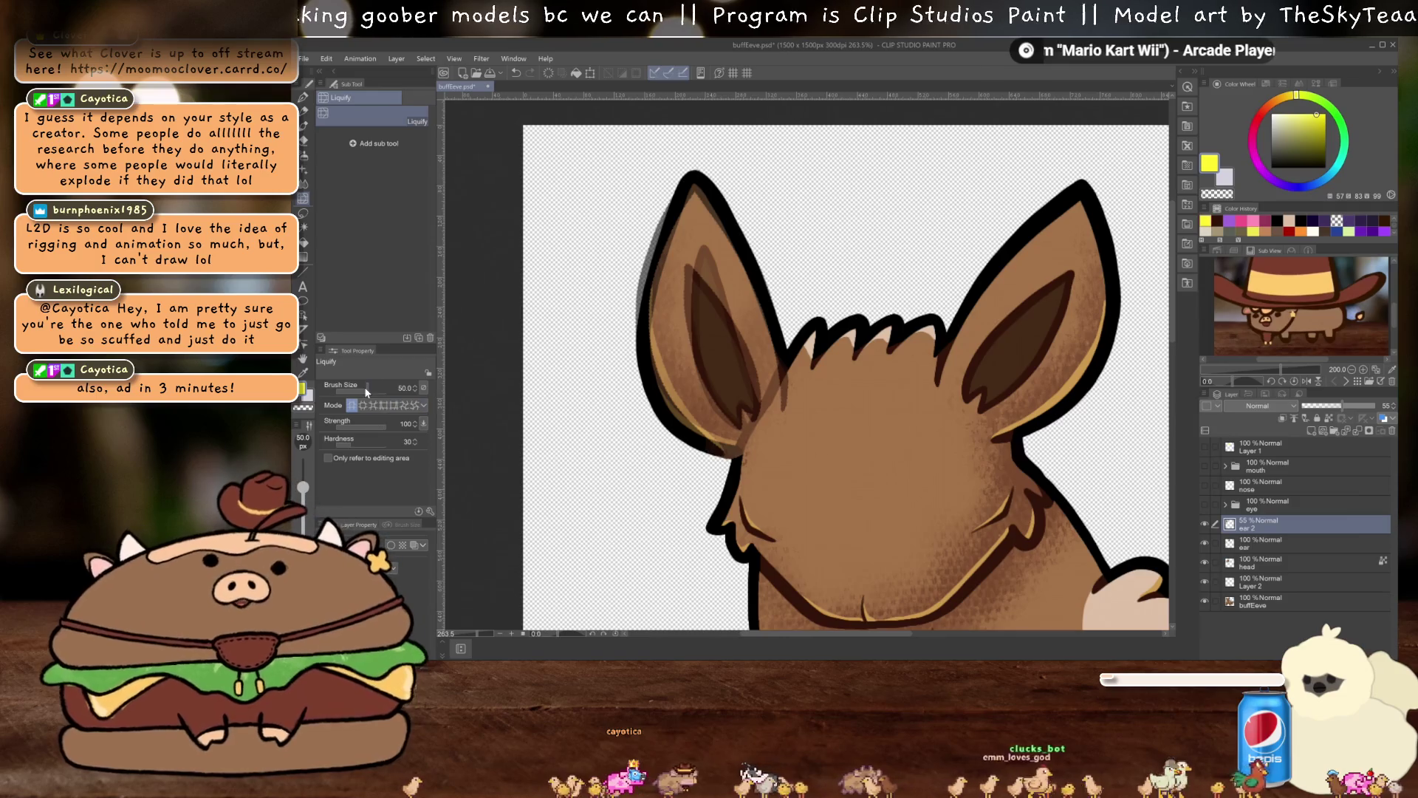
left_click_drag(367, 390, 373, 390)
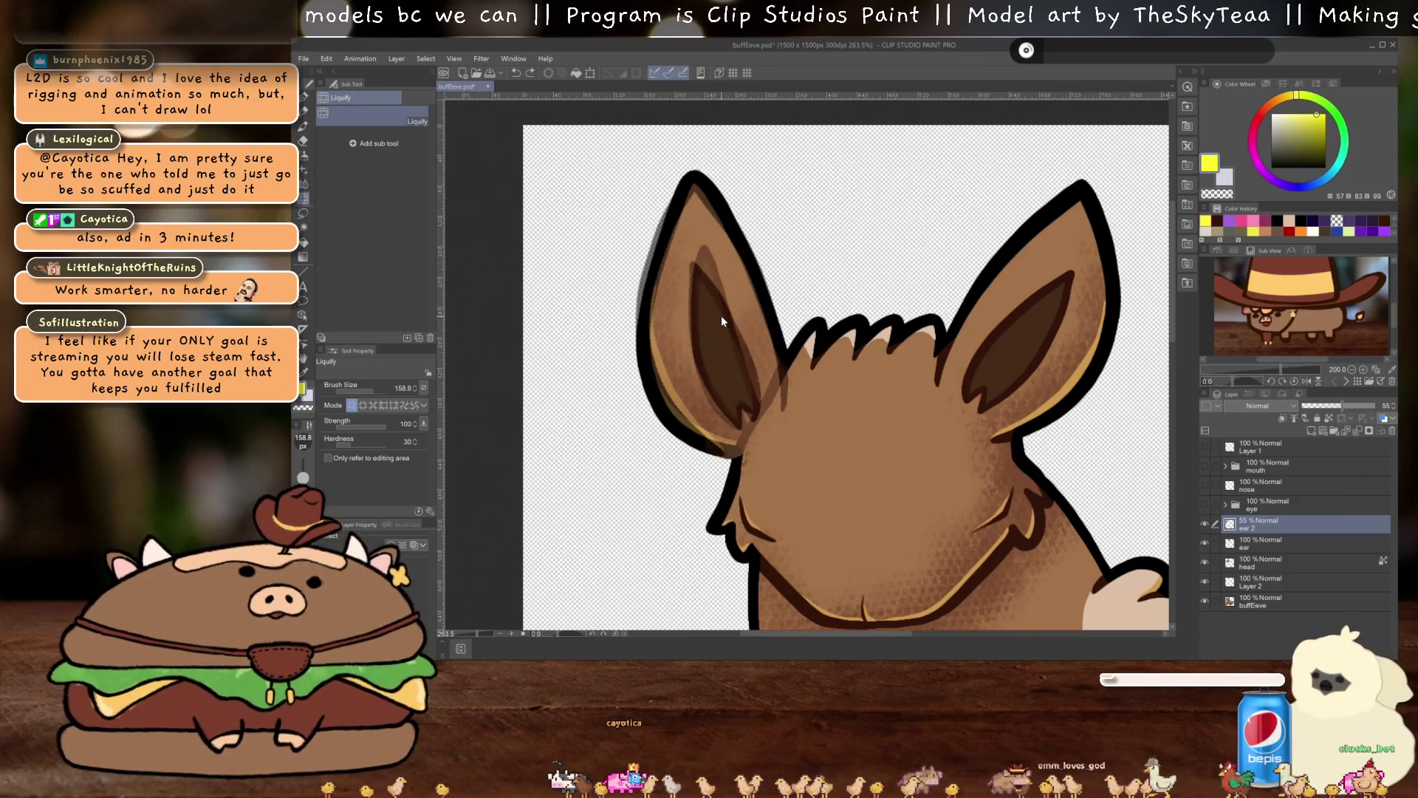
Enter 500 as the Liquify brush size, then change it to 250
left_click(403, 388)
type("500")
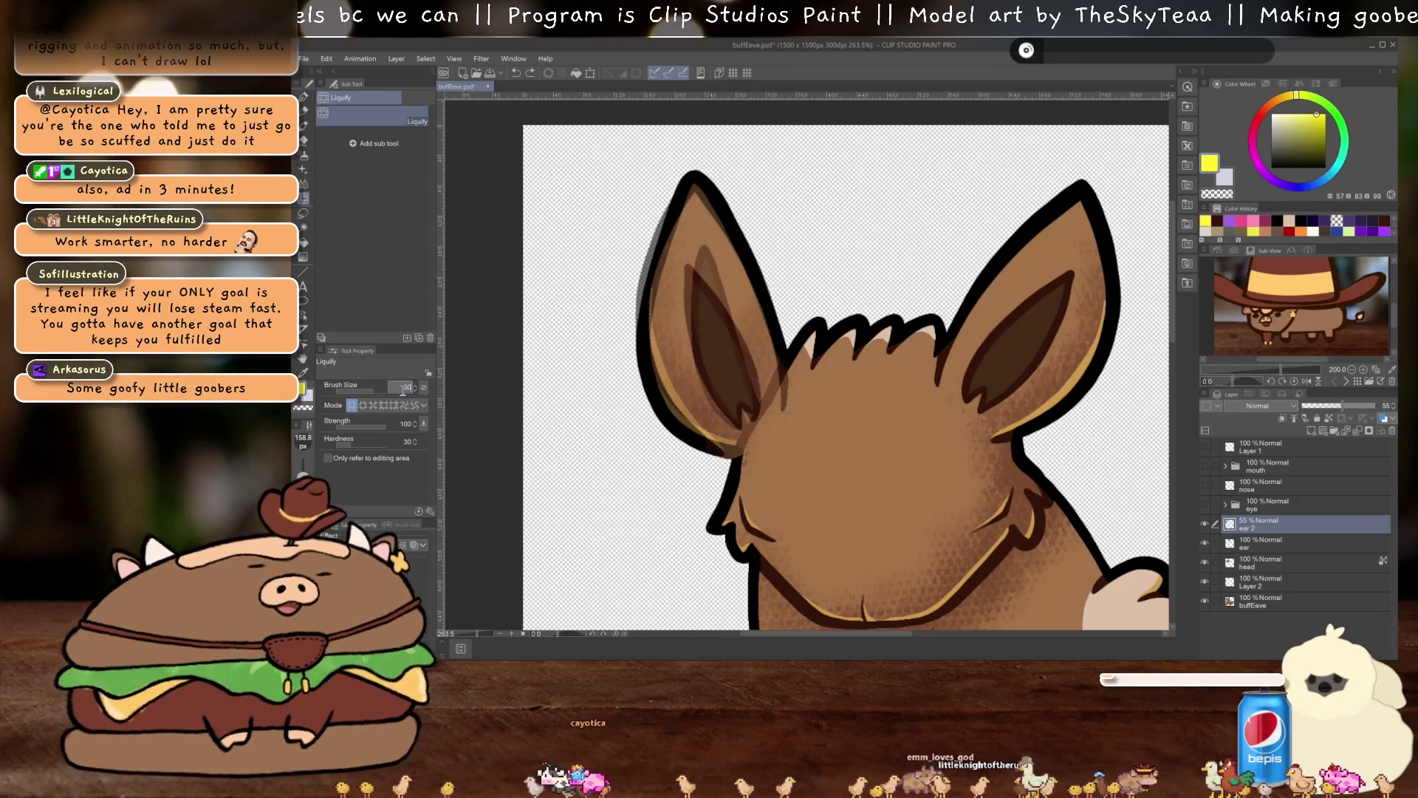
key("Return")
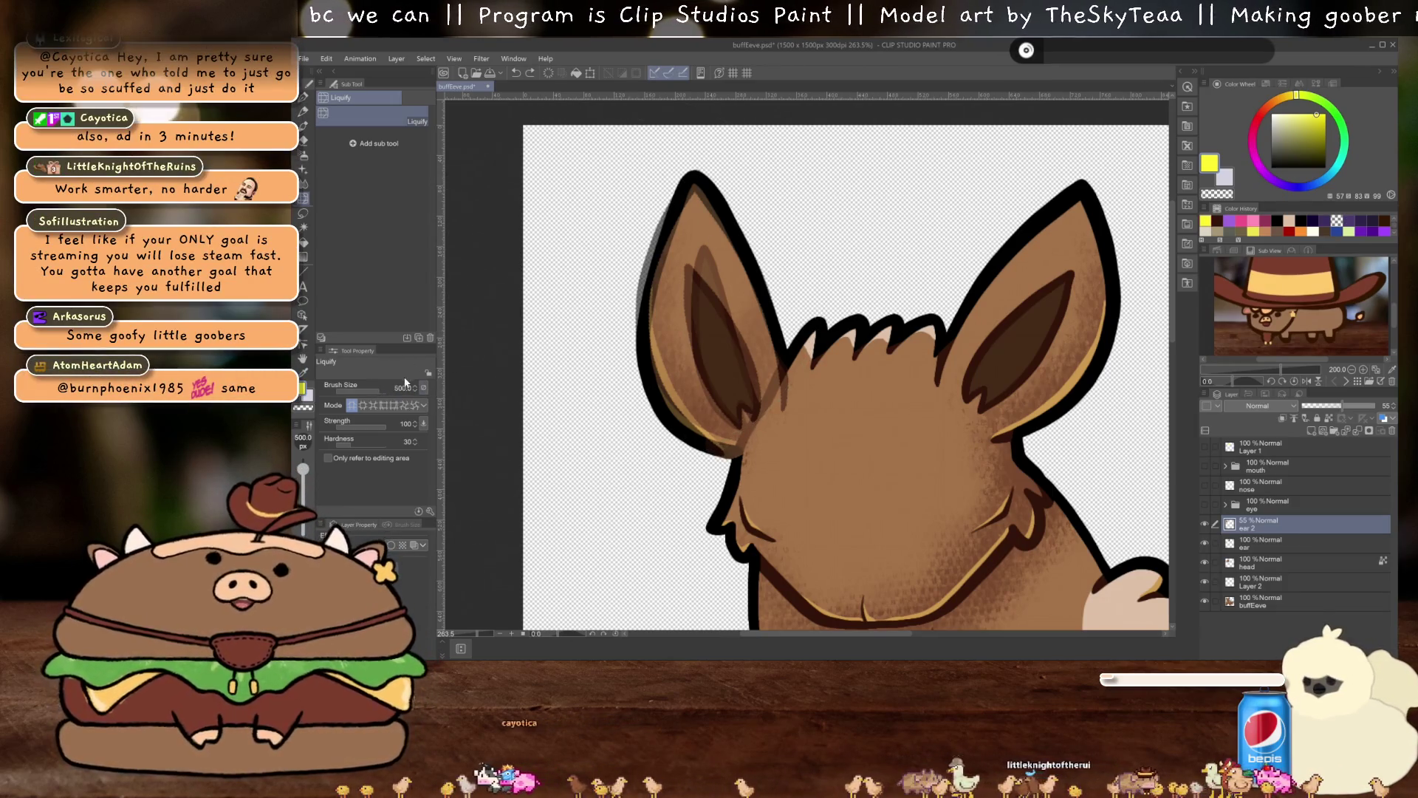
type("250")
key("Return")
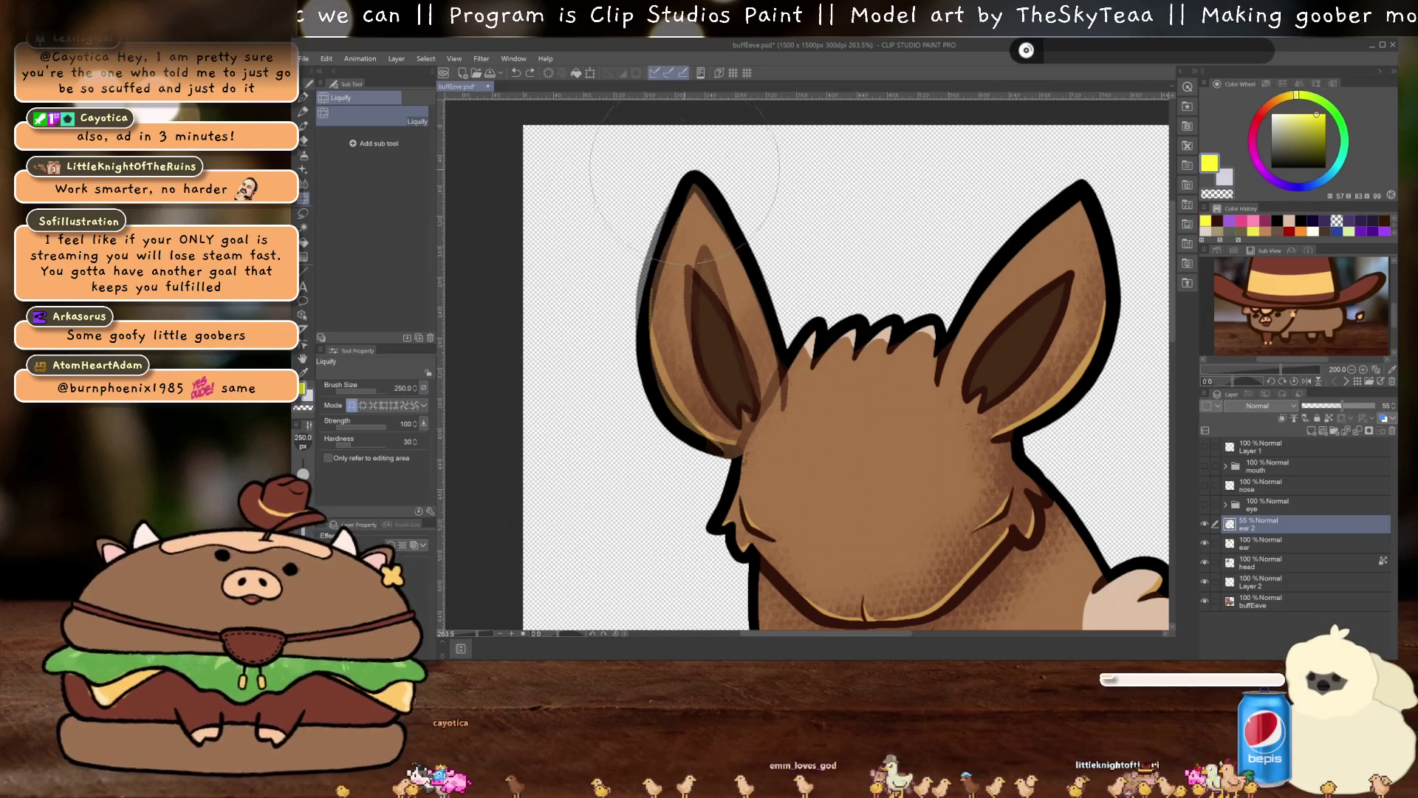
Liquify the left ear's tip and inner-ear shading, then set ear 2 to 100% opacity
mouse_move(681, 207)
left_mouse_down()
mouse_move(668, 266)
mouse_move(677, 195)
mouse_move(702, 203)
mouse_move(679, 214)
mouse_move(741, 209)
mouse_move(640, 215)
left_mouse_up()
mouse_move(629, 397)
left_mouse_down()
mouse_move(665, 347)
mouse_move(687, 369)
mouse_move(669, 456)
mouse_move(694, 421)
mouse_move(709, 429)
mouse_move(568, 349)
mouse_move(561, 318)
mouse_move(584, 473)
mouse_move(642, 462)
mouse_move(620, 454)
mouse_move(741, 504)
mouse_move(738, 413)
mouse_move(628, 207)
left_mouse_up()
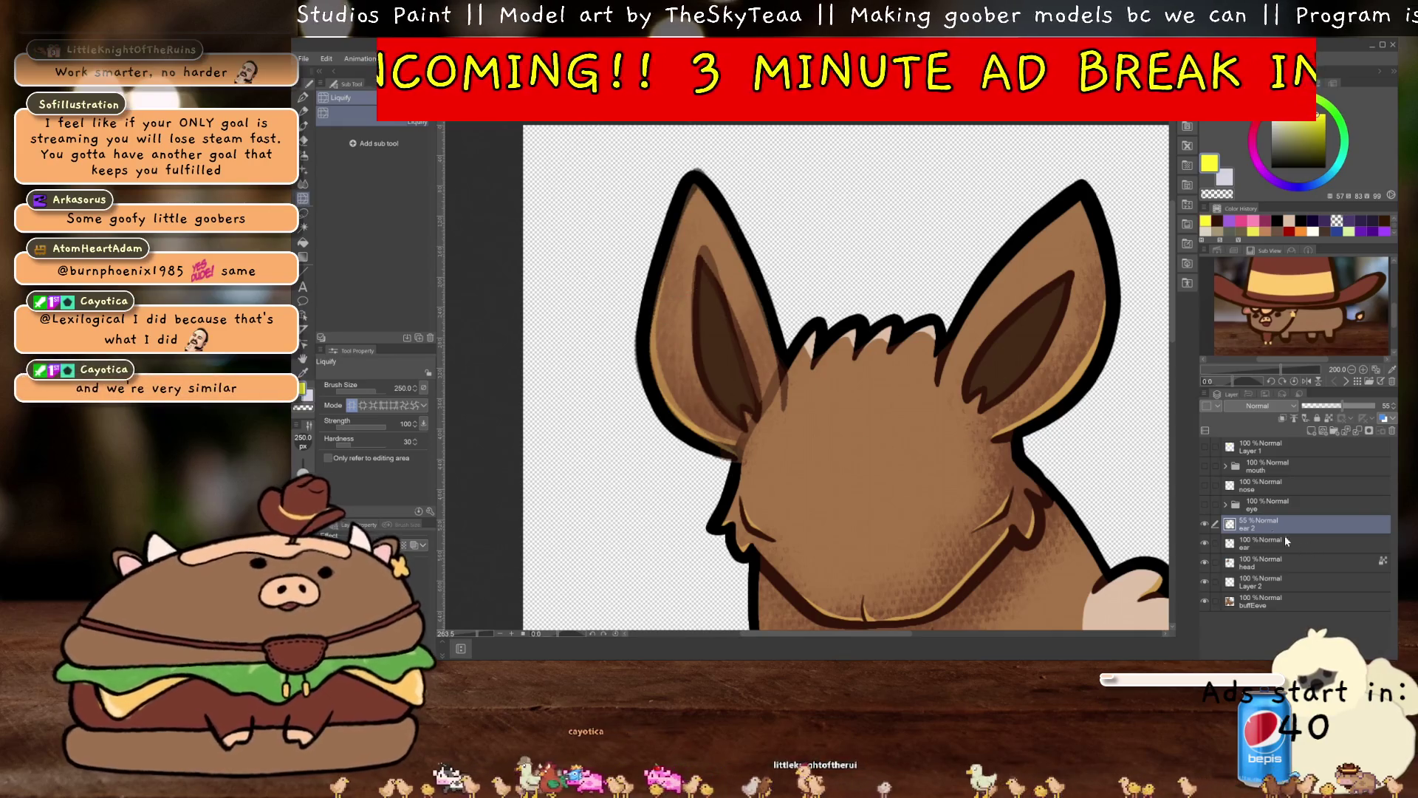
left_click_drag(1342, 406, 1378, 406)
Toggle undo and redo repeatedly to compare the ear before and after liquifying
key("ctrl+z")
key("ctrl+y")
key("ctrl+z")
key("ctrl+y")
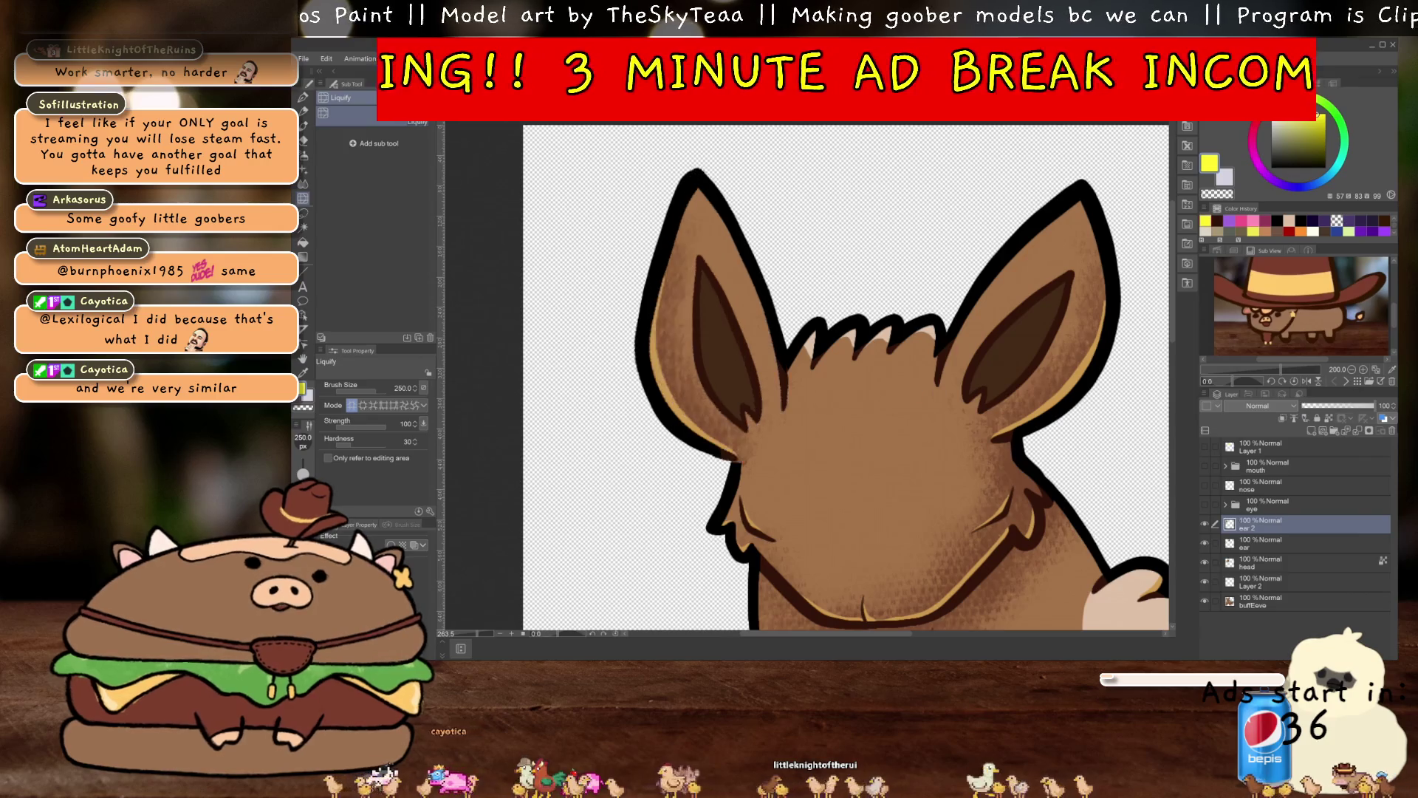
key("ctrl+z")
key("ctrl+y")
scroll(823, 427, "down", 2)
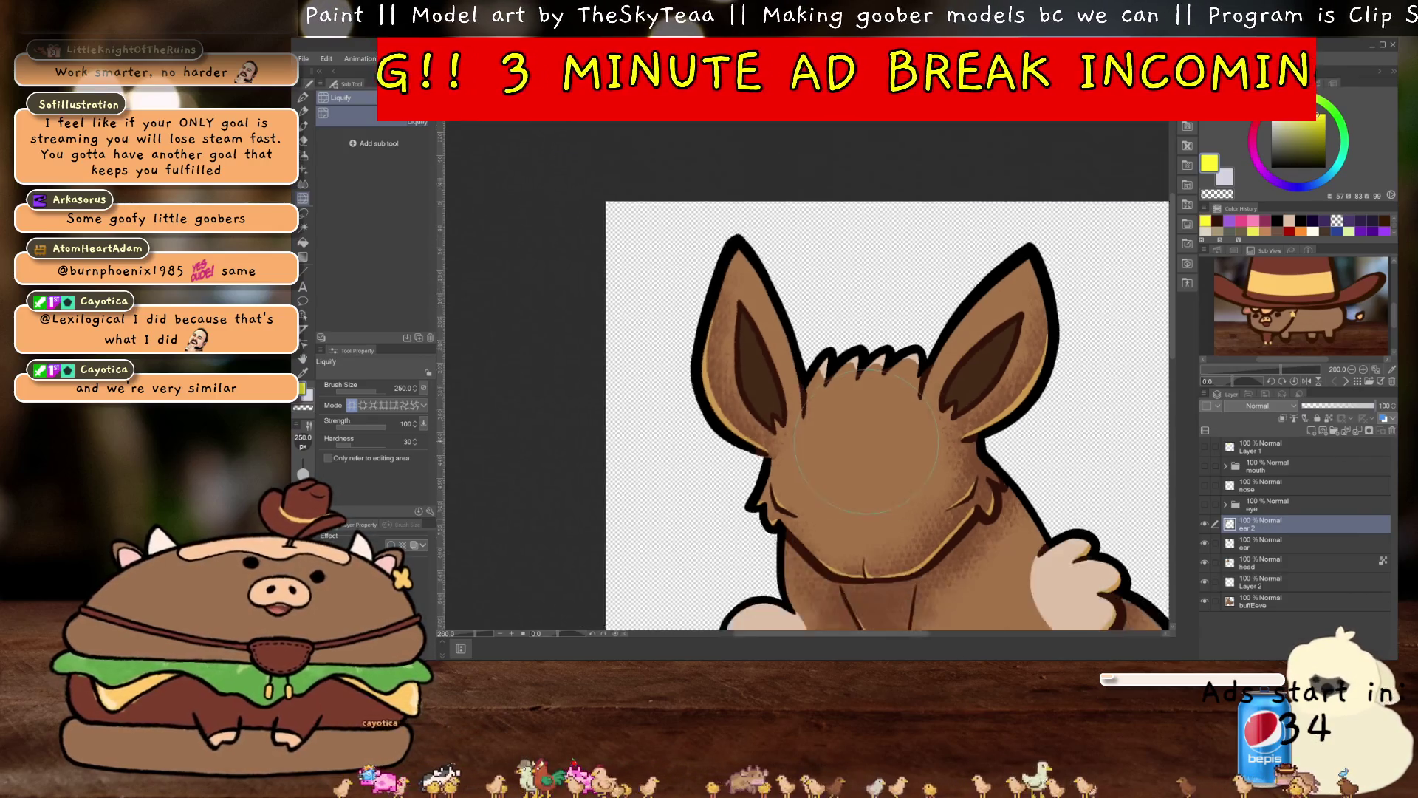
scroll(1154, 503, "up", 2)
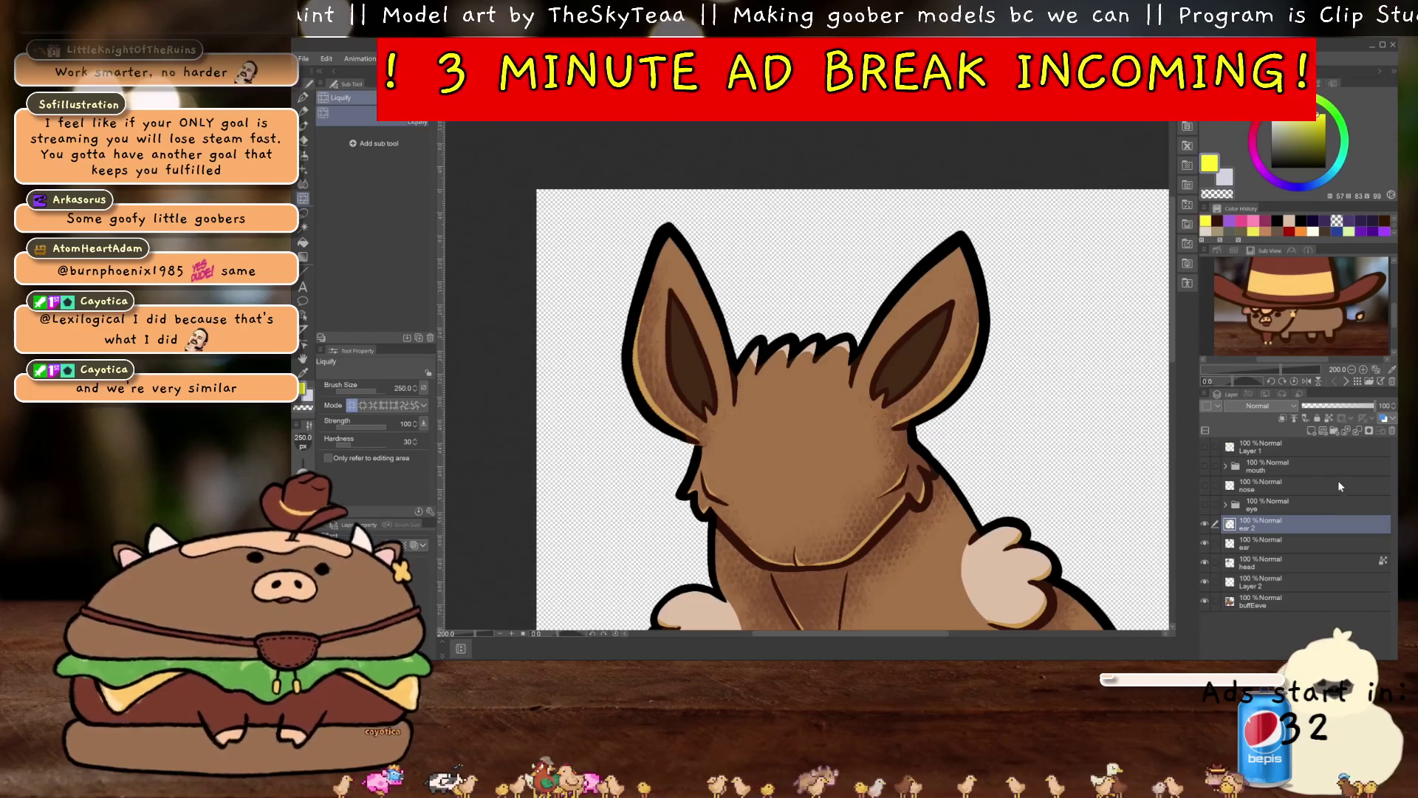
key("ctrl+z")
key("ctrl+y")
key("ctrl+z")
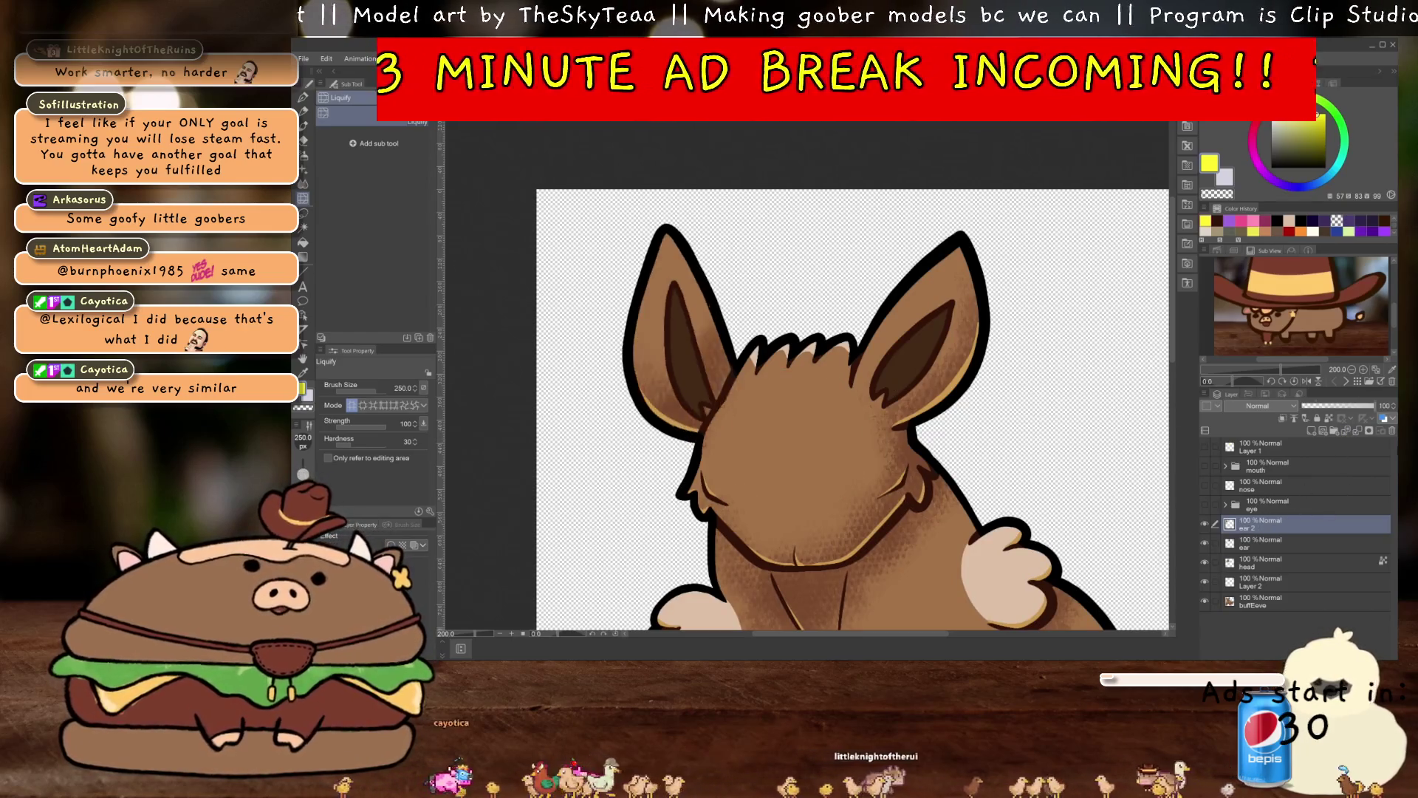
key("ctrl+y")
key("ctrl+z")
key("ctrl+y")
key("ctrl+z")
key("ctrl+y")
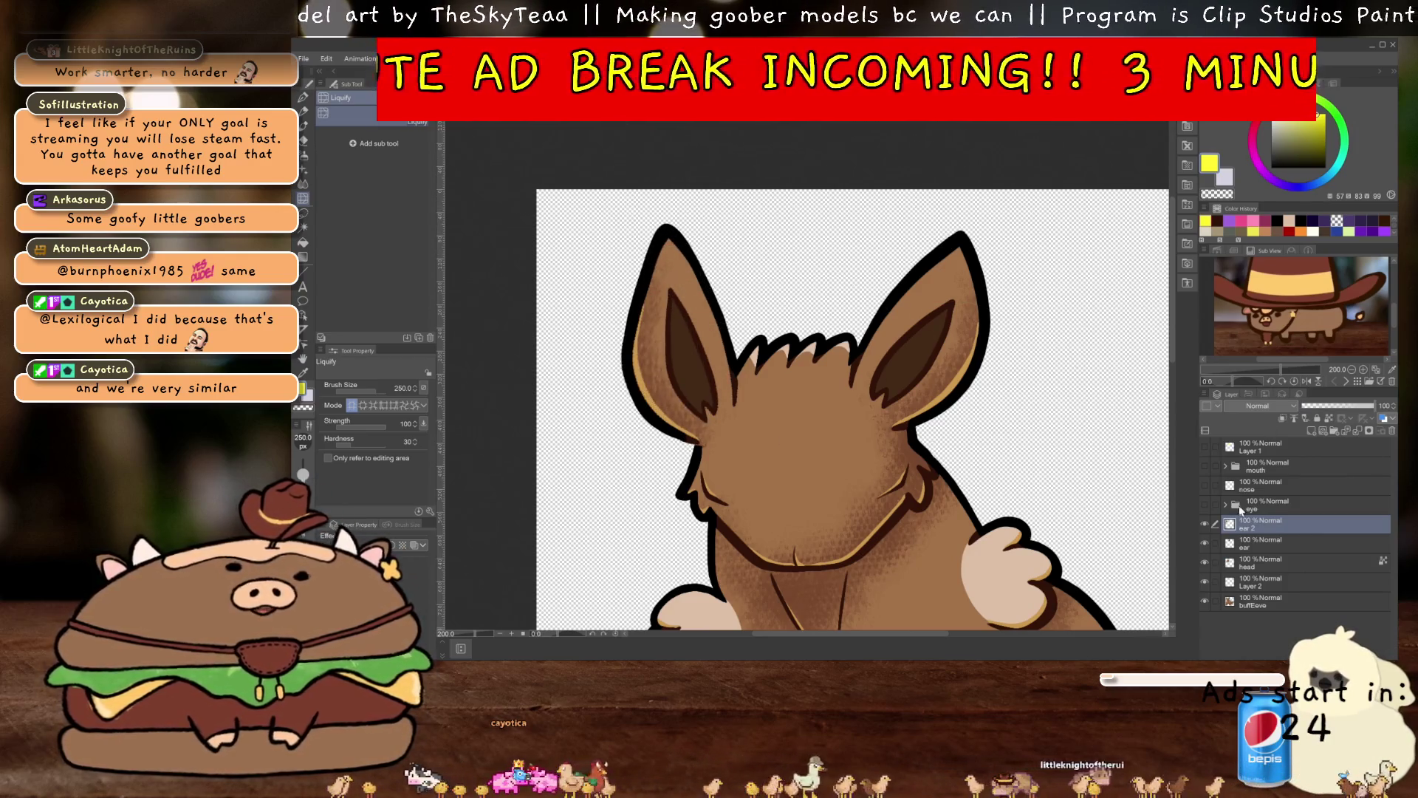
double_click(1250, 527)
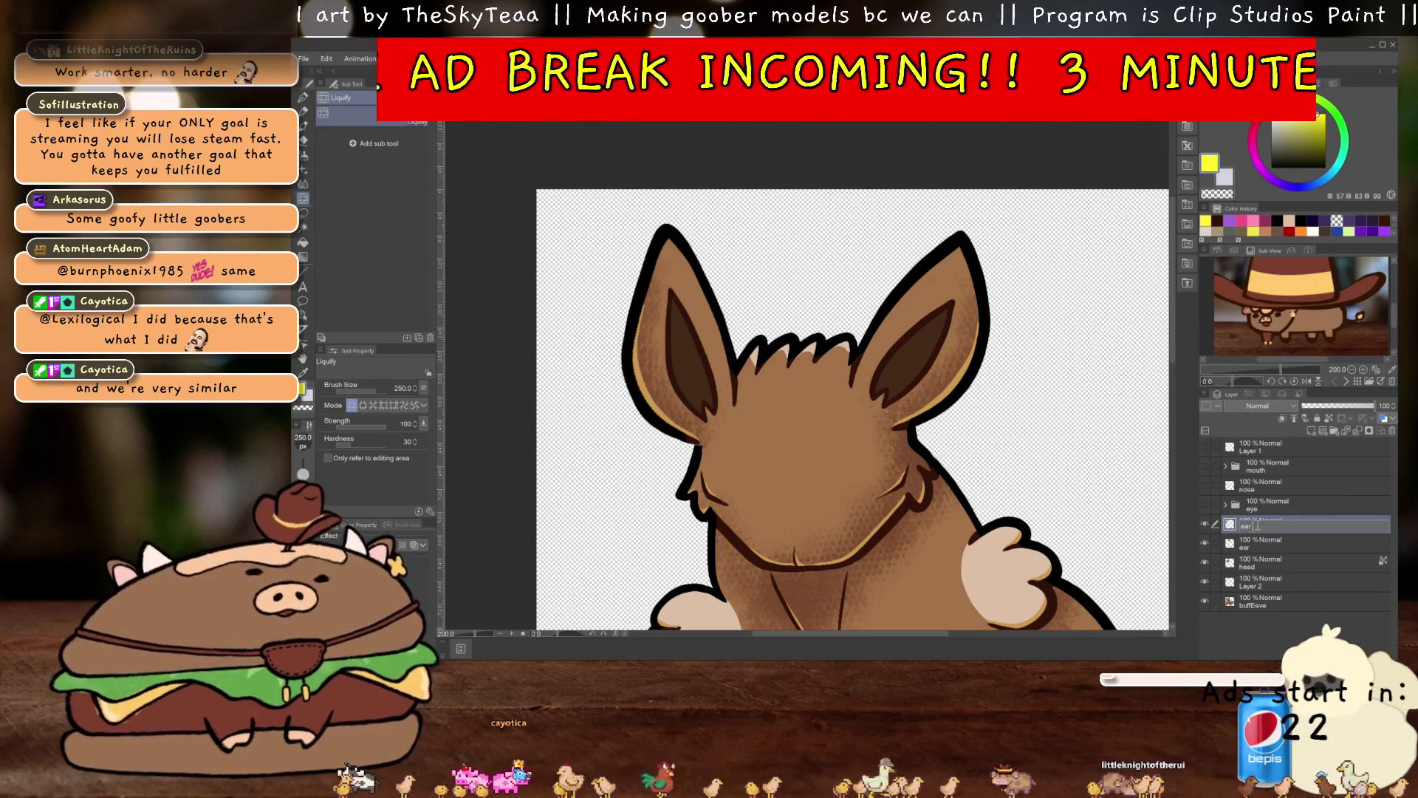
Rename ear 2 to earR, start renaming the other ear layer, and move earR below head
type("R")
key("Return")
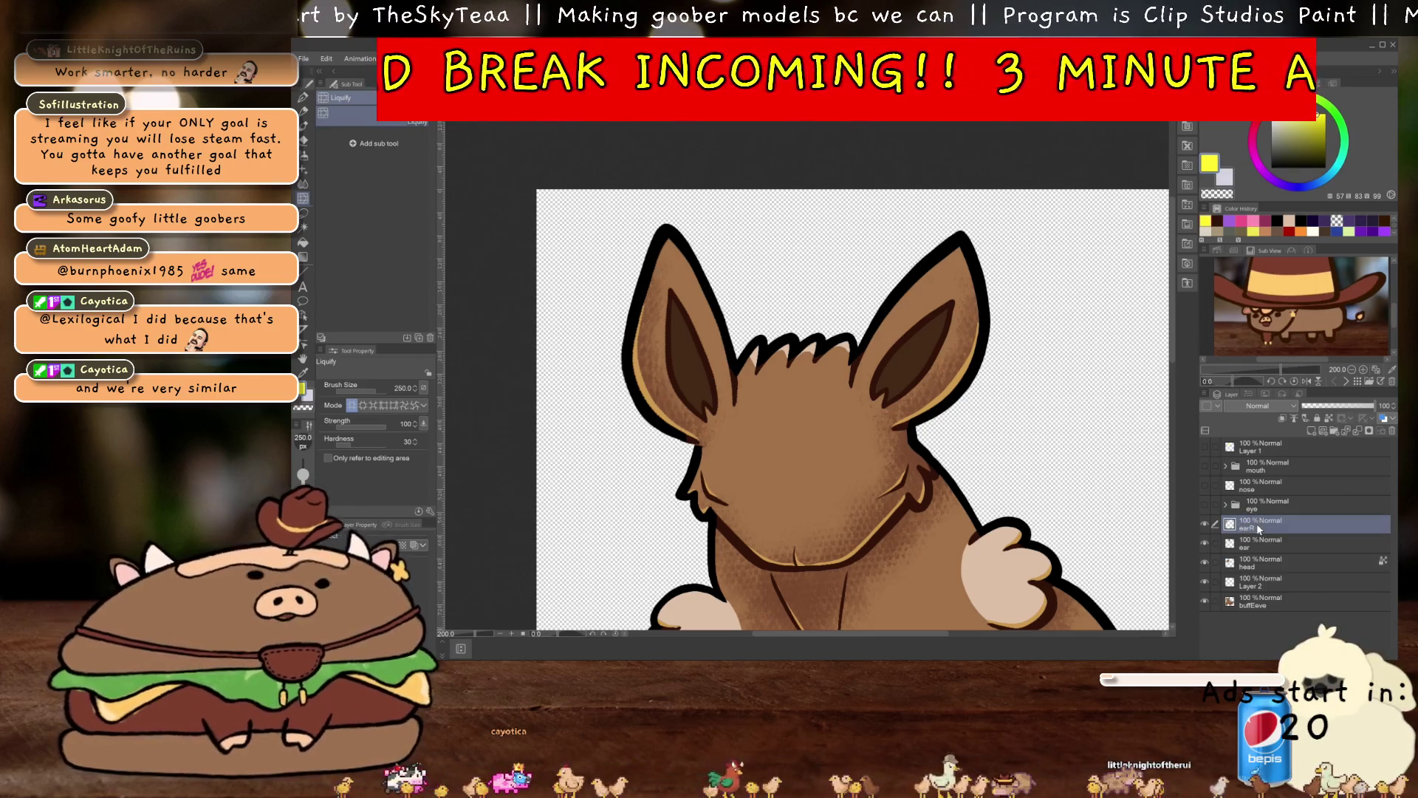
double_click(1266, 545)
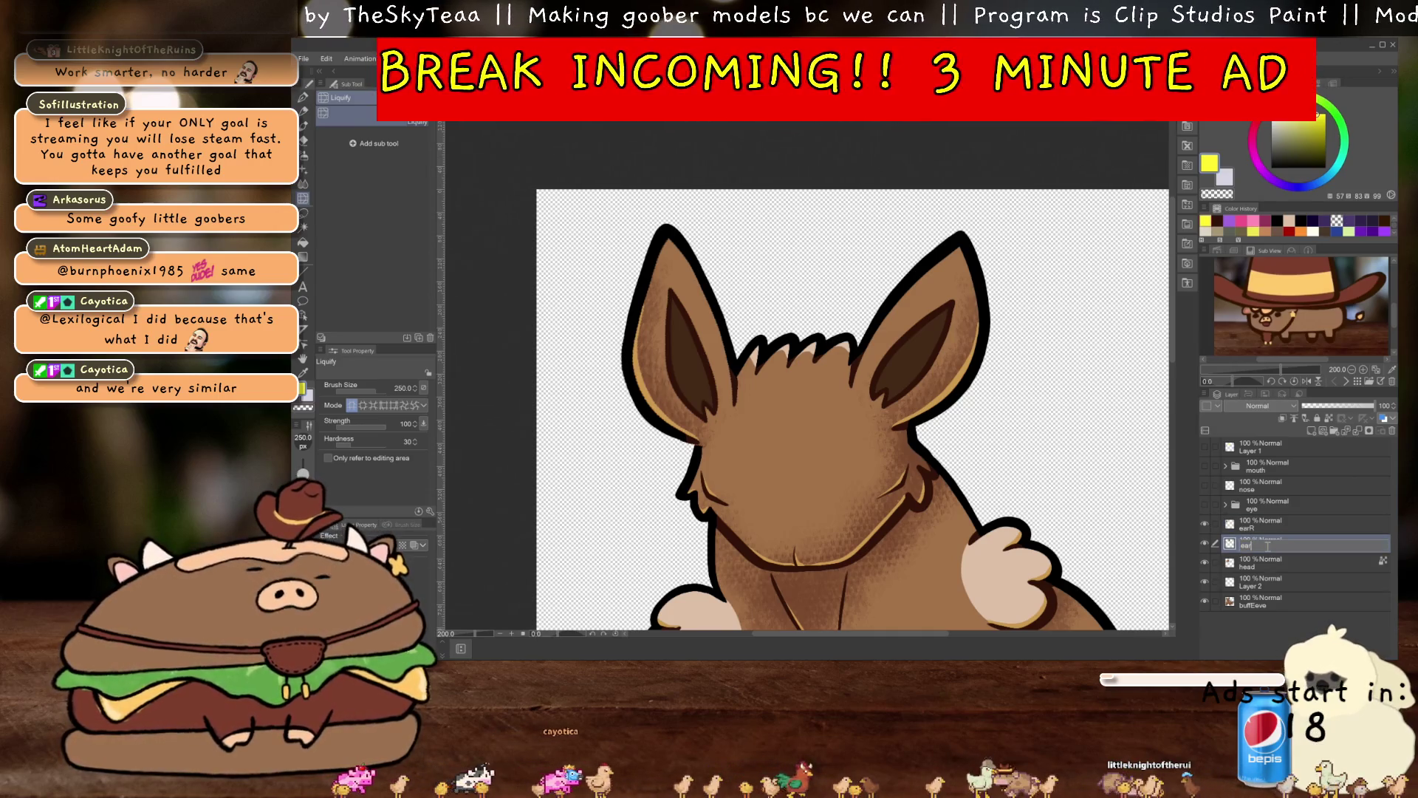
left_click_drag(1266, 545, 1257, 572)
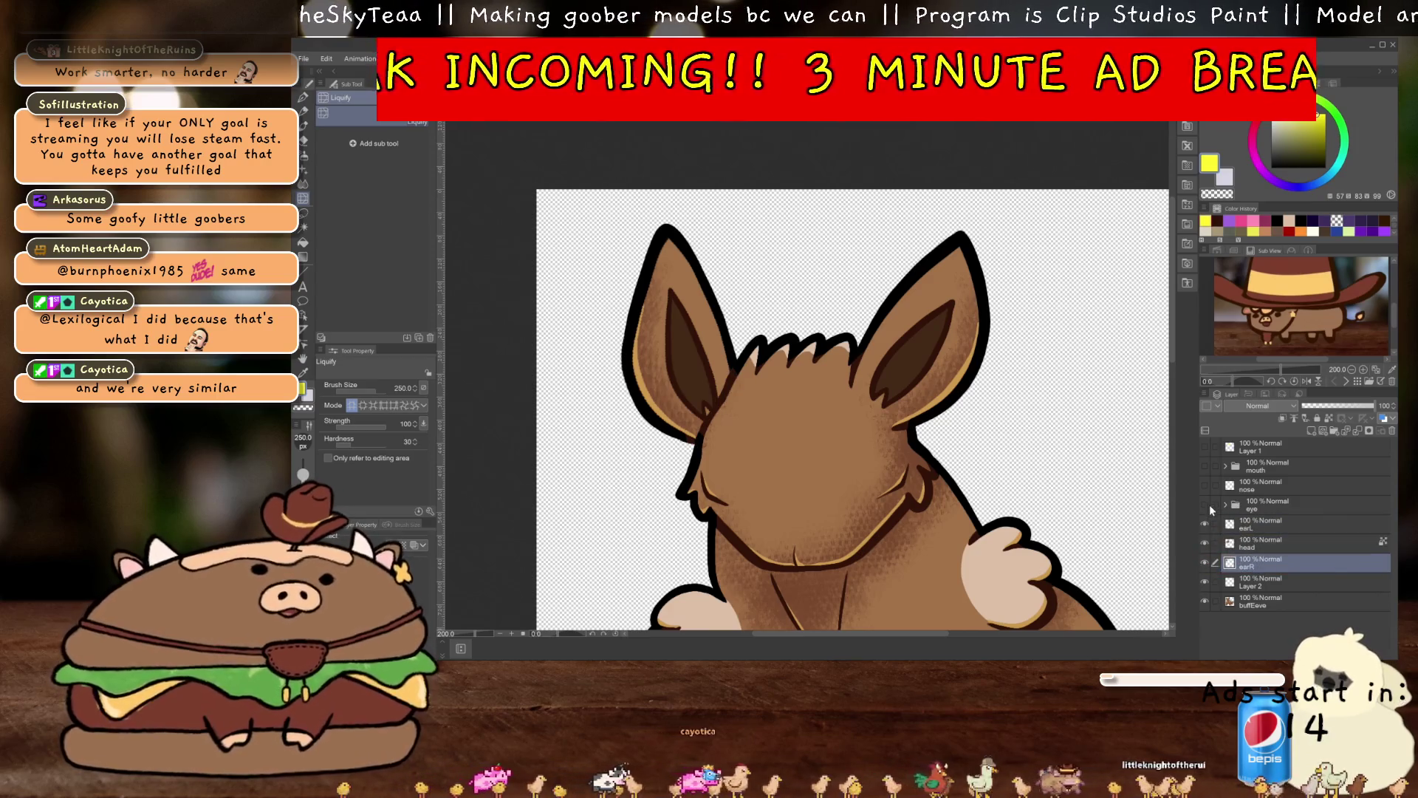
Make the eye, nose and mouth layers visible and save the artwork
left_click(1204, 503)
left_click(1204, 485)
left_click(1203, 466)
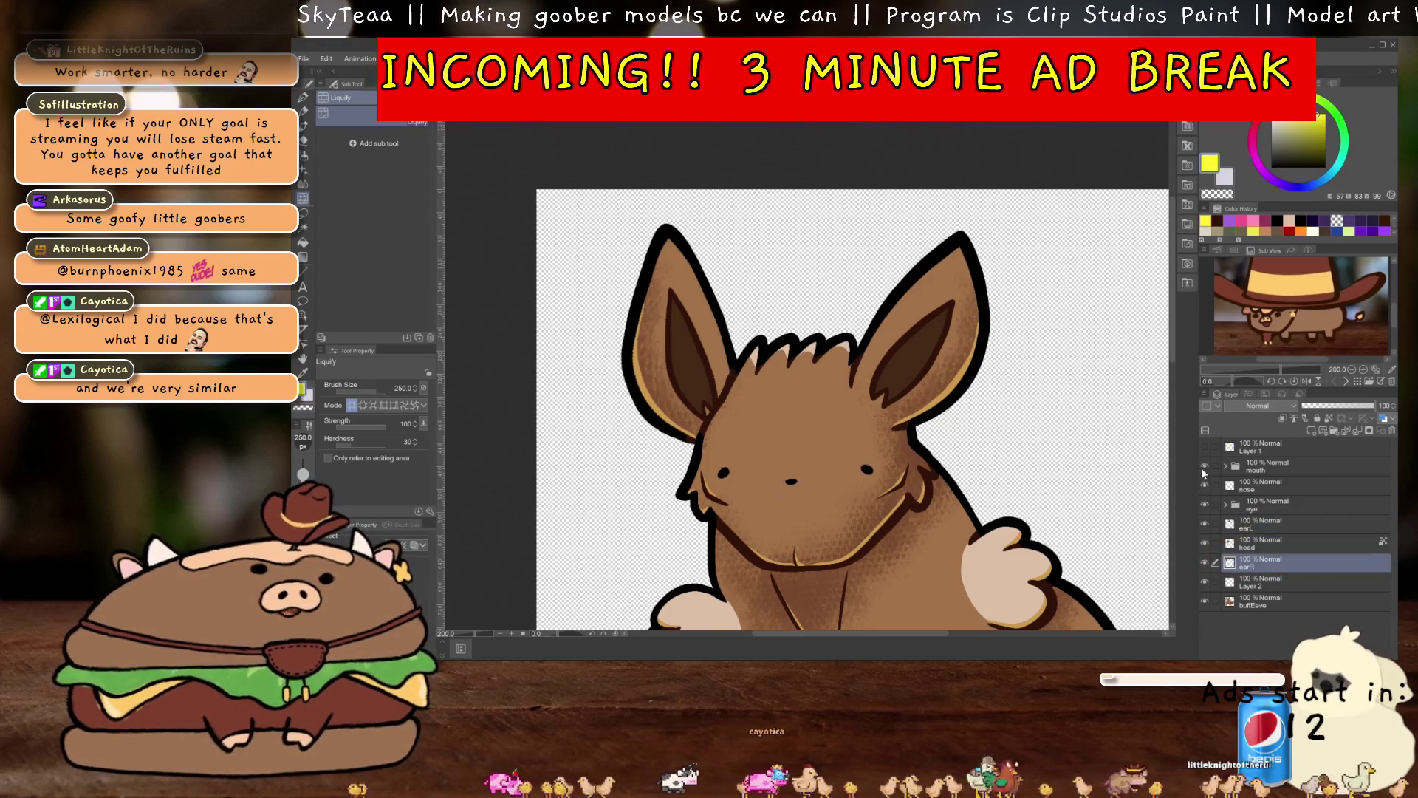
scroll(919, 446, "down", 3)
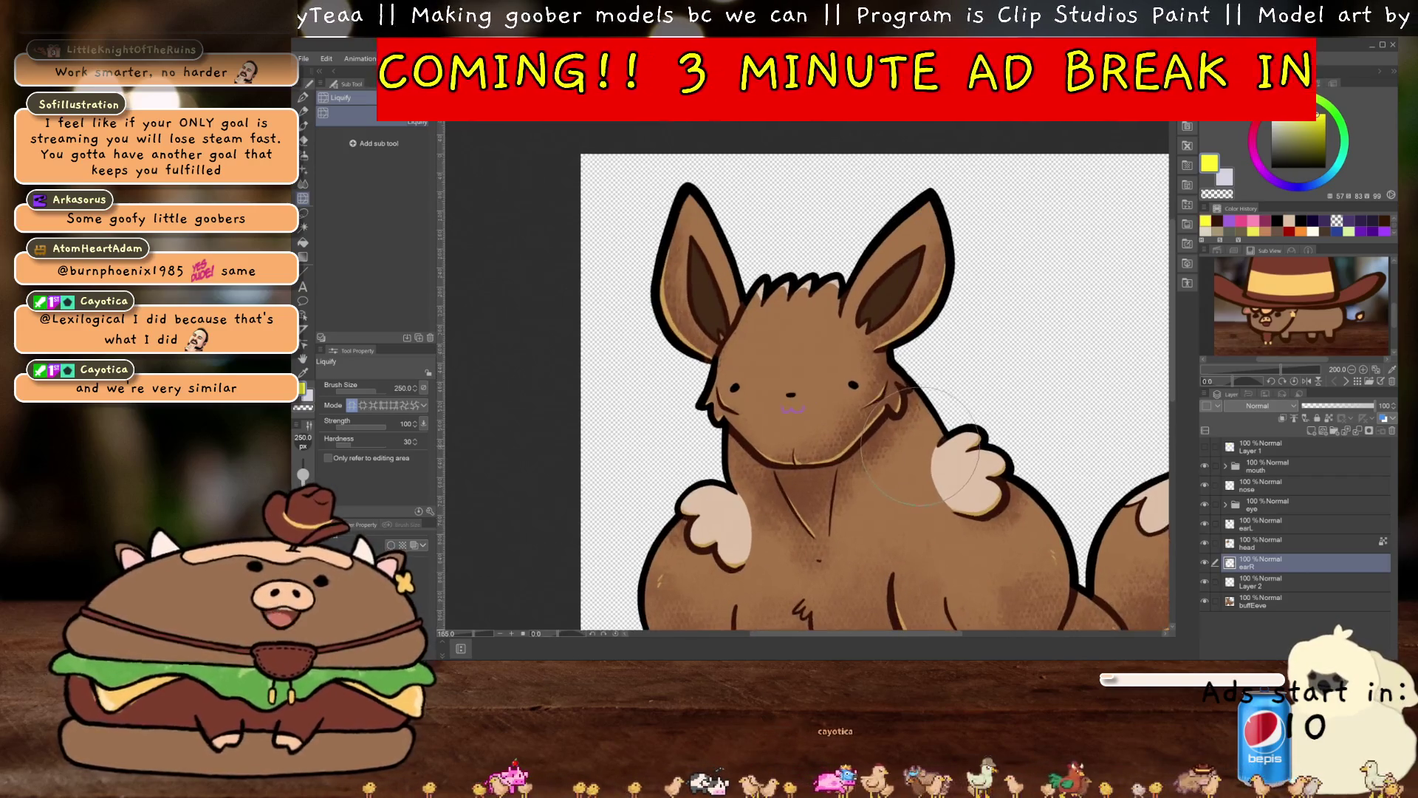
scroll(920, 447, "up", 3)
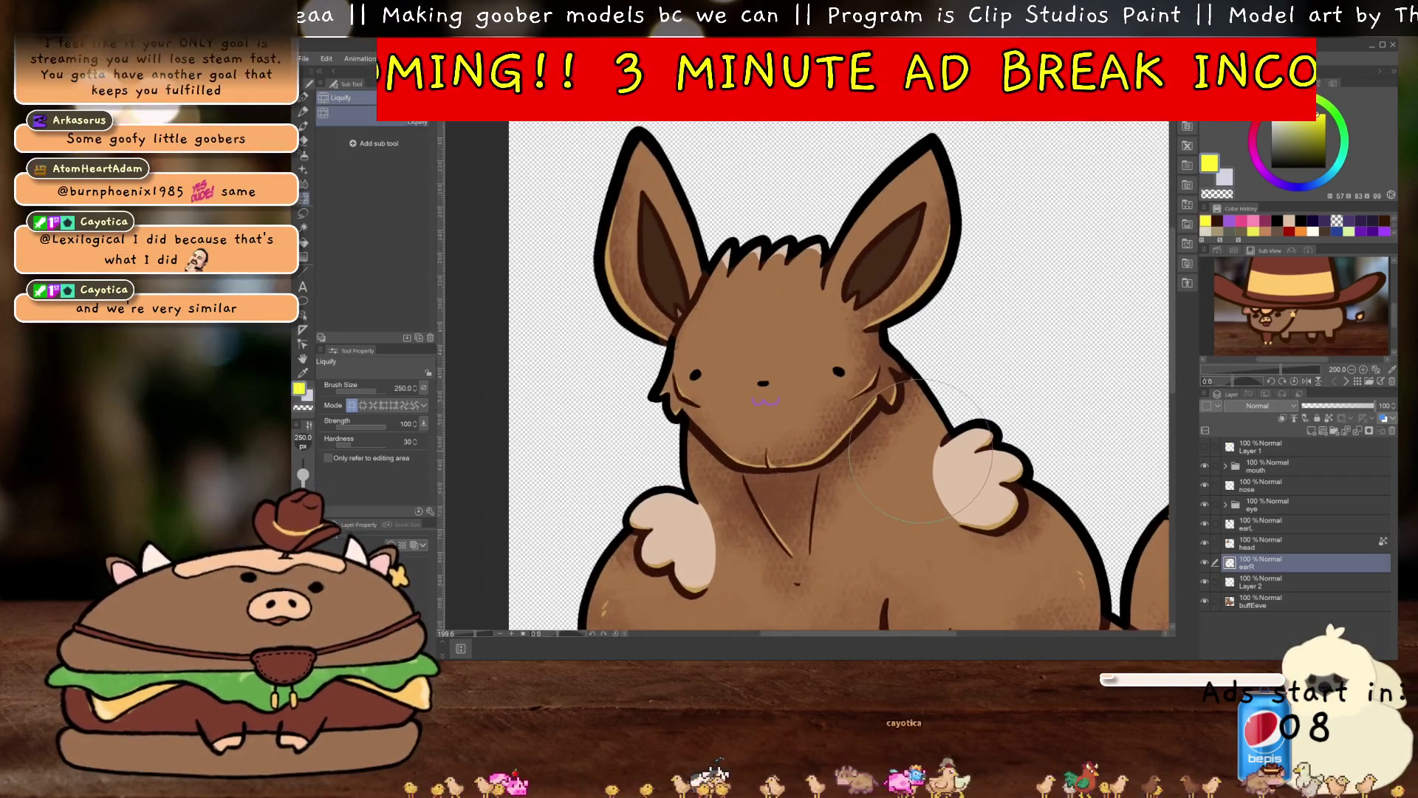
key("ctrl+s")
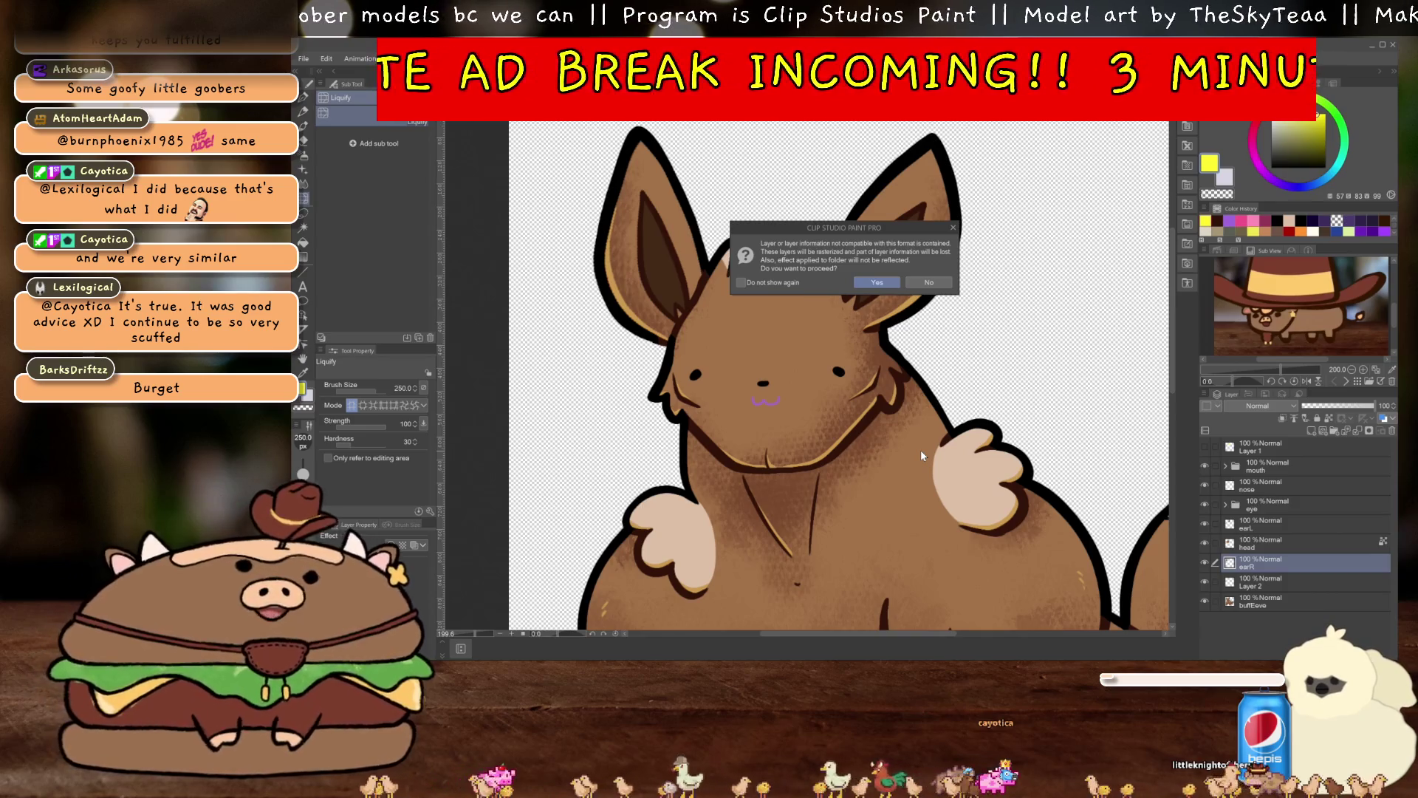
Accept the incompatible-layer warning so the PSD save goes ahead
left_click(877, 282)
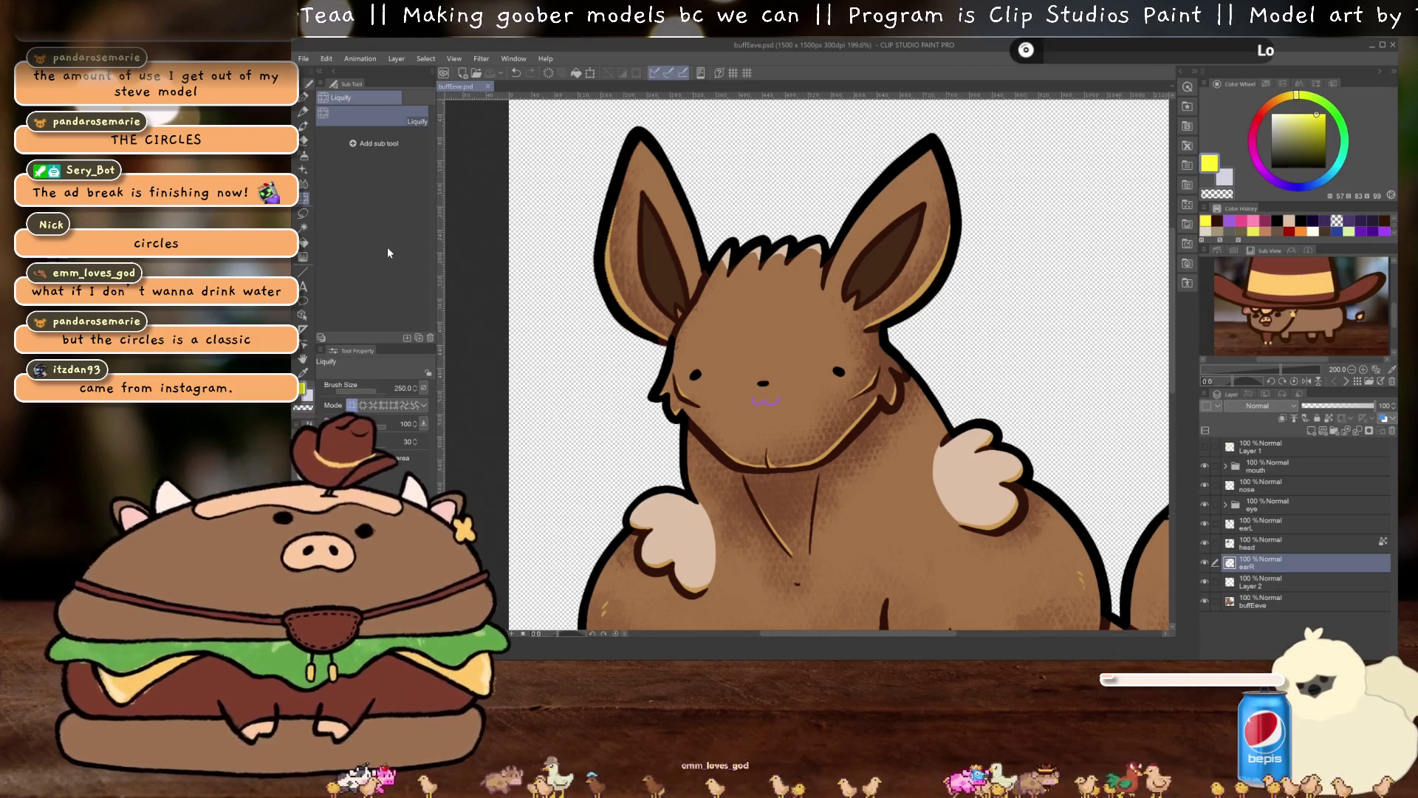
Make Layer 2 the active layer in the Layer panel and nudge the view up
scroll(797, 430, "up", 1)
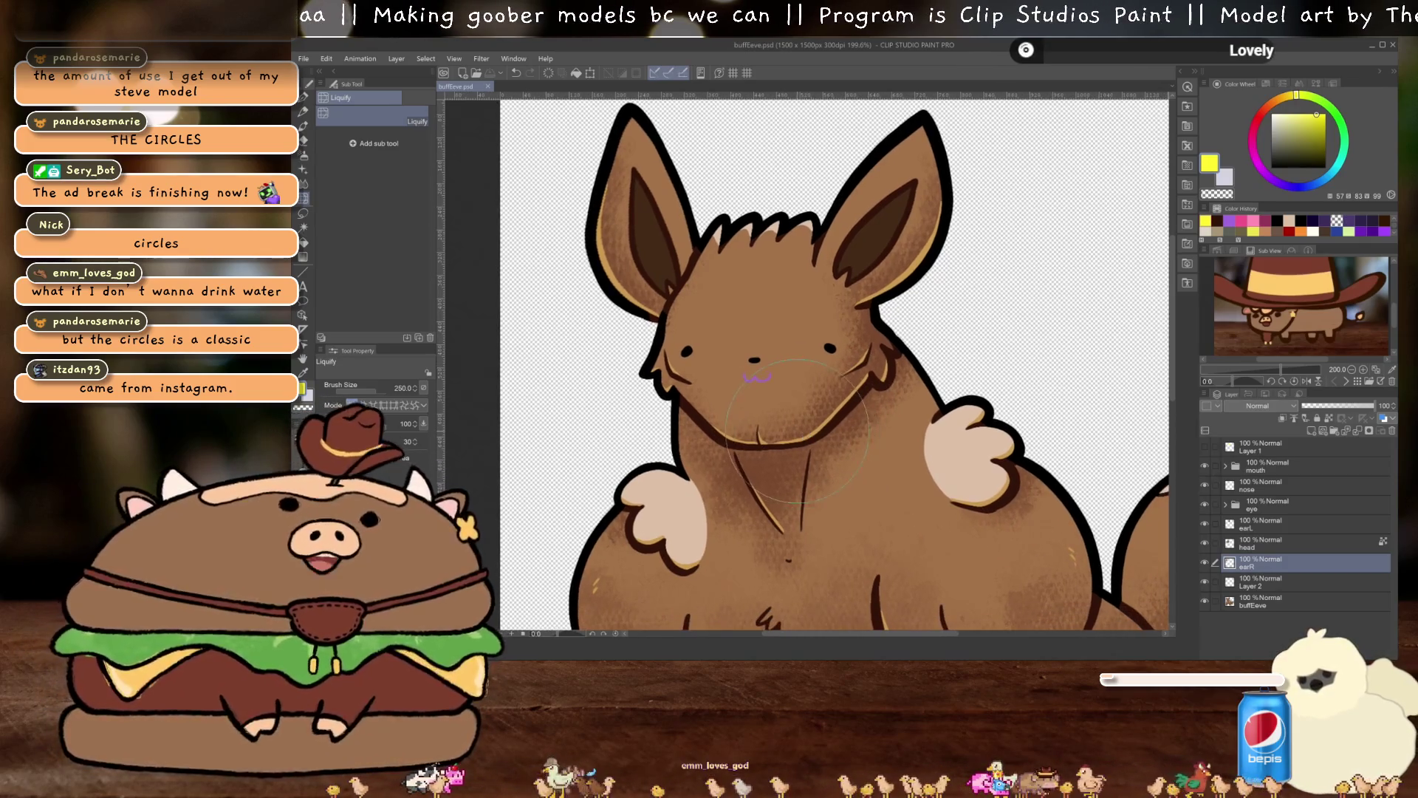
scroll(794, 430, "up", 1)
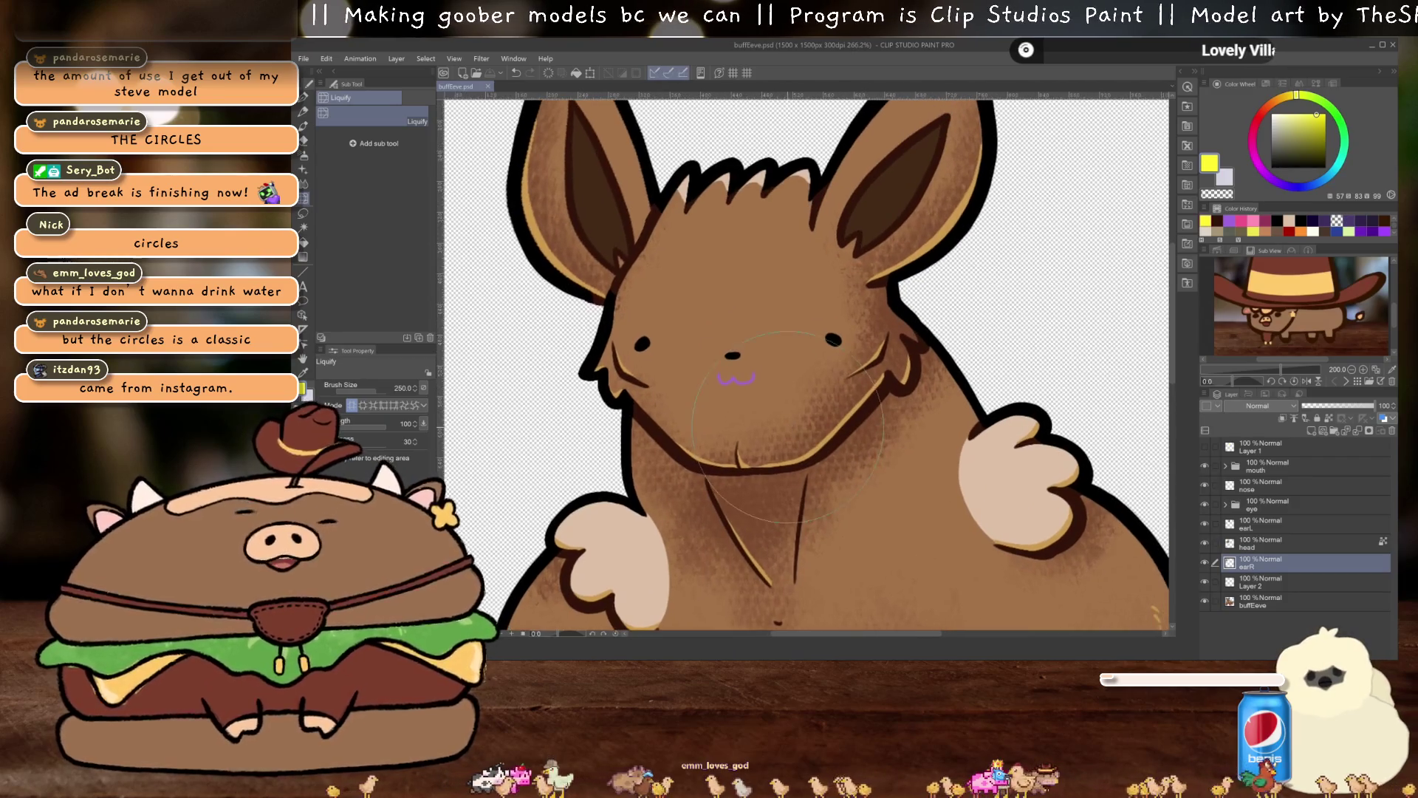
scroll(805, 426, "up", 1)
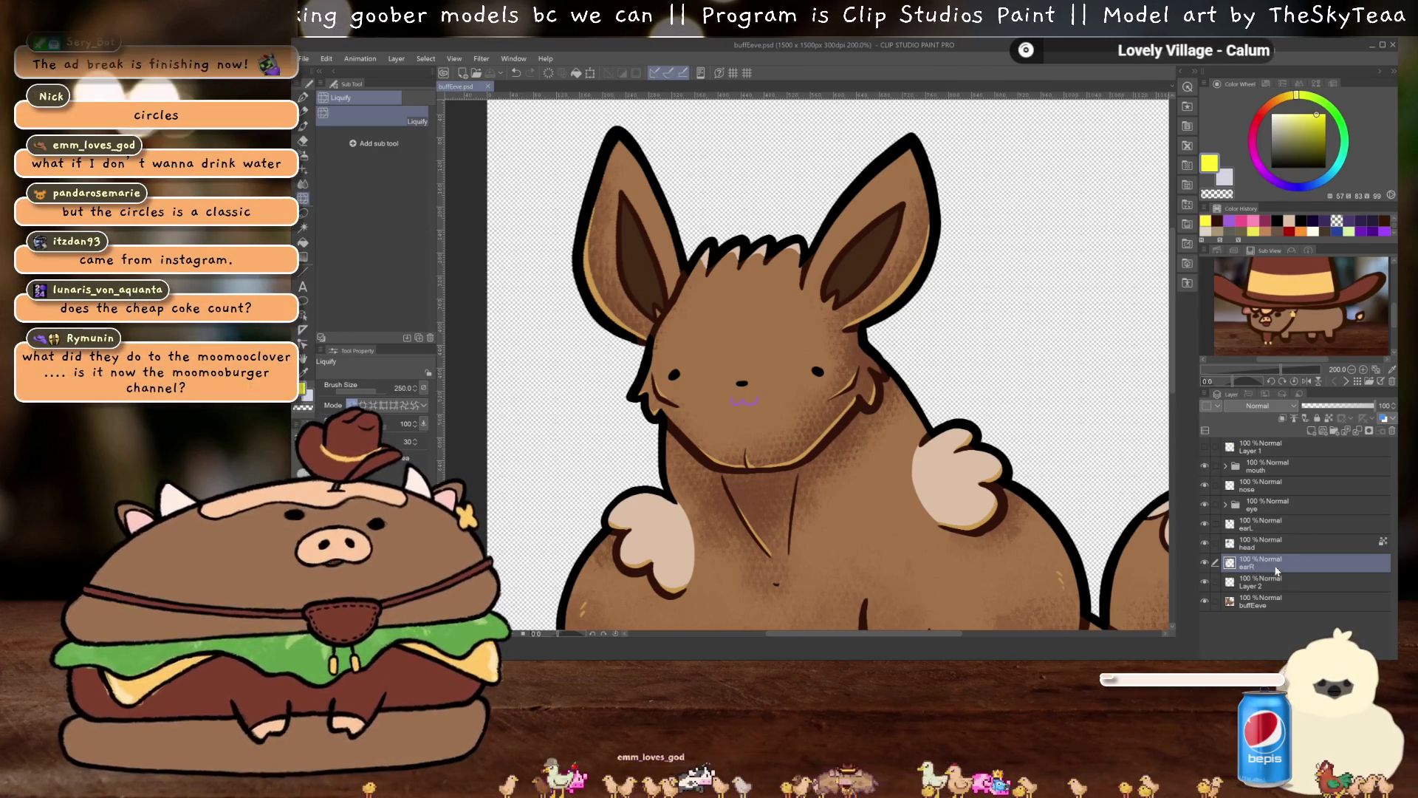
left_click(1276, 580)
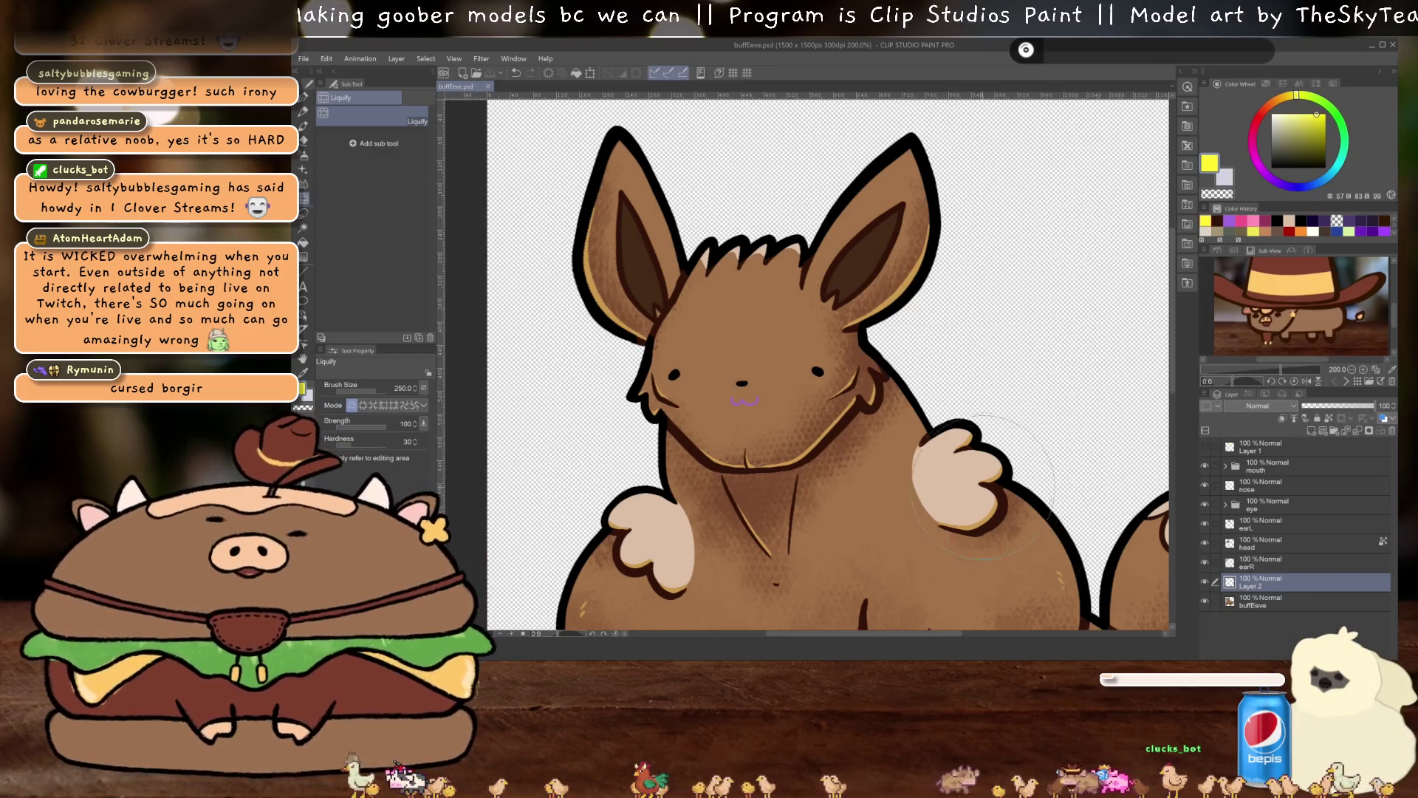
left_click_drag(897, 463, 912, 416)
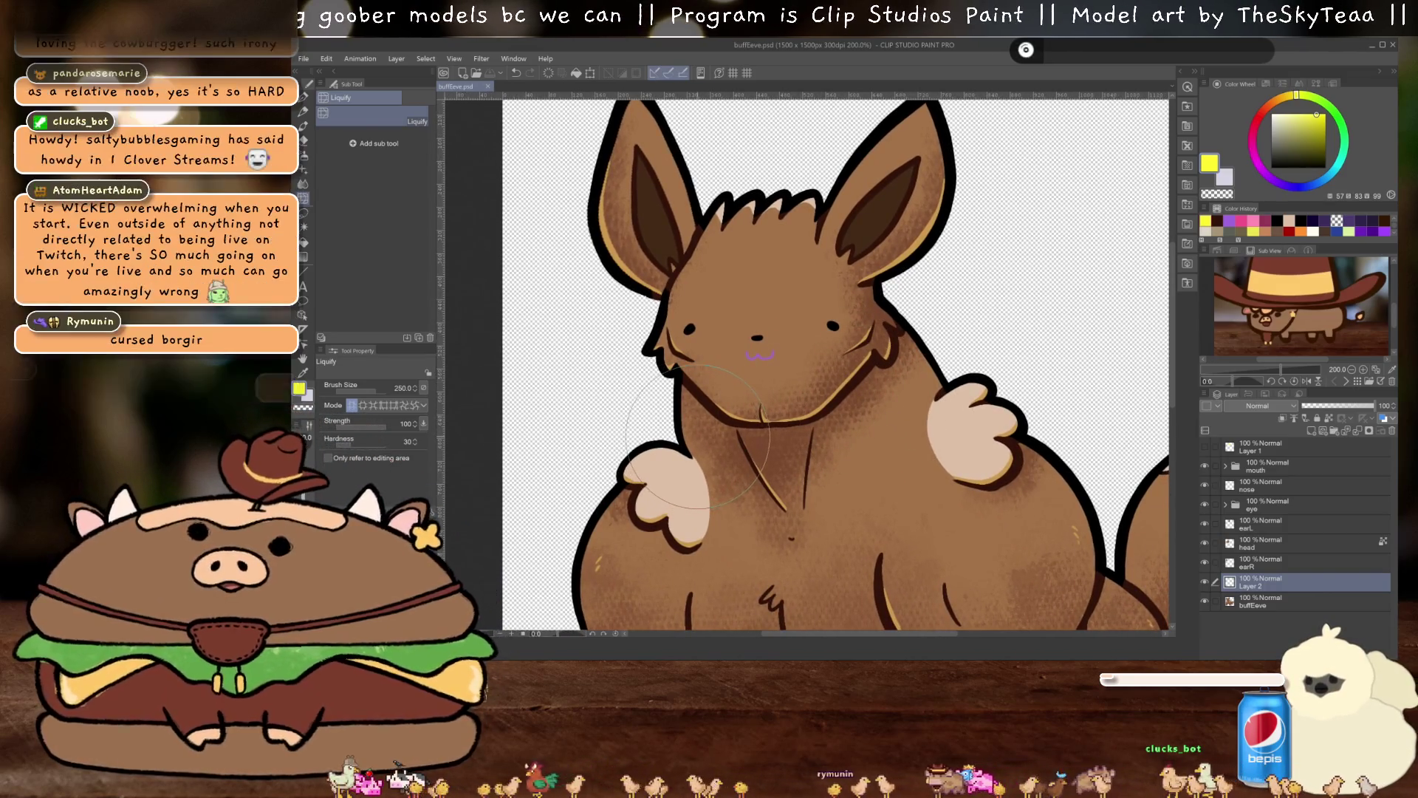
Liquify the left paw and neck outlines on Layer 2, check zoomed out, then select Layer 1
left_click_drag(705, 438, 721, 425)
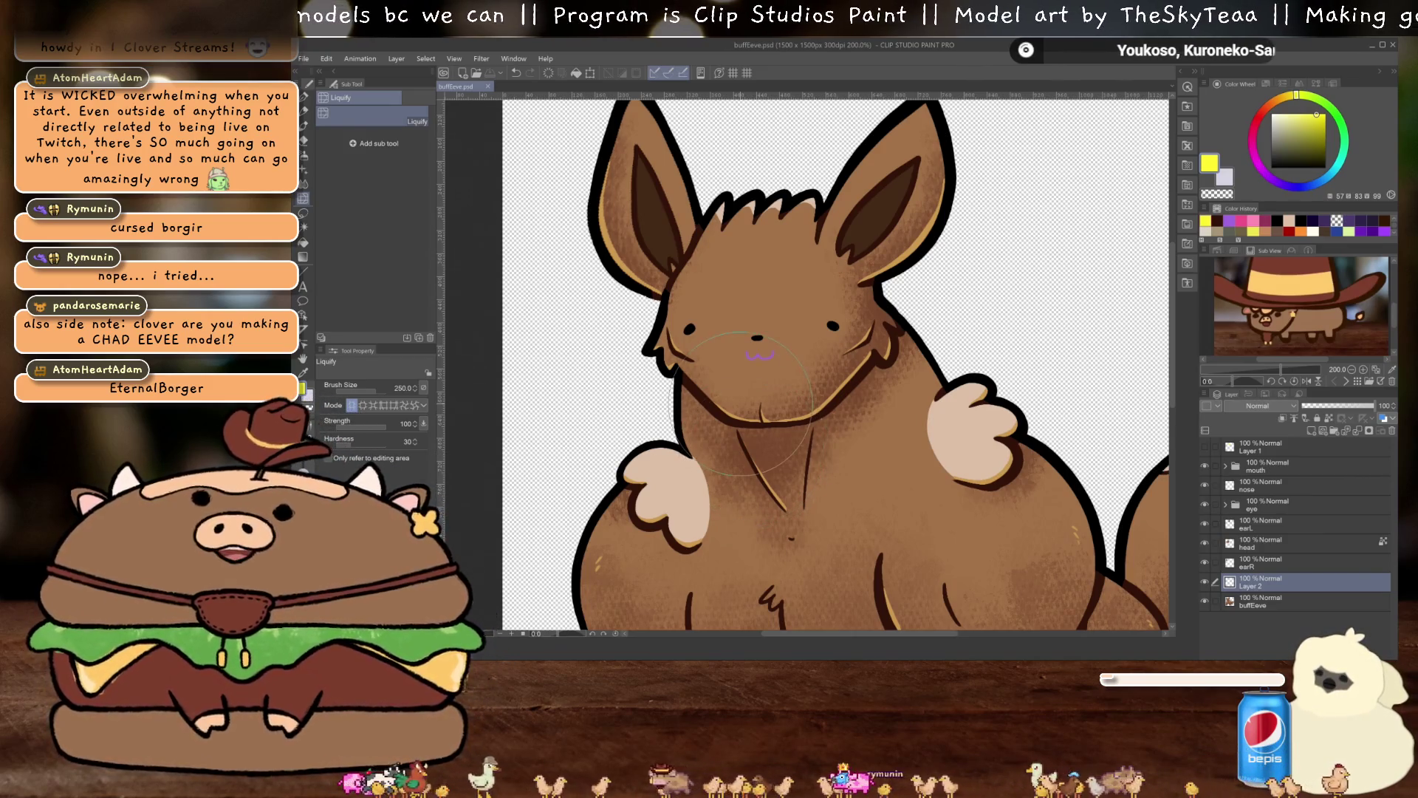
scroll(762, 349, "down", 3)
left_click_drag(765, 435, 750, 362)
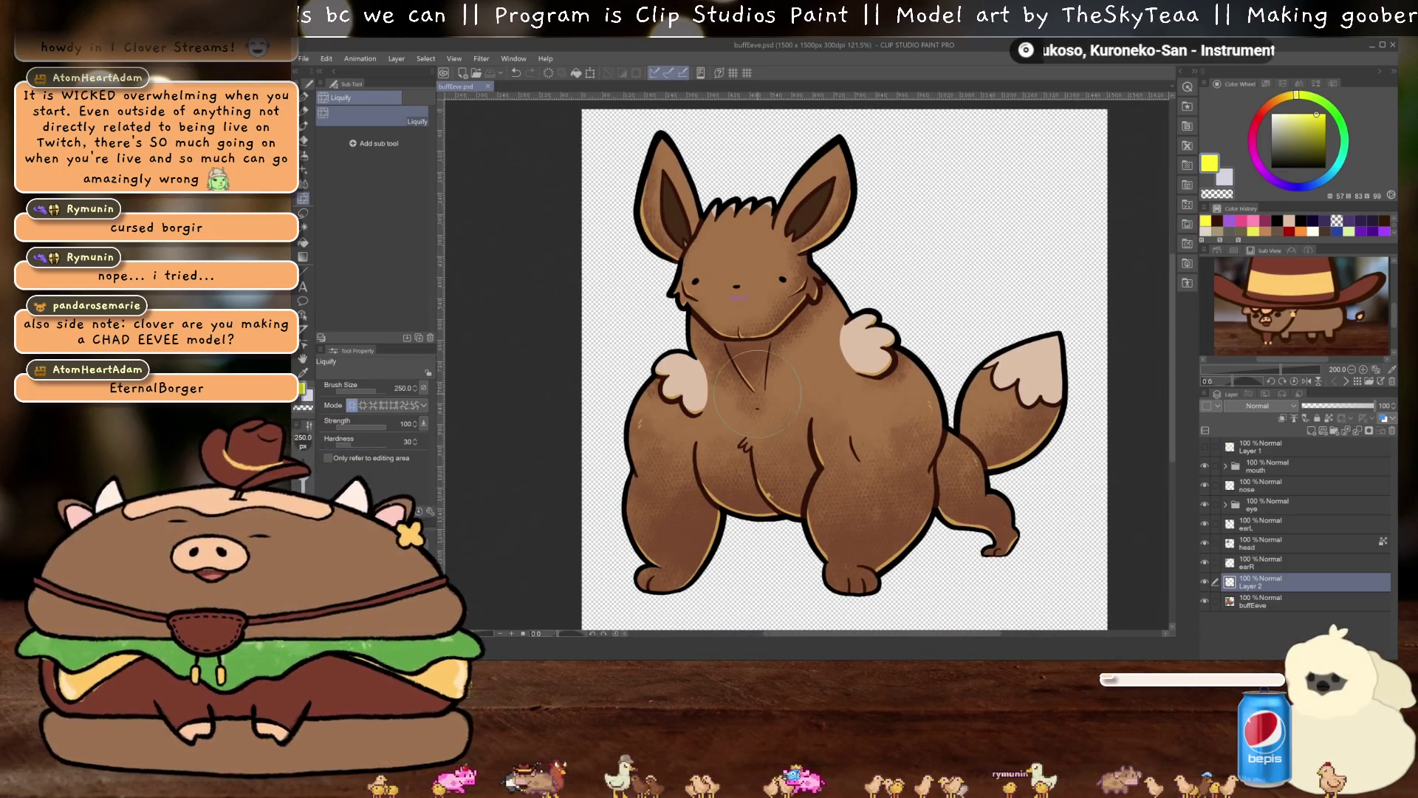
scroll(757, 386, "up", 2)
left_click_drag(757, 386, 757, 446)
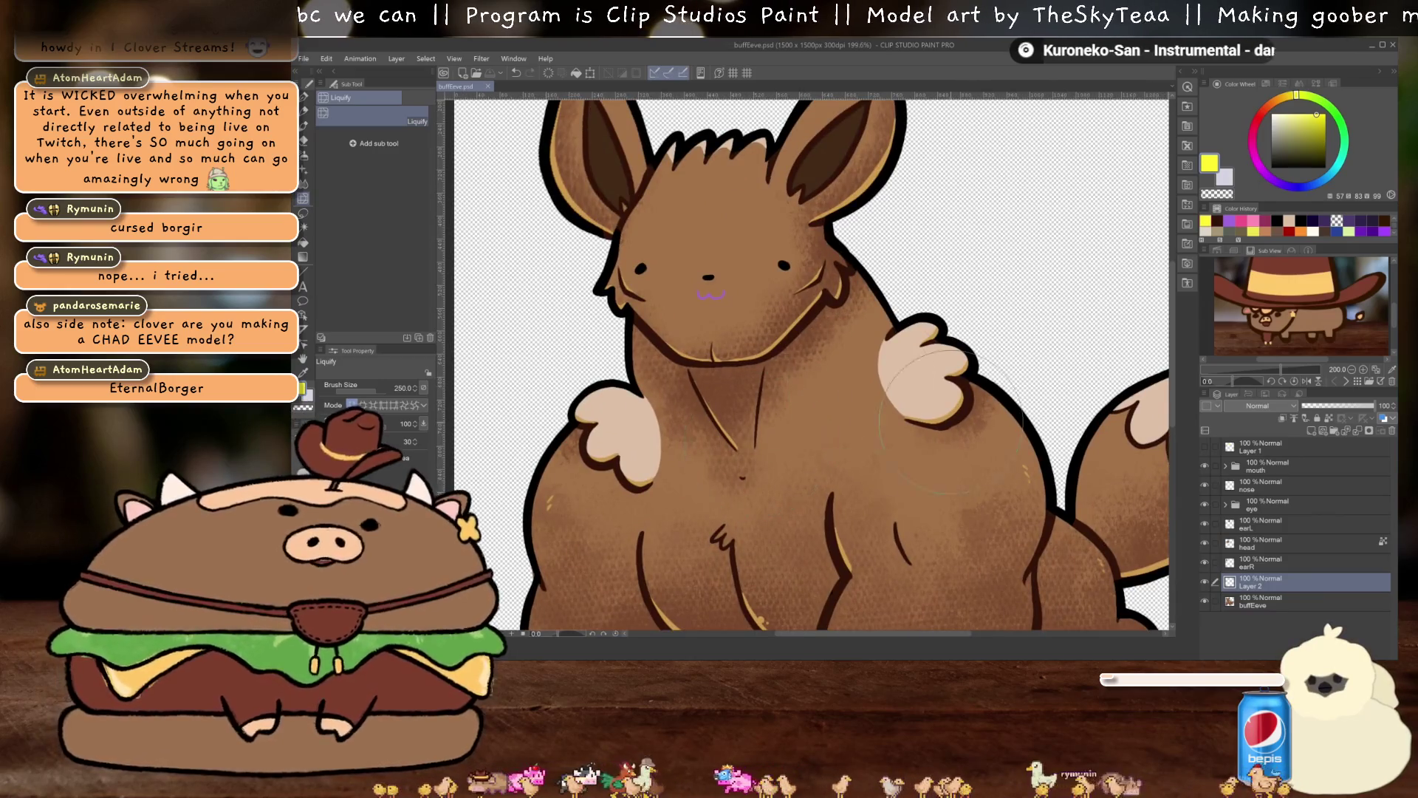
left_click(1248, 602)
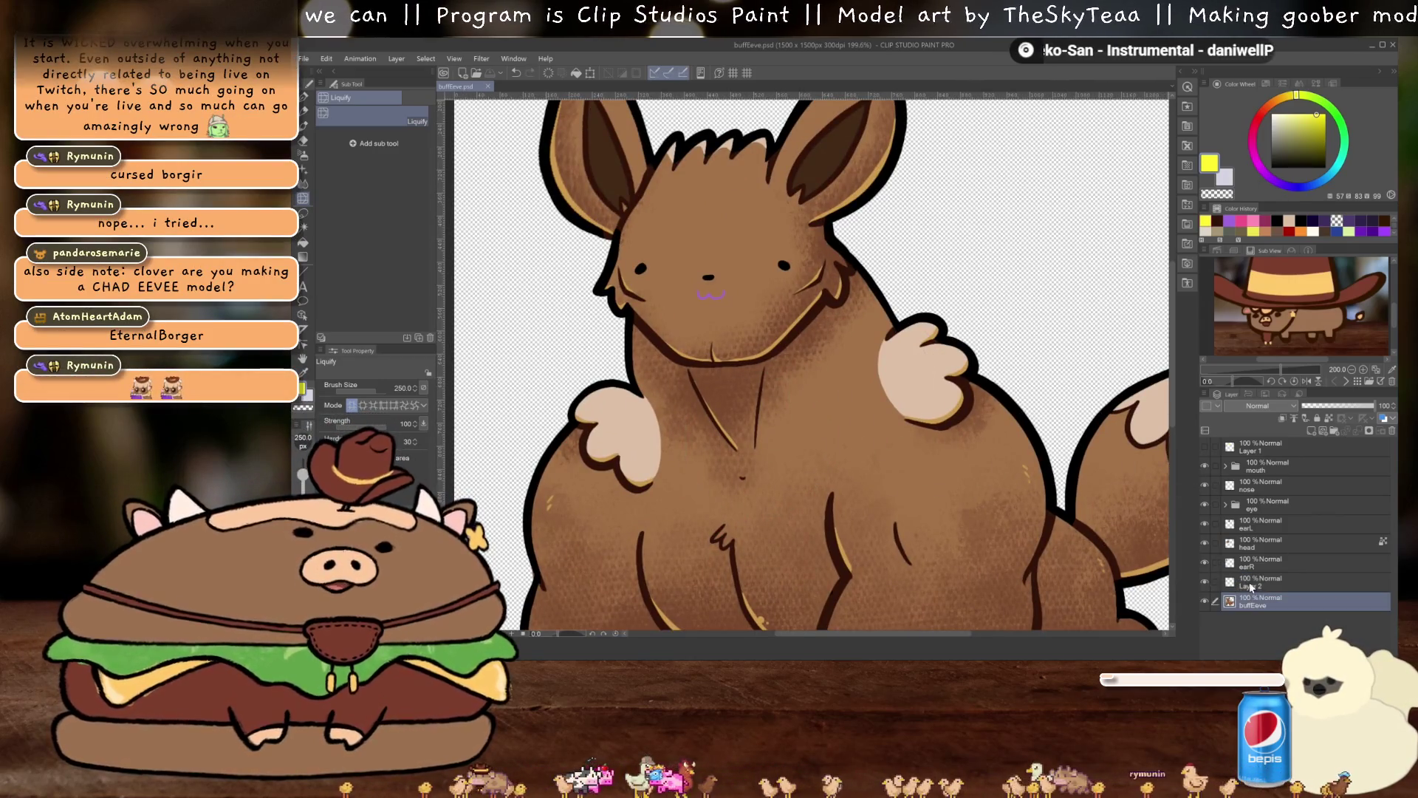
Select Layer 1, briefly reveal its yellow blob, hide it again, and switch to the pen
left_click(1255, 447)
left_click(1205, 449)
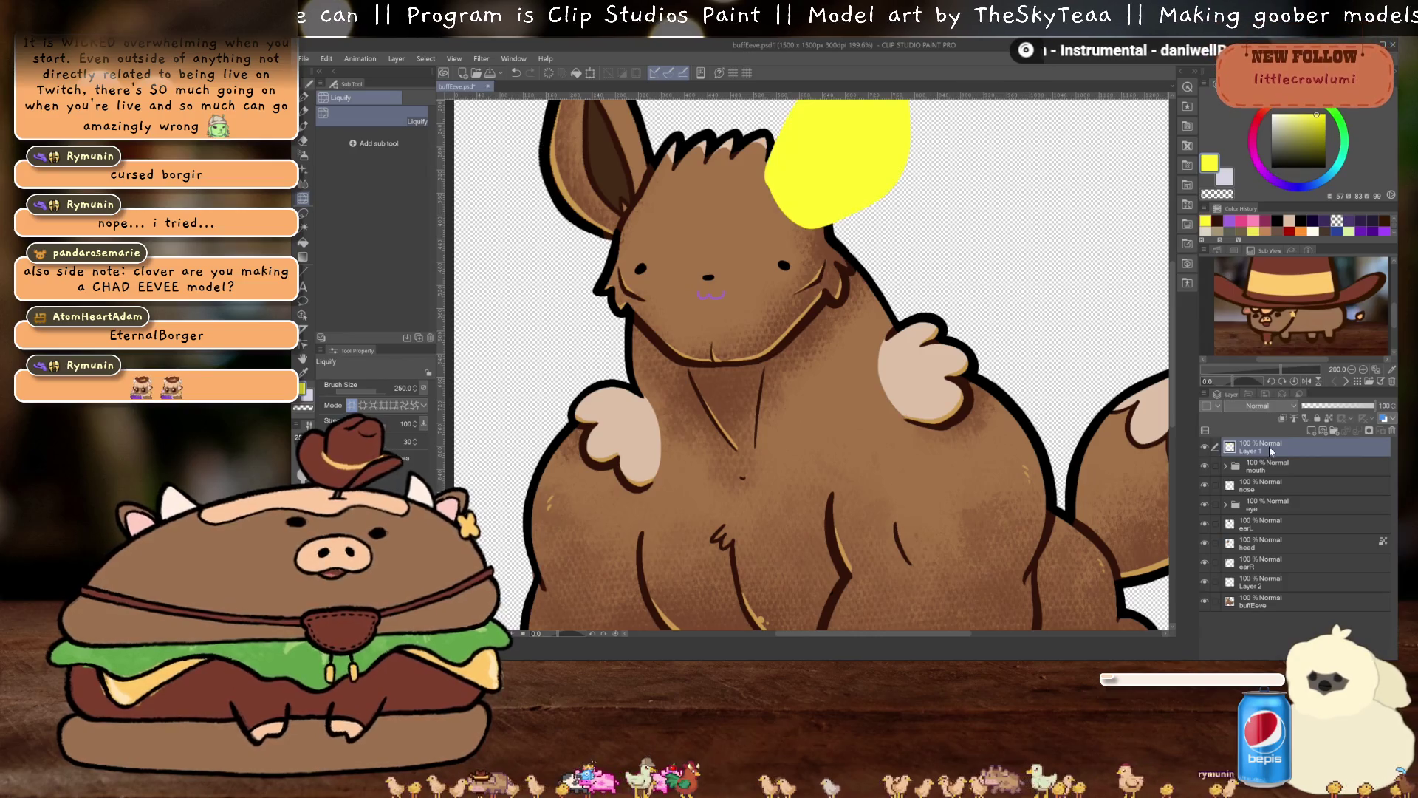
scroll(931, 344, "down", 1)
left_click(1204, 448)
left_click_drag(735, 432, 756, 367)
scroll(756, 367, "down", 1)
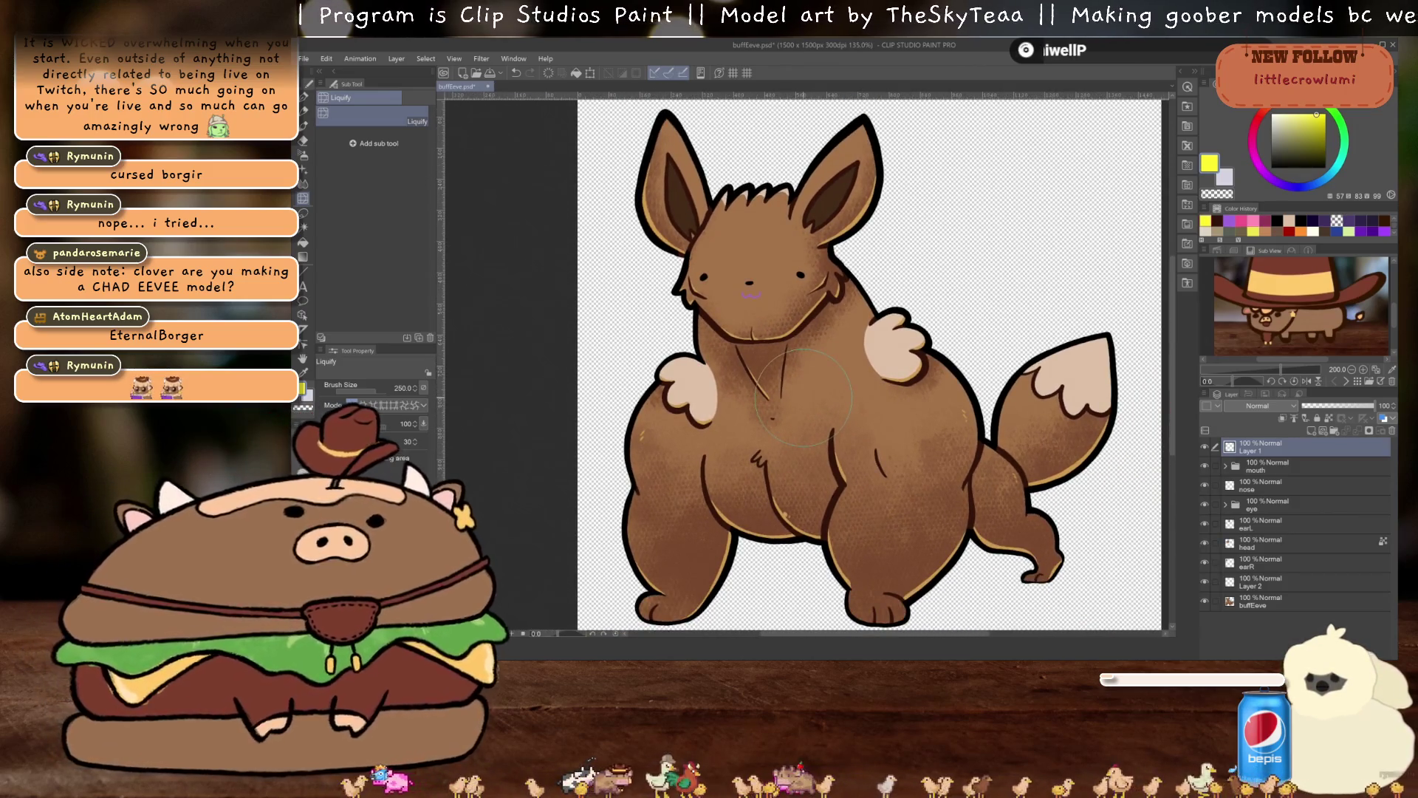
key("p")
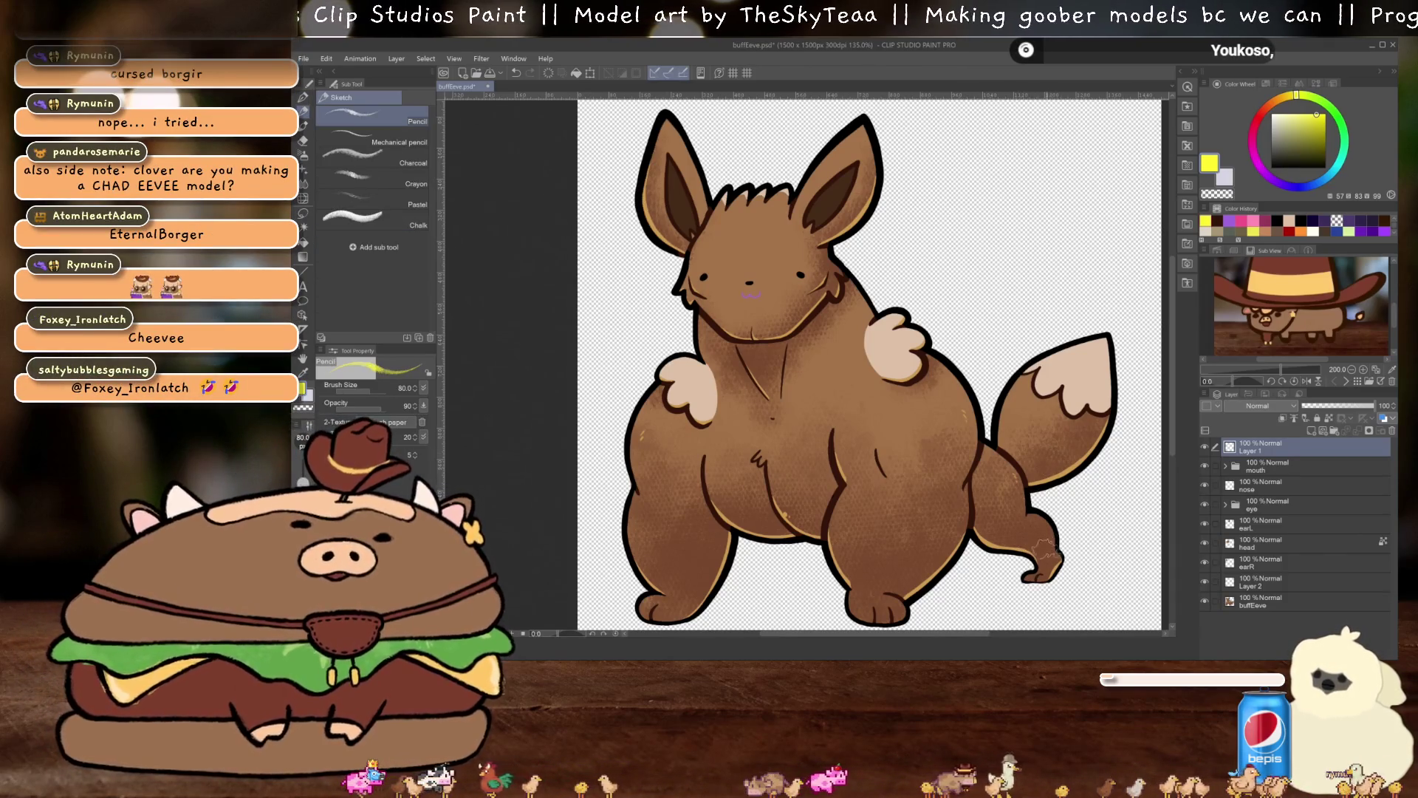
left_click_drag(1043, 547, 1036, 531)
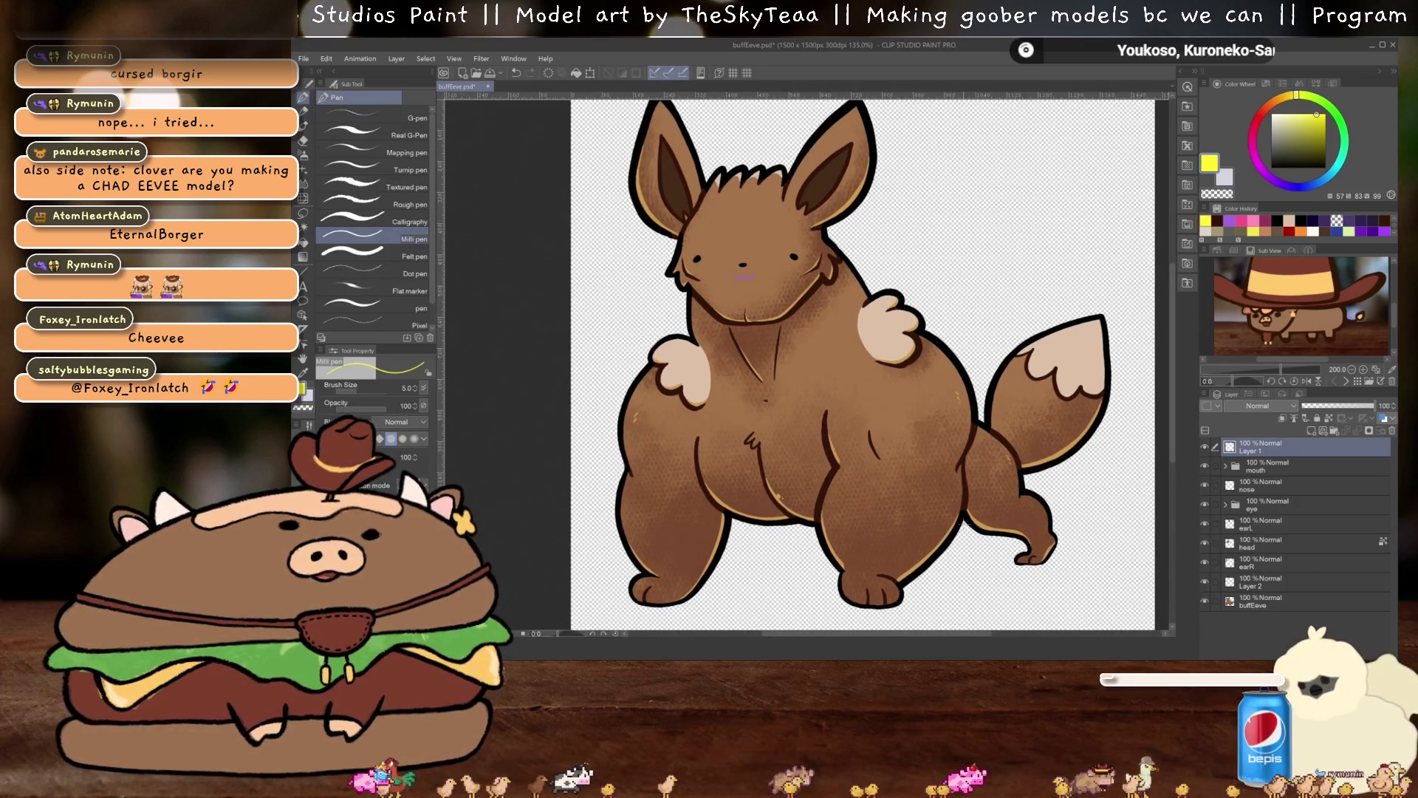
mouse_move(964, 525)
left_mouse_down()
mouse_move(1009, 565)
mouse_move(1067, 553)
mouse_move(1071, 521)
mouse_move(909, 359)
mouse_move(849, 260)
mouse_move(790, 223)
mouse_move(717, 226)
mouse_move(687, 296)
mouse_move(675, 419)
mouse_move(689, 480)
mouse_move(734, 520)
mouse_move(790, 529)
left_mouse_up()
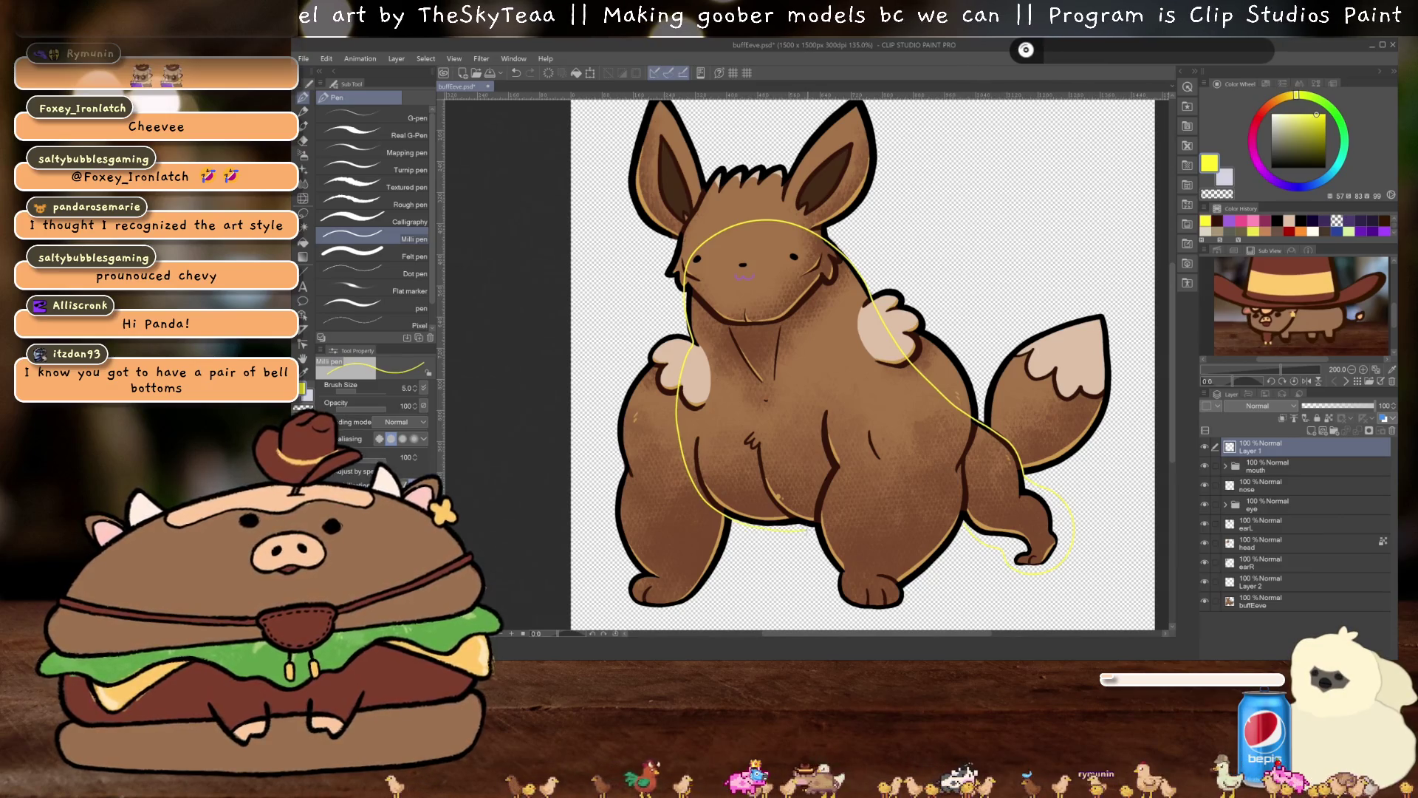
mouse_move(955, 509)
left_mouse_down()
mouse_move(943, 486)
mouse_move(943, 502)
mouse_move(886, 510)
left_mouse_up()
key("ctrl+z")
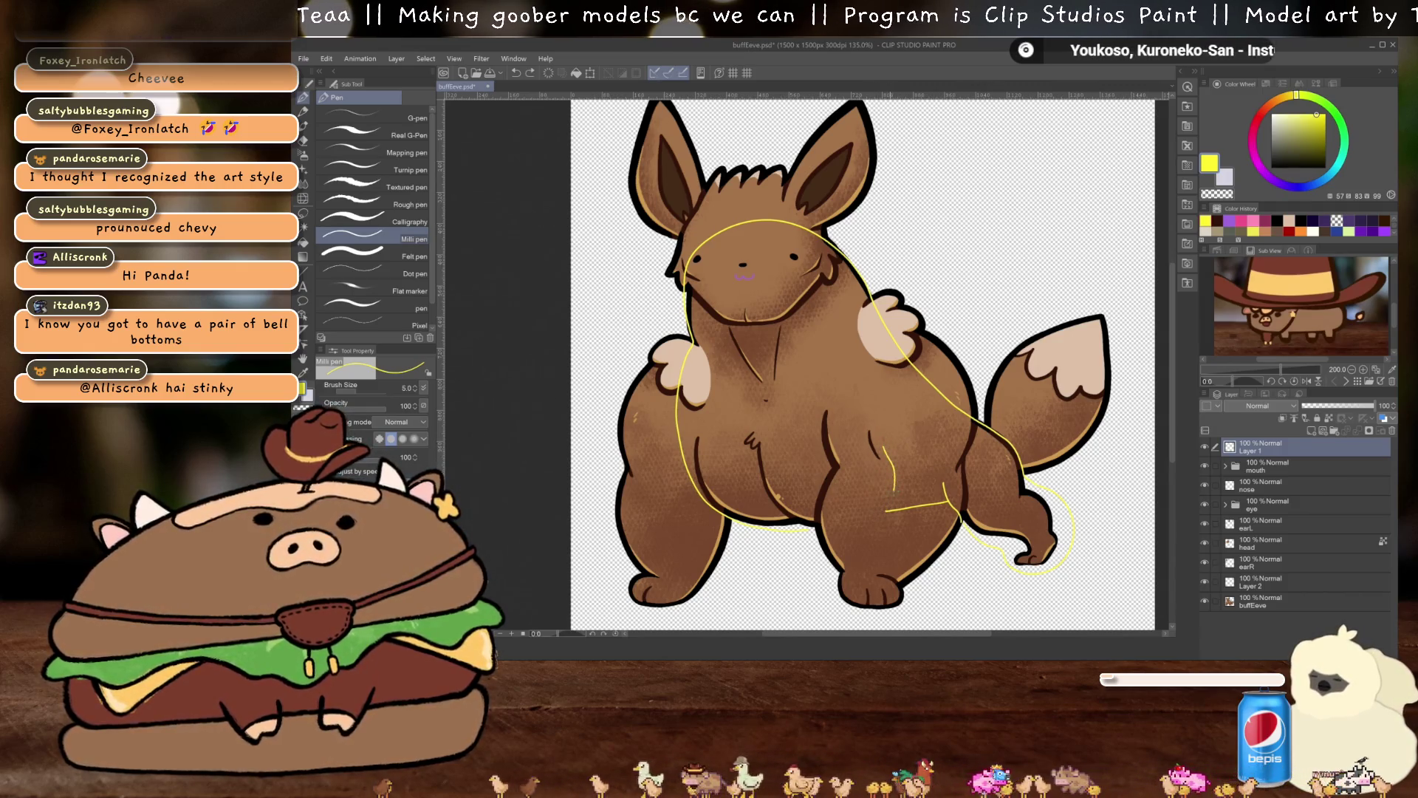
mouse_move(761, 448)
left_mouse_down()
mouse_move(775, 503)
mouse_move(835, 530)
mouse_move(890, 511)
left_mouse_up()
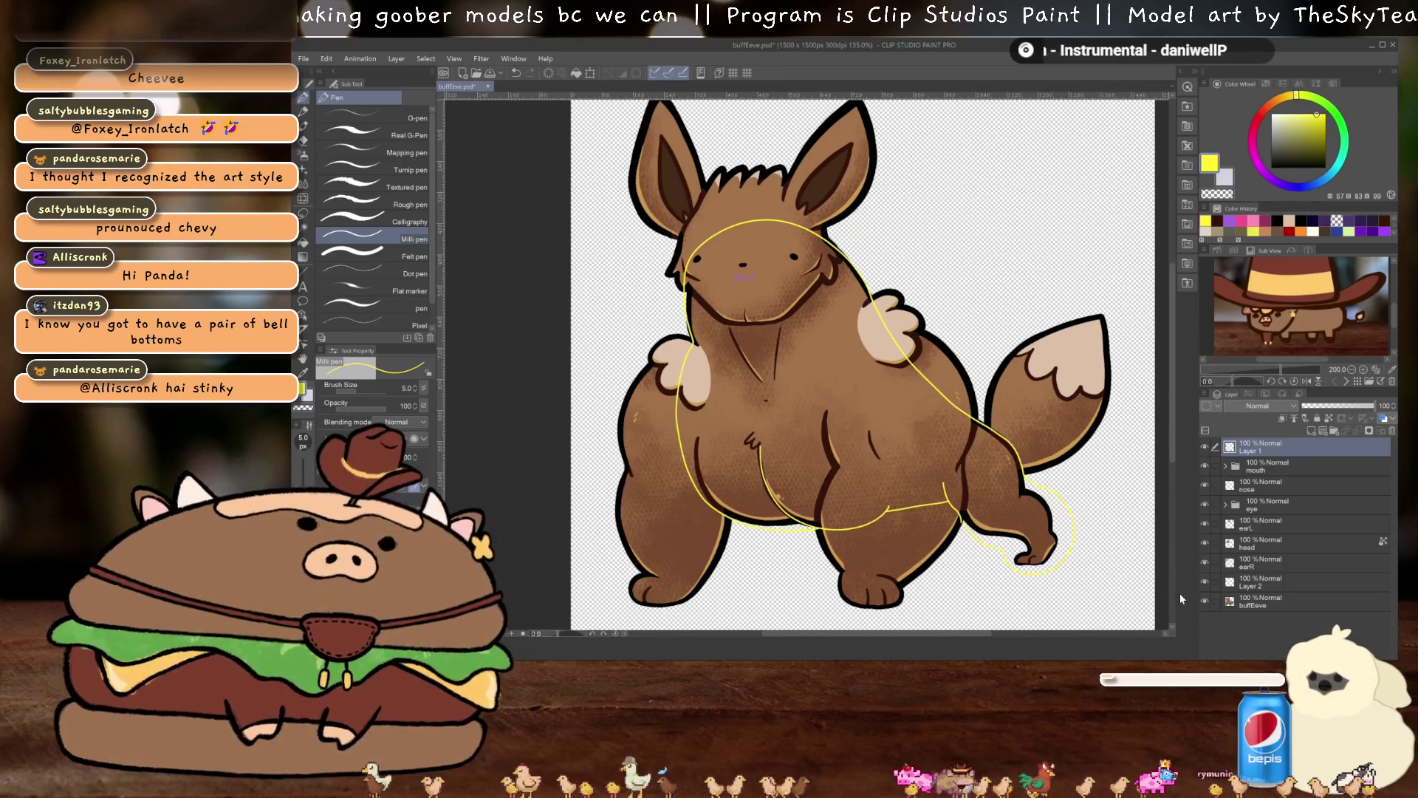
left_click_drag(922, 491, 932, 490)
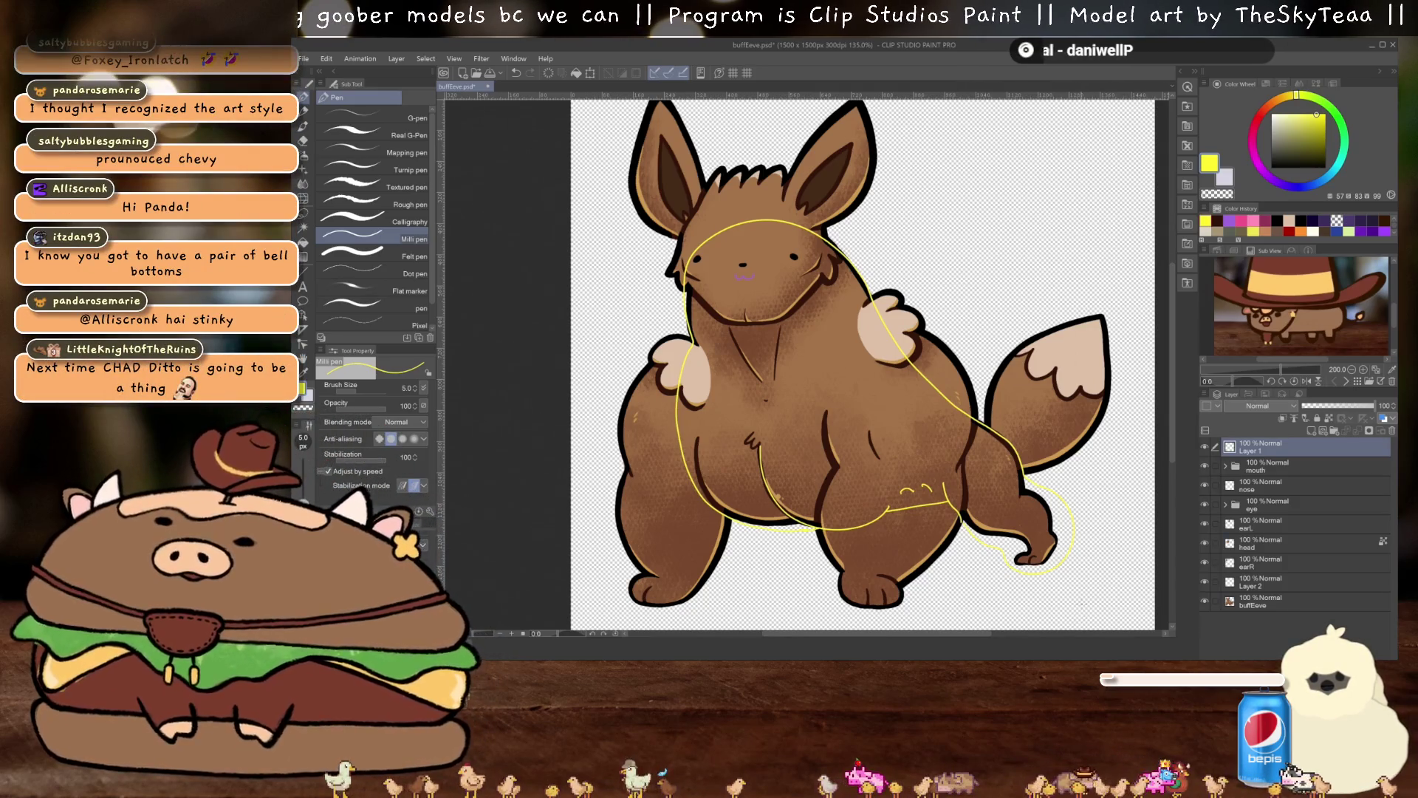
key("ctrl+z")
left_click_drag(924, 444, 921, 467)
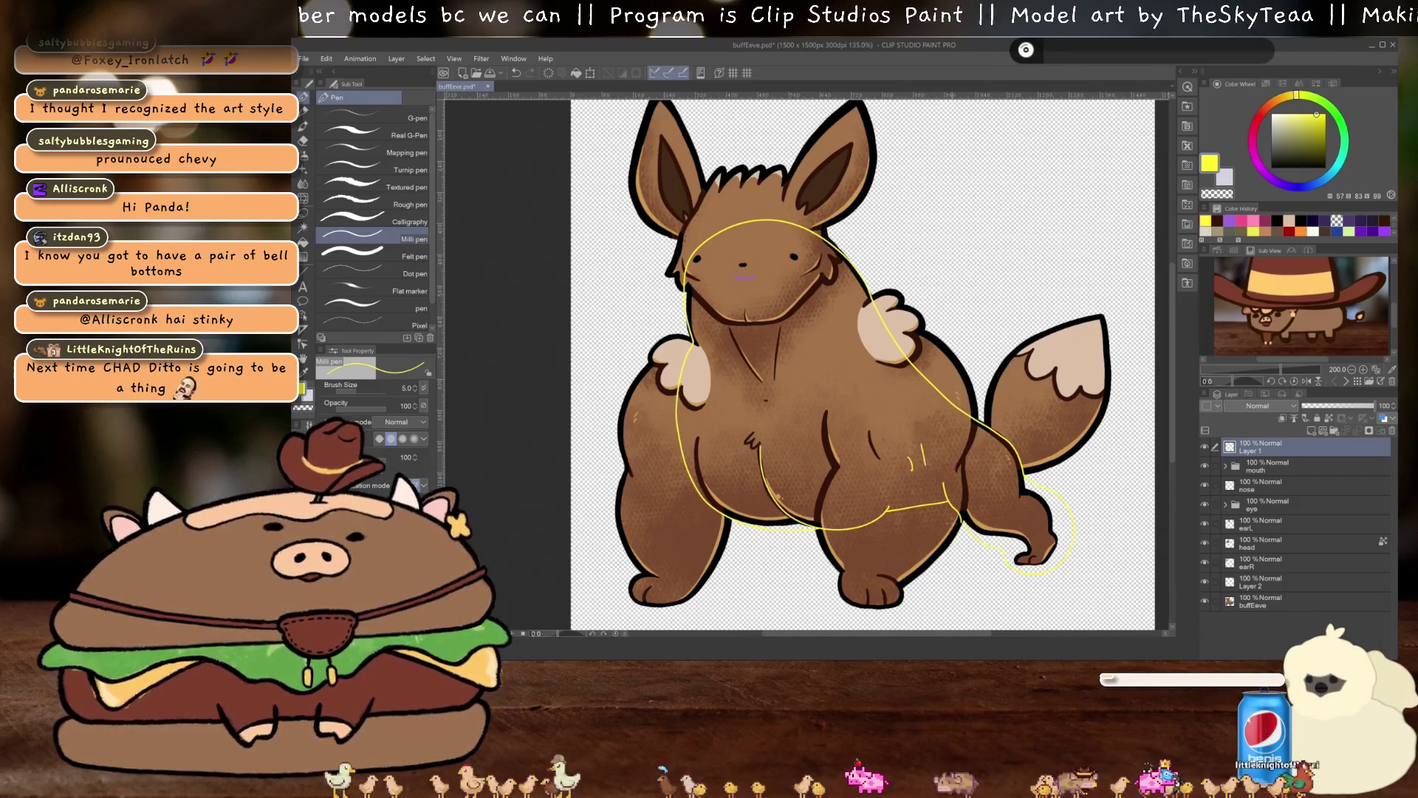
key("ctrl+z")
key("ctrl+z")
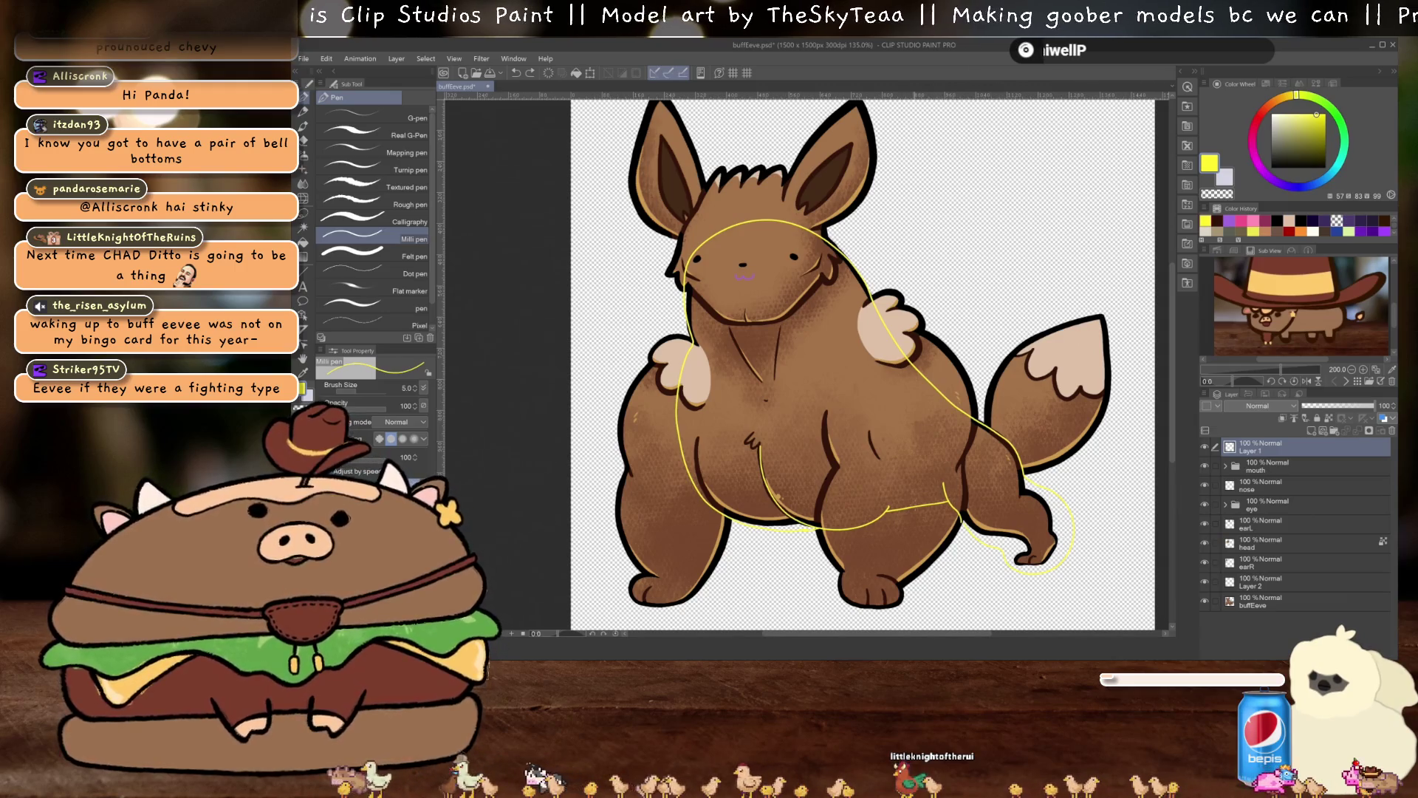
mouse_move(887, 511)
left_mouse_down()
mouse_move(731, 517)
mouse_move(695, 594)
mouse_move(649, 606)
left_mouse_up()
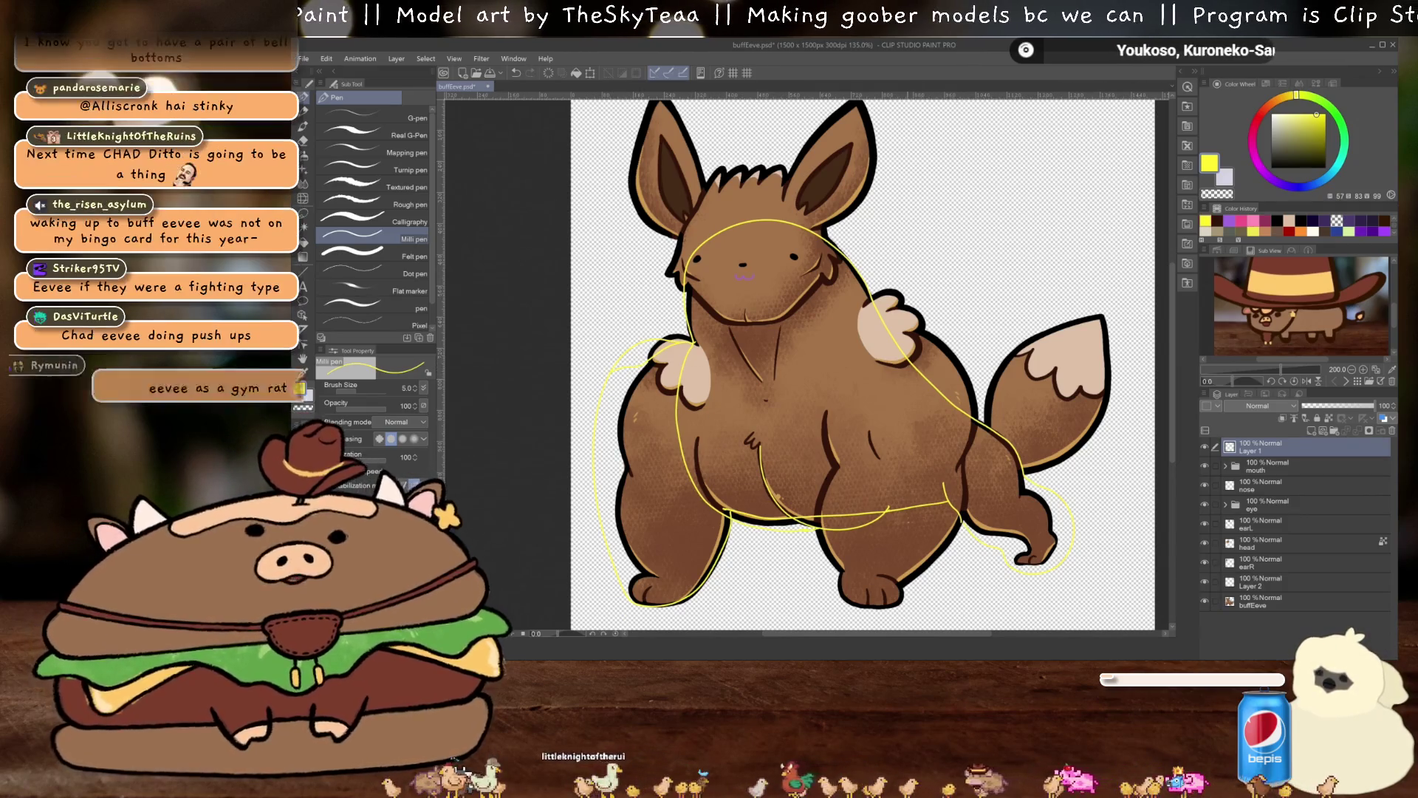
key("g")
left_click(802, 387)
key("ctrl+z")
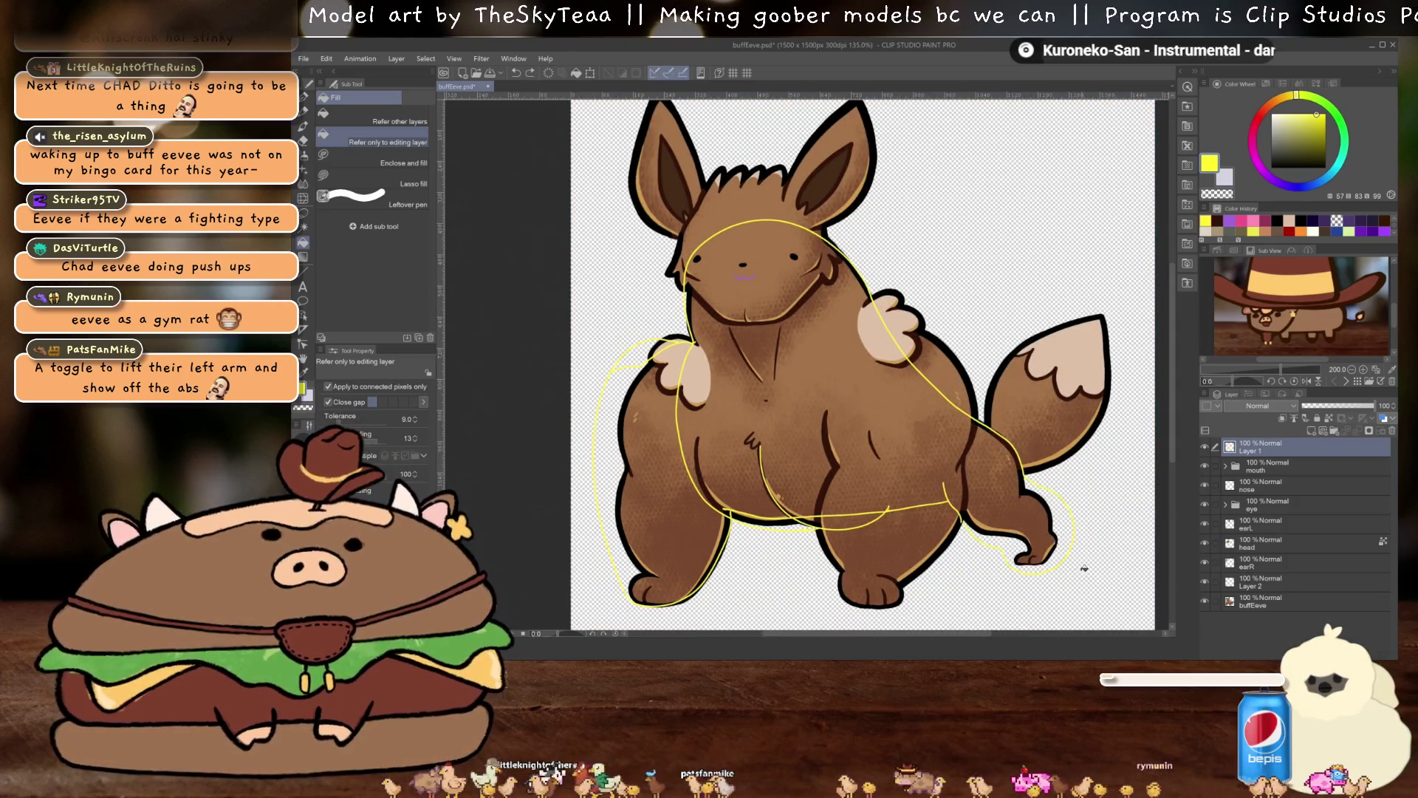
key("p")
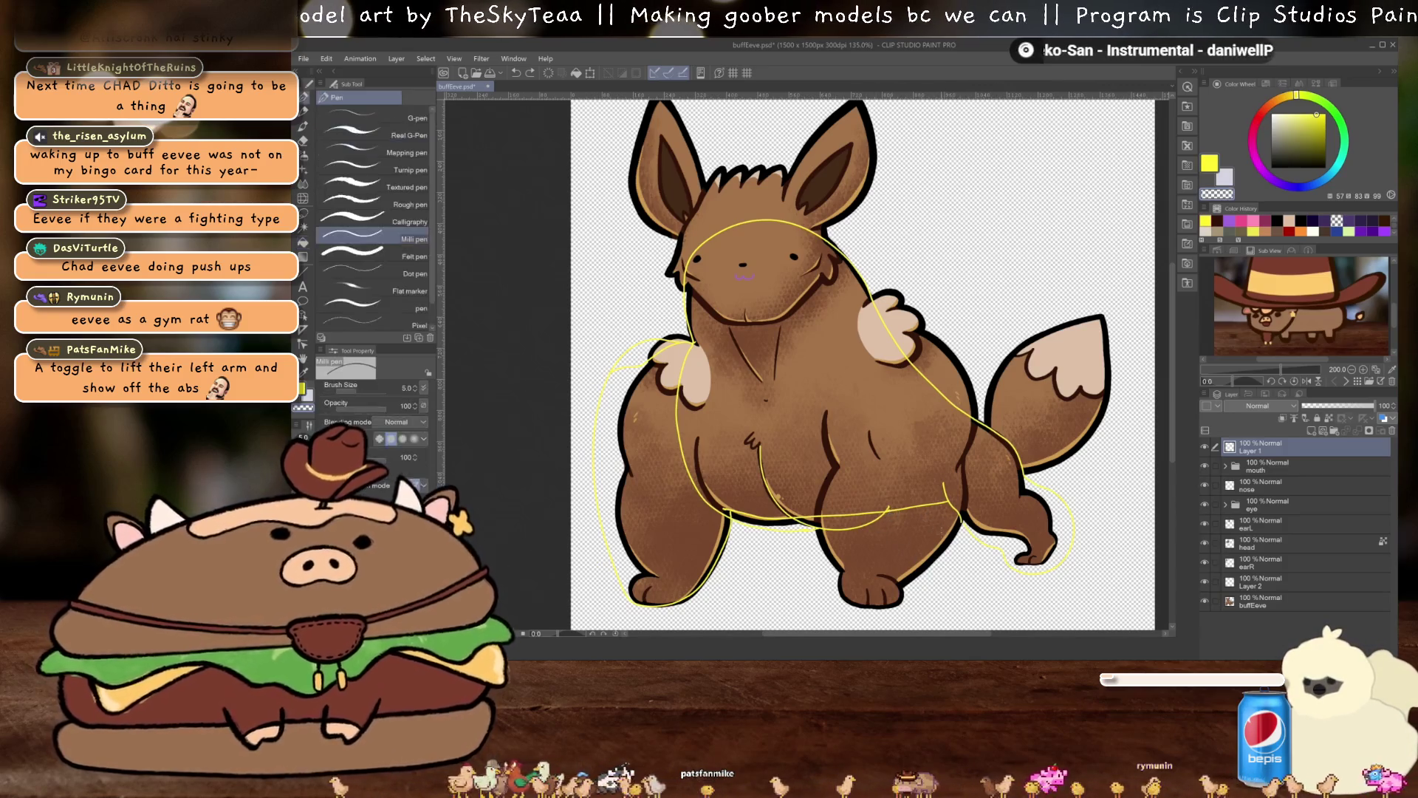
key("ctrl+z")
key("ctrl+z")
key("ctrl+z")
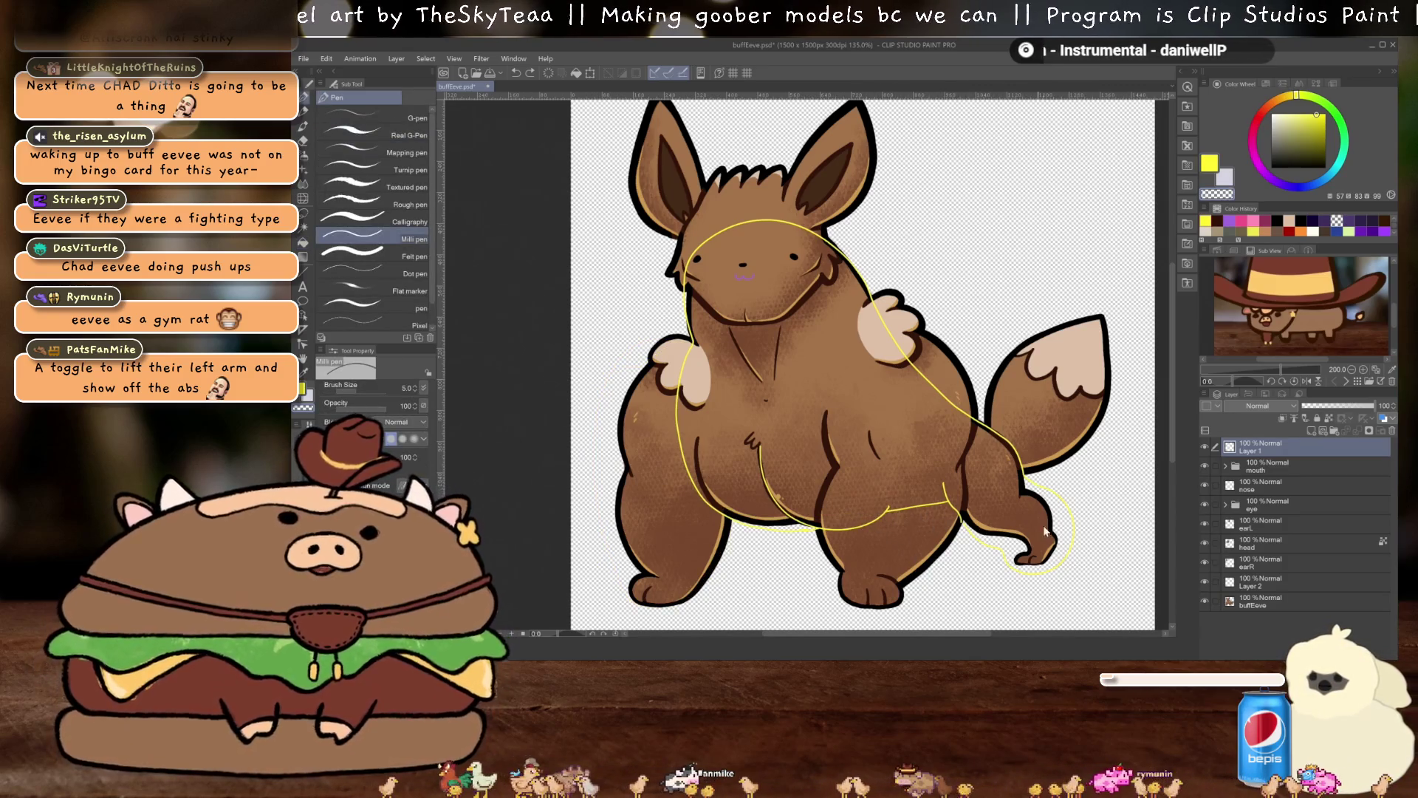
key("Delete")
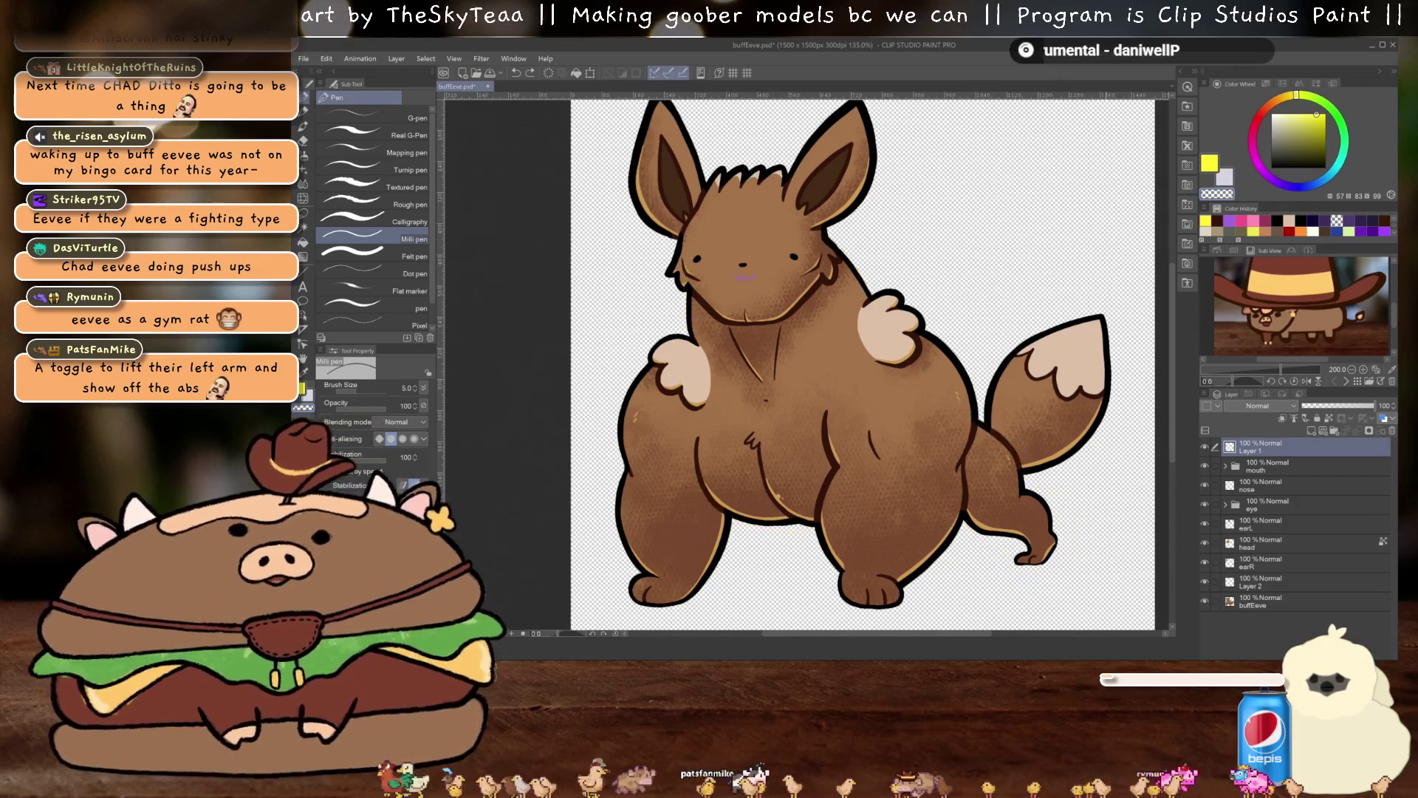
Pick the Milli pen in yellow and outline the back leg and left arm and leg
key("p")
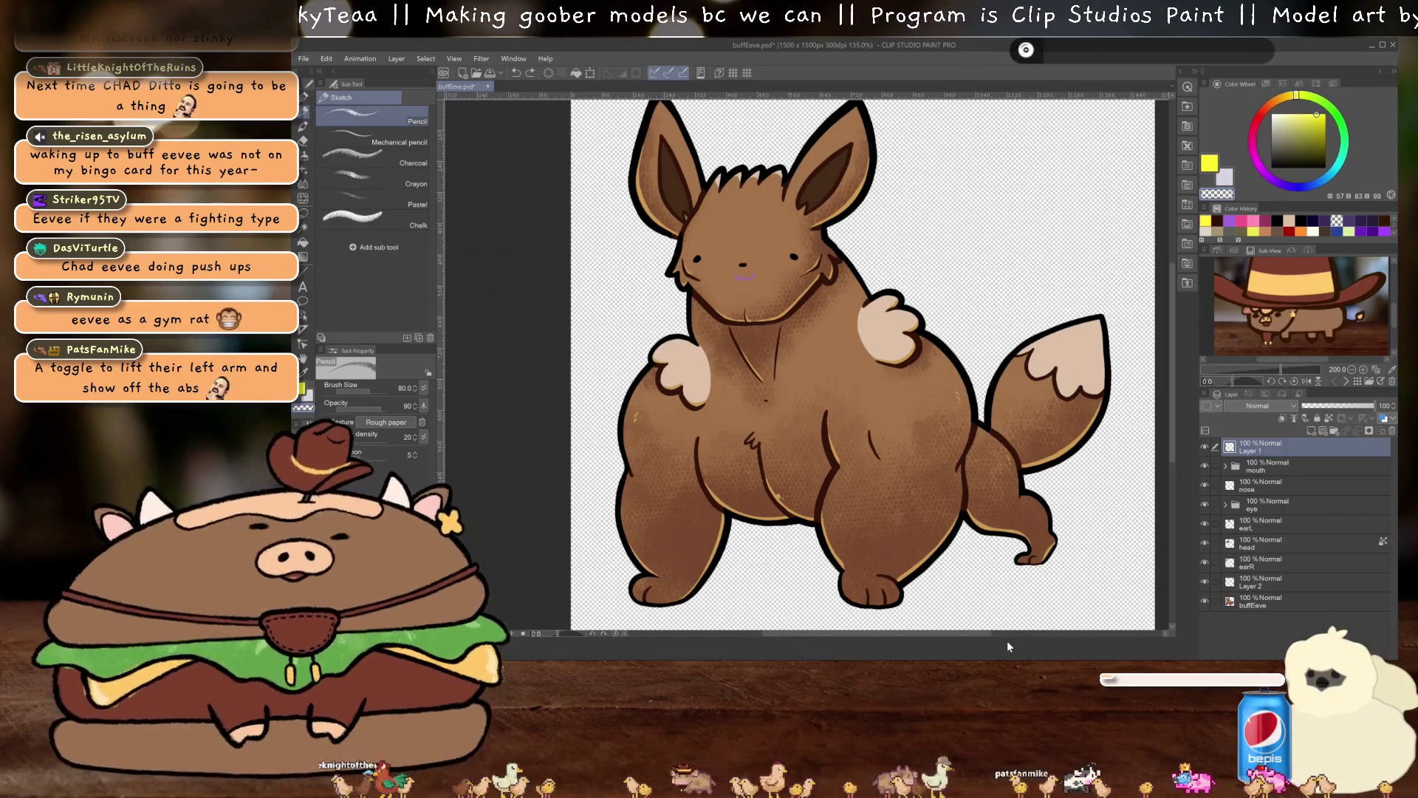
key("p")
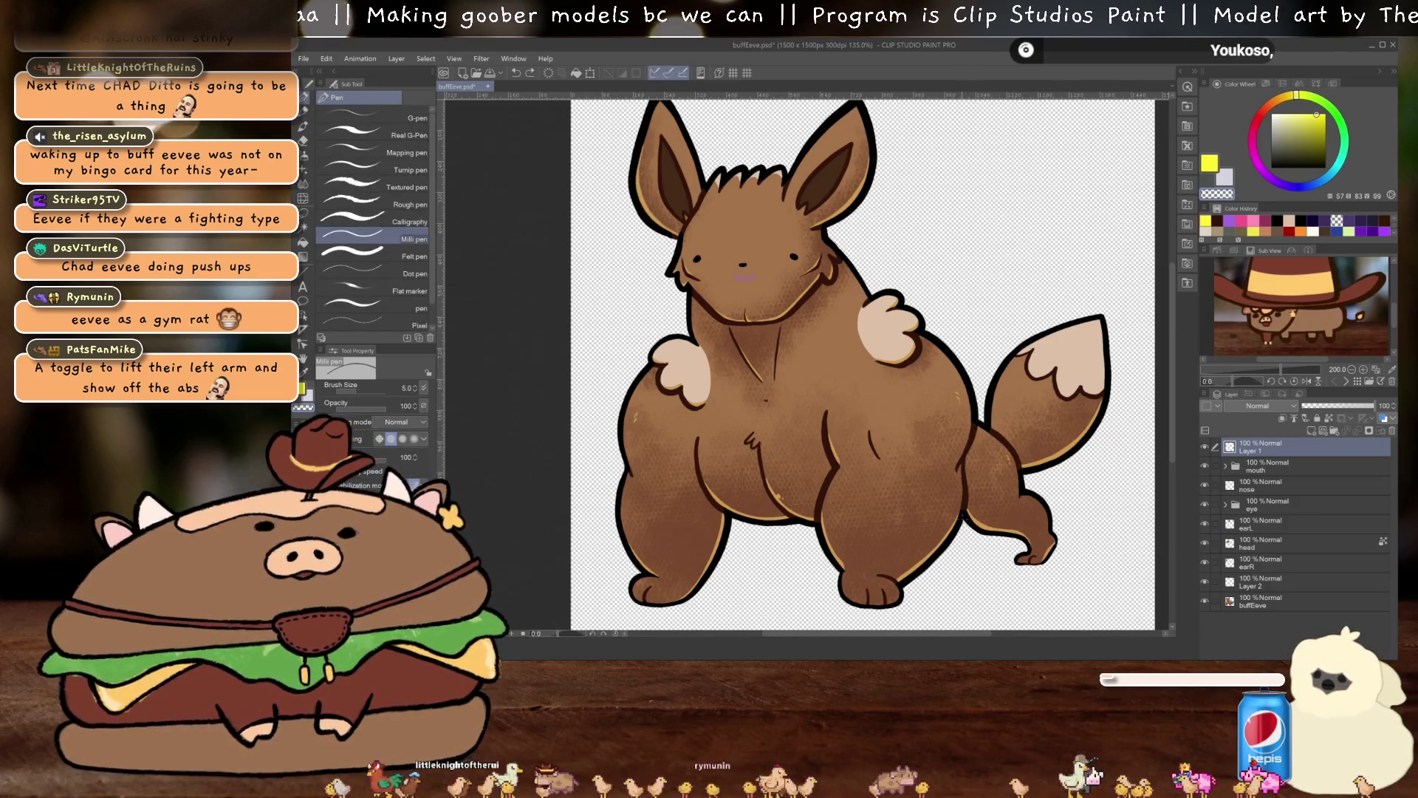
left_click(934, 497)
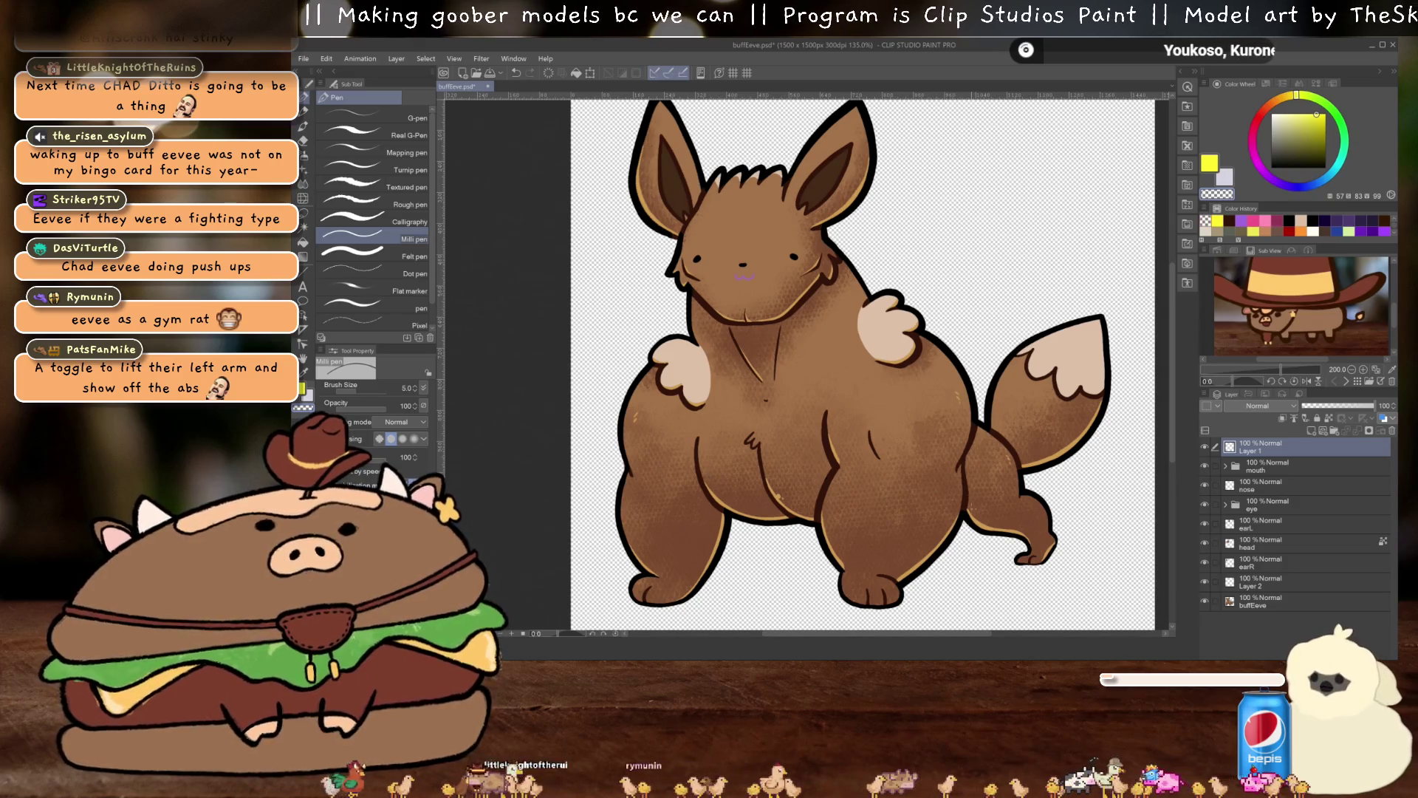
key("c")
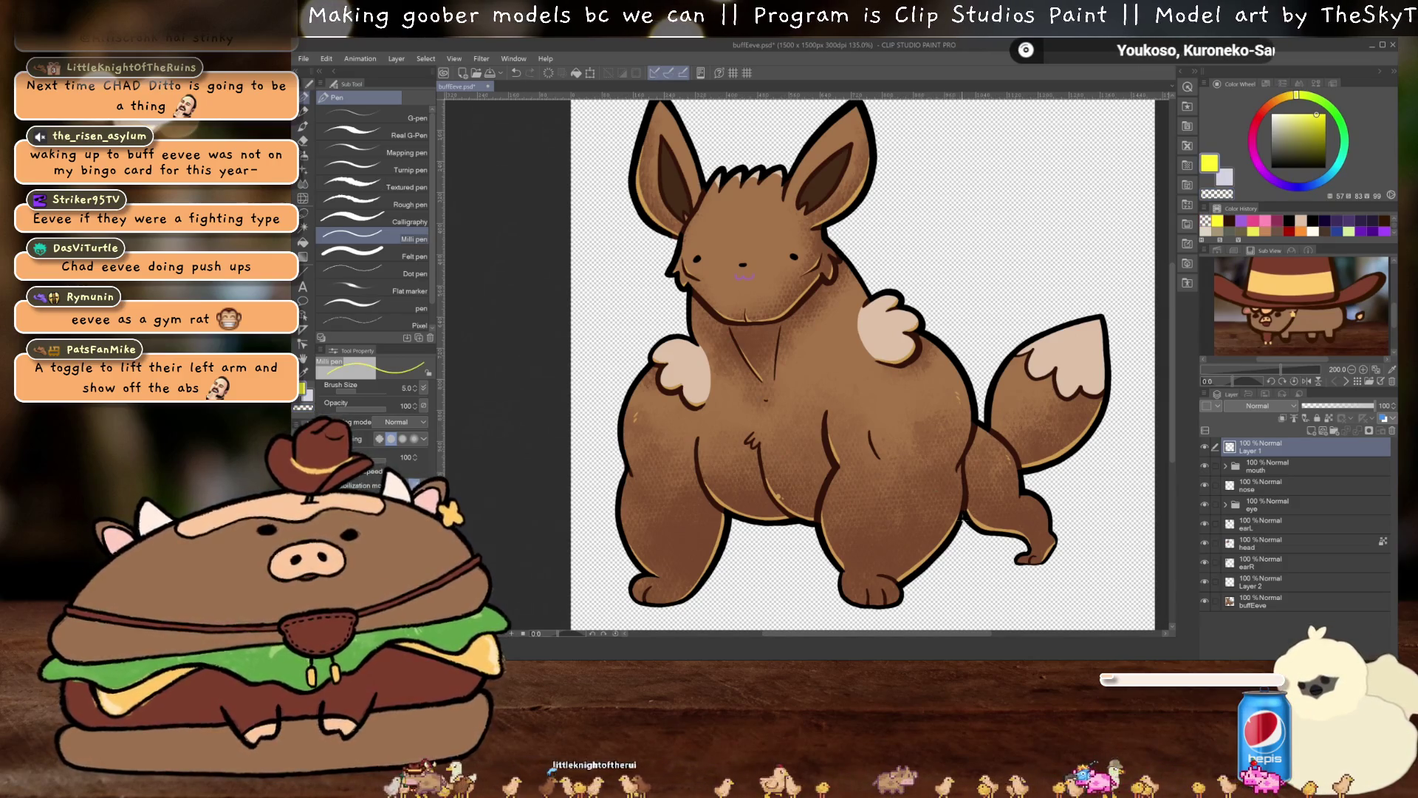
mouse_move(962, 521)
left_mouse_down()
mouse_move(893, 495)
mouse_move(762, 503)
mouse_move(718, 485)
mouse_move(732, 528)
left_mouse_up()
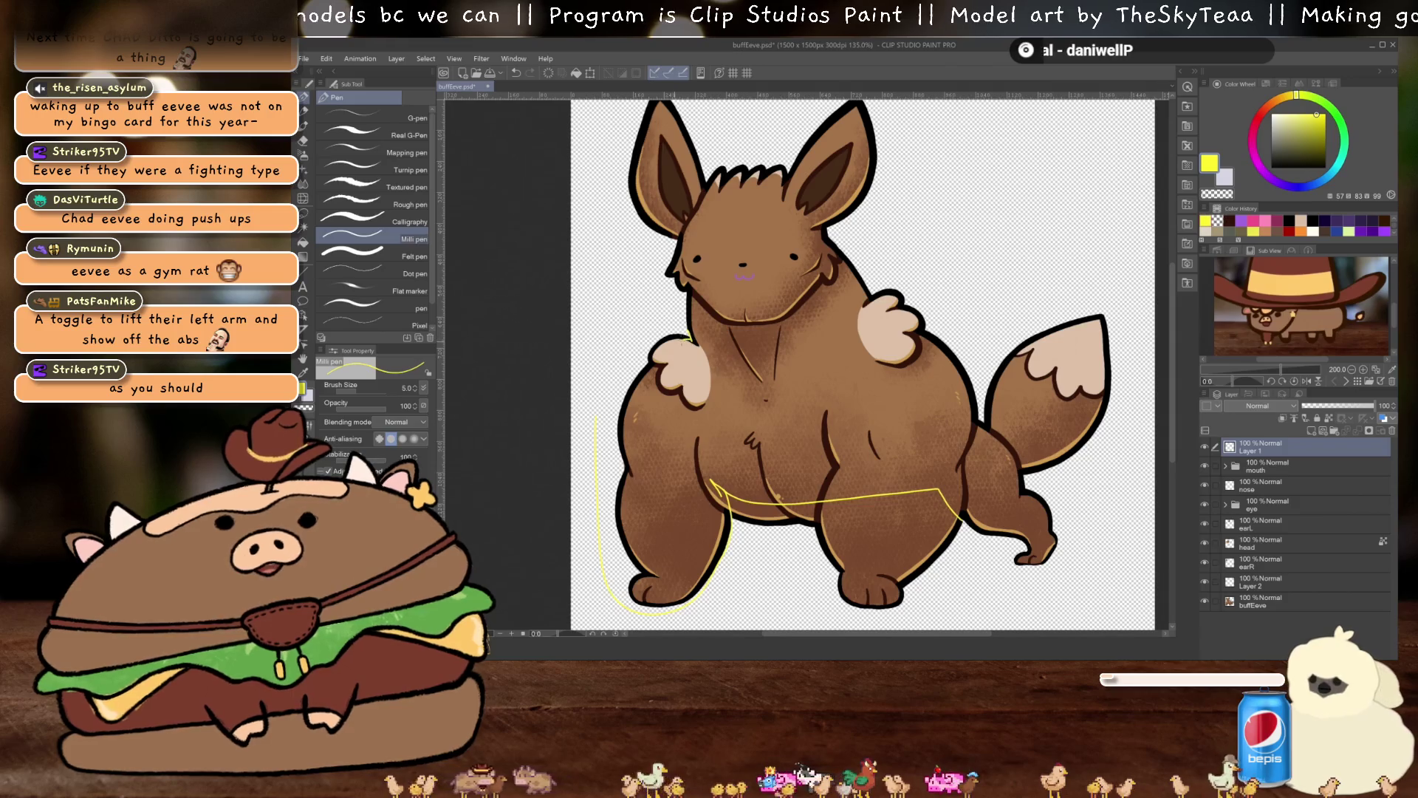
left_click_drag(657, 354, 645, 365)
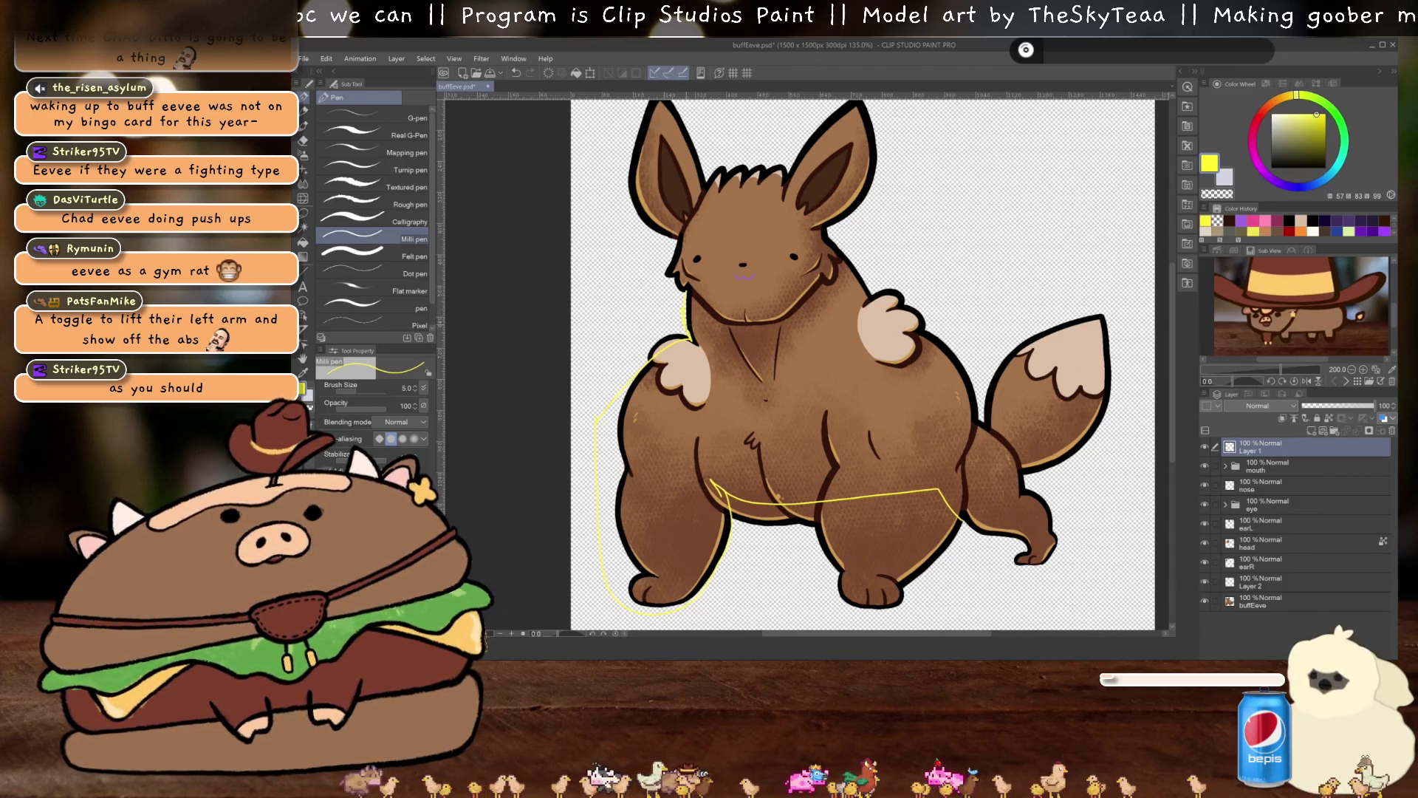
Close the yellow outline over the head, right shoulder and flank, then fill it yellow
mouse_move(685, 290)
left_mouse_down()
mouse_move(760, 240)
mouse_move(836, 242)
left_mouse_up()
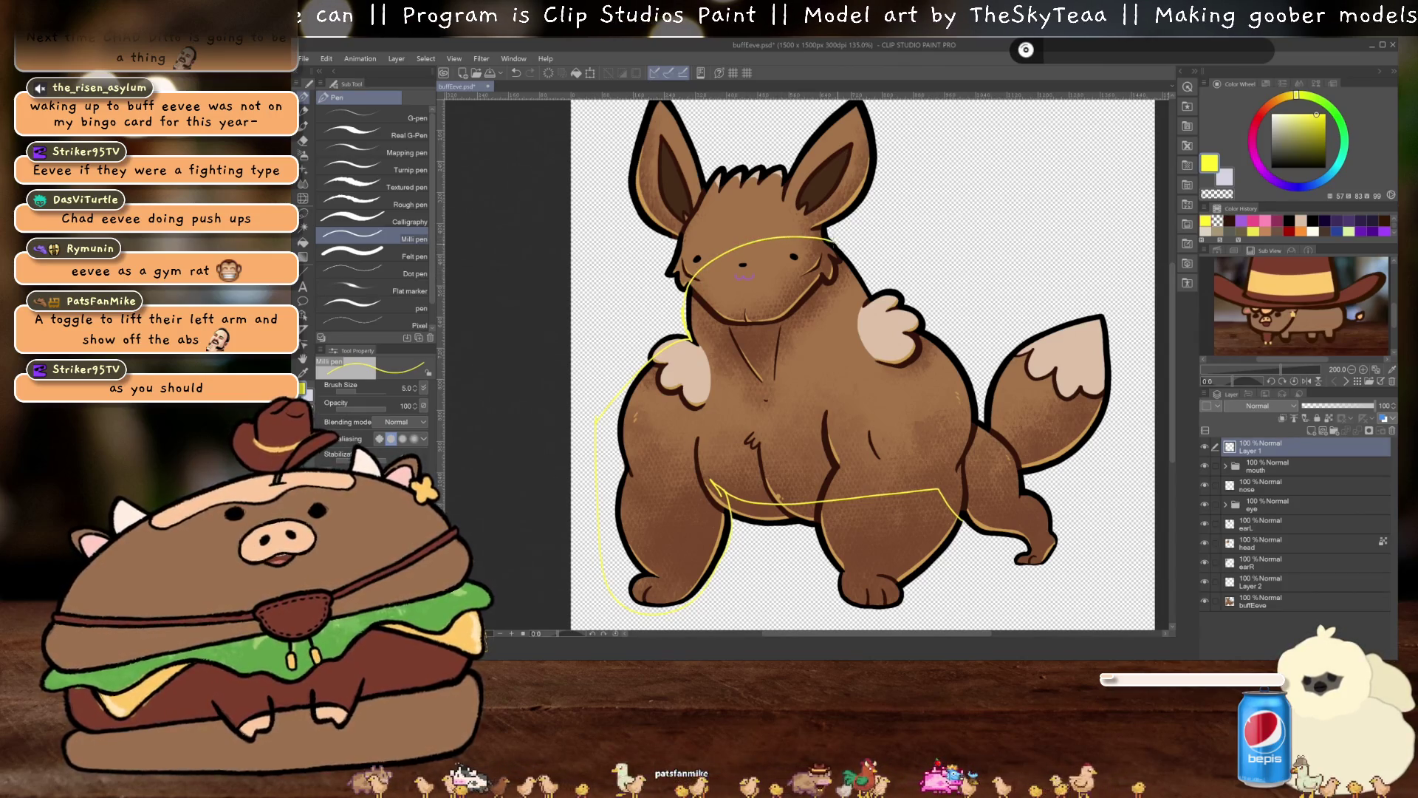
key("ctrl+z")
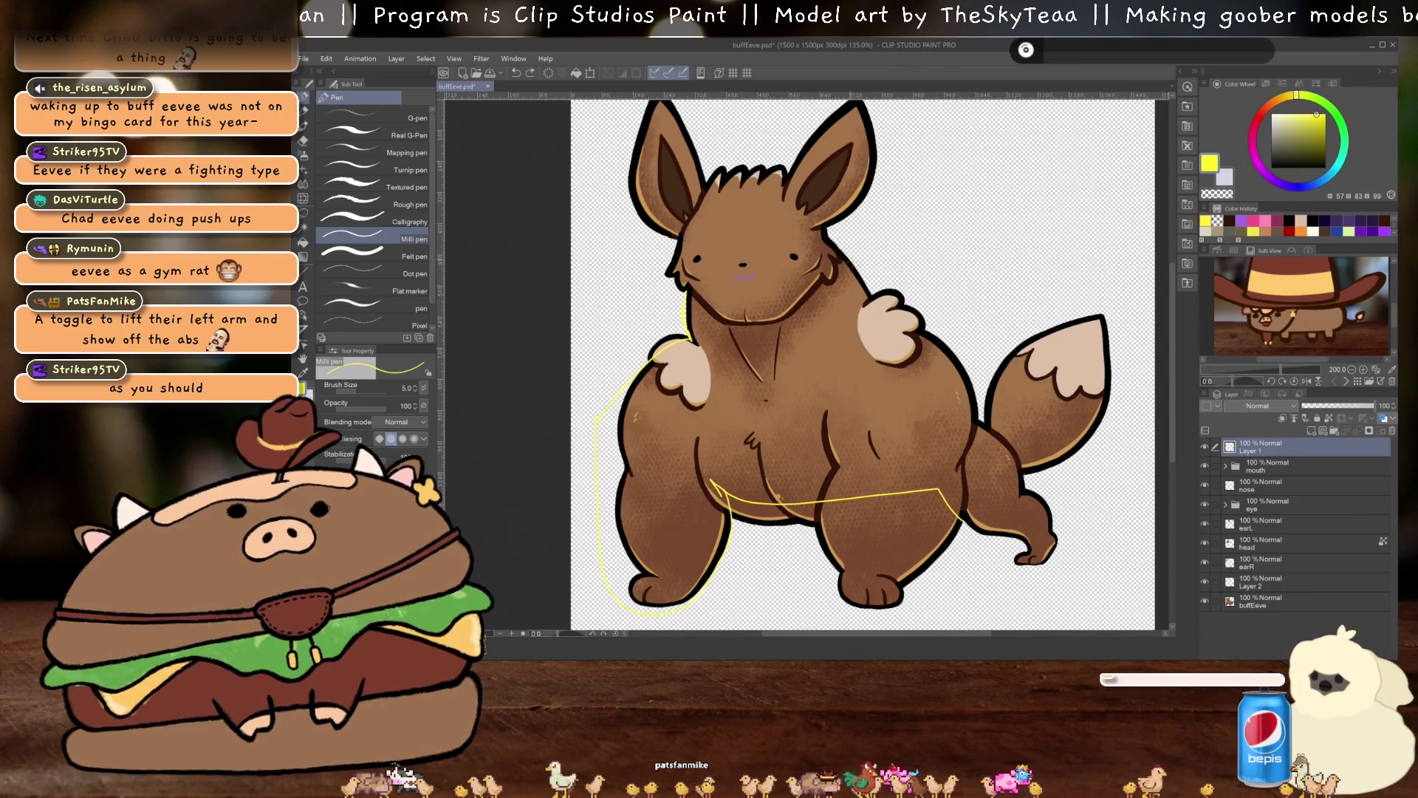
mouse_move(836, 242)
left_mouse_down()
mouse_move(754, 217)
mouse_move(703, 246)
mouse_move(688, 294)
left_mouse_up()
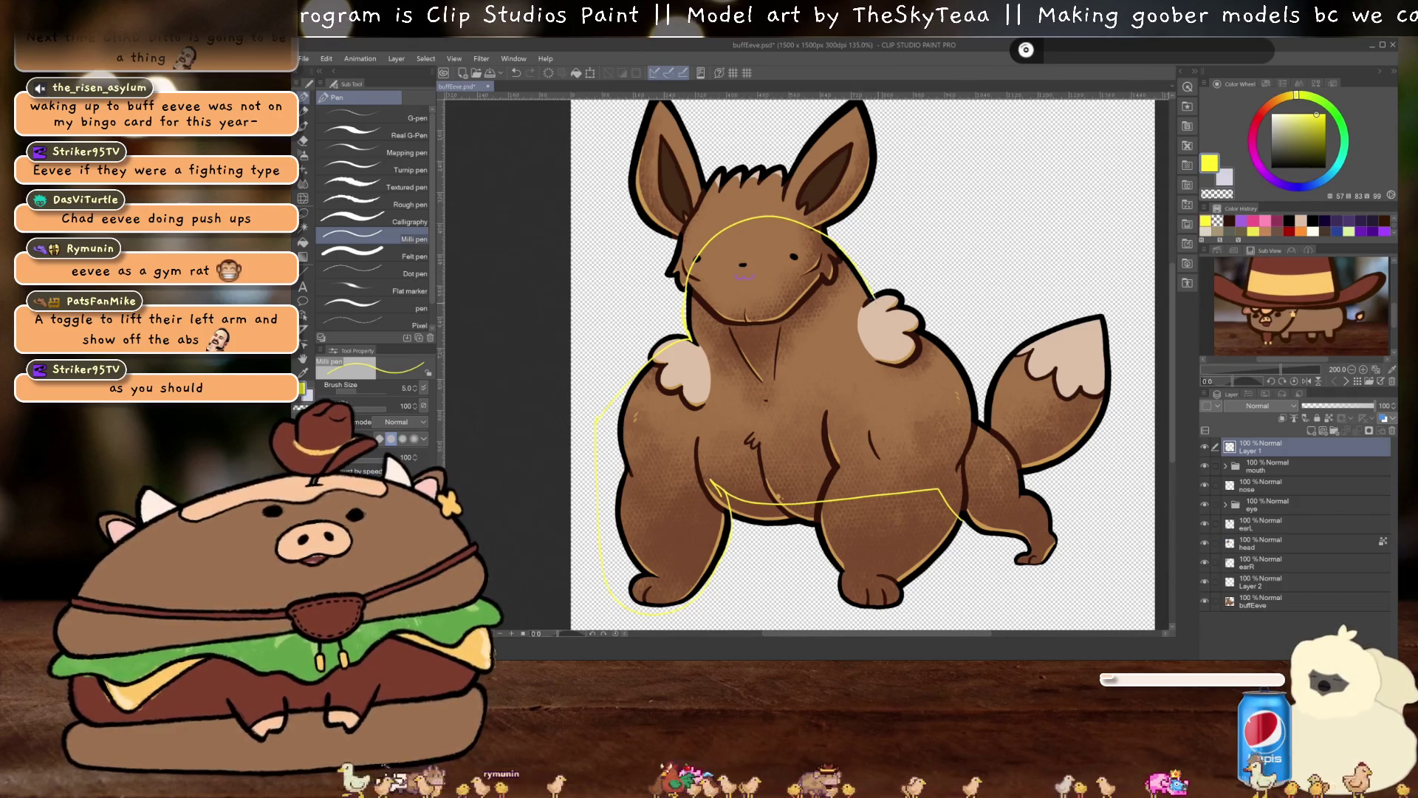
mouse_move(886, 316)
left_mouse_down()
mouse_move(942, 403)
mouse_move(987, 426)
left_mouse_up()
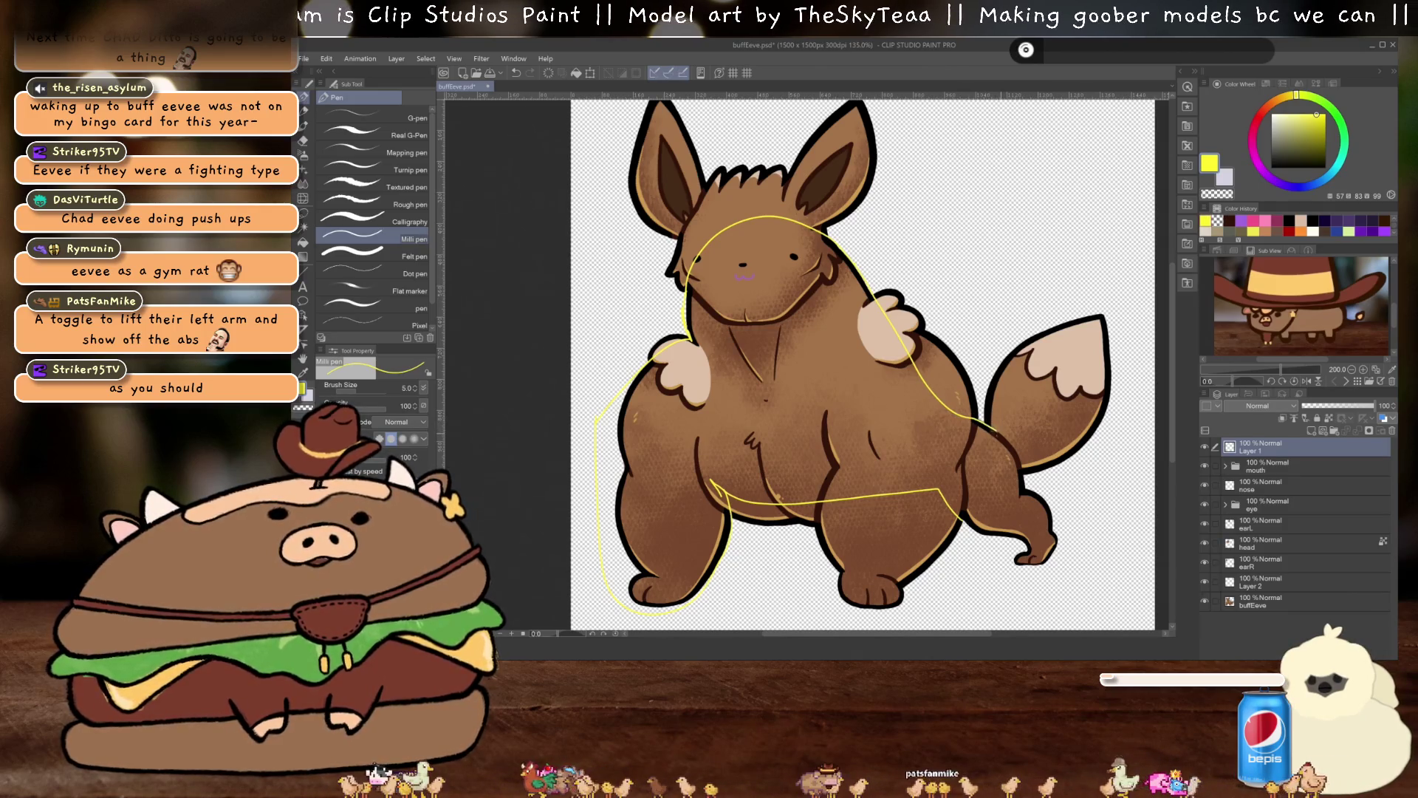
left_click_drag(1019, 471, 1026, 481)
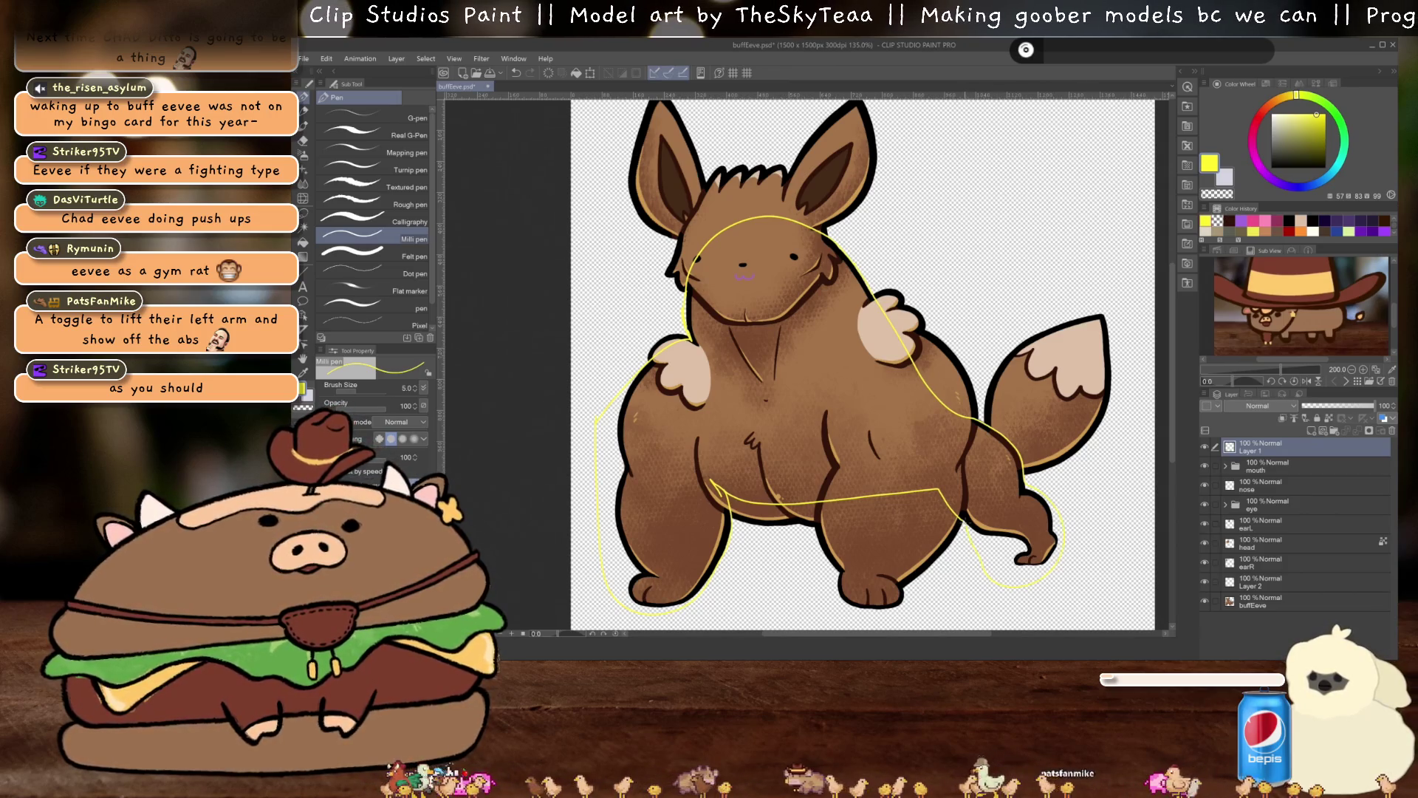
key("g")
left_click(994, 461)
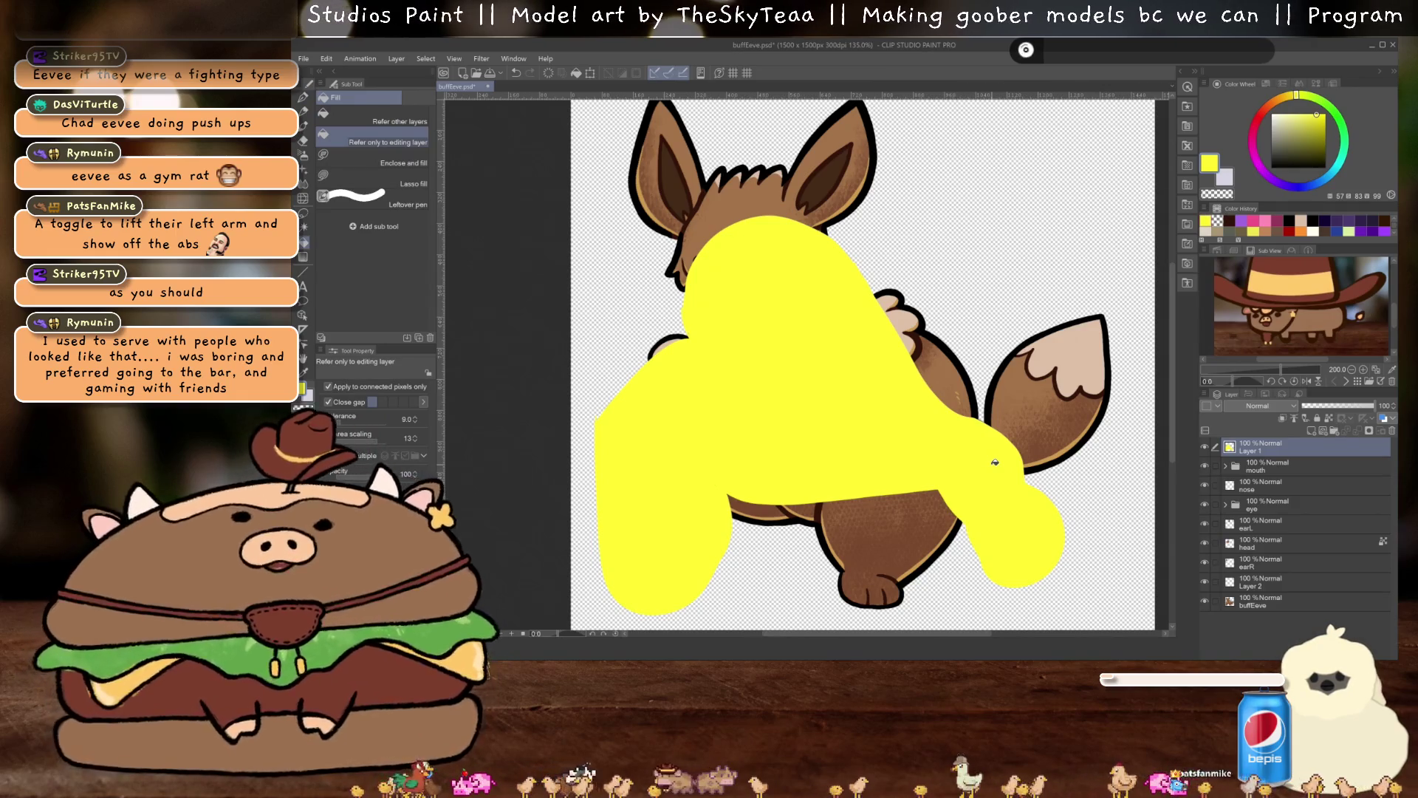
Copy the yellow-marked body from buffEeve onto a new buffEeve 2 layer, hiding the originals
key("w")
left_click(815, 399)
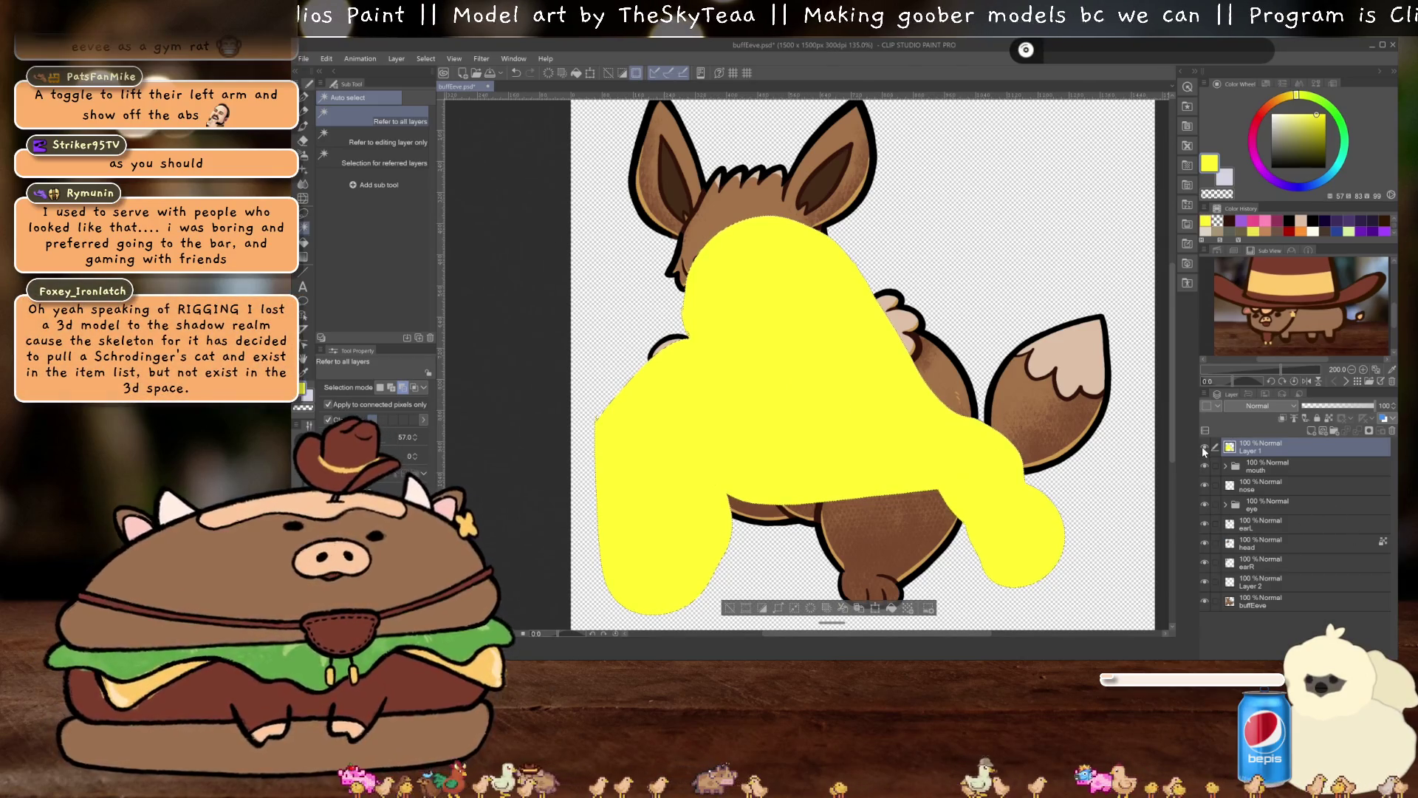
left_click(1205, 448)
left_click(1258, 604)
key("ctrl+c")
key("ctrl+v")
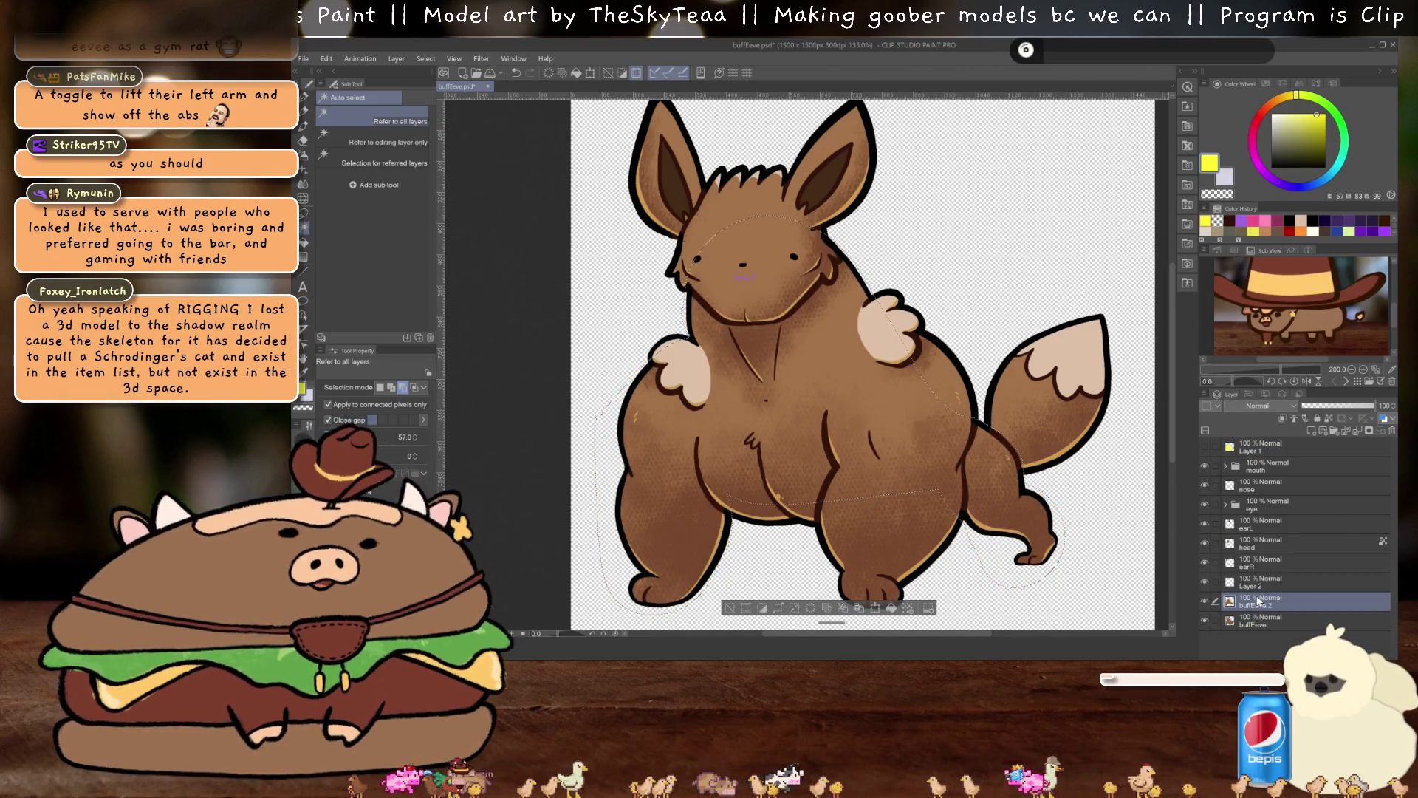
left_click(1205, 620)
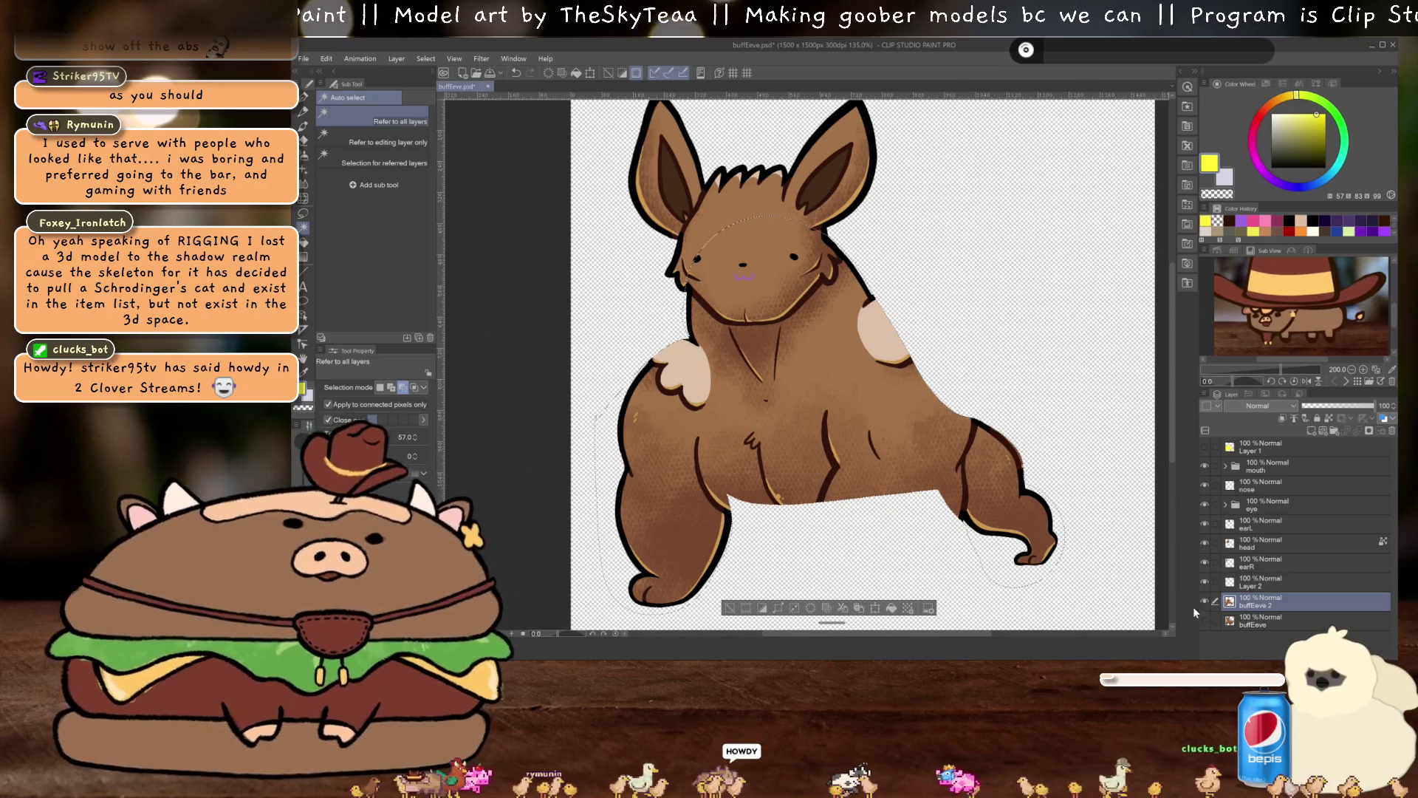
Delete Layer 2 and group mouth through earR into a hidden, collapsed folder named 'head'
left_click(1261, 581)
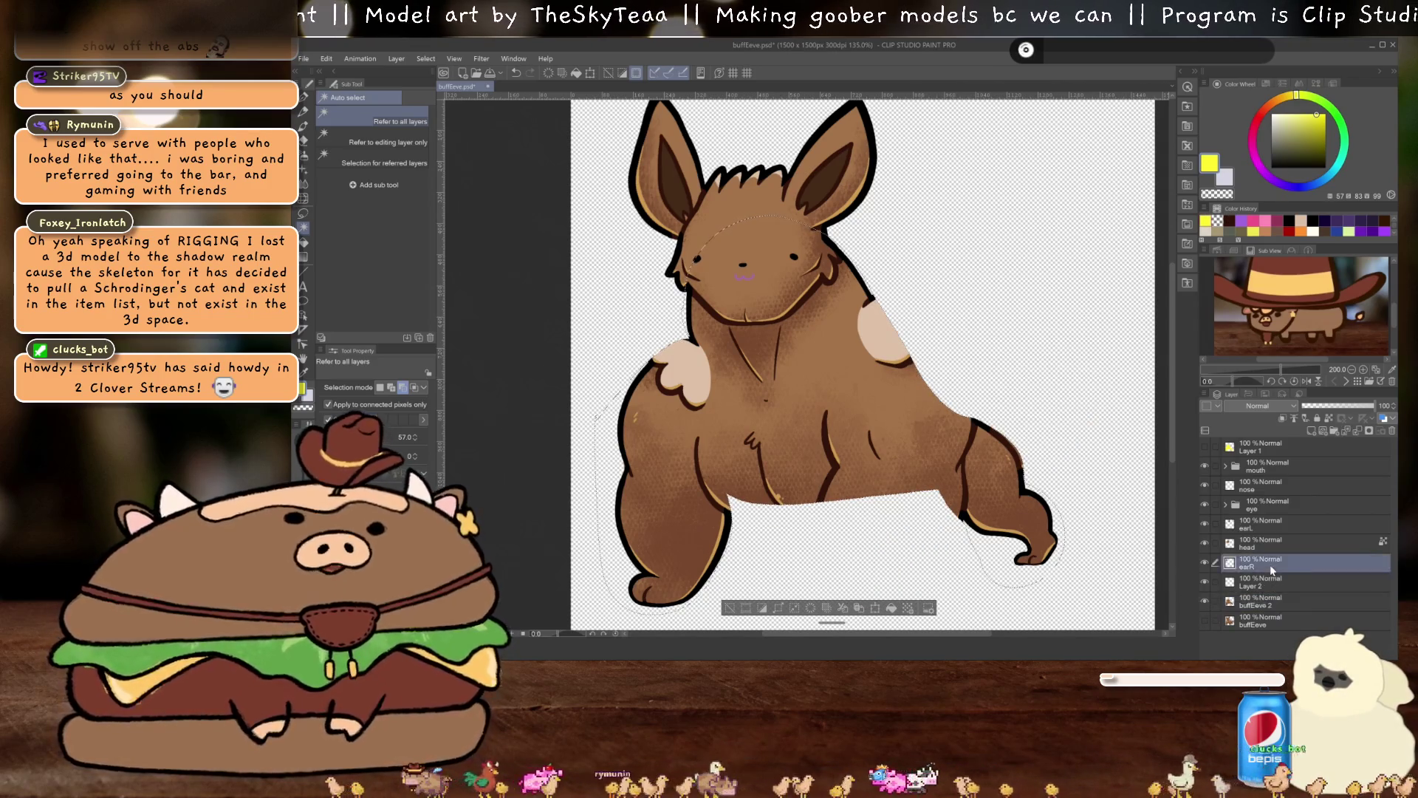
left_click(1391, 430)
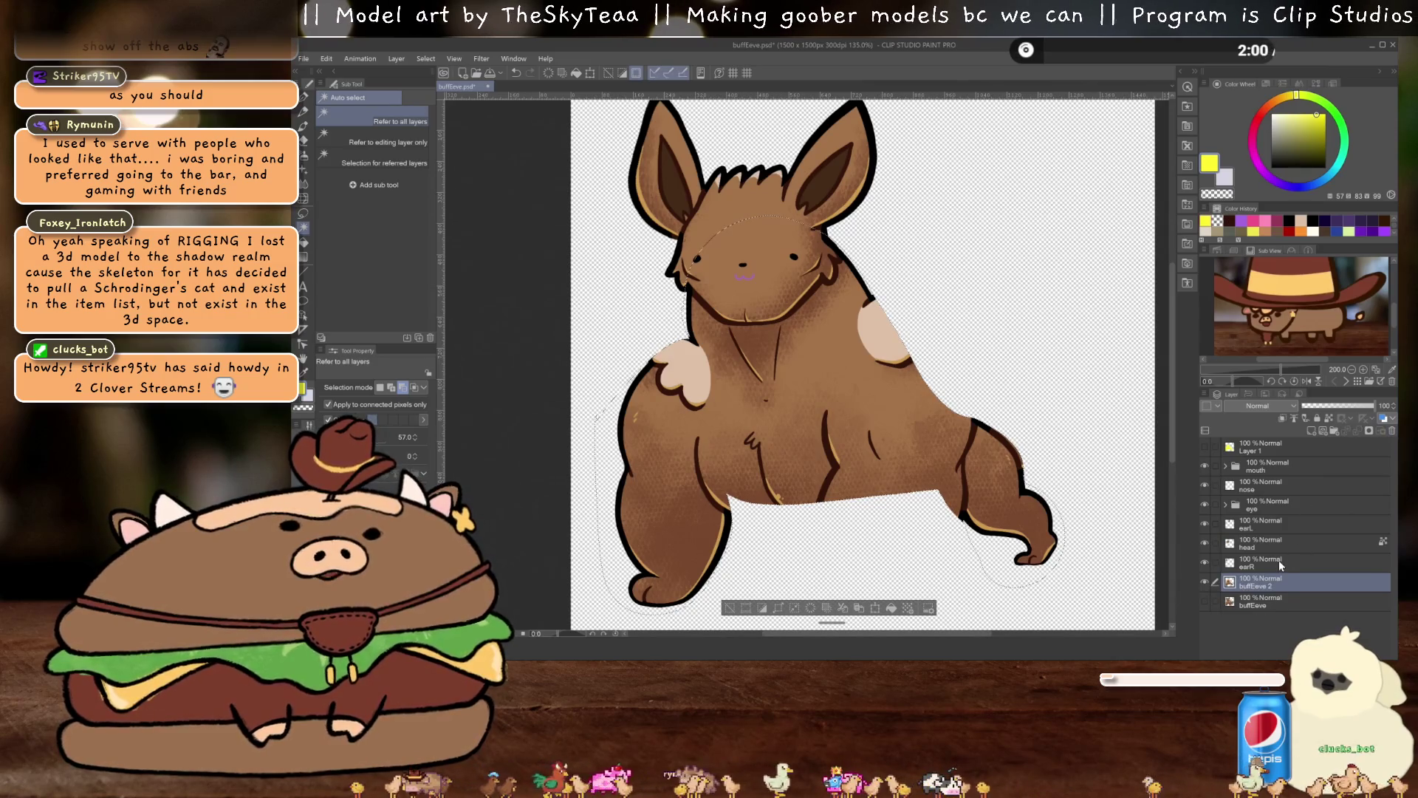
left_click(1279, 560)
left_click(1266, 464, "shift")
key("ctrl+g")
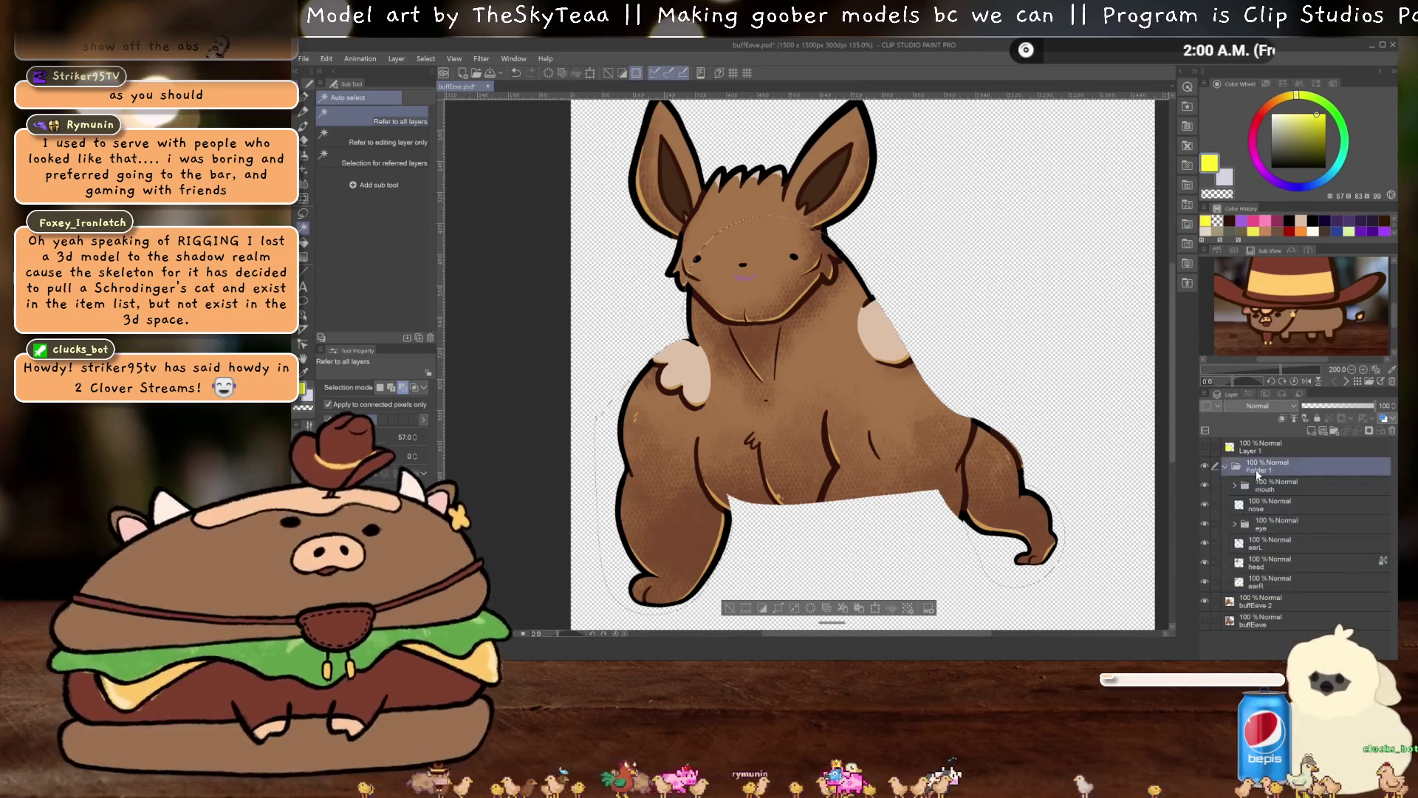
double_click(1256, 470)
type("head")
key("Return")
left_click(1205, 466)
left_click(1226, 466)
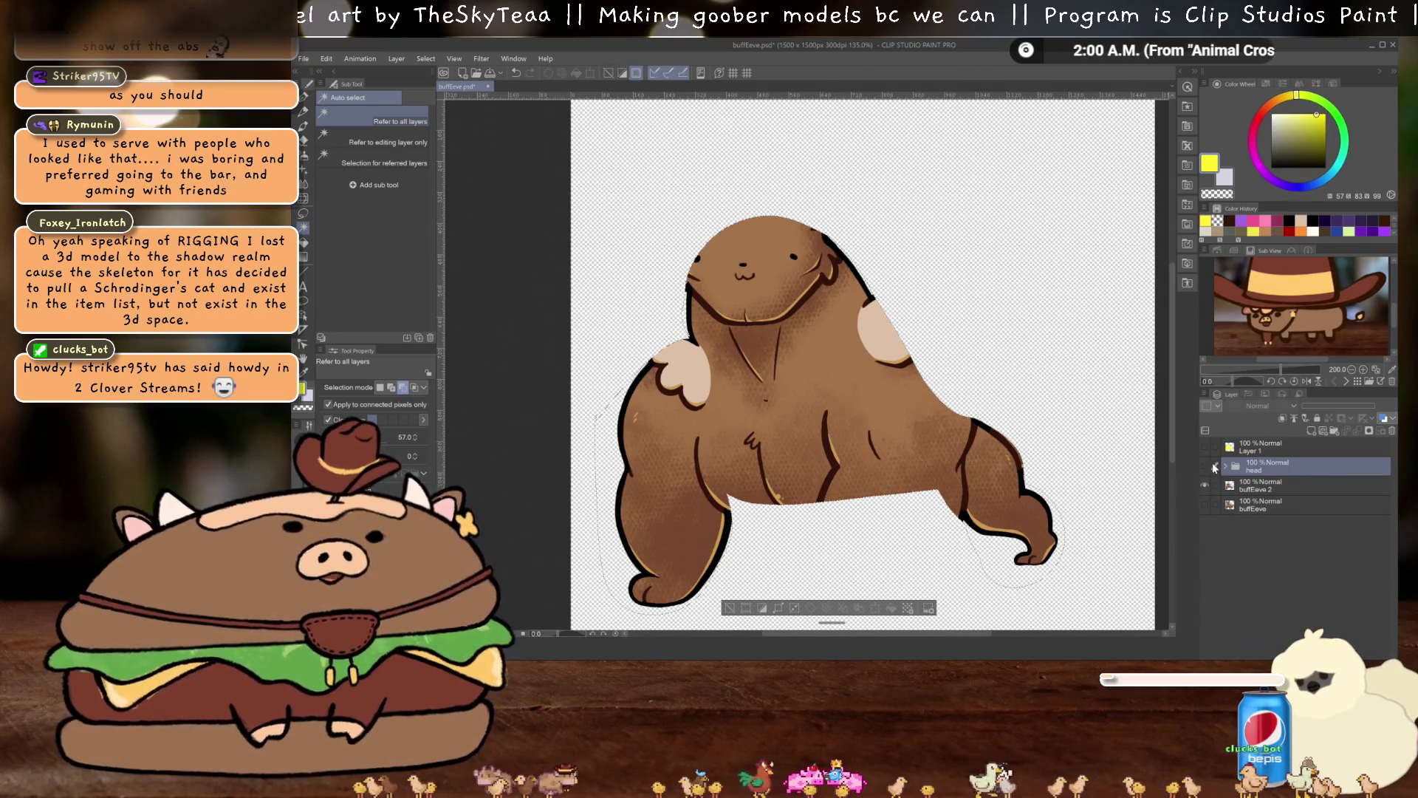
Select the buffEeve 2 body layer as the working layer
scroll(820, 447, "up", 3)
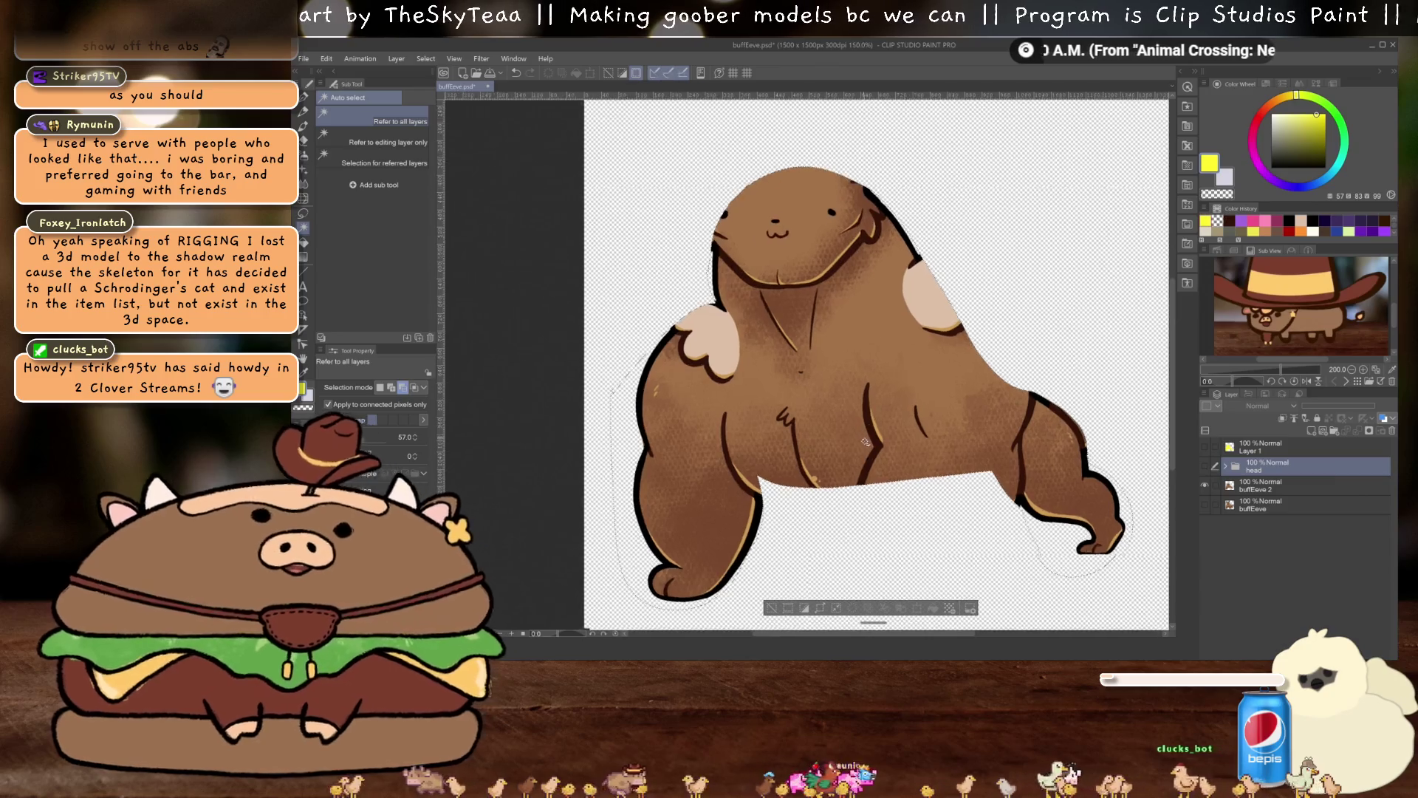
scroll(861, 441, "up", 1)
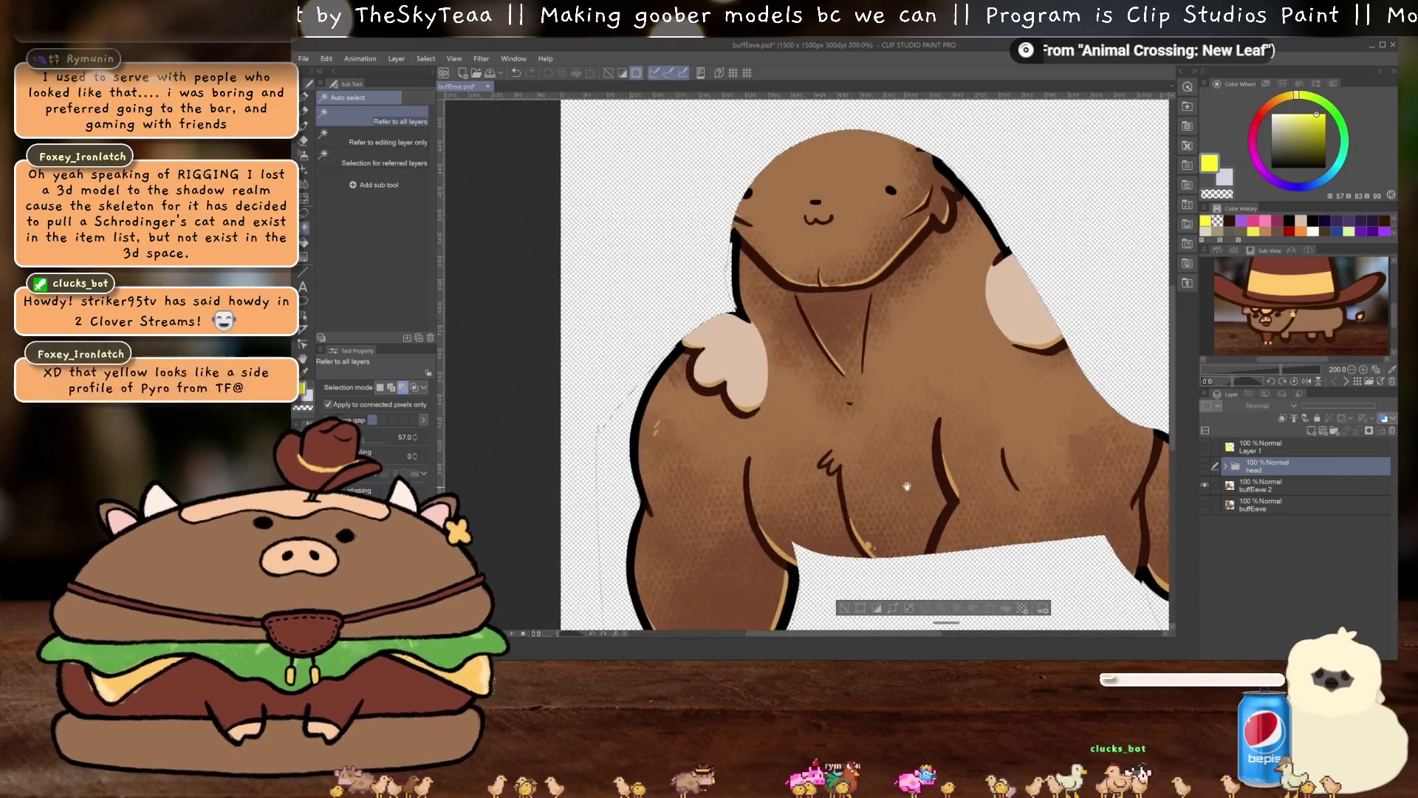
scroll(901, 483, "down", 2)
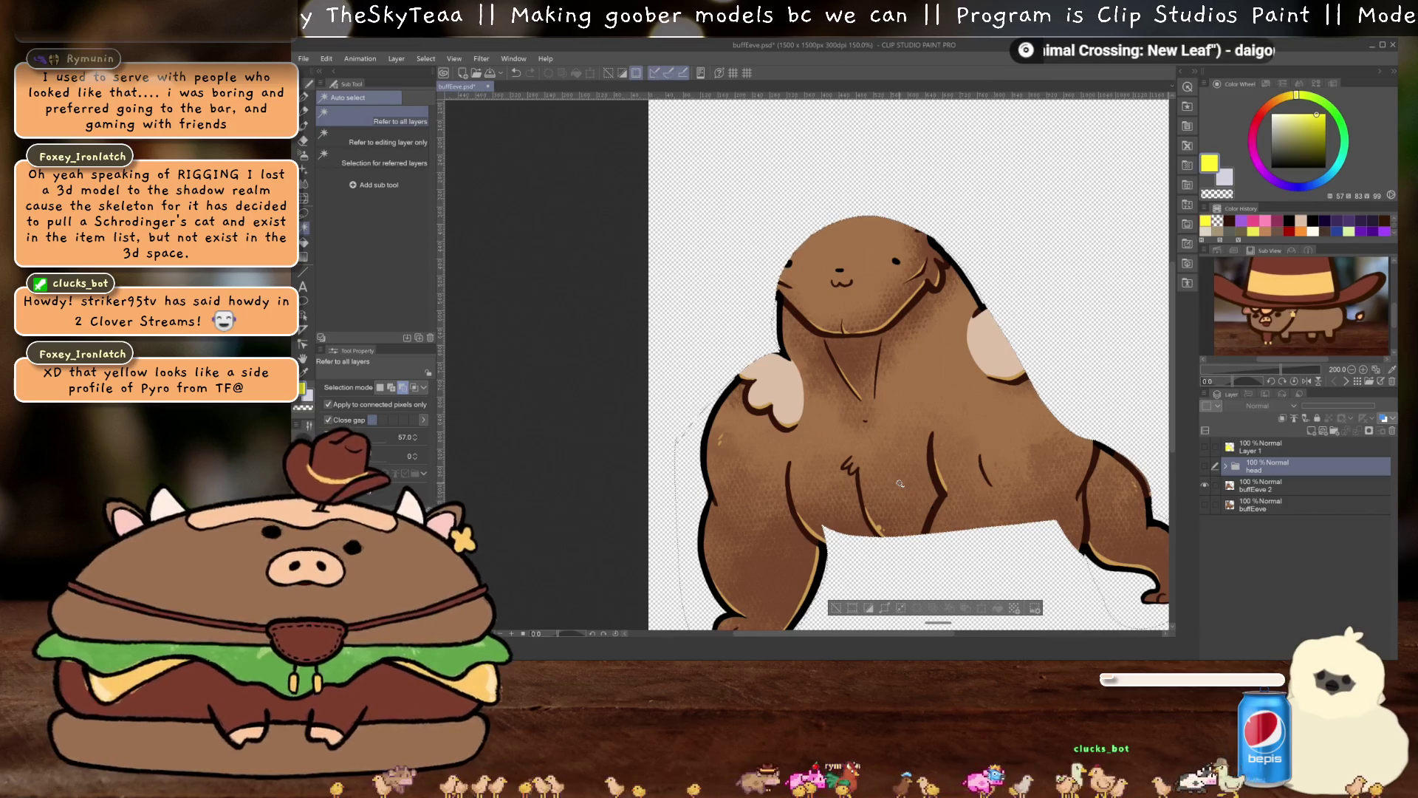
scroll(849, 430, "up", 1)
scroll(849, 430, "up", 1)
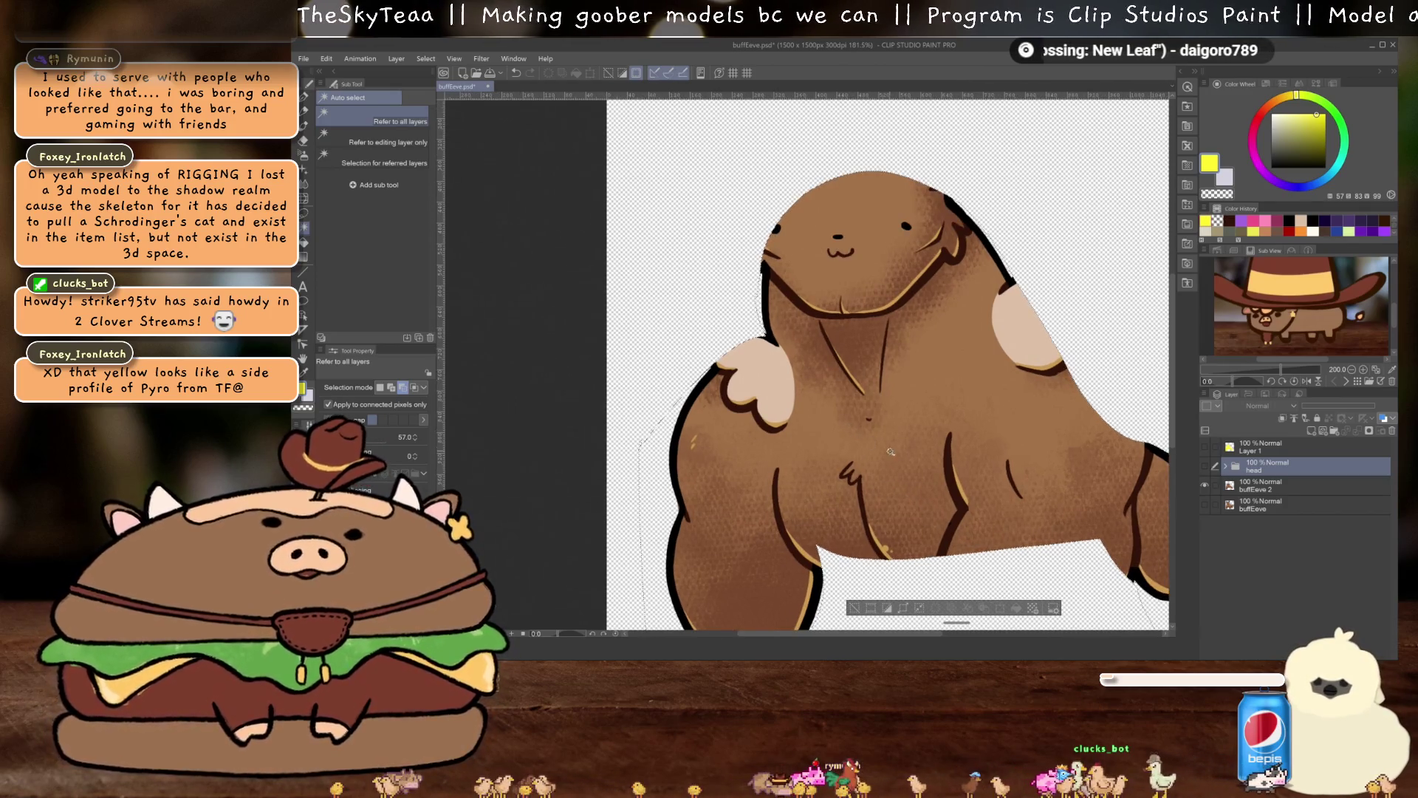
scroll(891, 452, "up", 1)
scroll(766, 327, "up", 1)
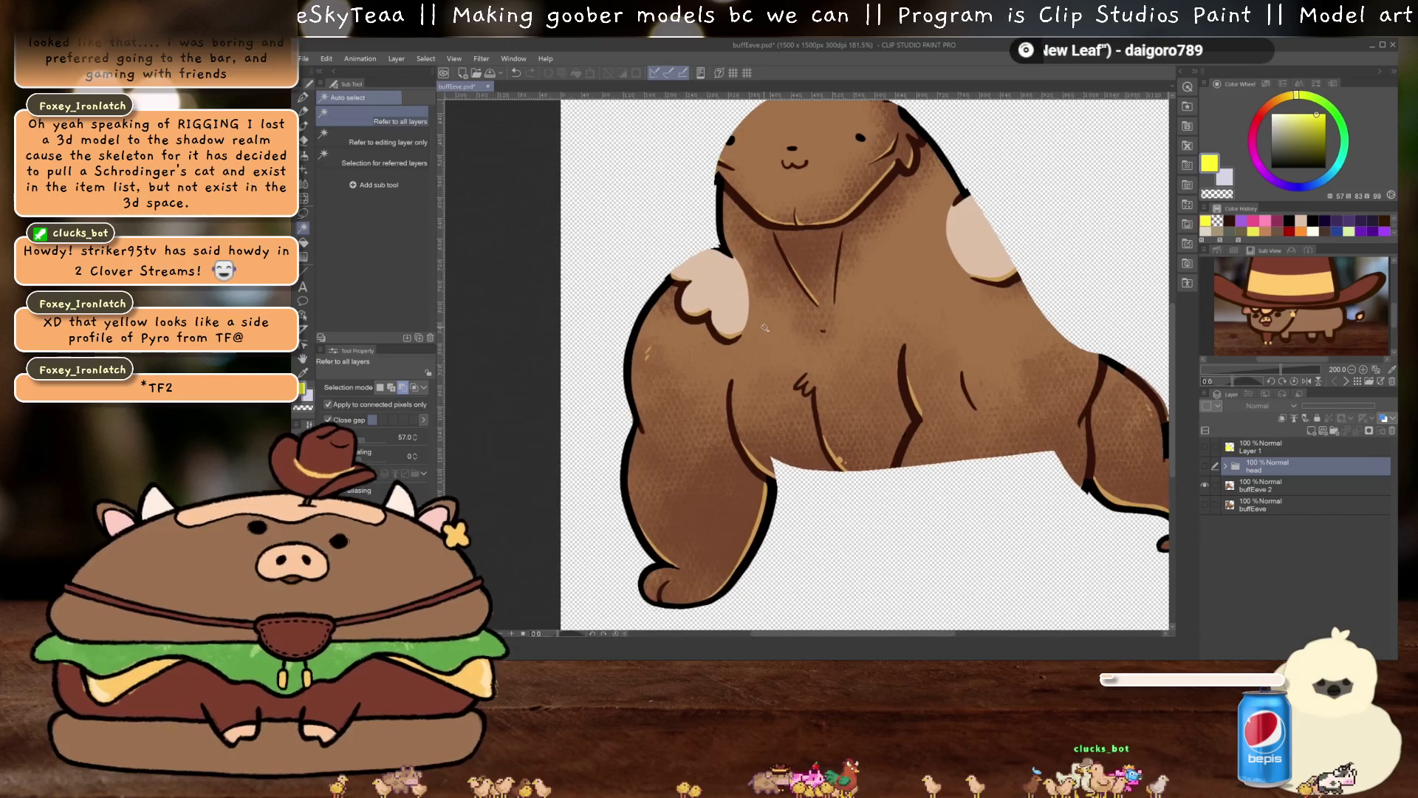
scroll(765, 327, "down", 1)
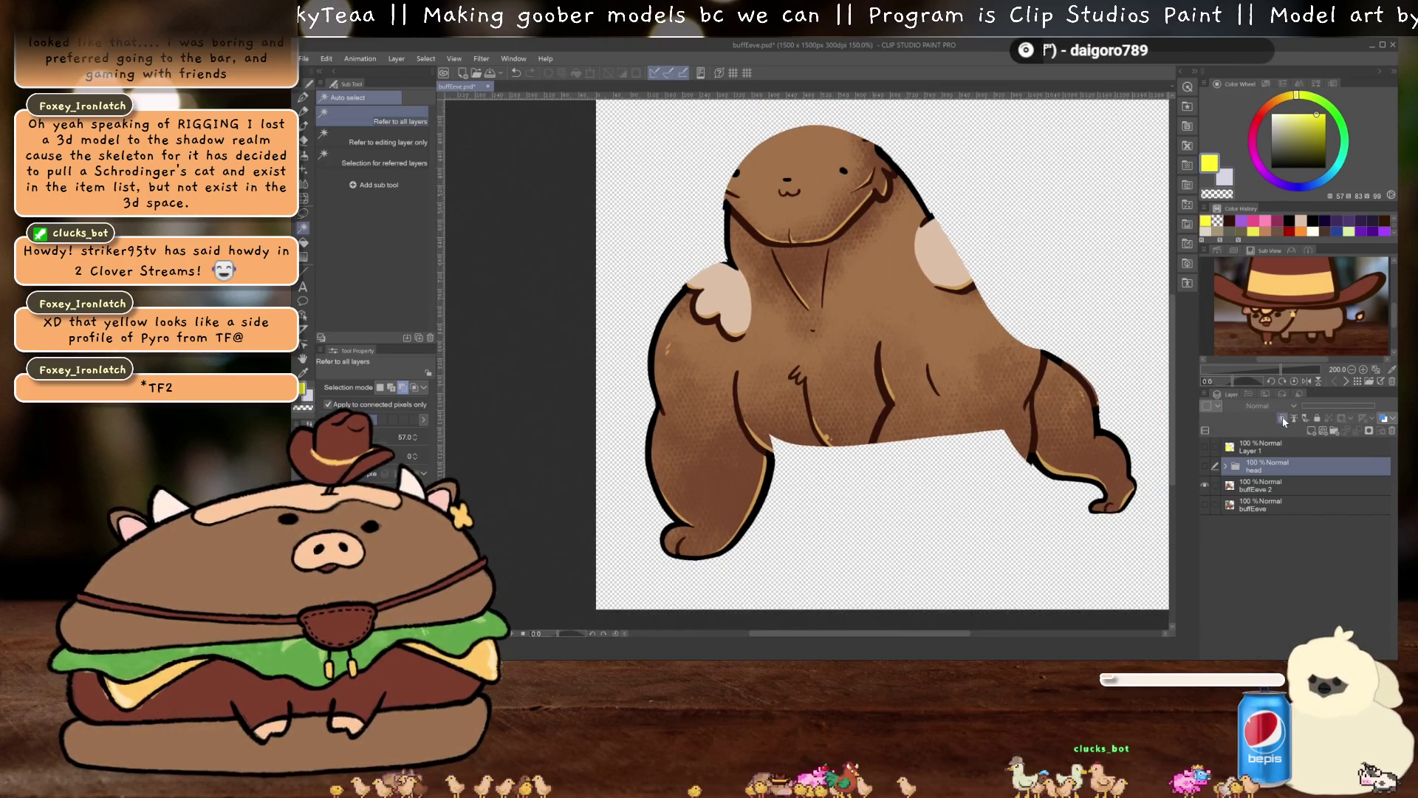
left_click(892, 381)
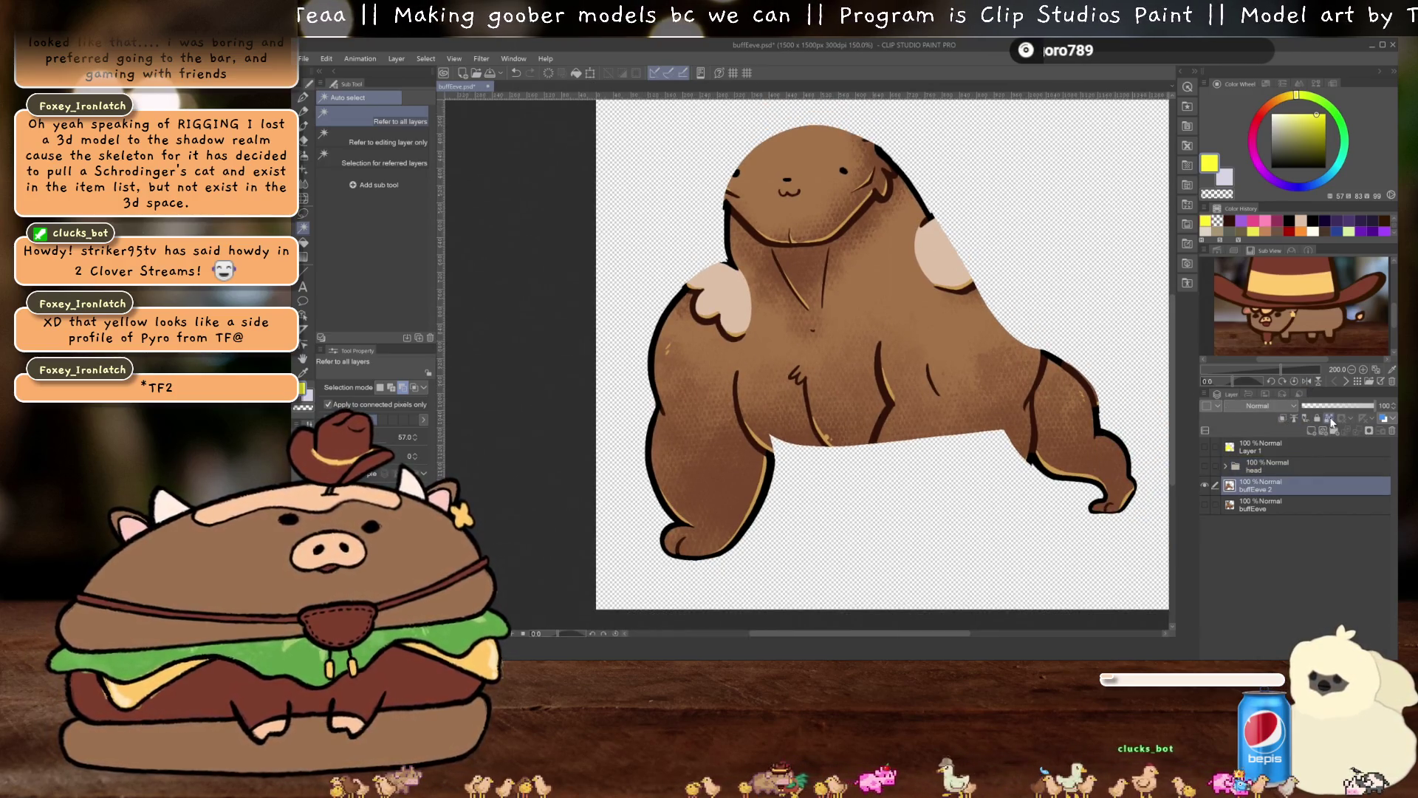
With the Copy stamp tool, blend fur along the leg's lower edge, undoing a bad stroke
key("j")
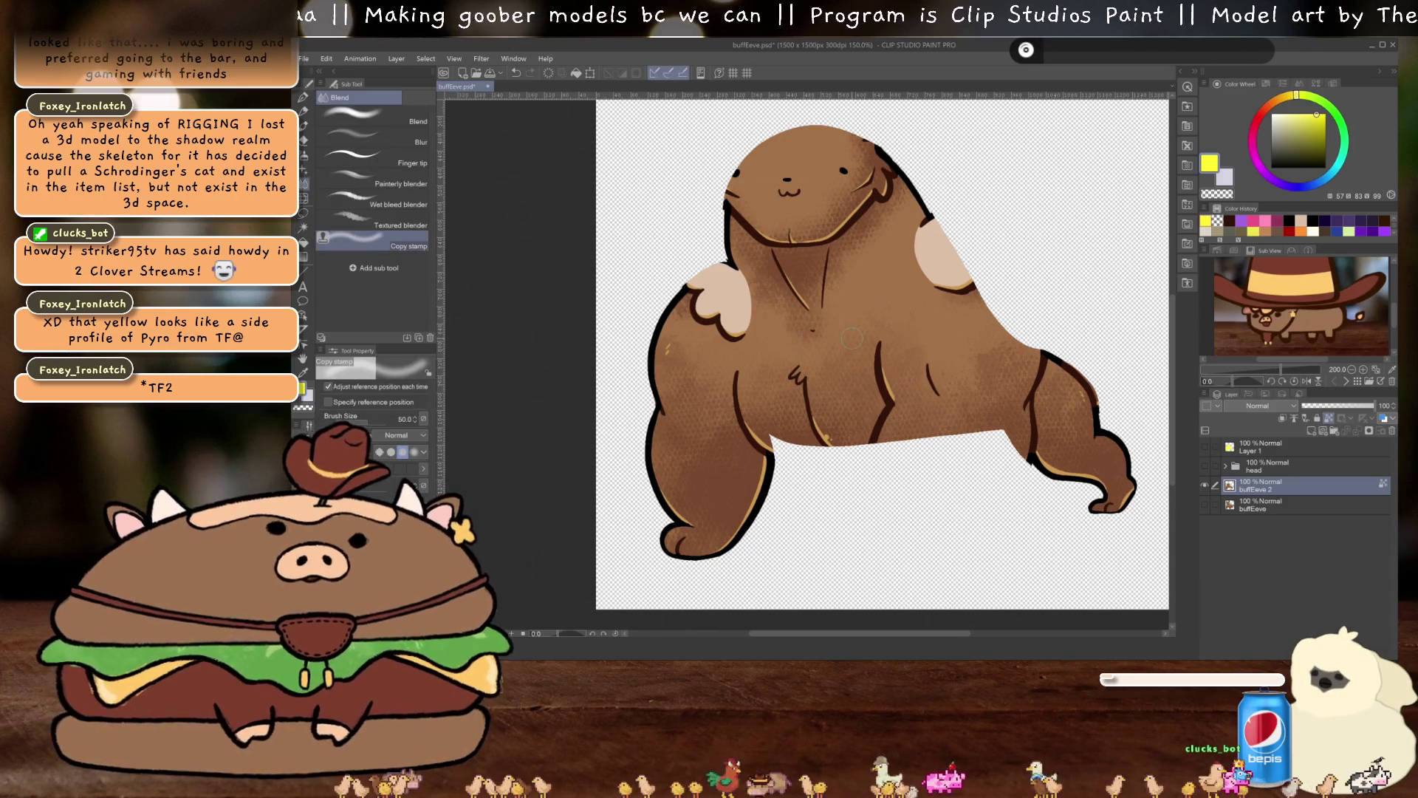
scroll(852, 344, "up", 1)
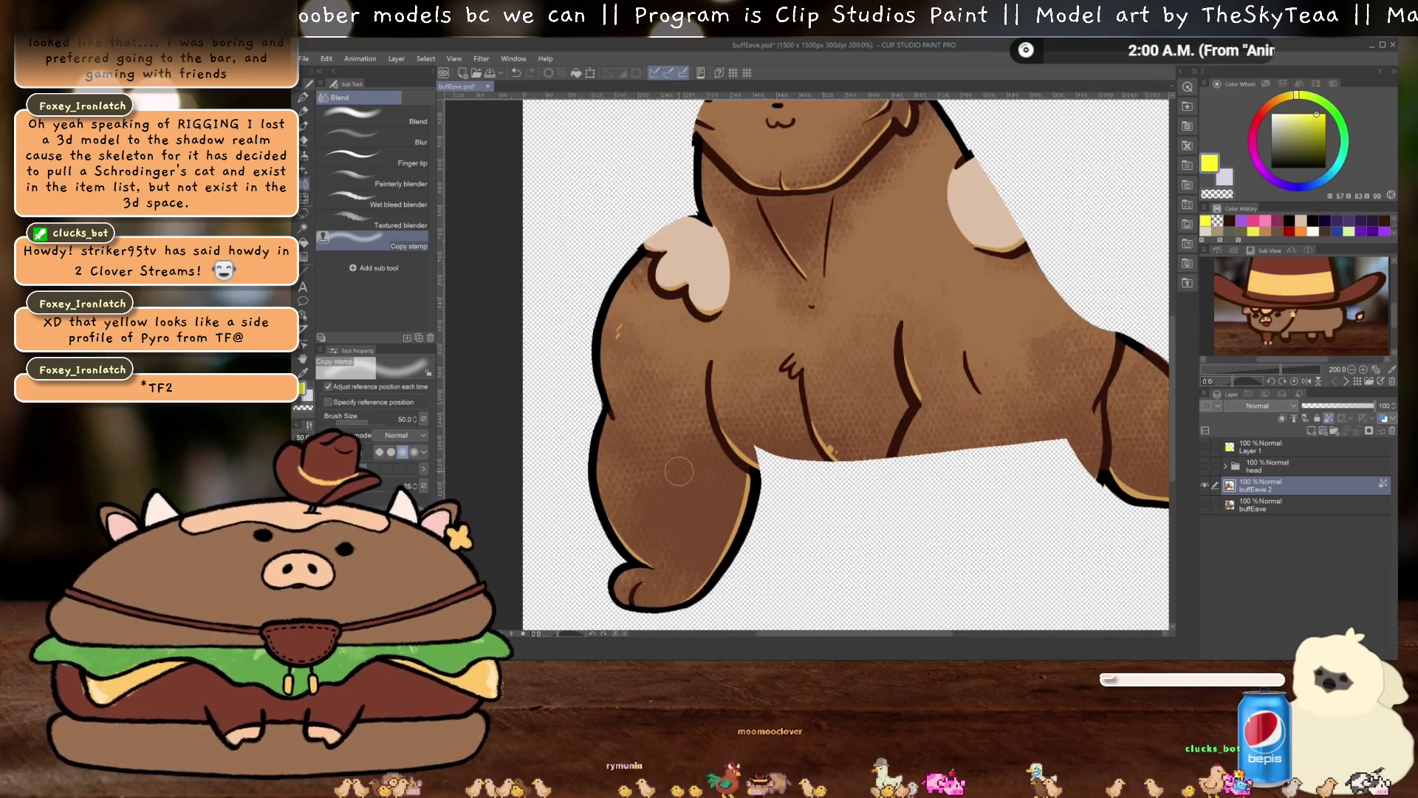
scroll(628, 477, "up", 3)
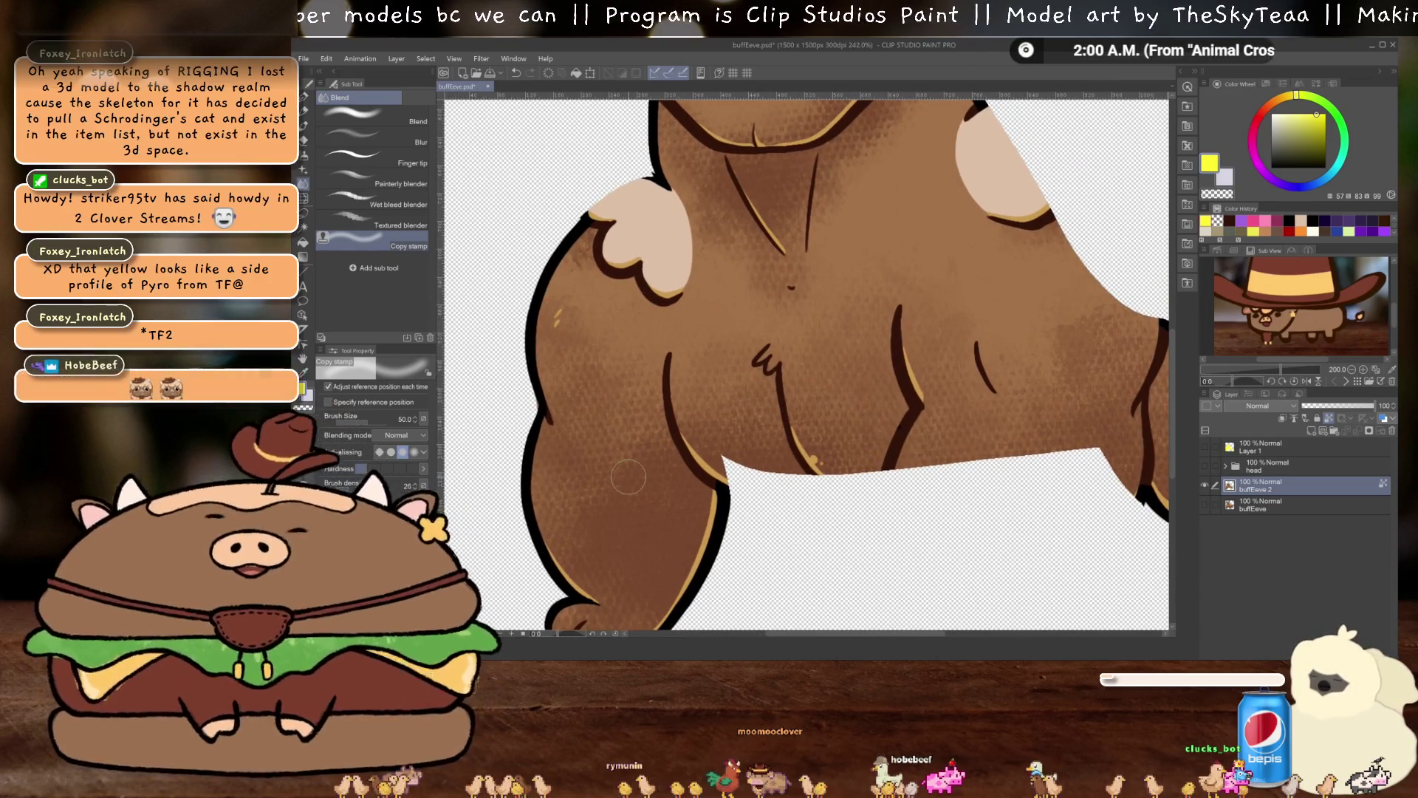
left_click_drag(672, 532, 705, 548)
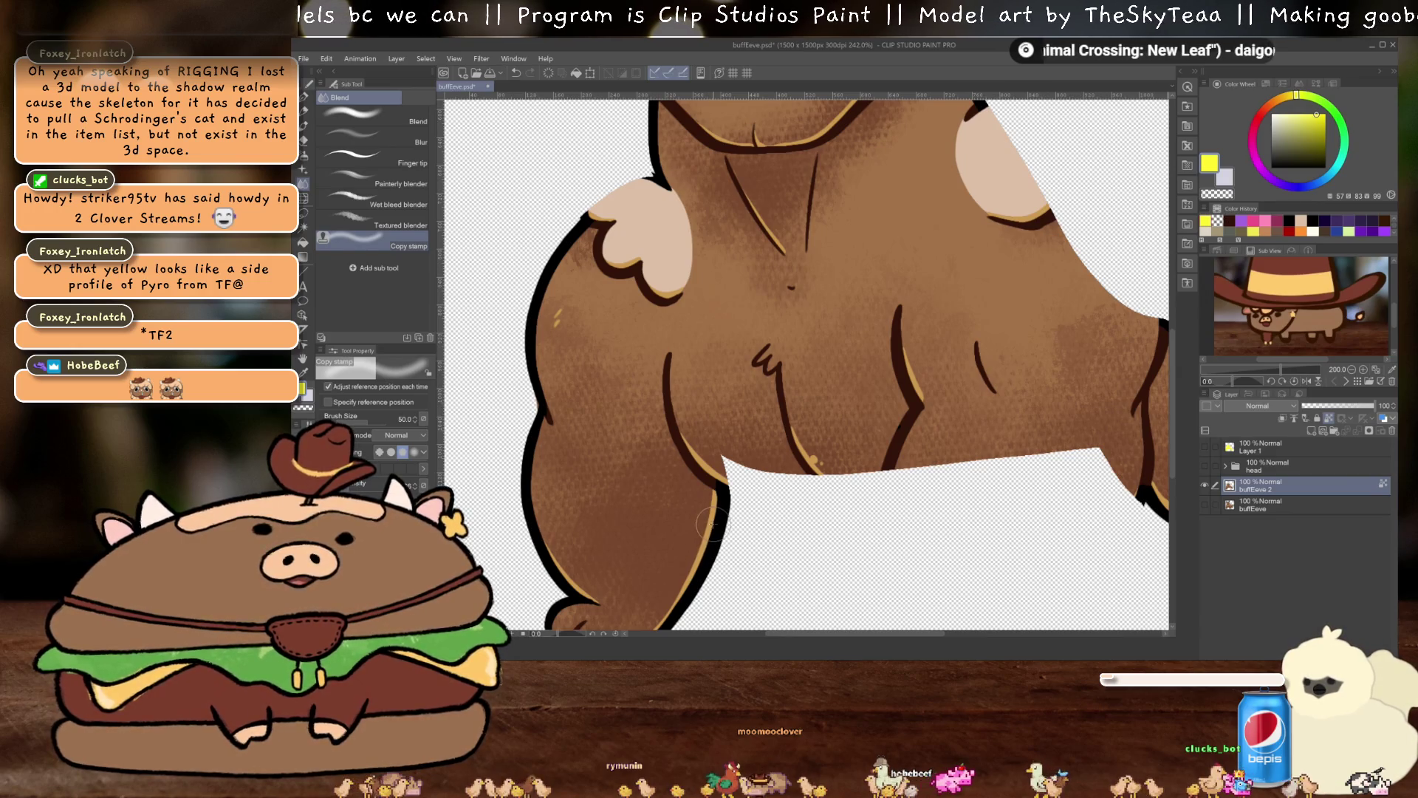
mouse_move(714, 489)
left_mouse_down()
mouse_move(716, 504)
mouse_move(721, 478)
mouse_move(694, 516)
mouse_move(661, 474)
mouse_move(698, 458)
mouse_move(696, 490)
mouse_move(707, 445)
mouse_move(698, 479)
mouse_move(715, 454)
mouse_move(711, 481)
mouse_move(678, 469)
mouse_move(682, 432)
mouse_move(702, 468)
mouse_move(613, 506)
mouse_move(602, 491)
mouse_move(687, 414)
mouse_move(698, 443)
mouse_move(653, 447)
left_mouse_up()
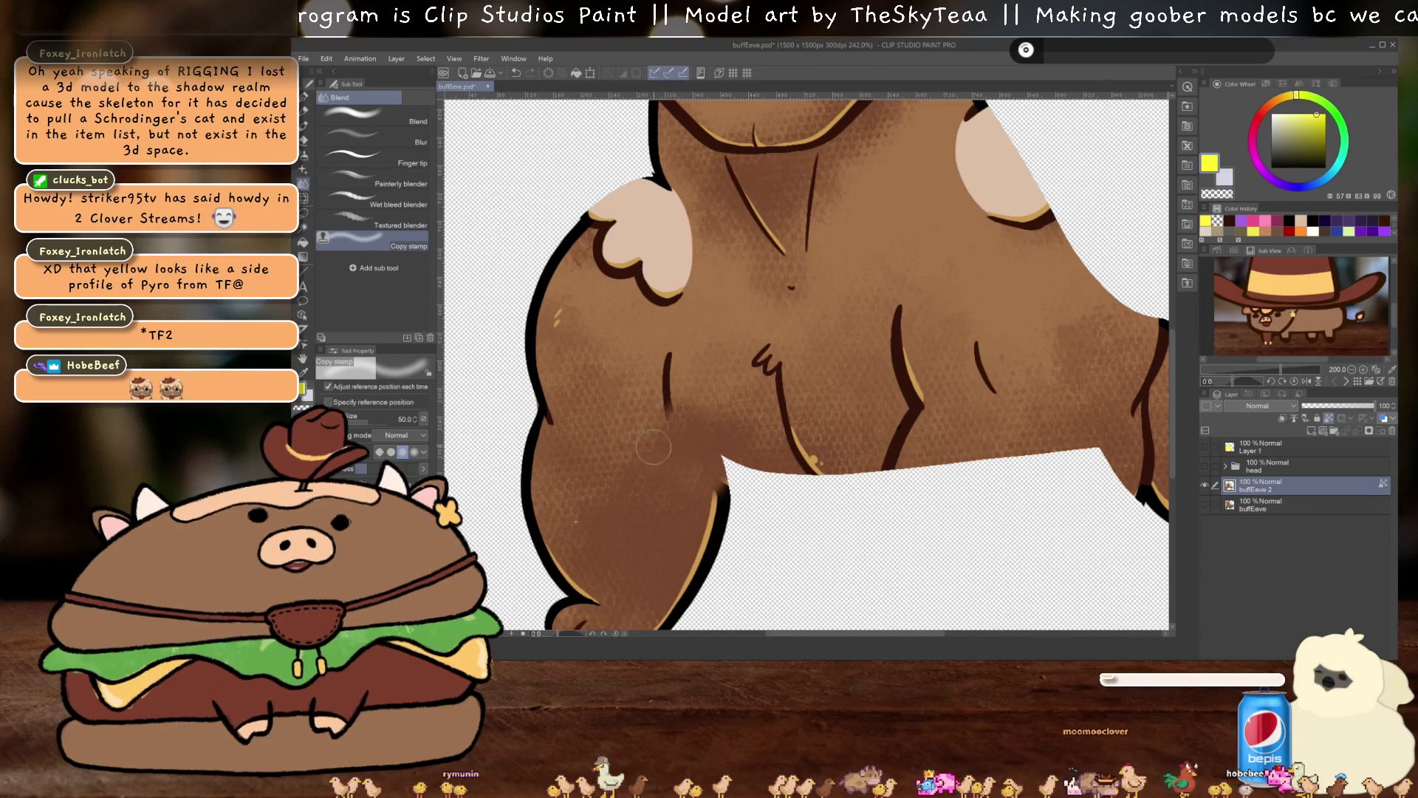
left_click_drag(670, 392, 664, 405)
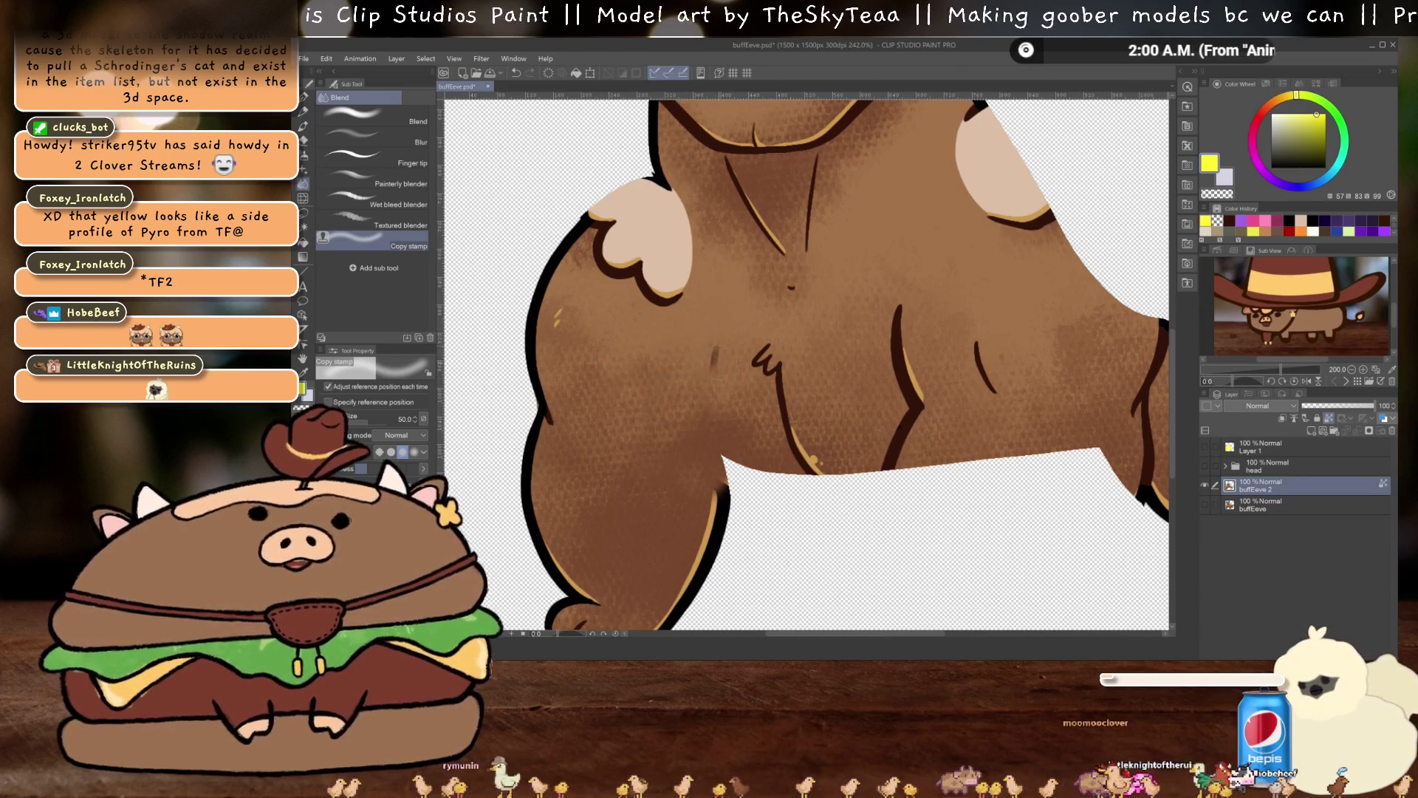
key("ctrl+z")
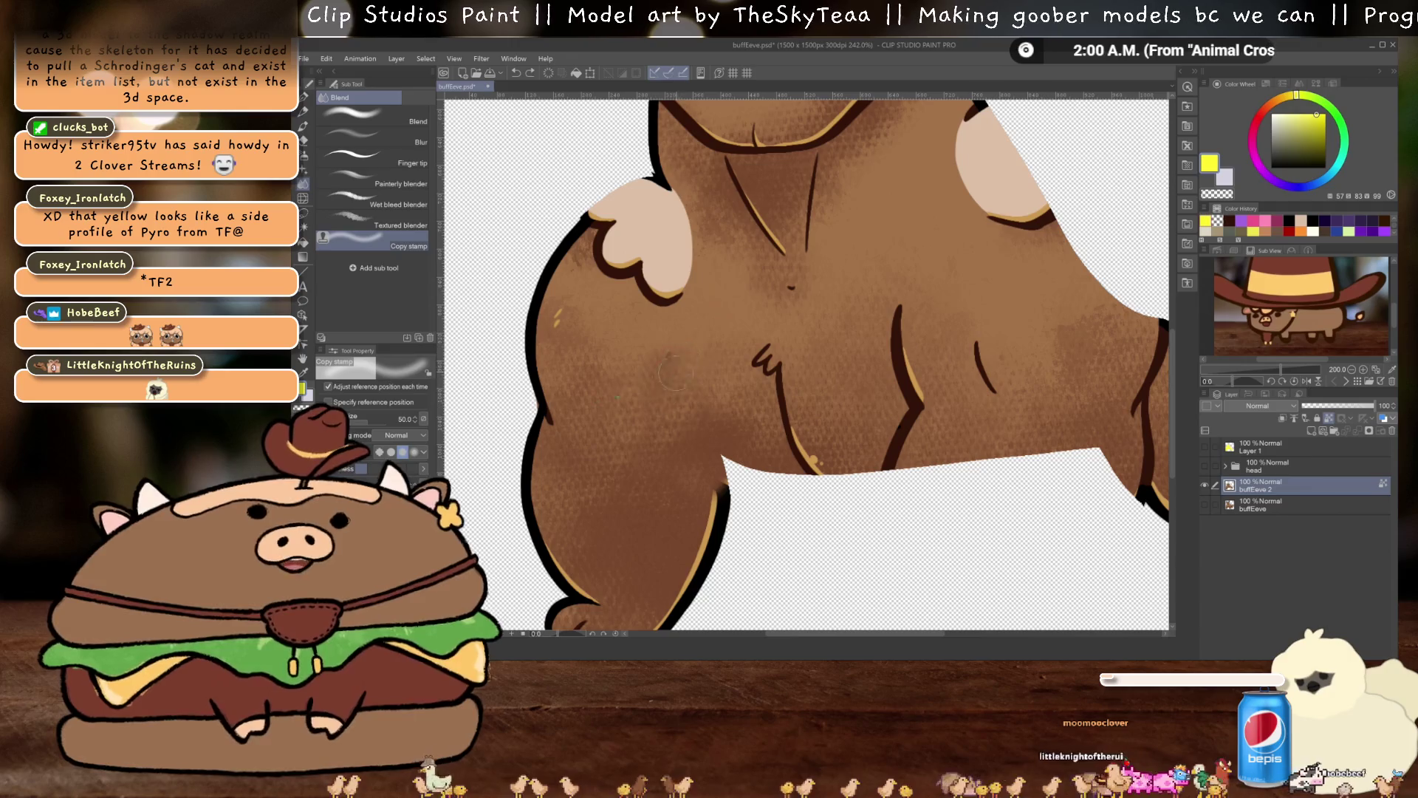
Stamp brown fur over the chest squiggles, the line above the belly and the long fur line
left_click_drag(878, 536, 849, 451)
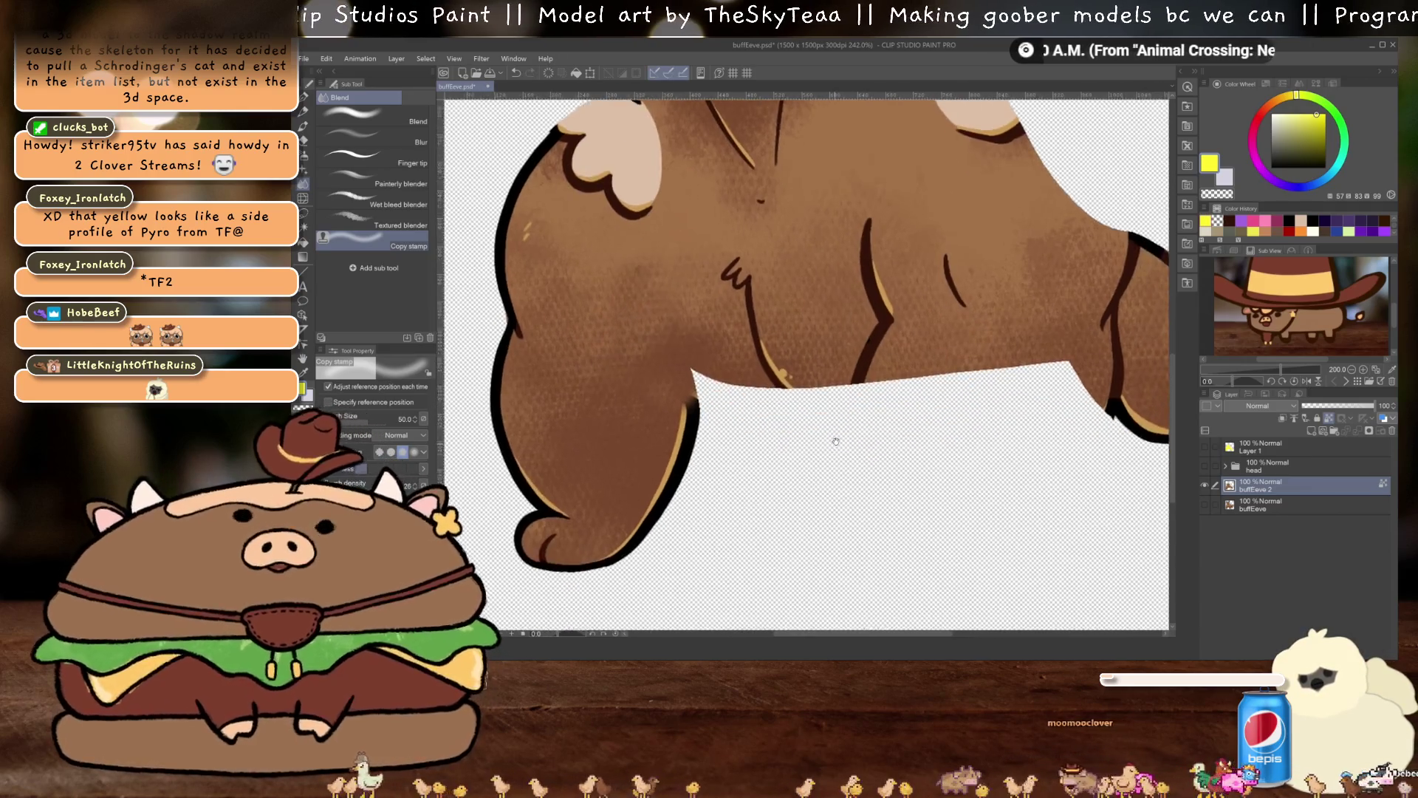
left_click_drag(683, 336, 638, 473)
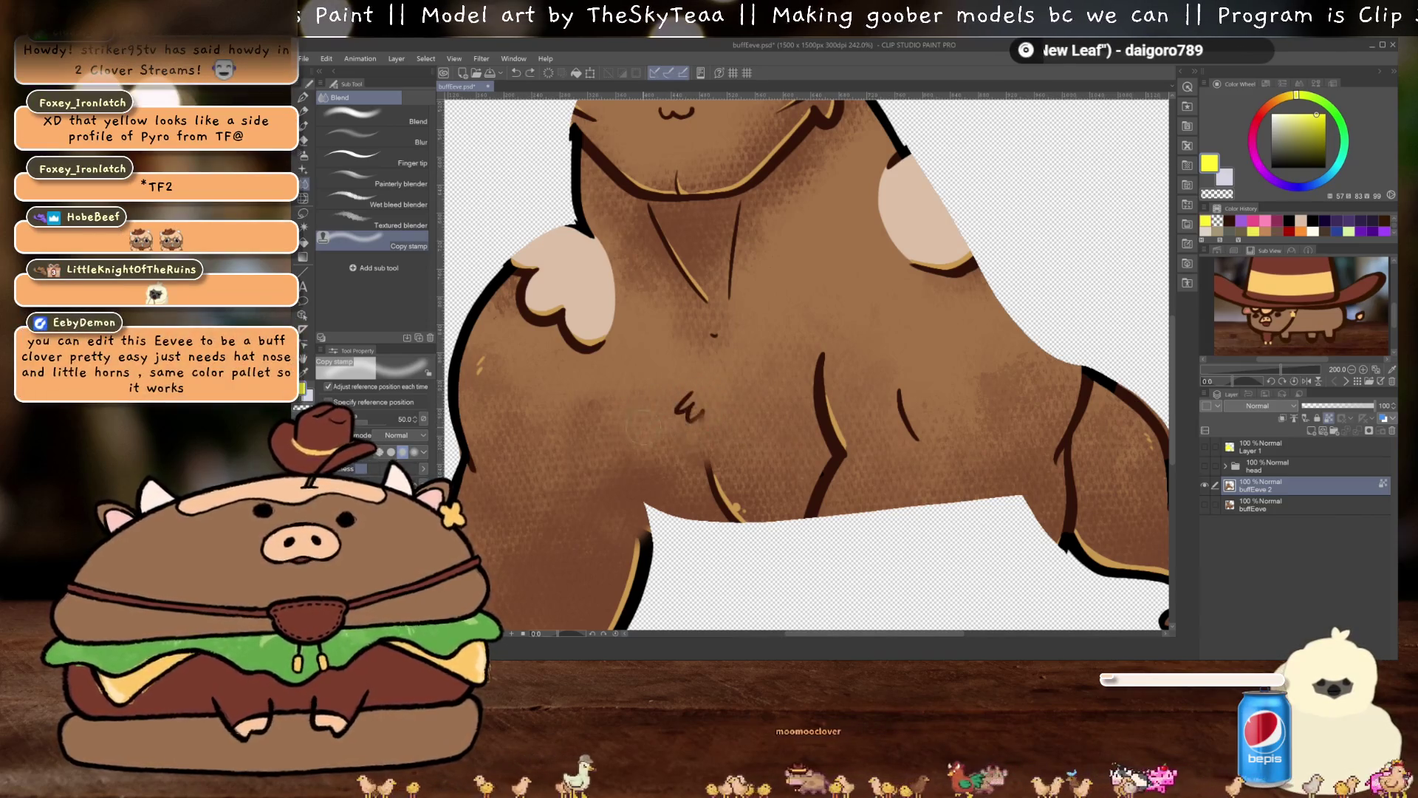
left_click_drag(678, 403, 689, 428)
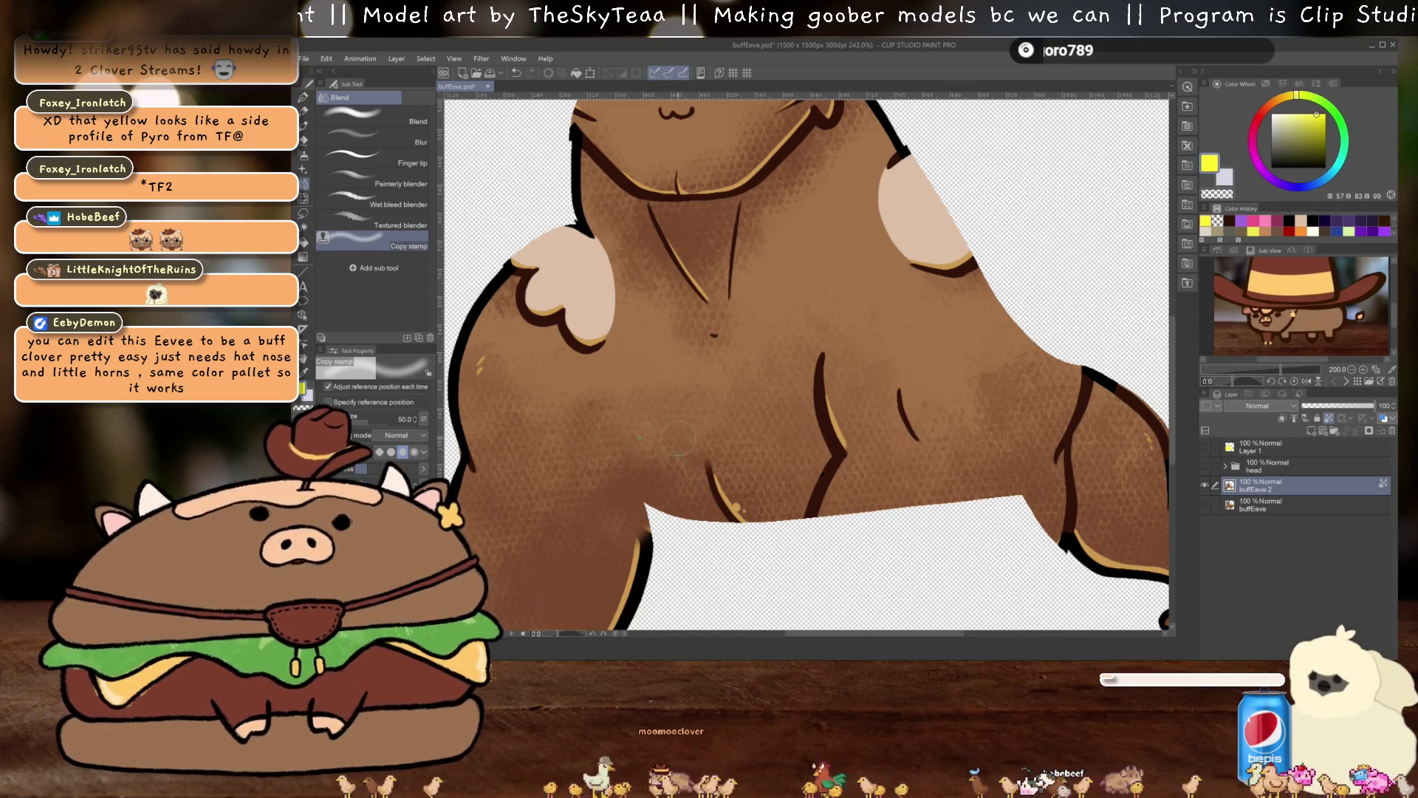
mouse_move(676, 491)
left_mouse_down()
mouse_move(732, 503)
mouse_move(731, 532)
mouse_move(709, 510)
mouse_move(724, 479)
left_mouse_up()
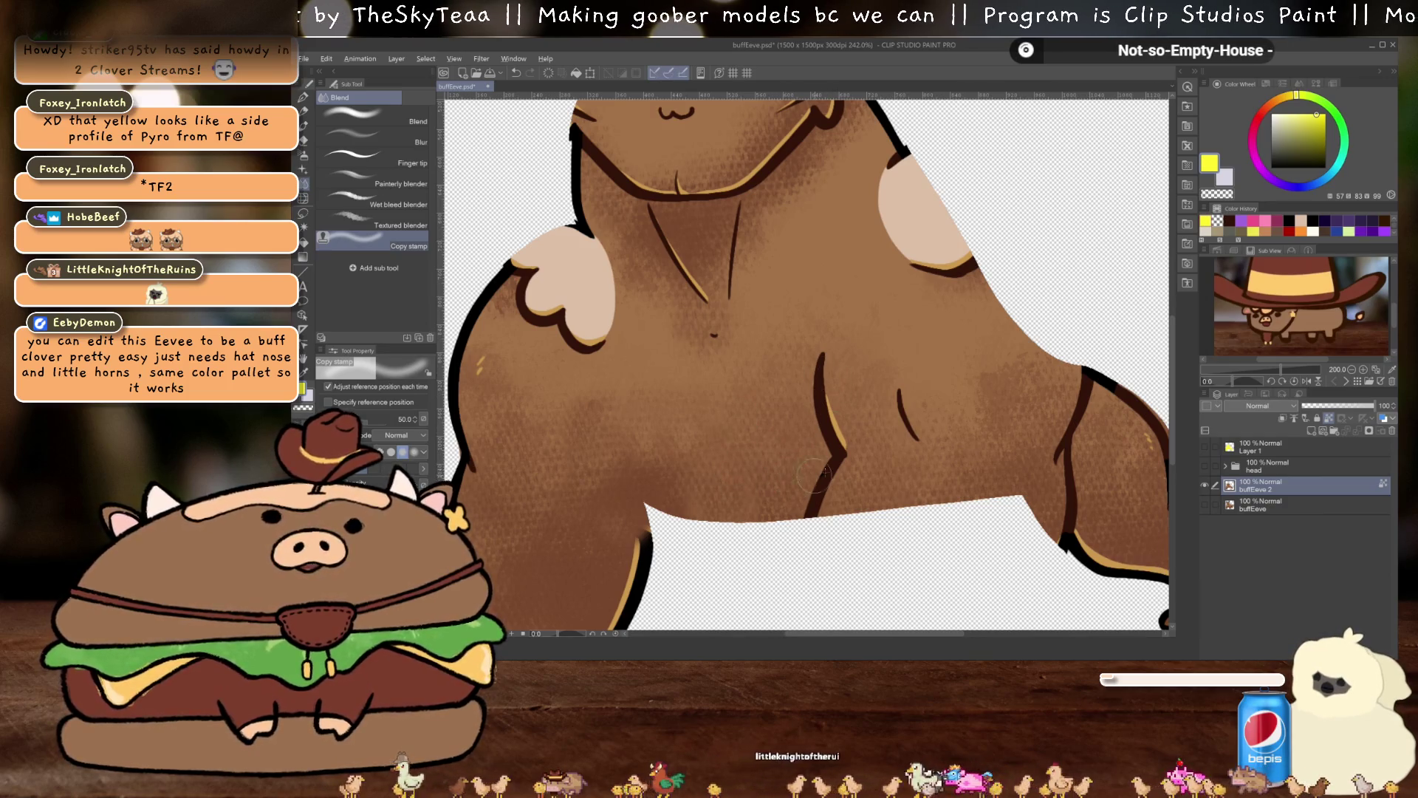
mouse_move(831, 495)
left_mouse_down()
mouse_move(833, 444)
mouse_move(837, 467)
left_mouse_up()
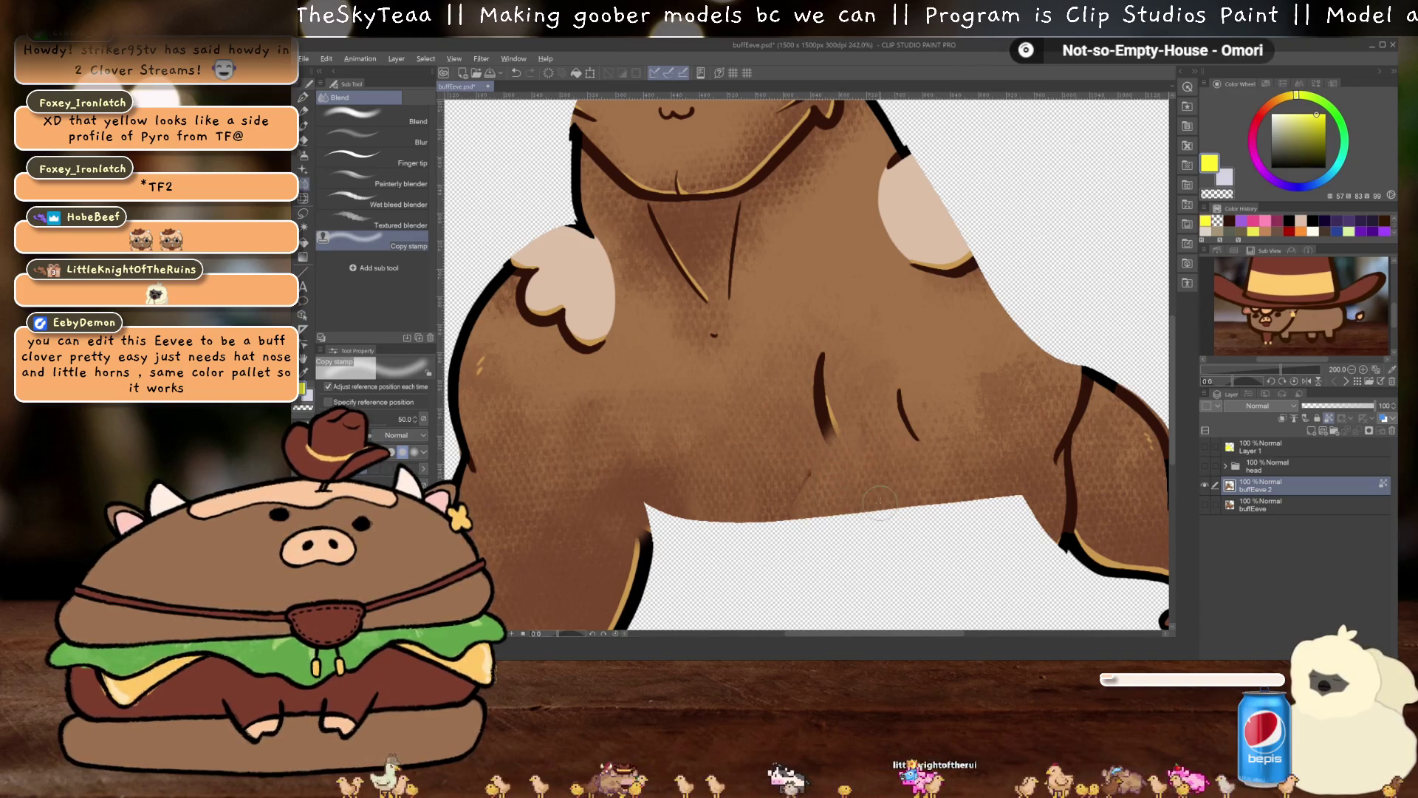
mouse_move(831, 439)
left_mouse_down()
mouse_move(826, 407)
mouse_move(835, 443)
left_mouse_up()
key("ctrl+z")
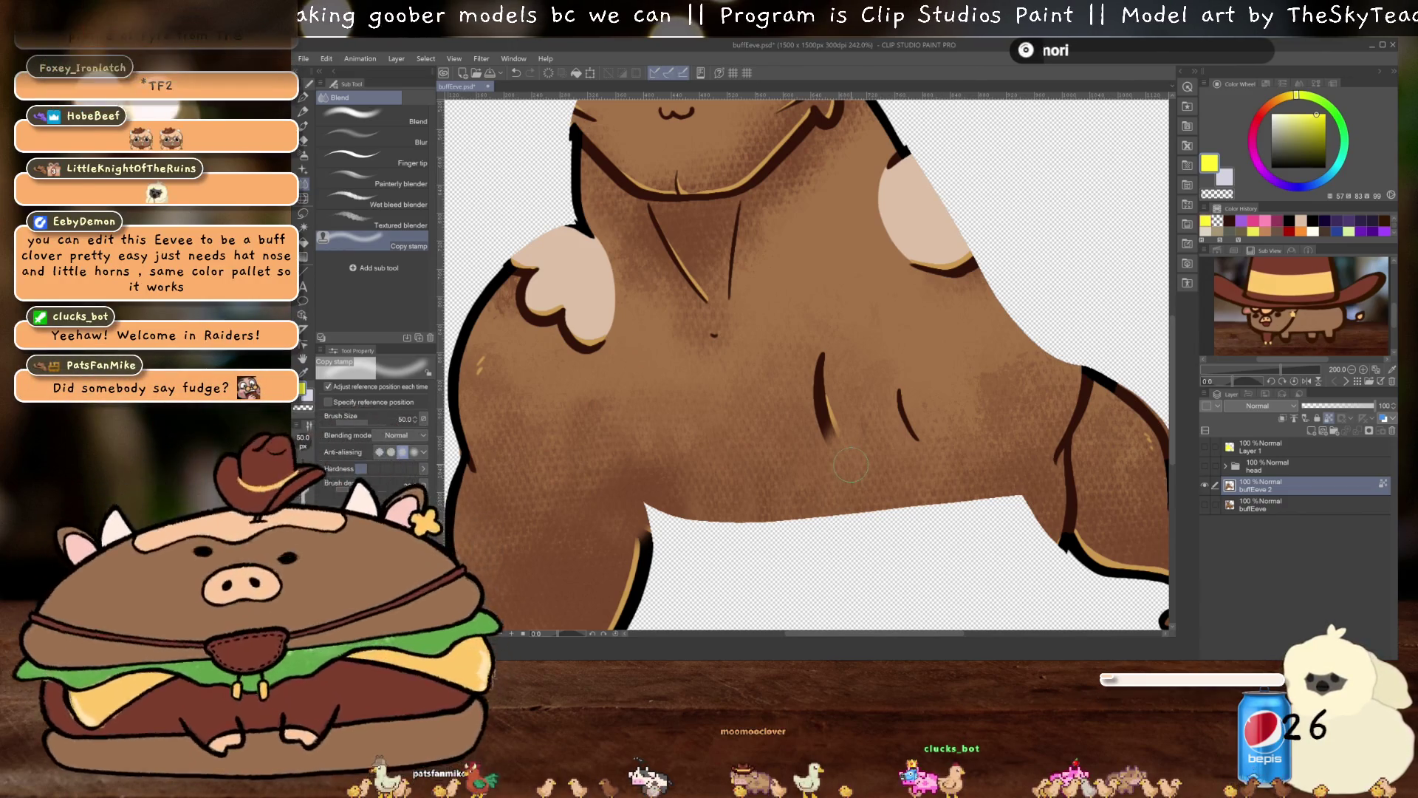
Turn off buffEeve 2's visibility and turn on the original buffEeve layer
left_click(1205, 485)
scroll(877, 431, "down", 5)
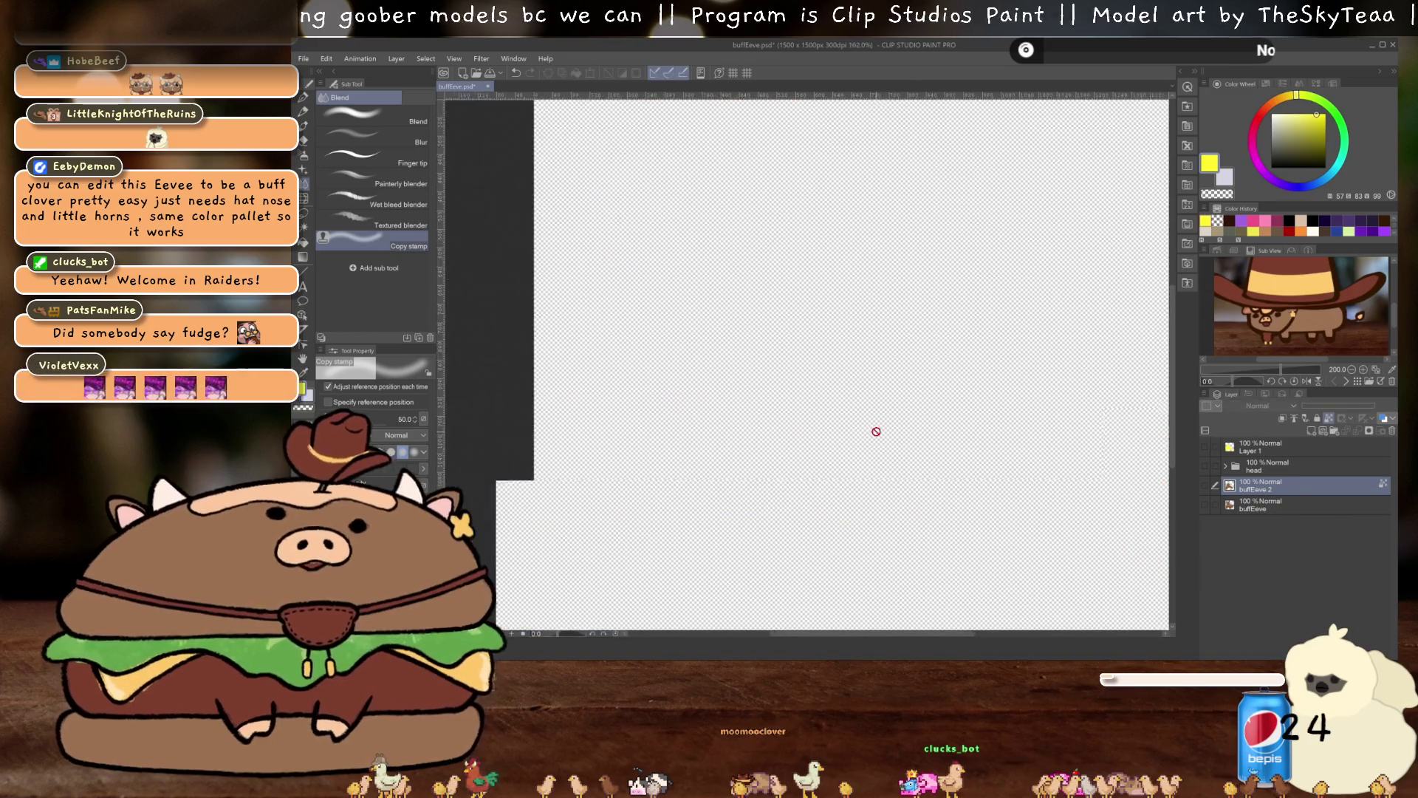
left_click(1206, 504)
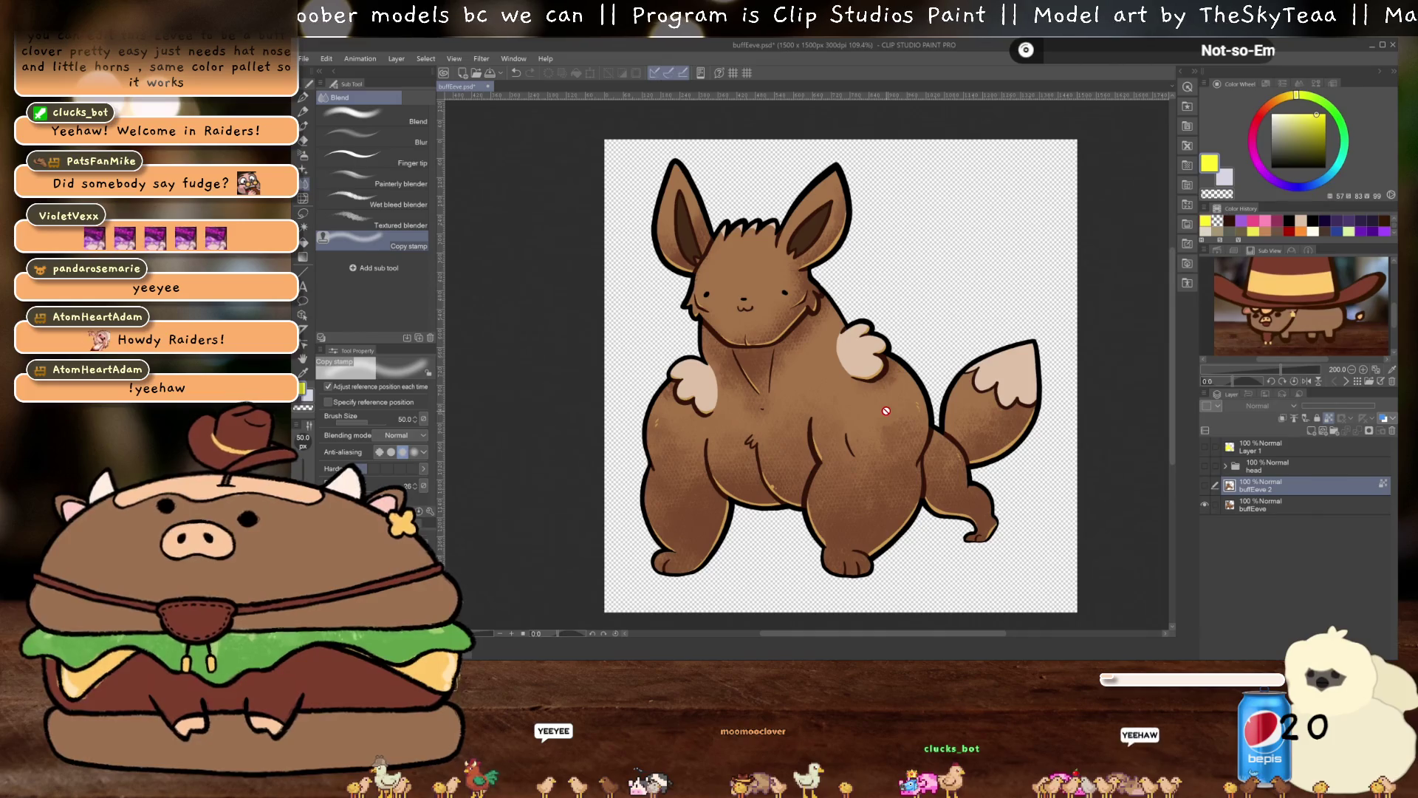
scroll(886, 411, "up", 1)
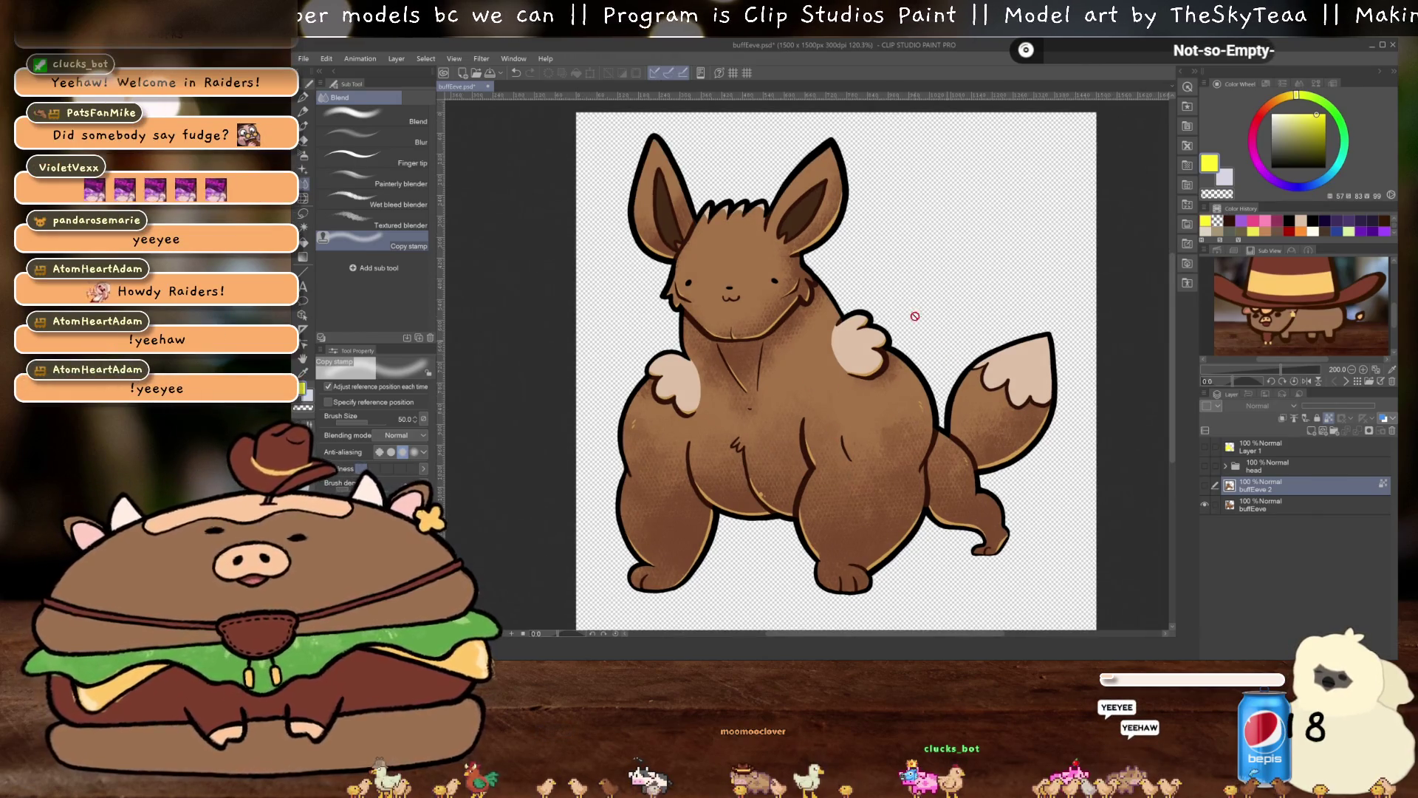
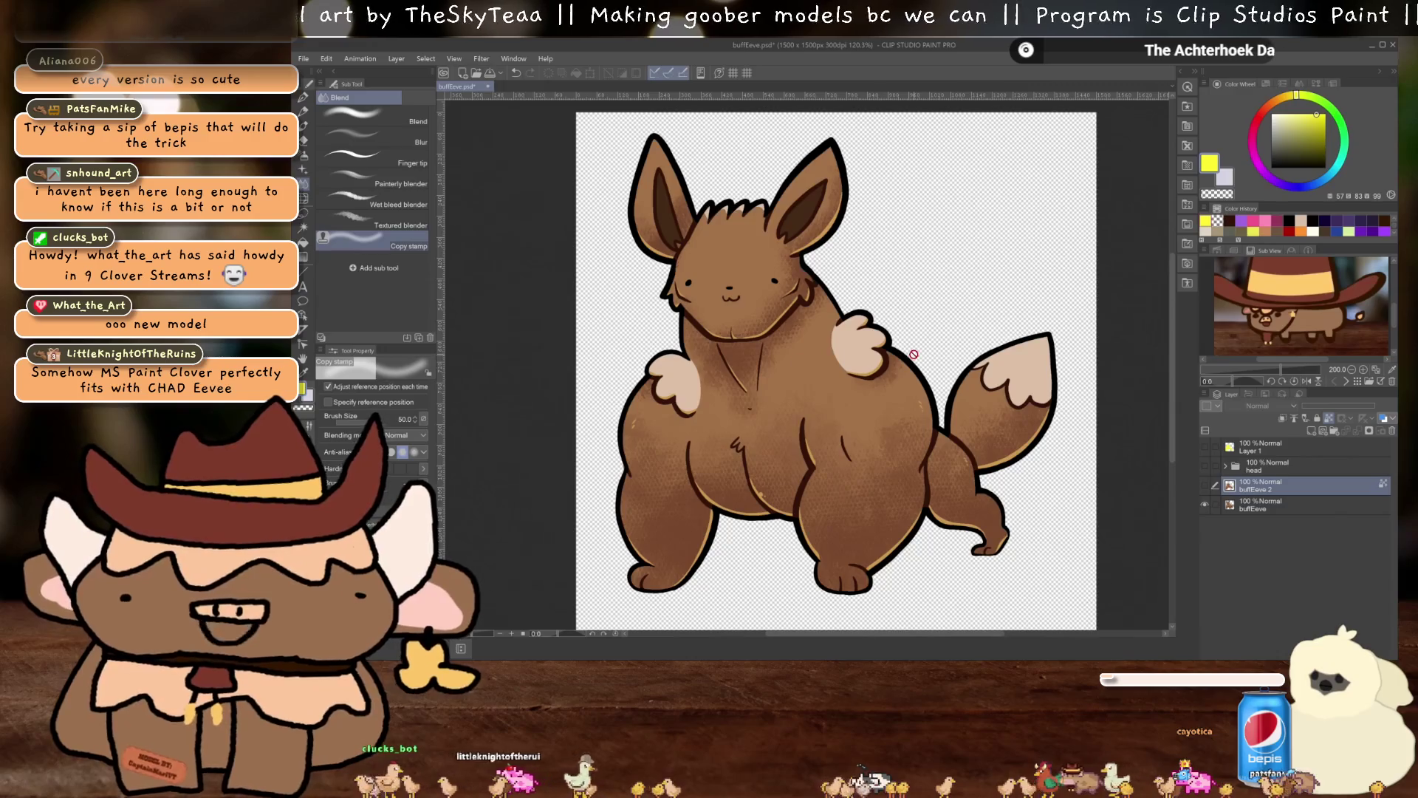
Show the buffEeve 2 body layer, hide the original buffEeve drawing, and zoom in closer
scroll(913, 354, "up", 1)
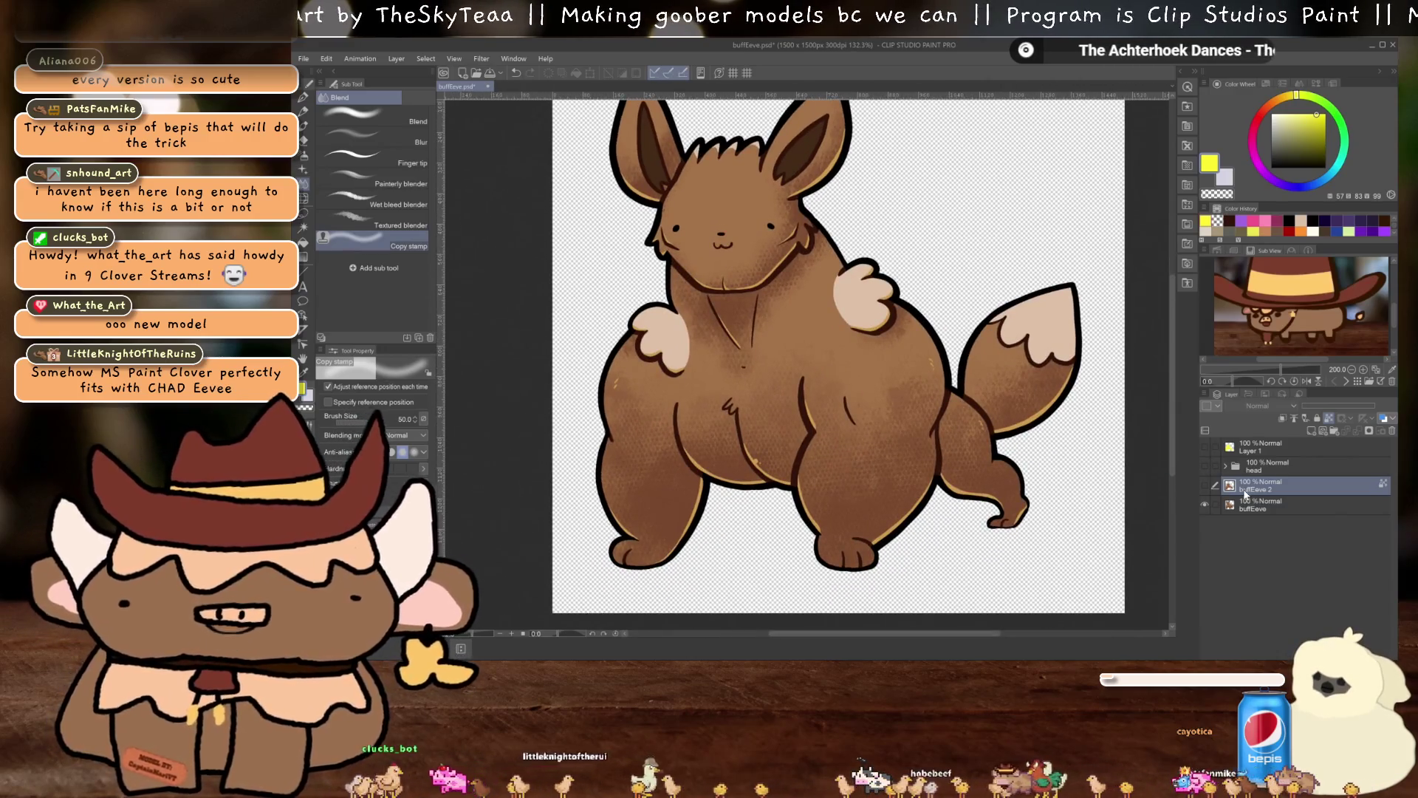
left_click(1206, 488)
left_click(1205, 505)
scroll(761, 362, "up", 2)
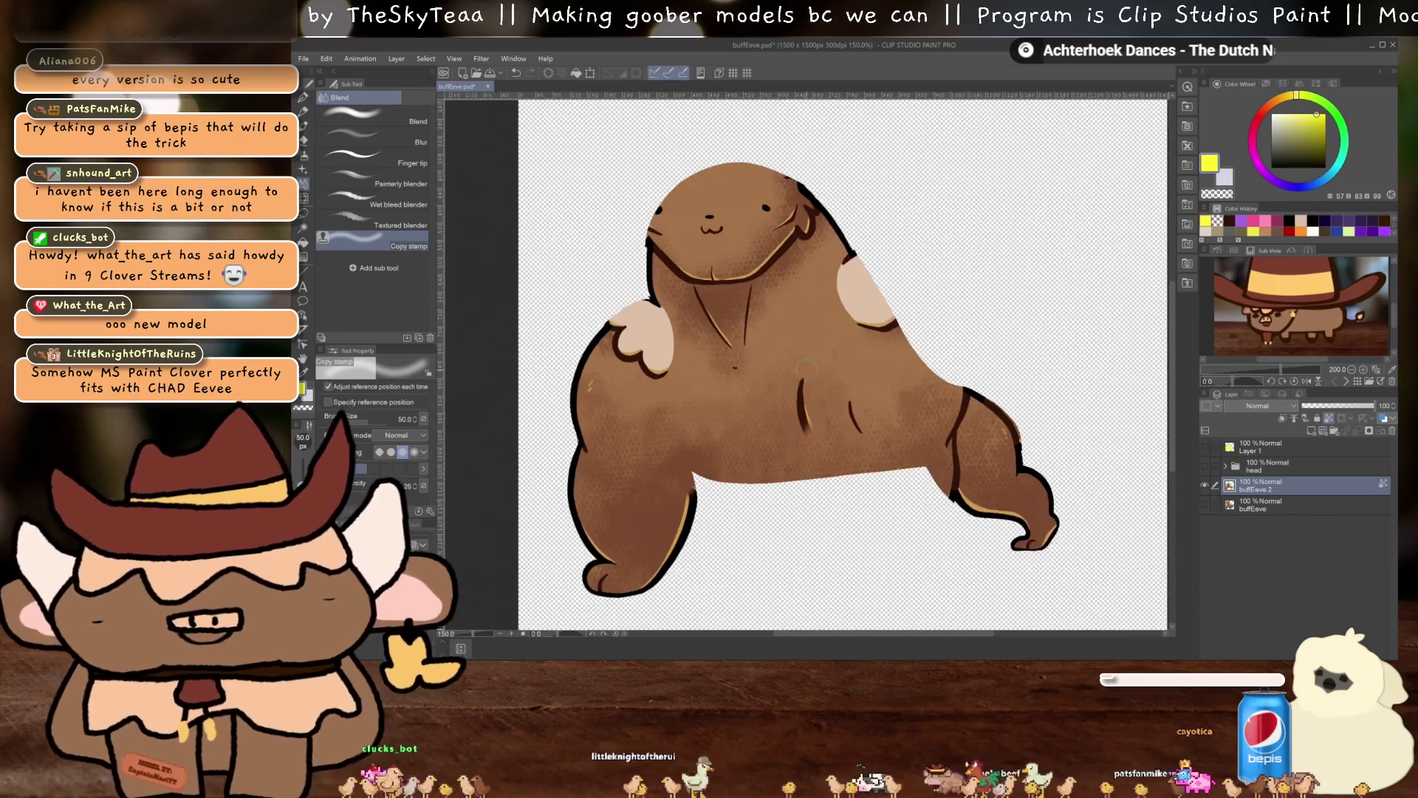
left_click_drag(760, 362, 774, 364)
scroll(772, 362, "up", 1)
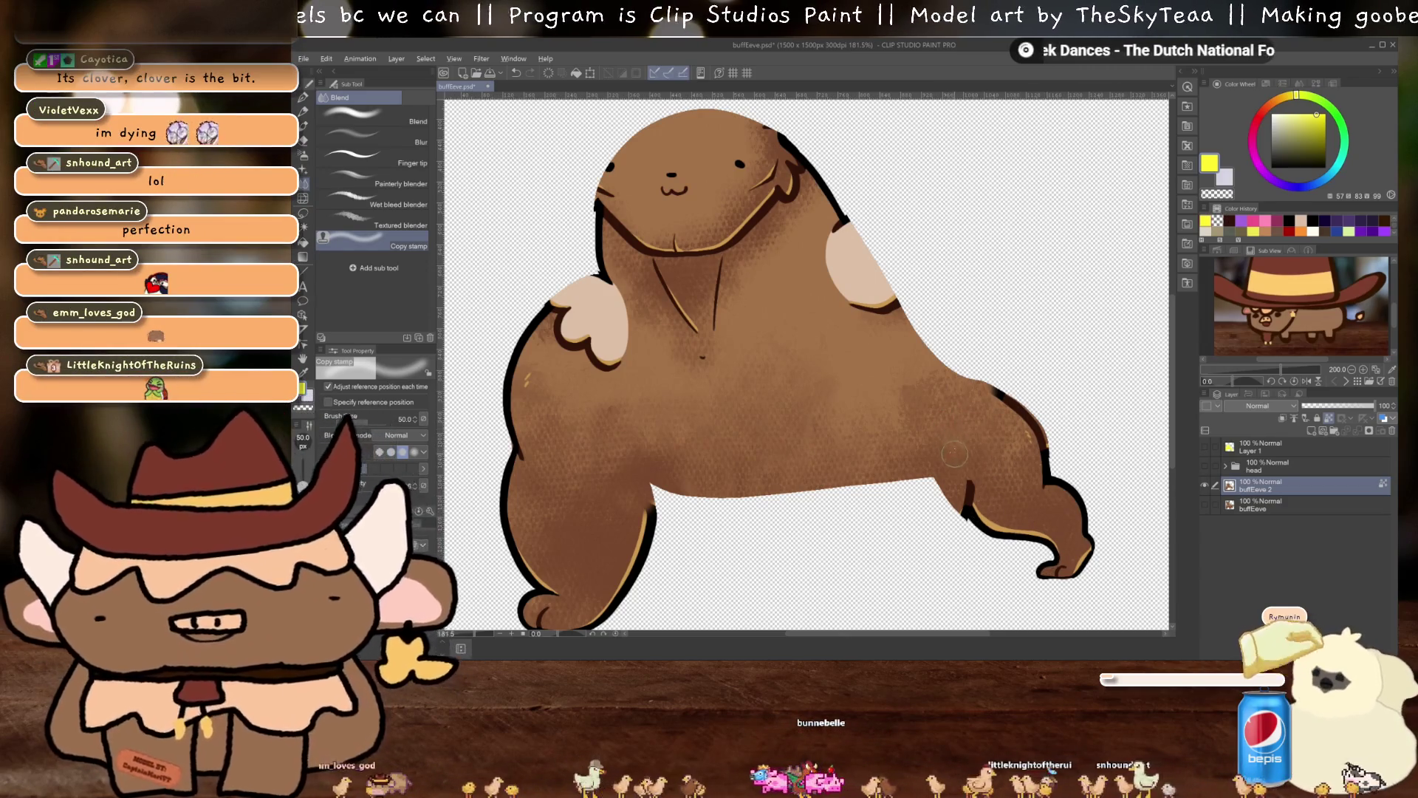
Soften the dark outline on the rear leg
left_click_drag(957, 491, 967, 517)
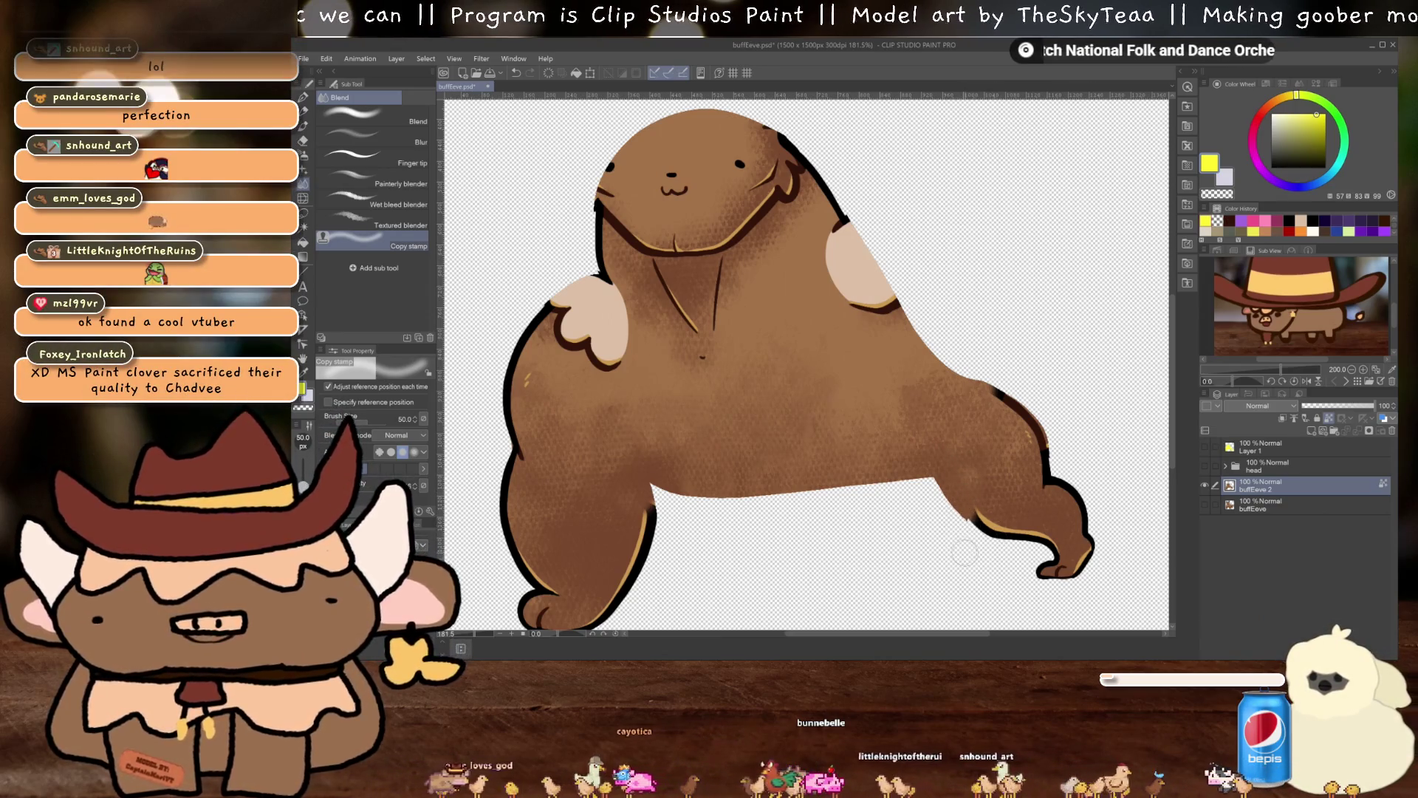
key("e")
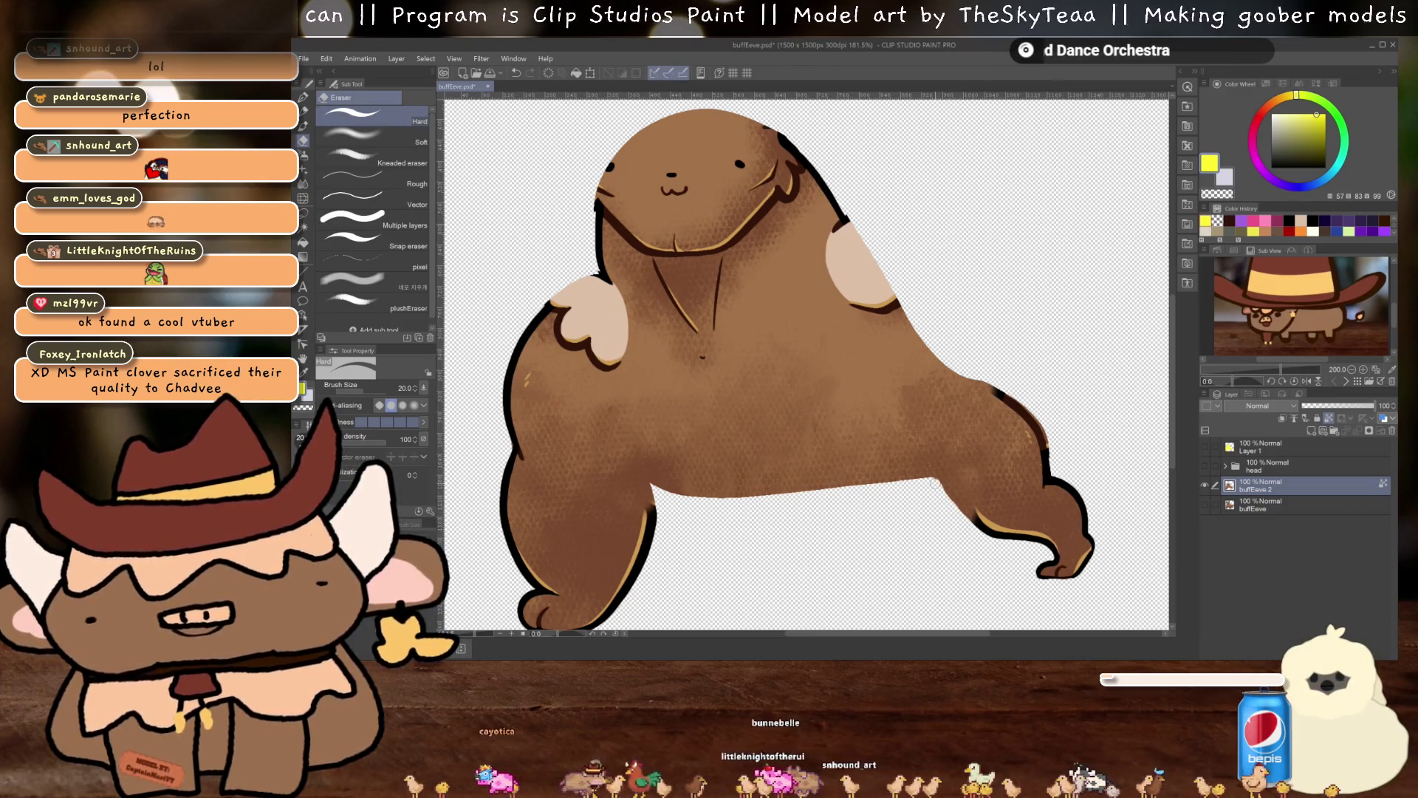
left_click_drag(1086, 530, 1048, 545)
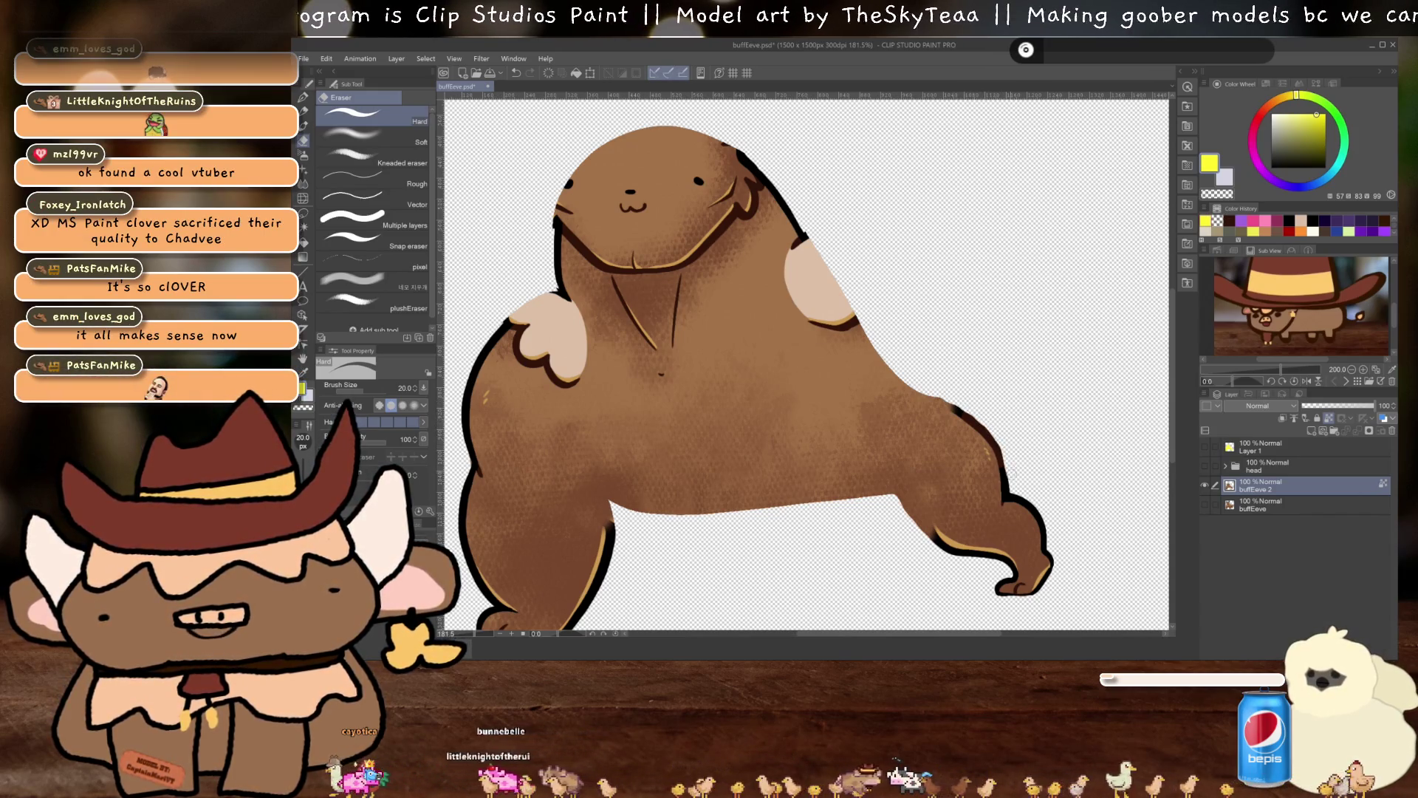
left_click_drag(1051, 451, 1055, 435)
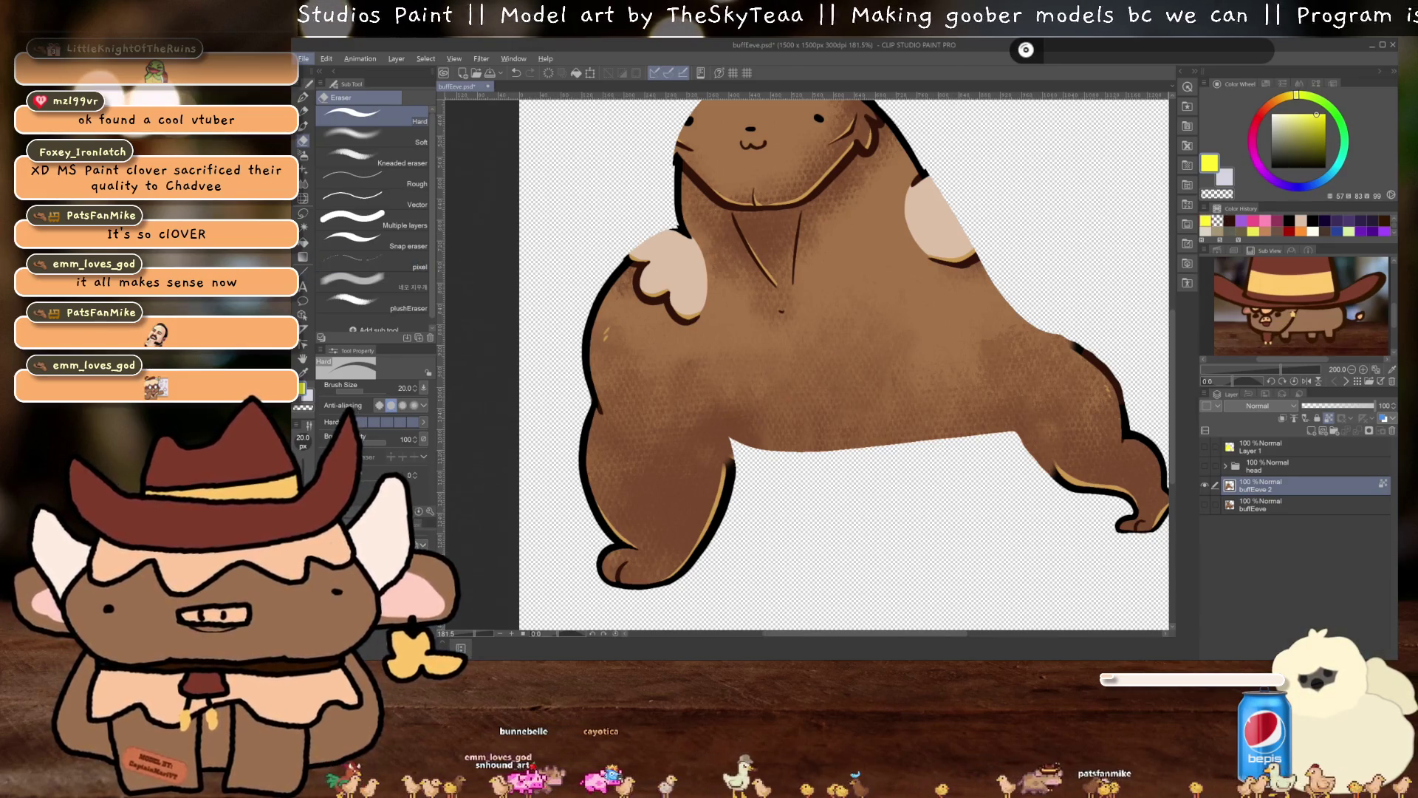
Blend the shoulder shading with the Copy stamp, undoing the last stroke
key("j")
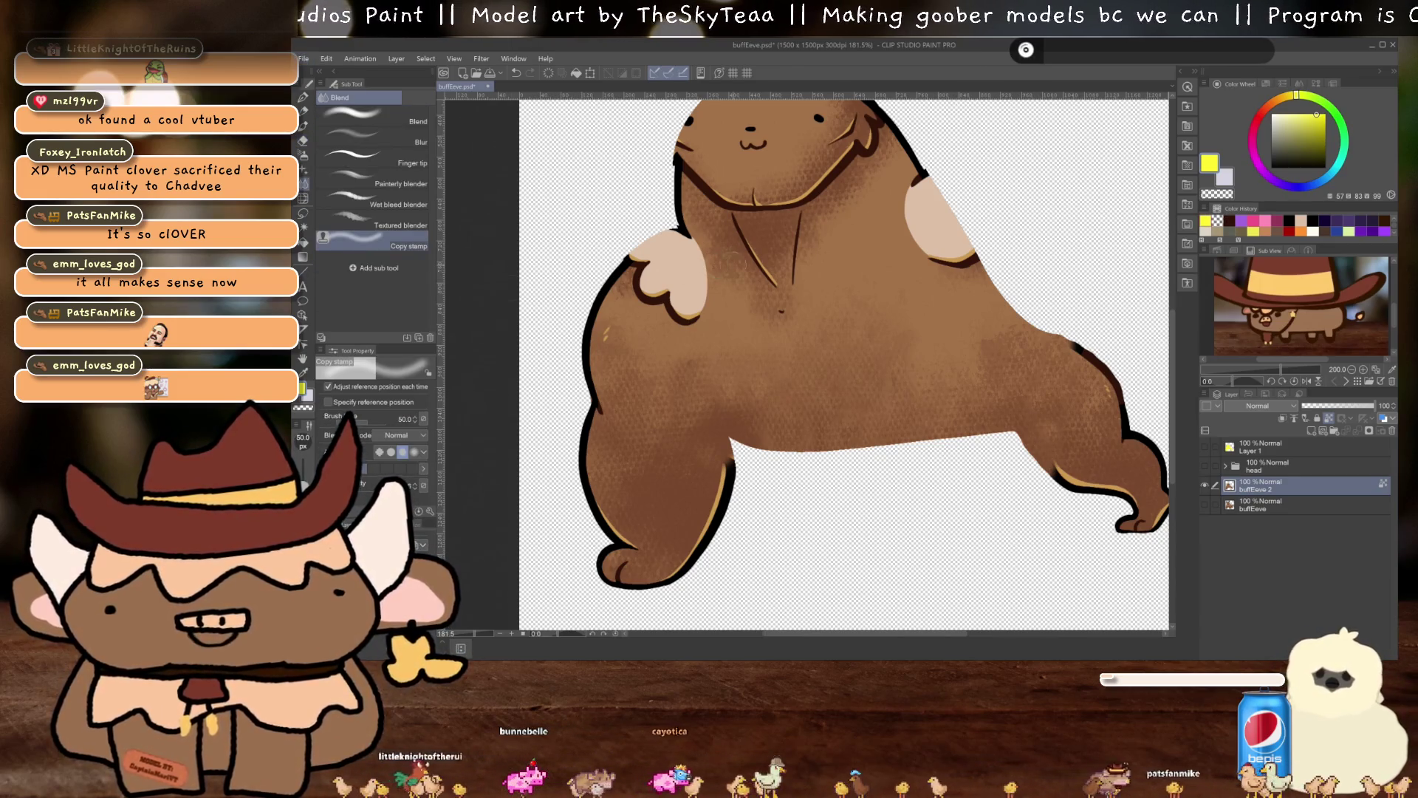
left_click_drag(918, 266, 903, 295)
scroll(902, 295, "up", 3)
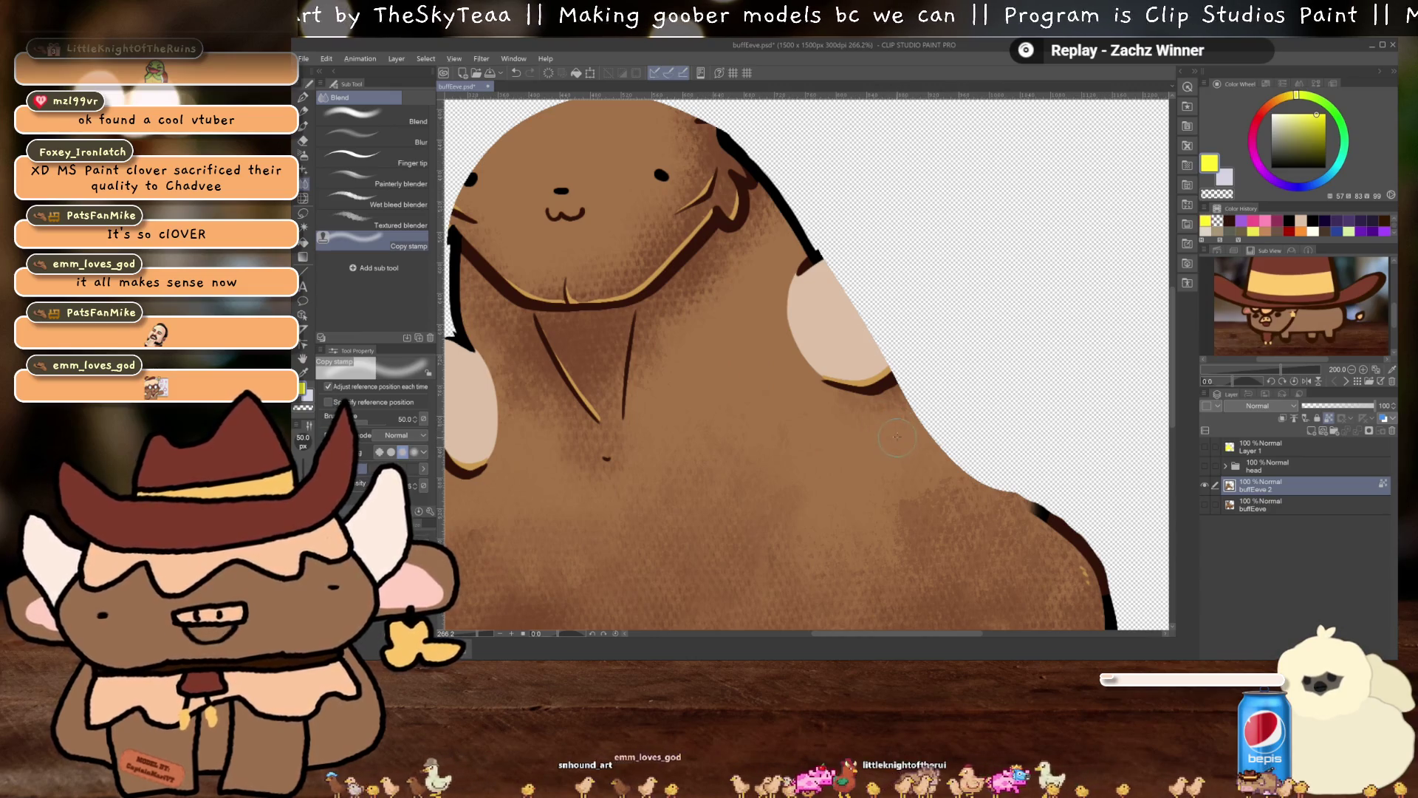
mouse_move(865, 359)
left_mouse_down()
mouse_move(879, 373)
mouse_move(849, 369)
mouse_move(824, 339)
mouse_move(857, 325)
mouse_move(801, 288)
mouse_move(803, 354)
mouse_move(831, 400)
left_mouse_up()
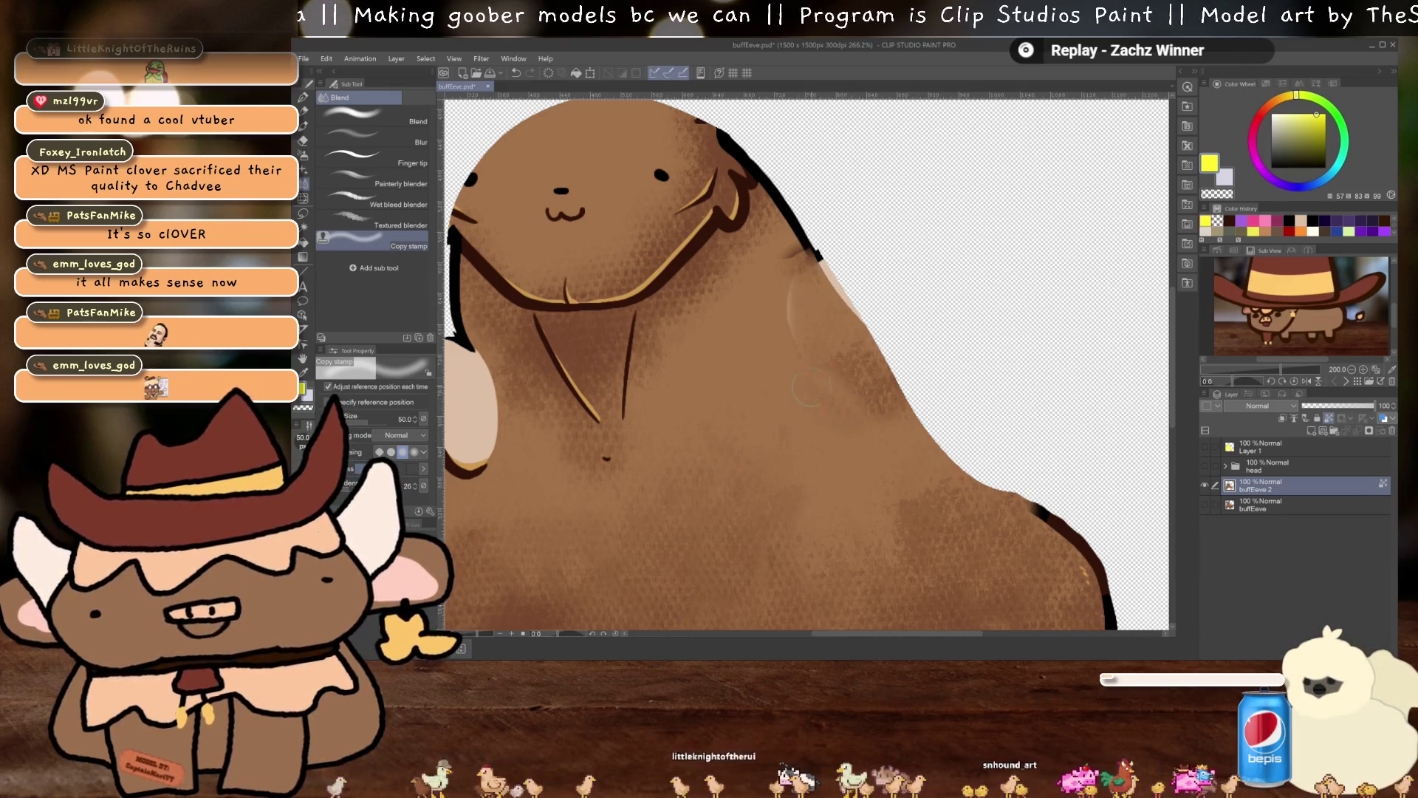
mouse_move(826, 495)
left_mouse_down()
mouse_move(945, 501)
mouse_move(1011, 457)
left_mouse_up()
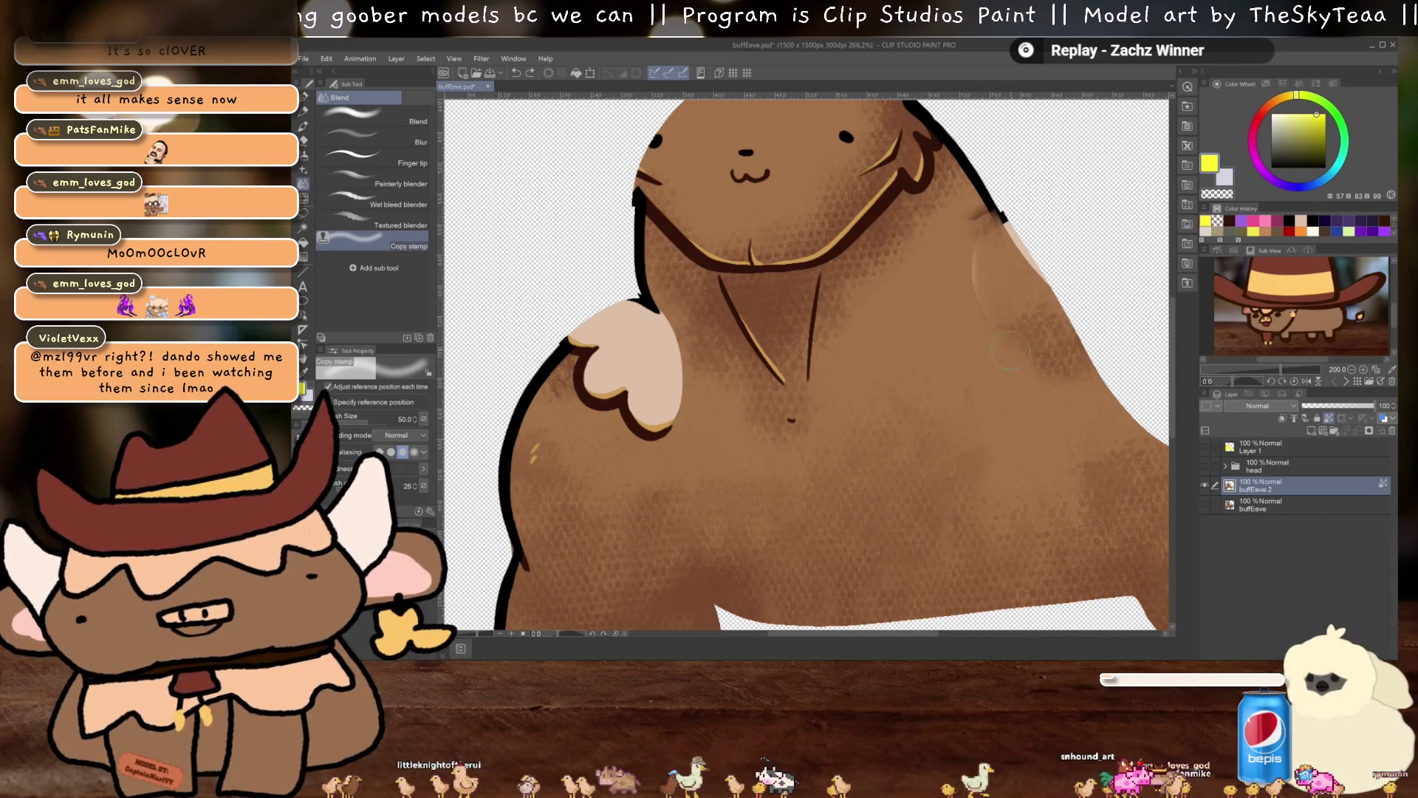
mouse_move(987, 281)
left_mouse_down()
mouse_move(903, 358)
mouse_move(932, 329)
mouse_move(953, 344)
mouse_move(942, 314)
left_mouse_up()
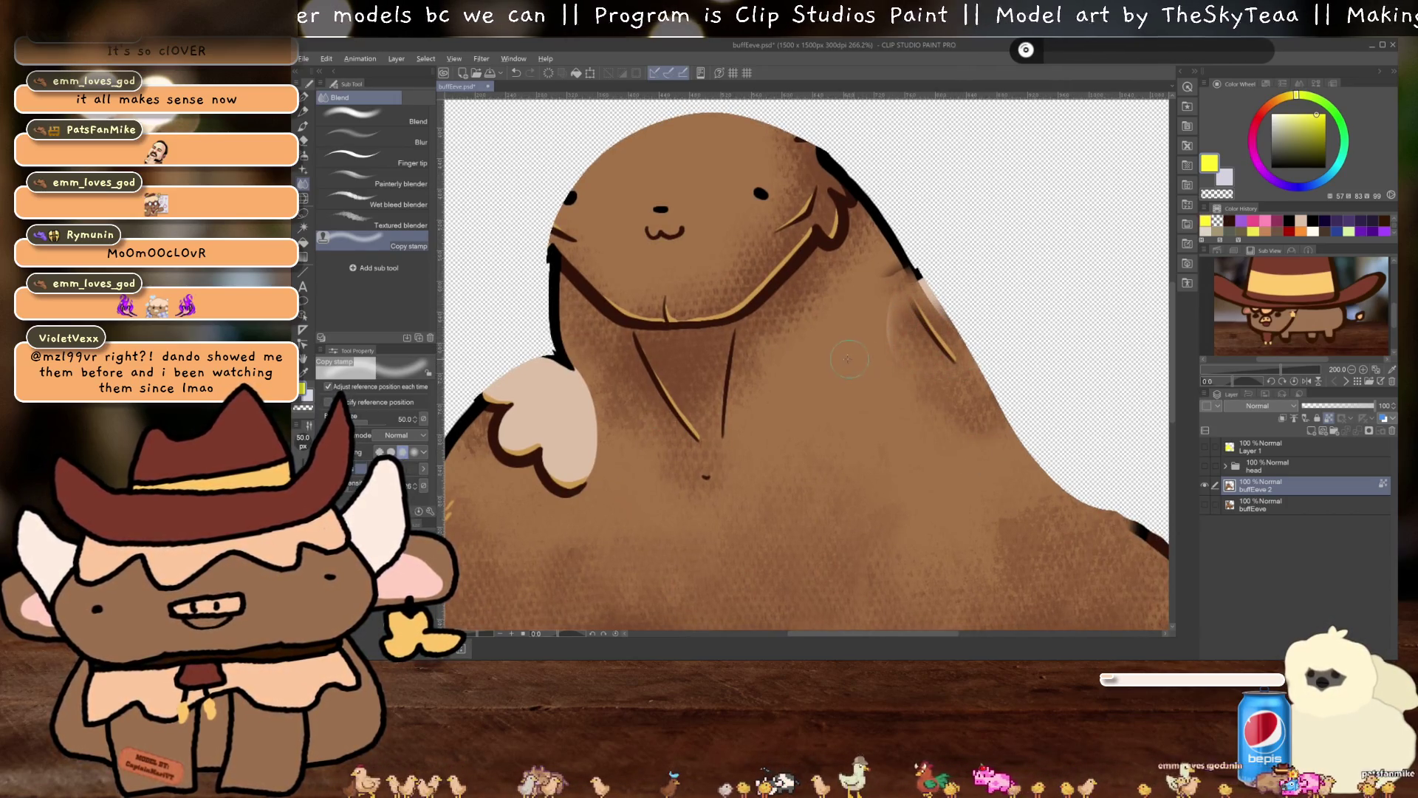
left_click_drag(949, 354, 921, 289)
left_click_drag(953, 339, 977, 399)
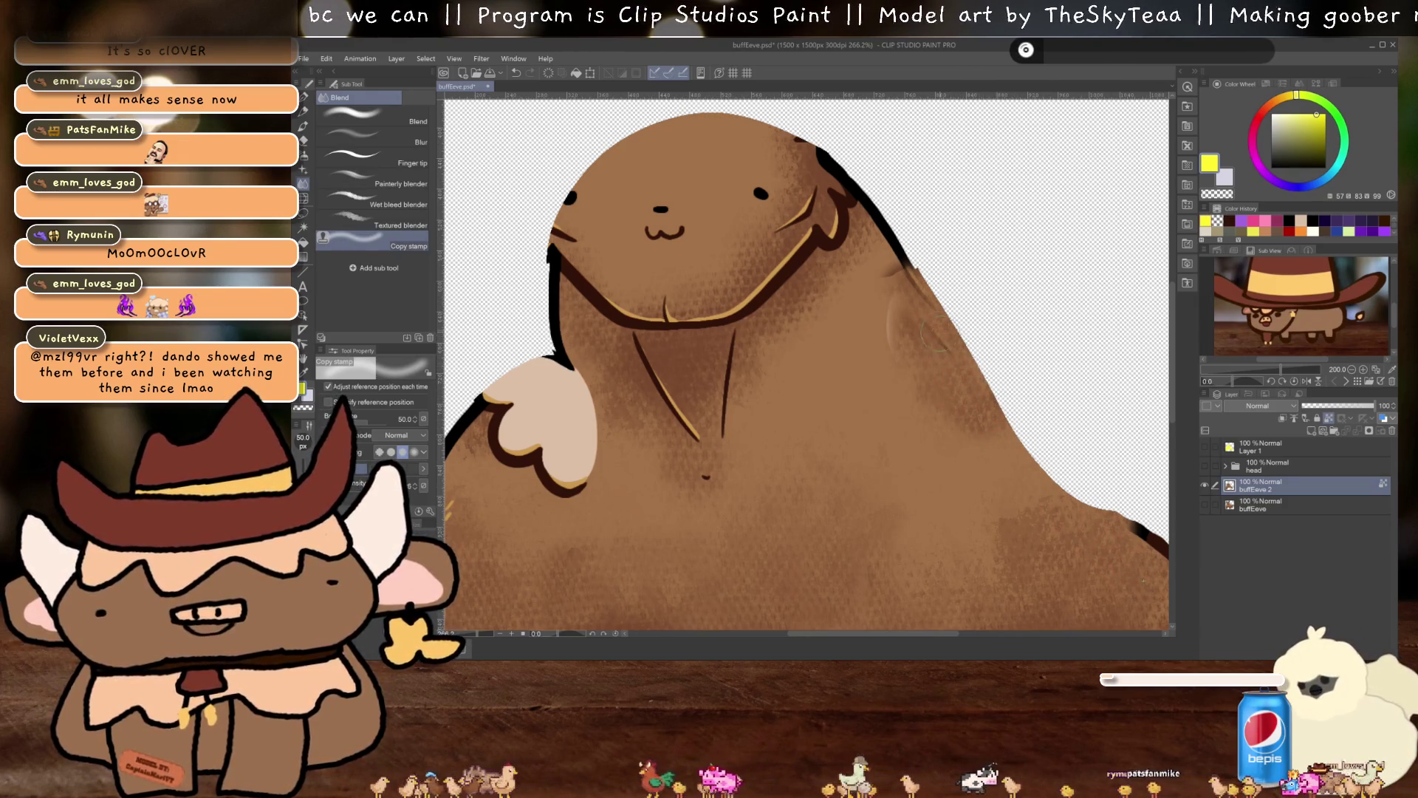
mouse_move(920, 334)
left_mouse_down()
mouse_move(886, 225)
mouse_move(853, 247)
left_mouse_up()
key("ctrl+z")
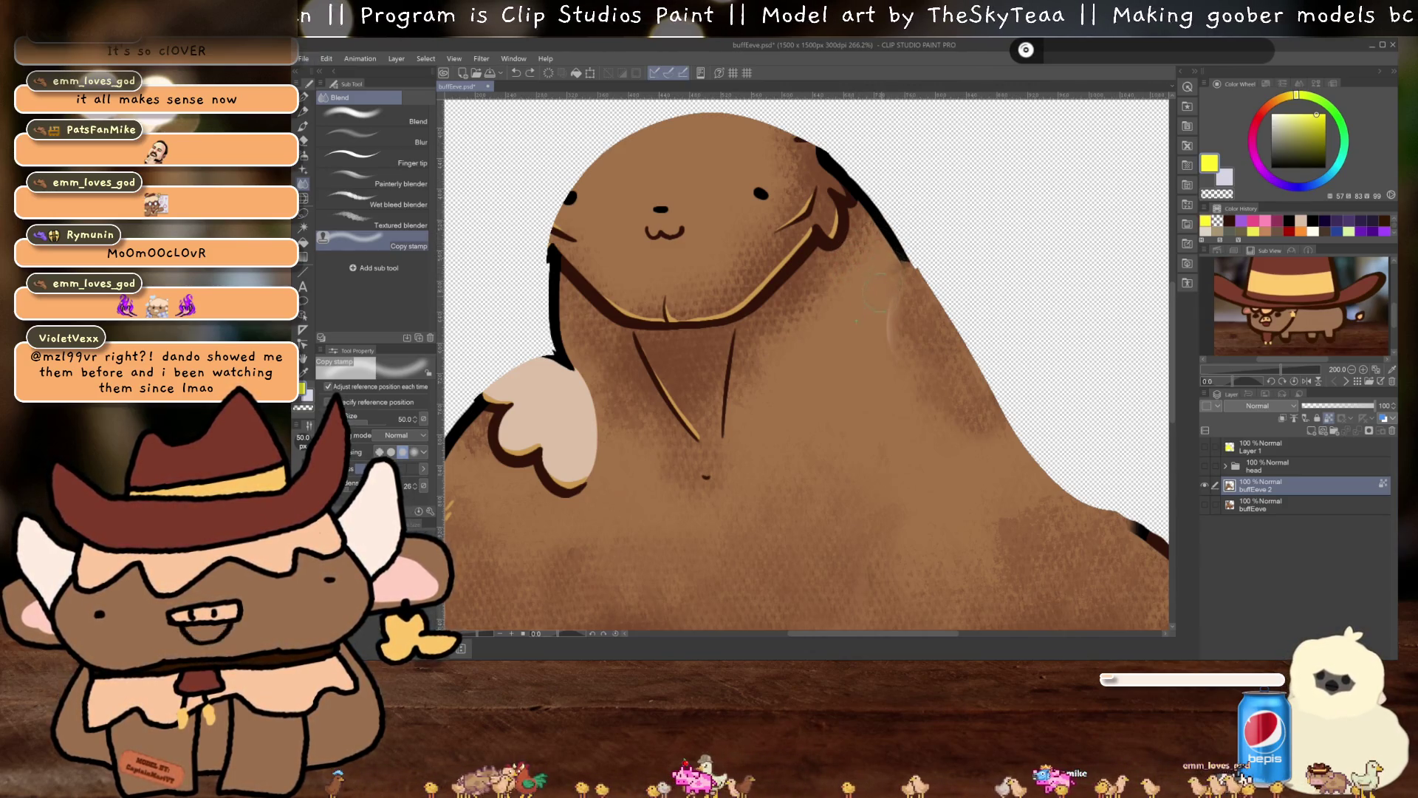
Smooth the mid-body shading and erase the back edge clean with the Hard eraser
left_click_drag(919, 392, 794, 288)
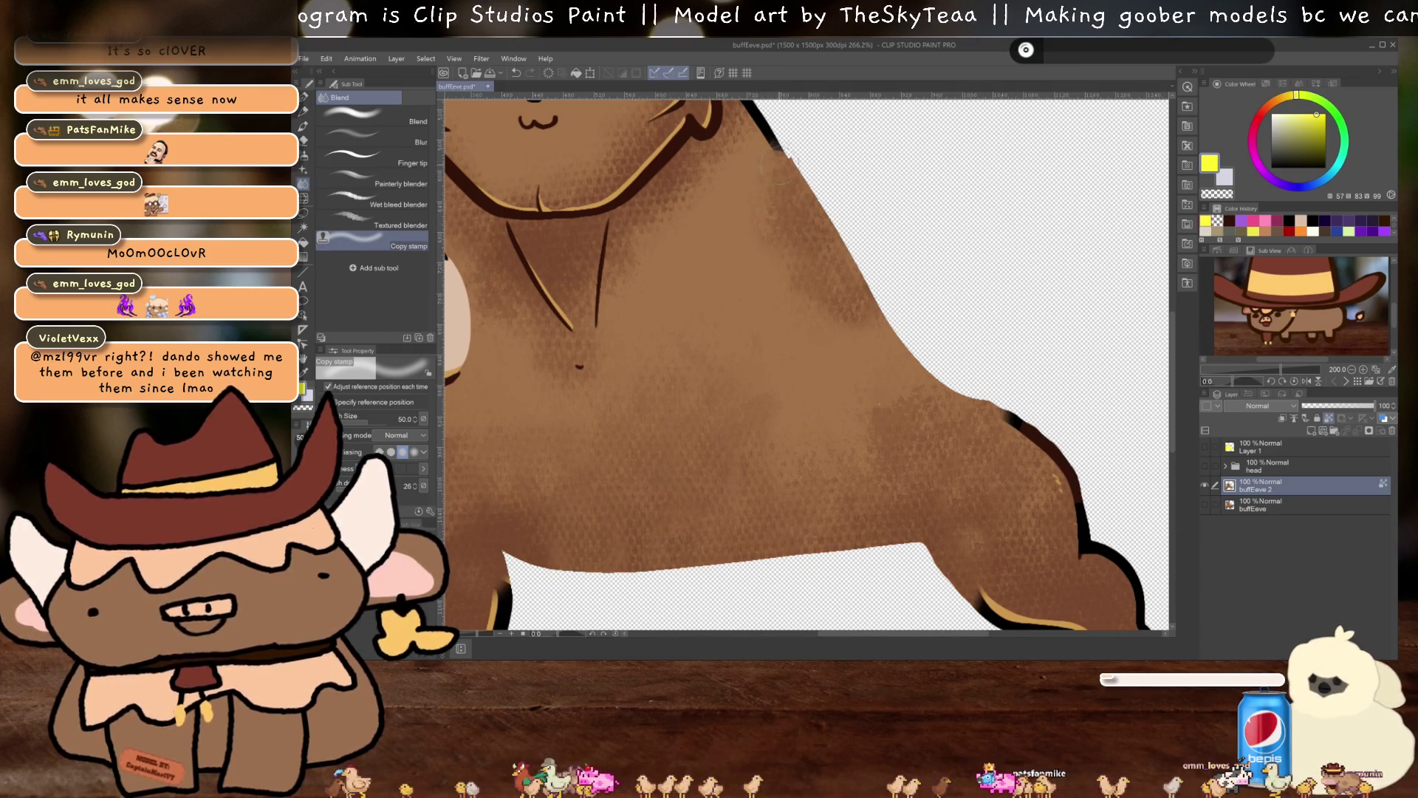
left_click_drag(848, 309, 768, 222)
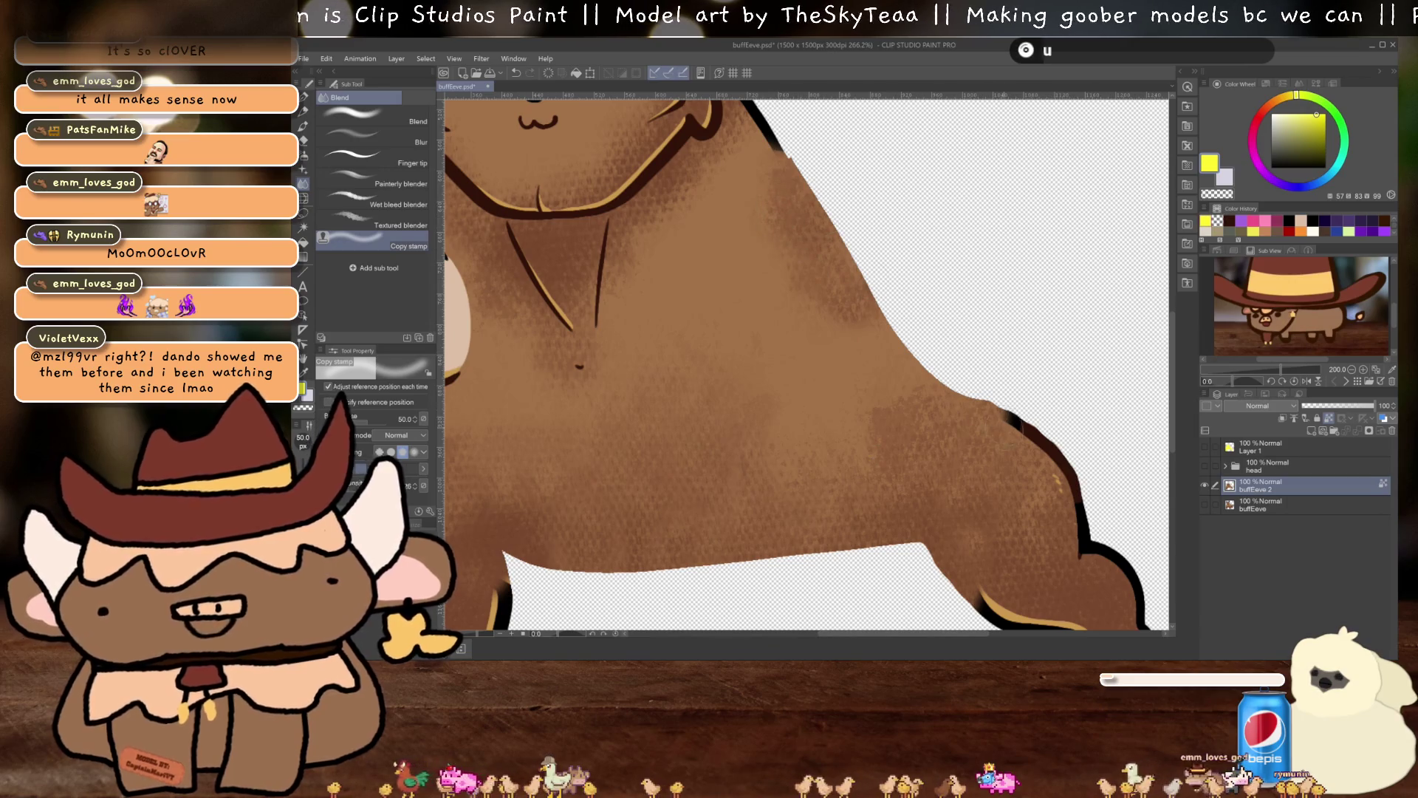
mouse_move(1004, 469)
left_mouse_down()
mouse_move(1043, 519)
mouse_move(976, 501)
left_mouse_up()
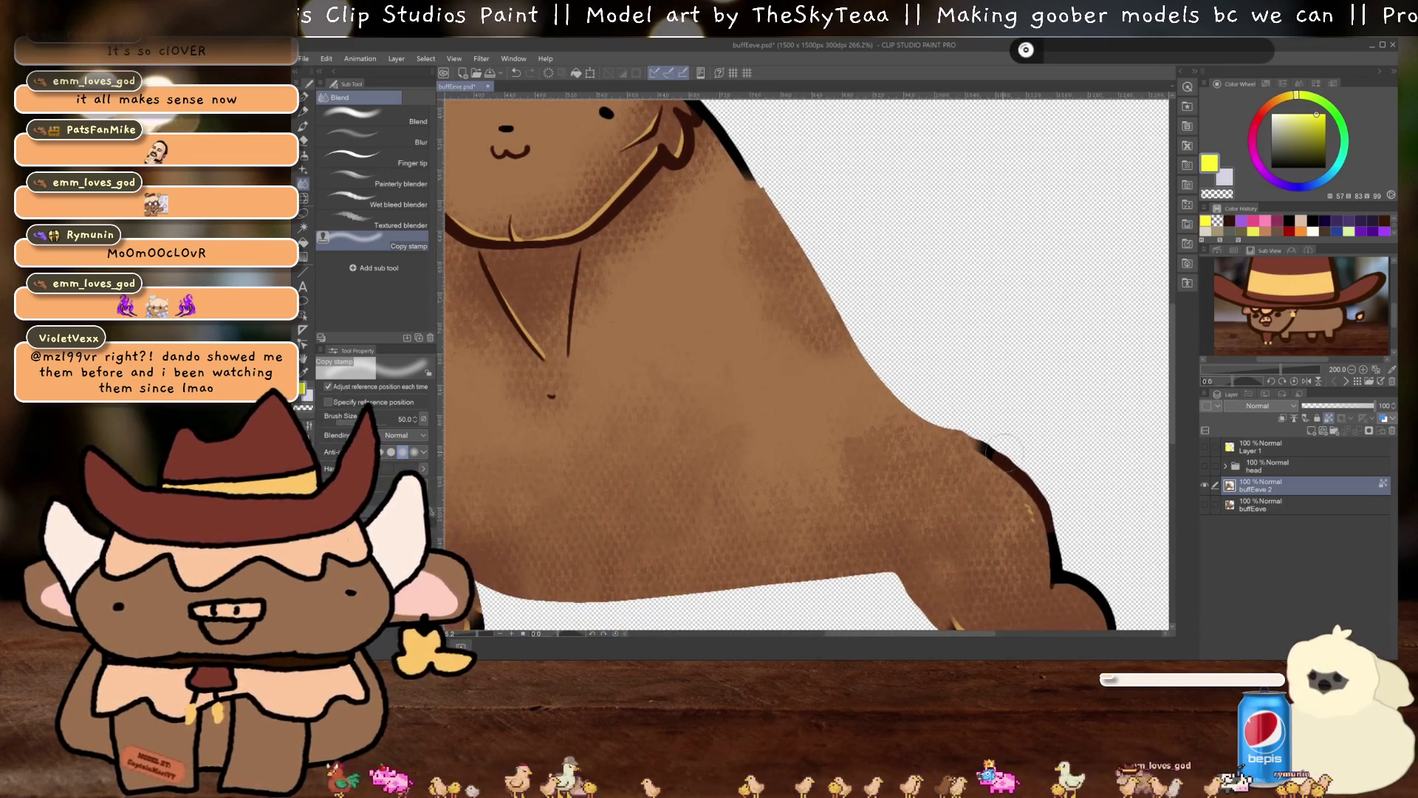
key("e")
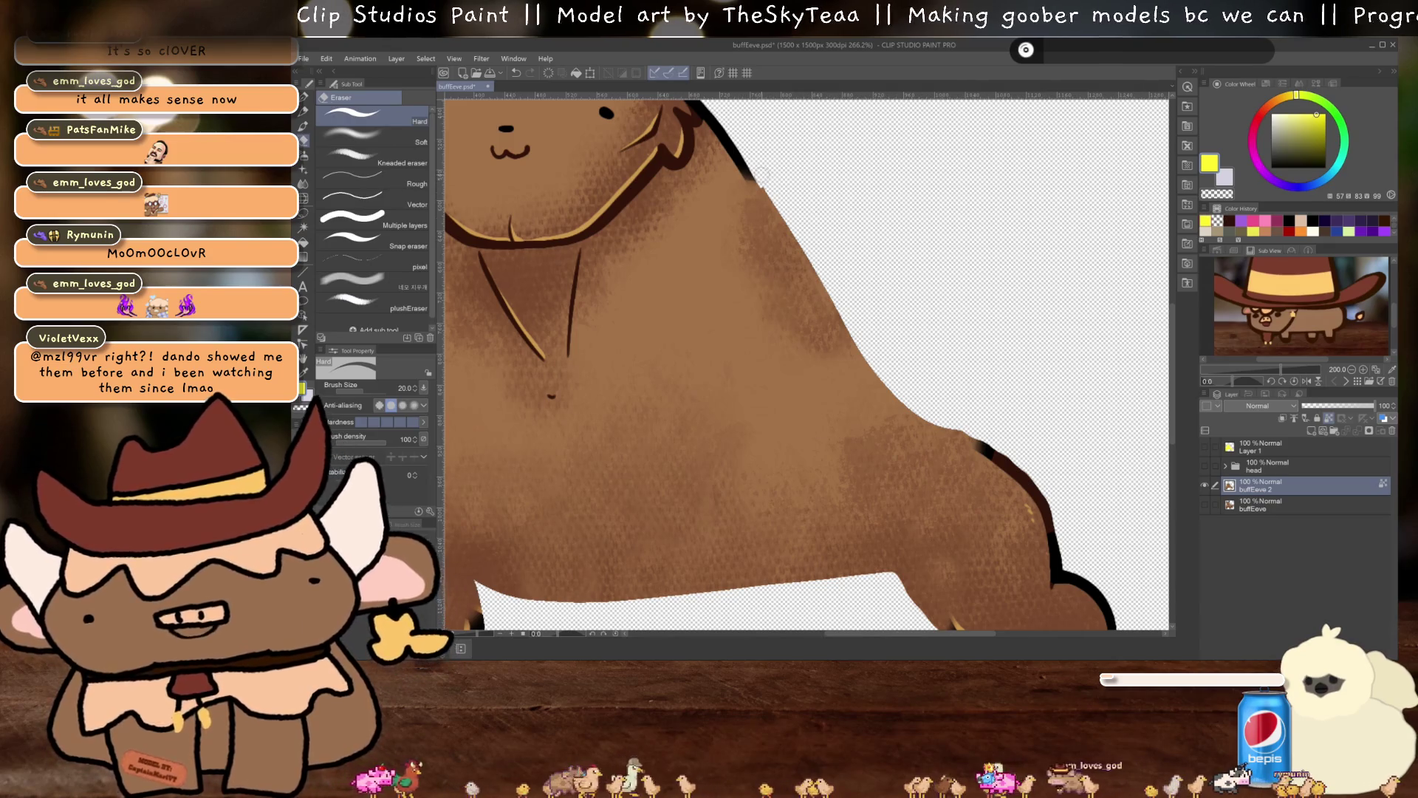
mouse_move(764, 181)
left_mouse_down()
mouse_move(850, 324)
mouse_move(953, 413)
mouse_move(1019, 525)
left_mouse_up()
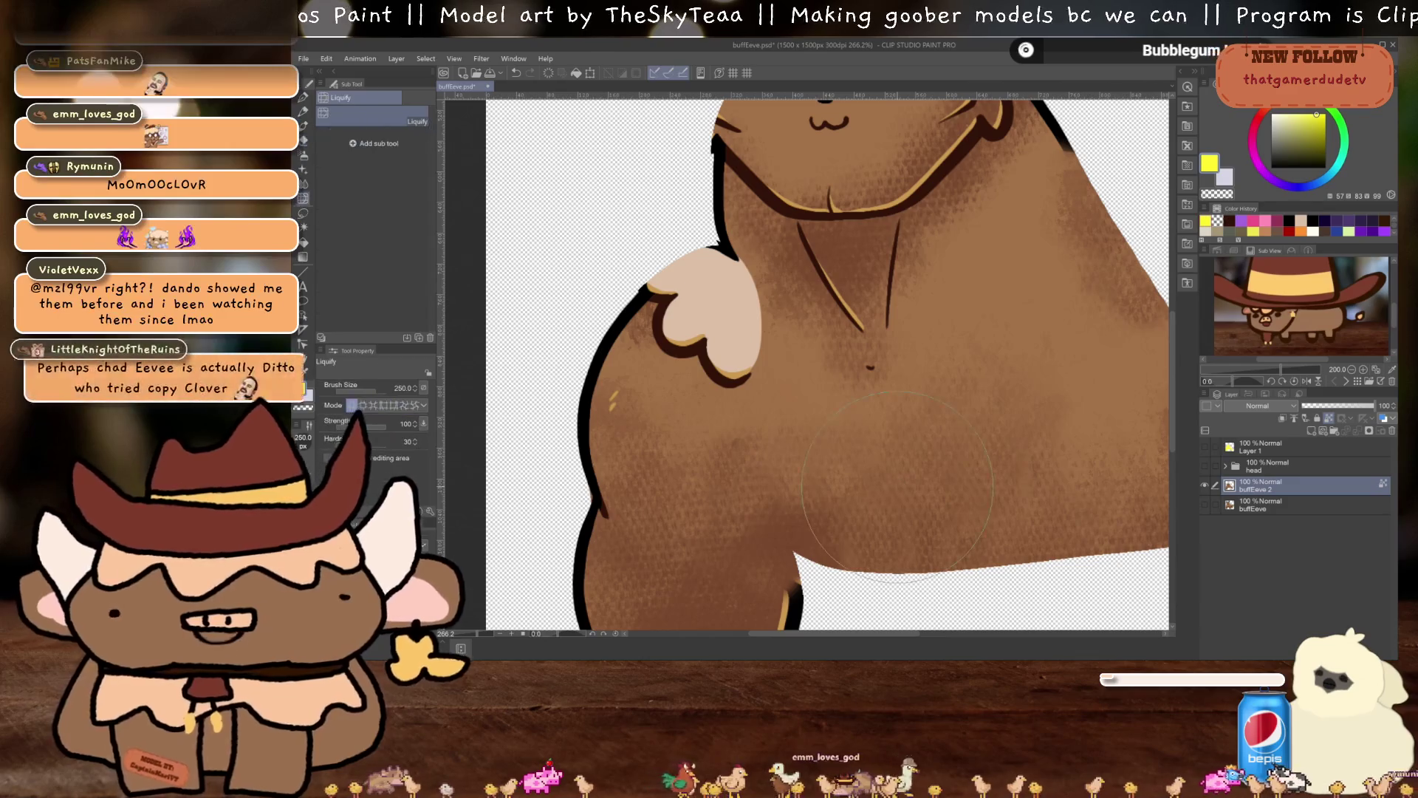
key("j")
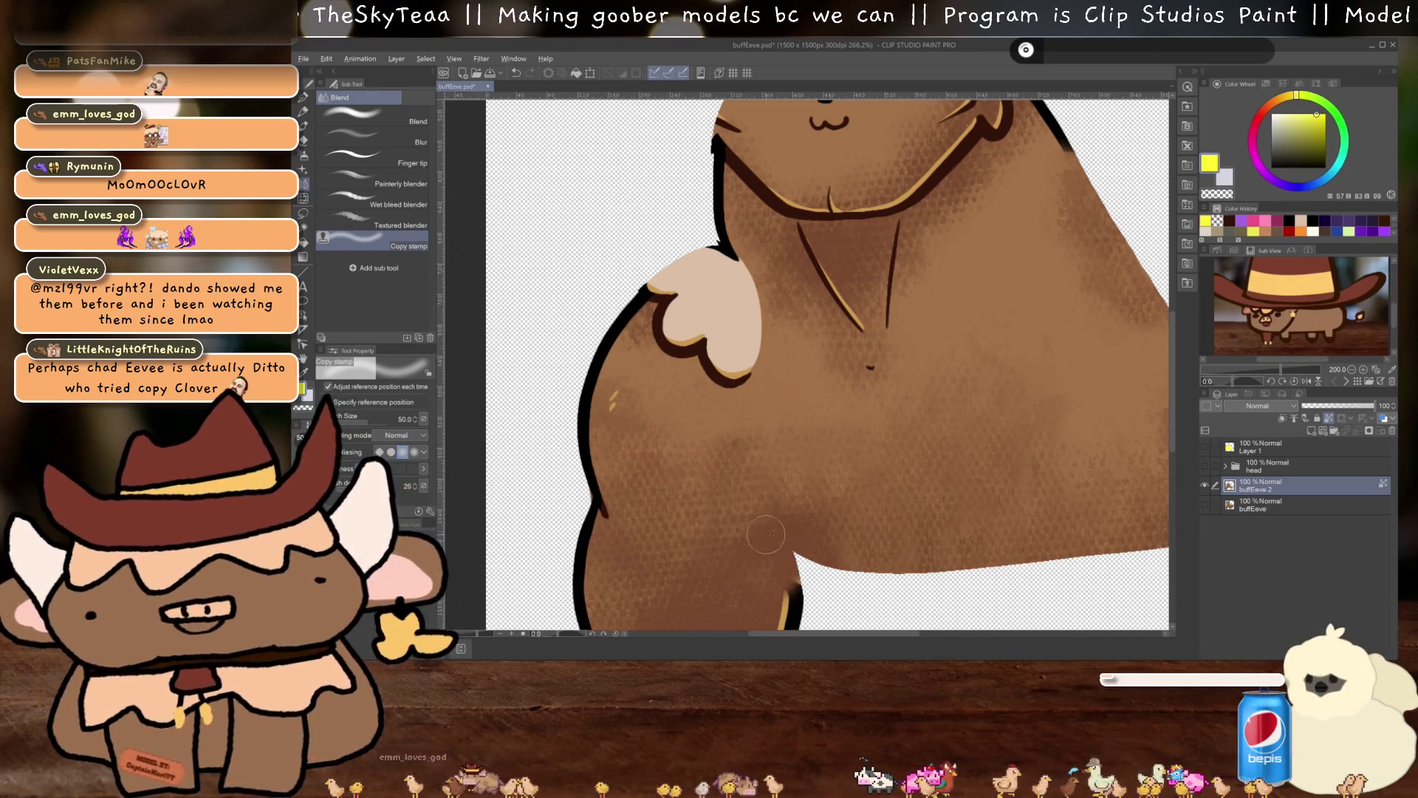
key("alt")
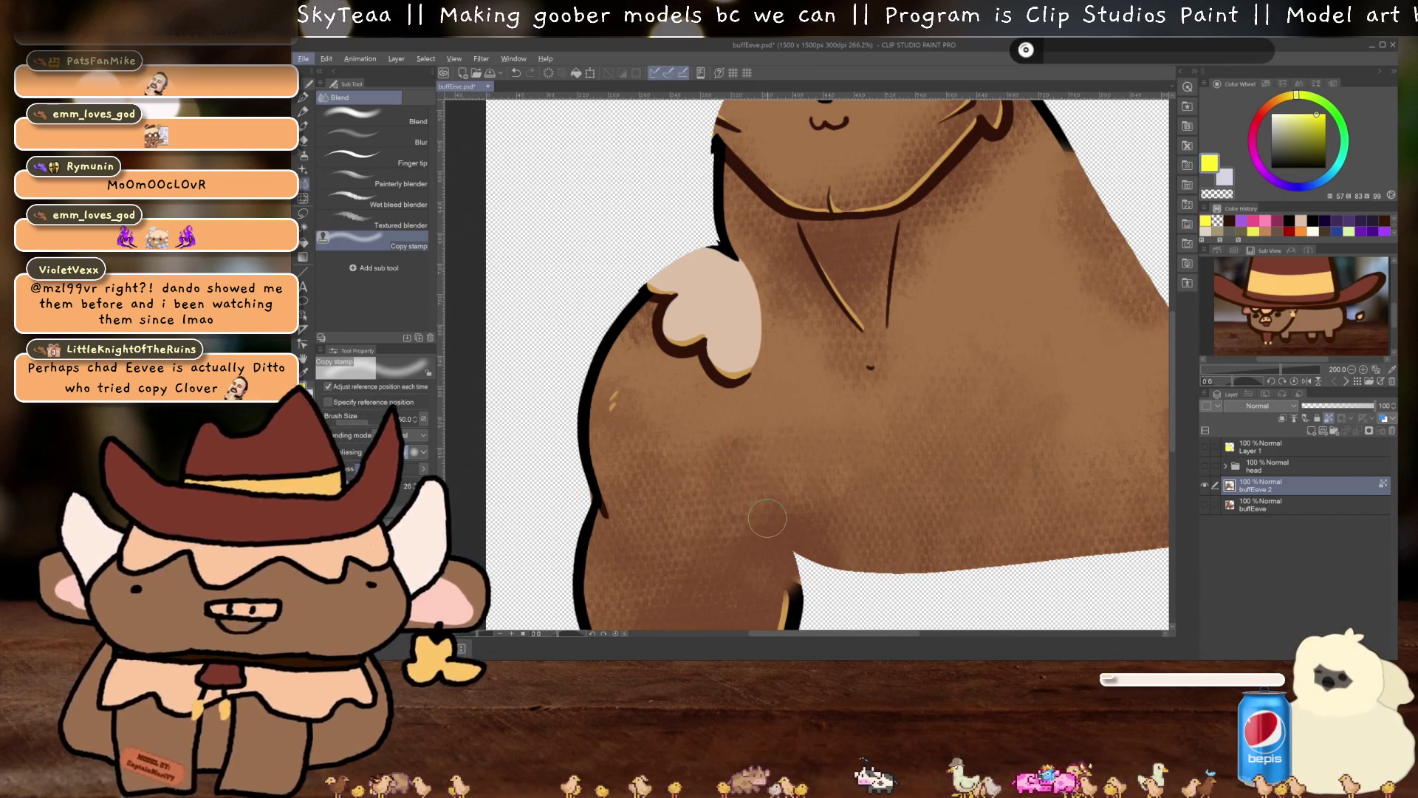
mouse_move(767, 517)
left_mouse_down()
mouse_move(953, 490)
mouse_move(982, 357)
mouse_move(946, 414)
mouse_move(923, 498)
left_mouse_up()
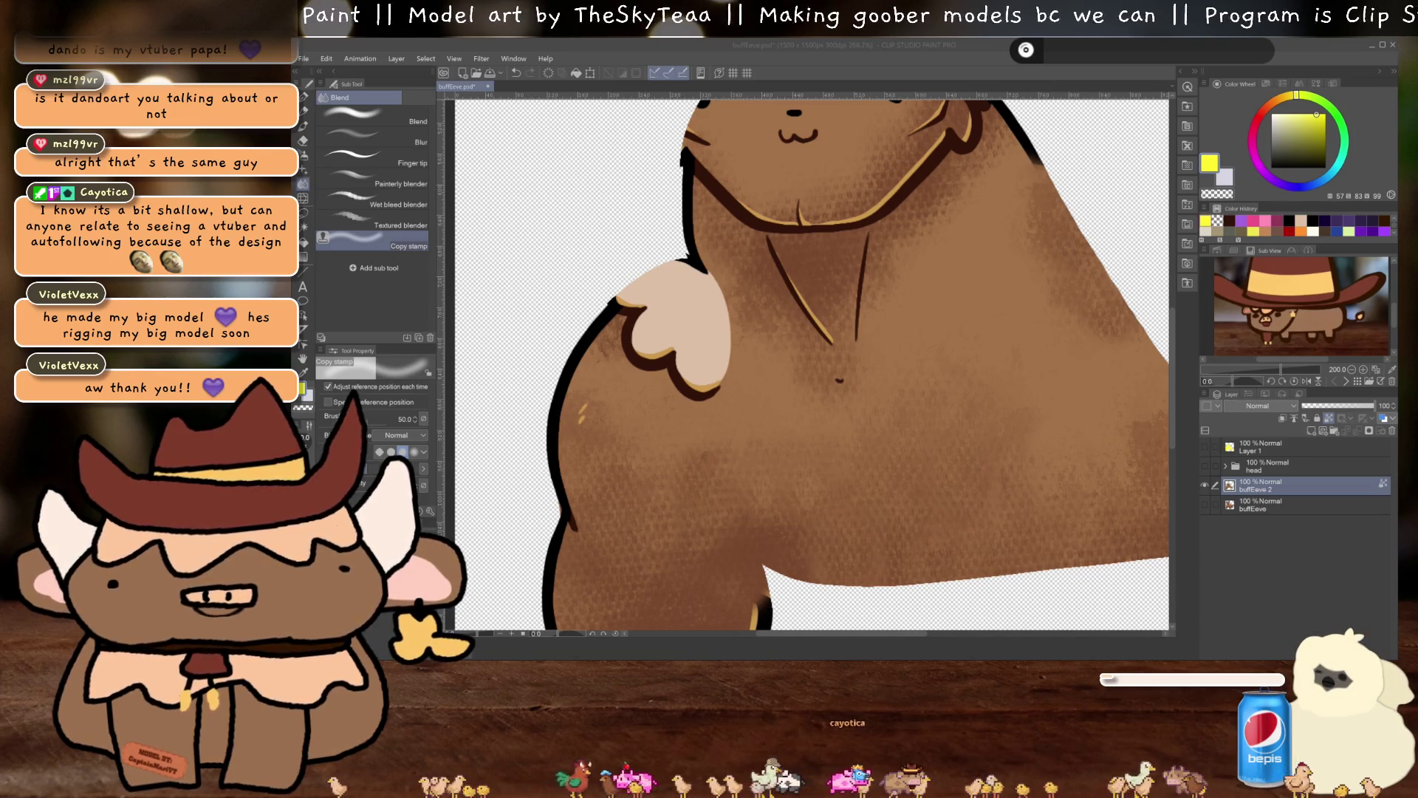
key("alt+Tab")
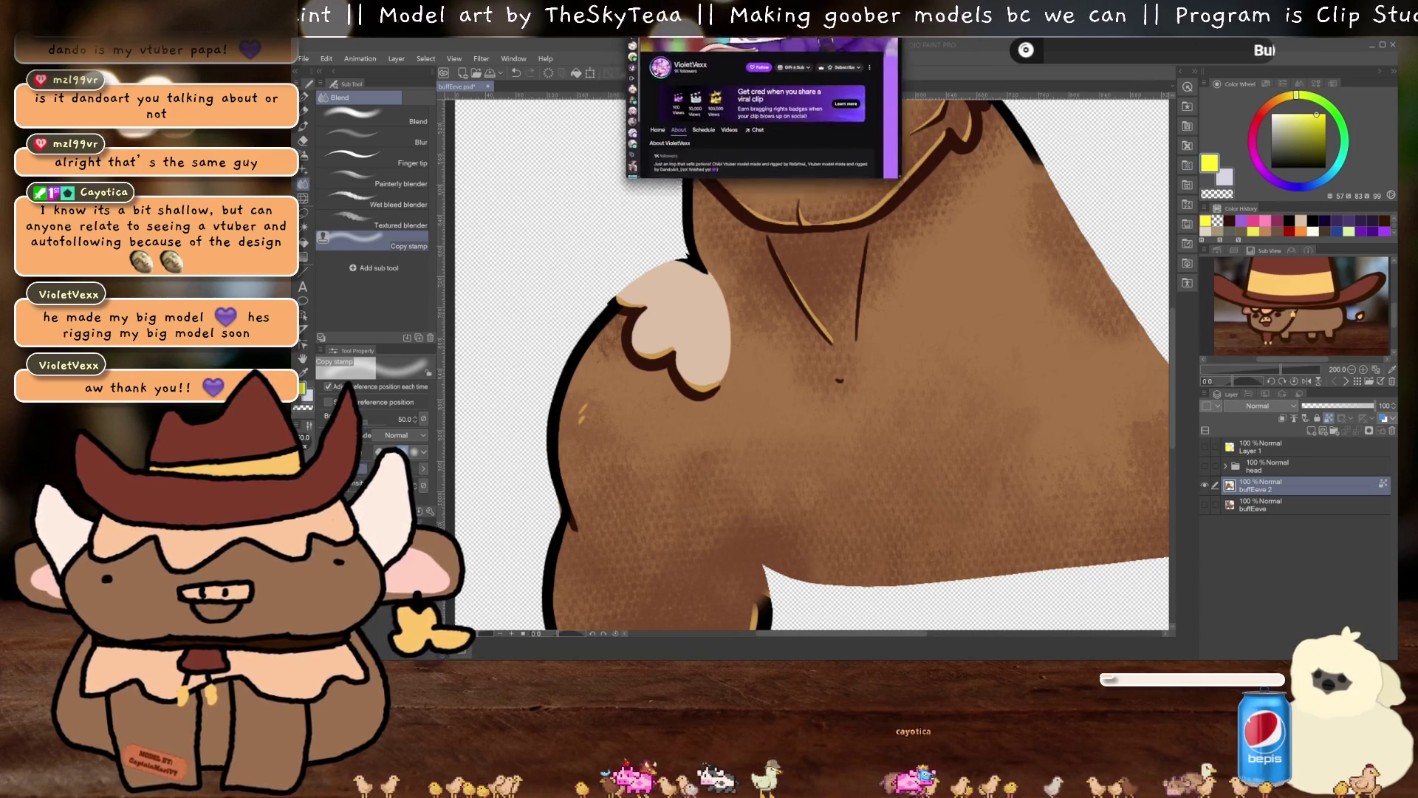
Play the channel trailer fullscreen at 720p quality
left_click(1100, 104)
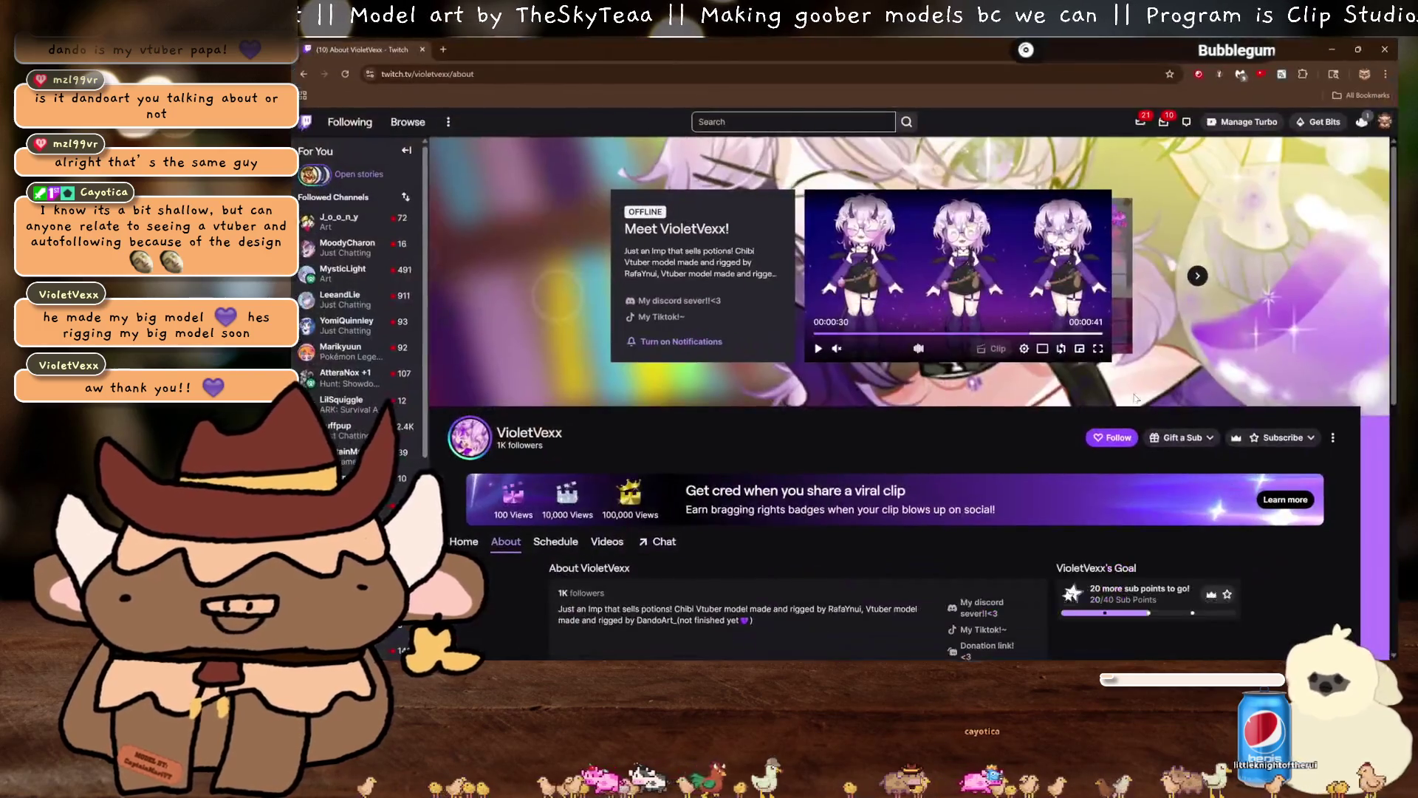
double_click(1073, 347)
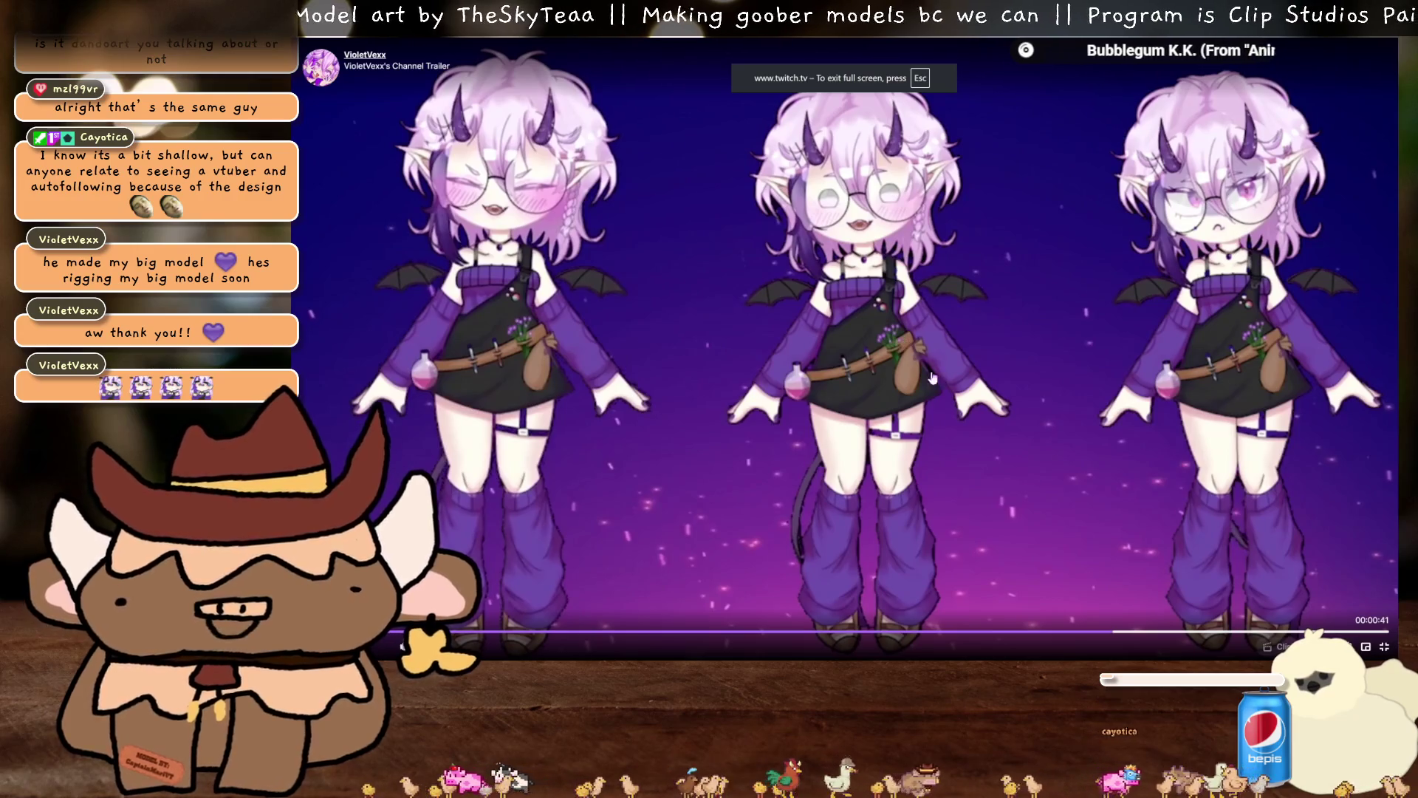
left_click(1346, 646)
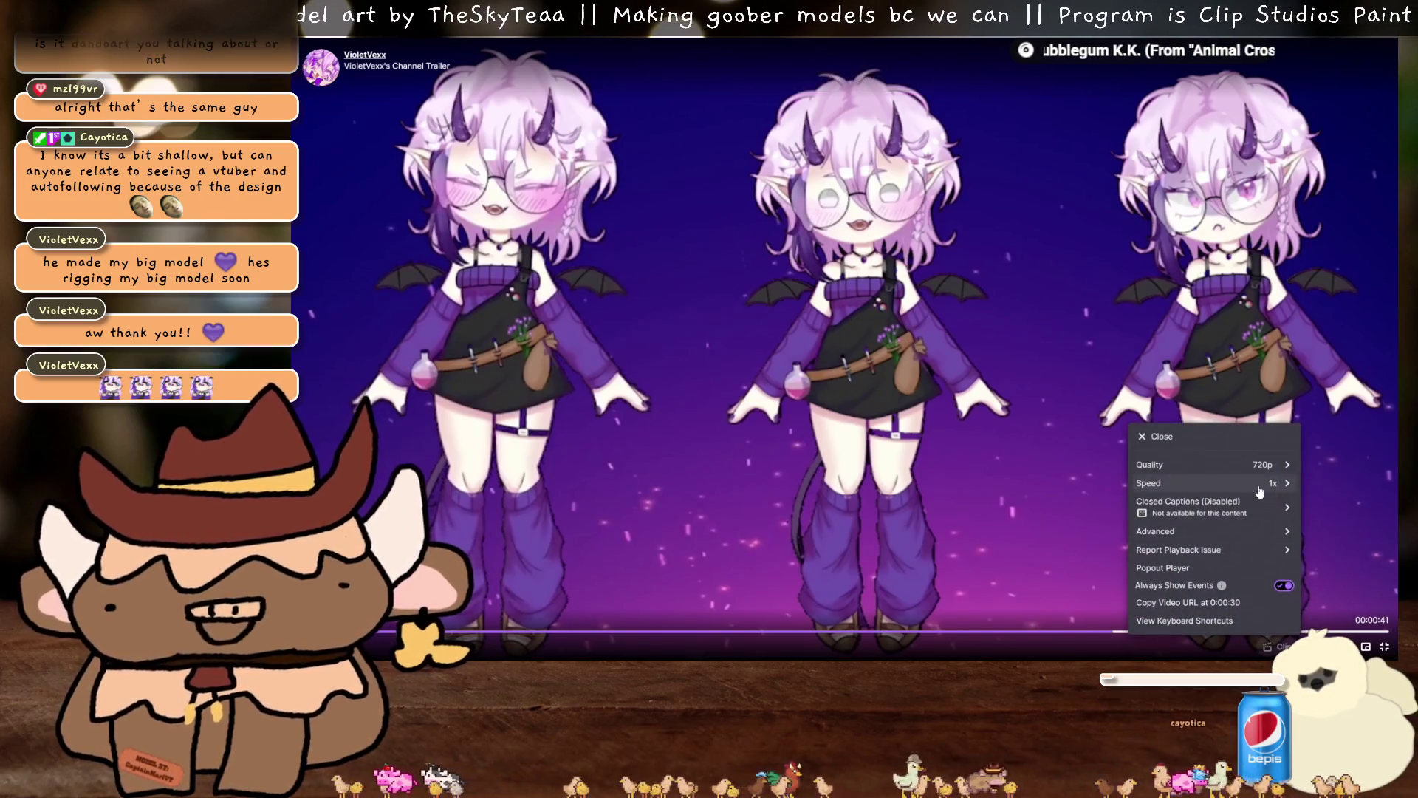
left_click(1160, 486)
left_click(1141, 547)
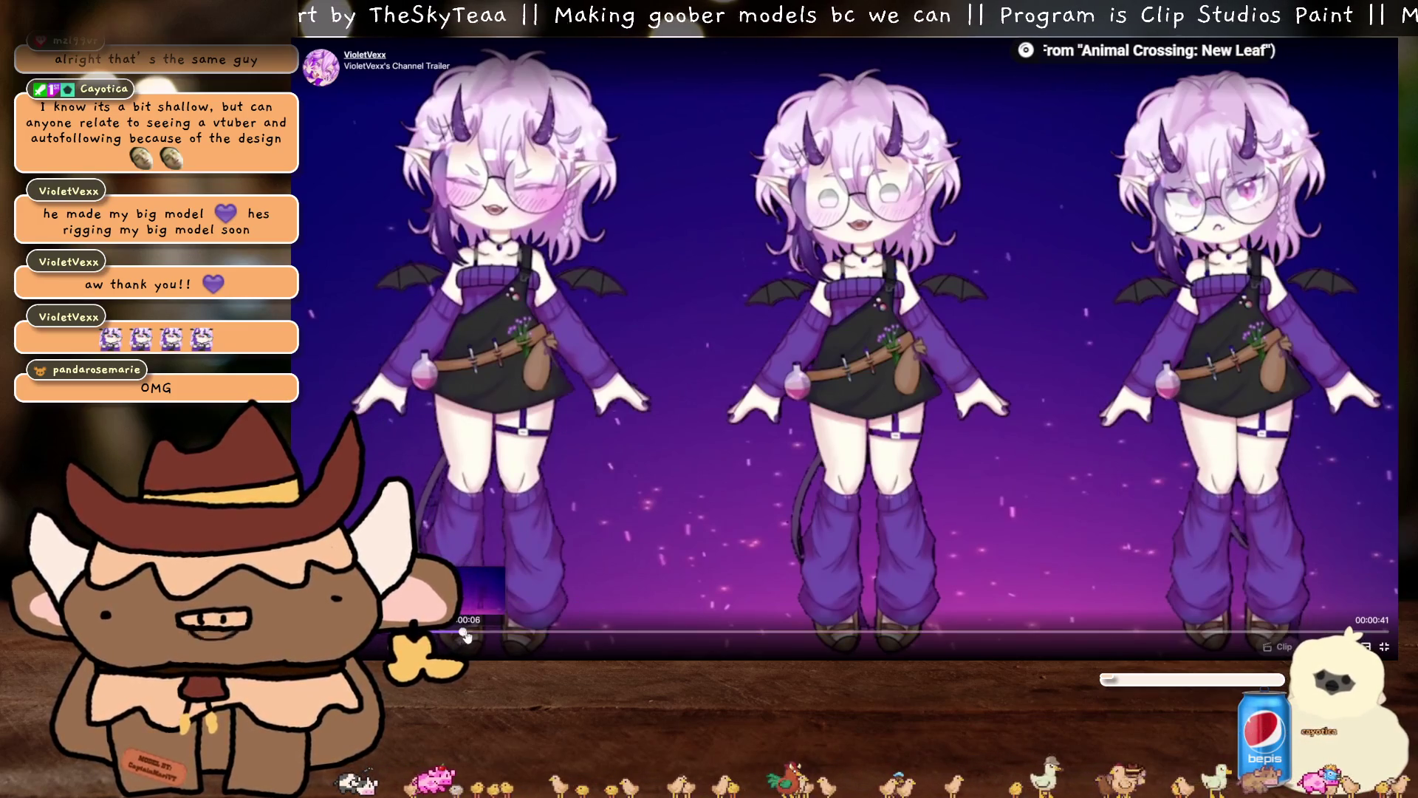
left_click(699, 431)
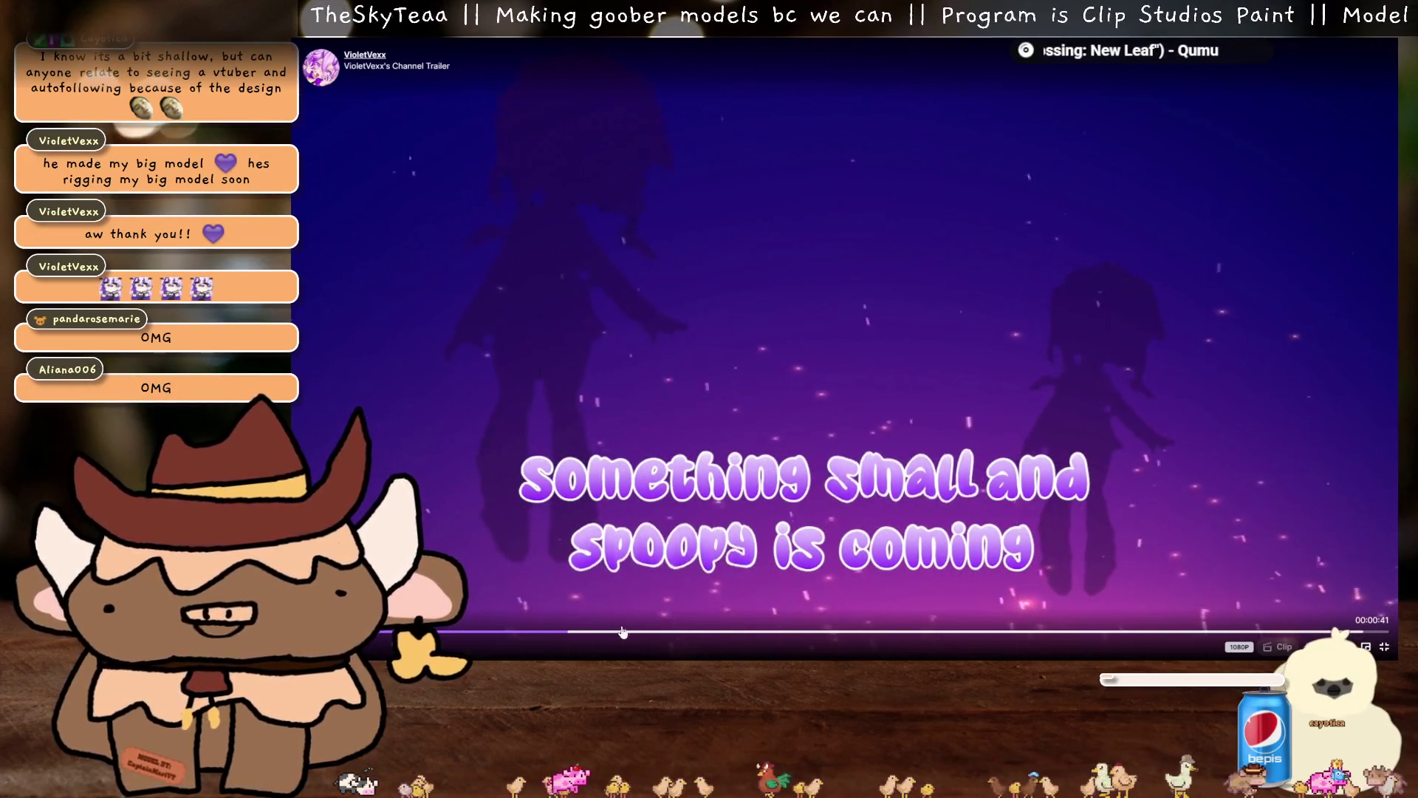
Skip ahead to the character reveal, pause, and exit fullscreen to the channel page
left_click(664, 633)
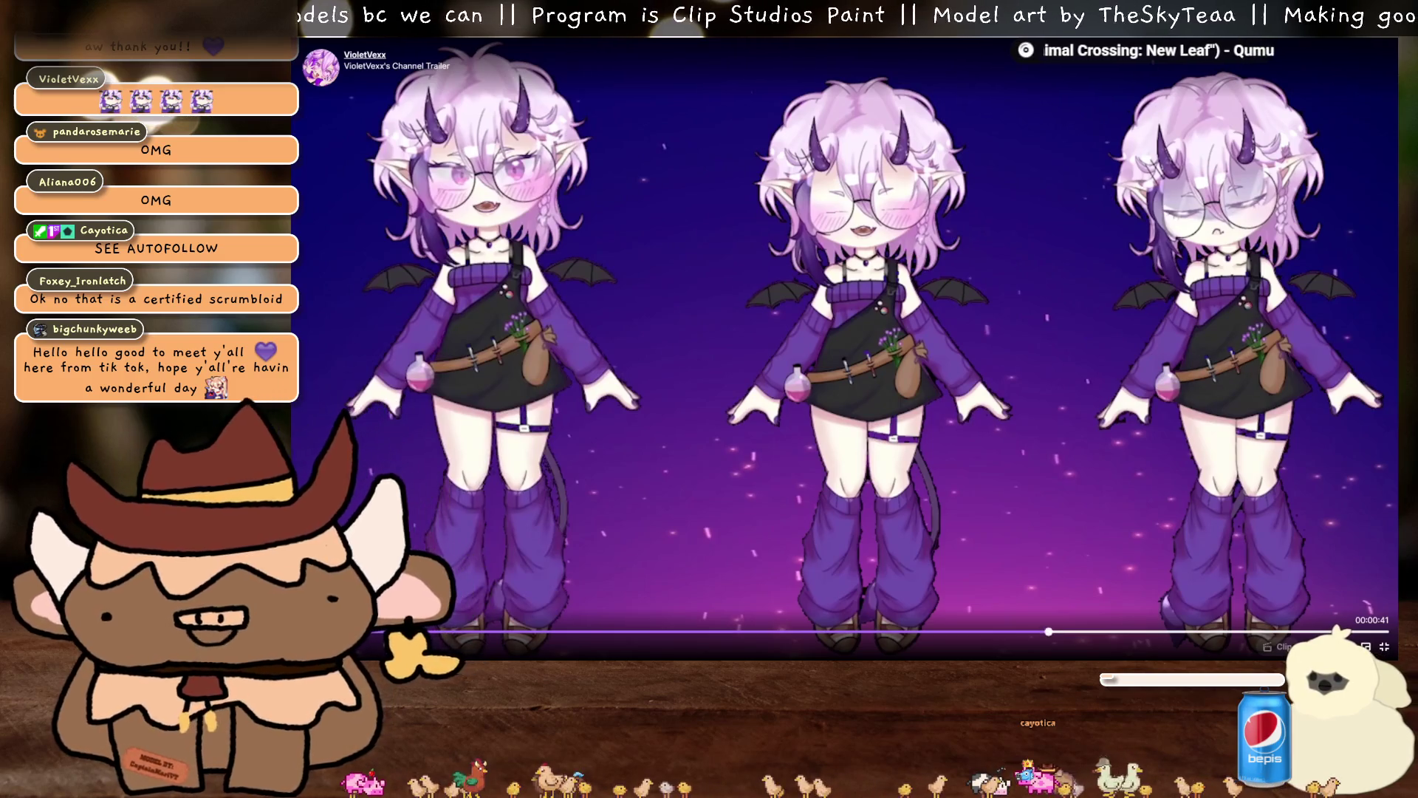
left_click(1220, 257)
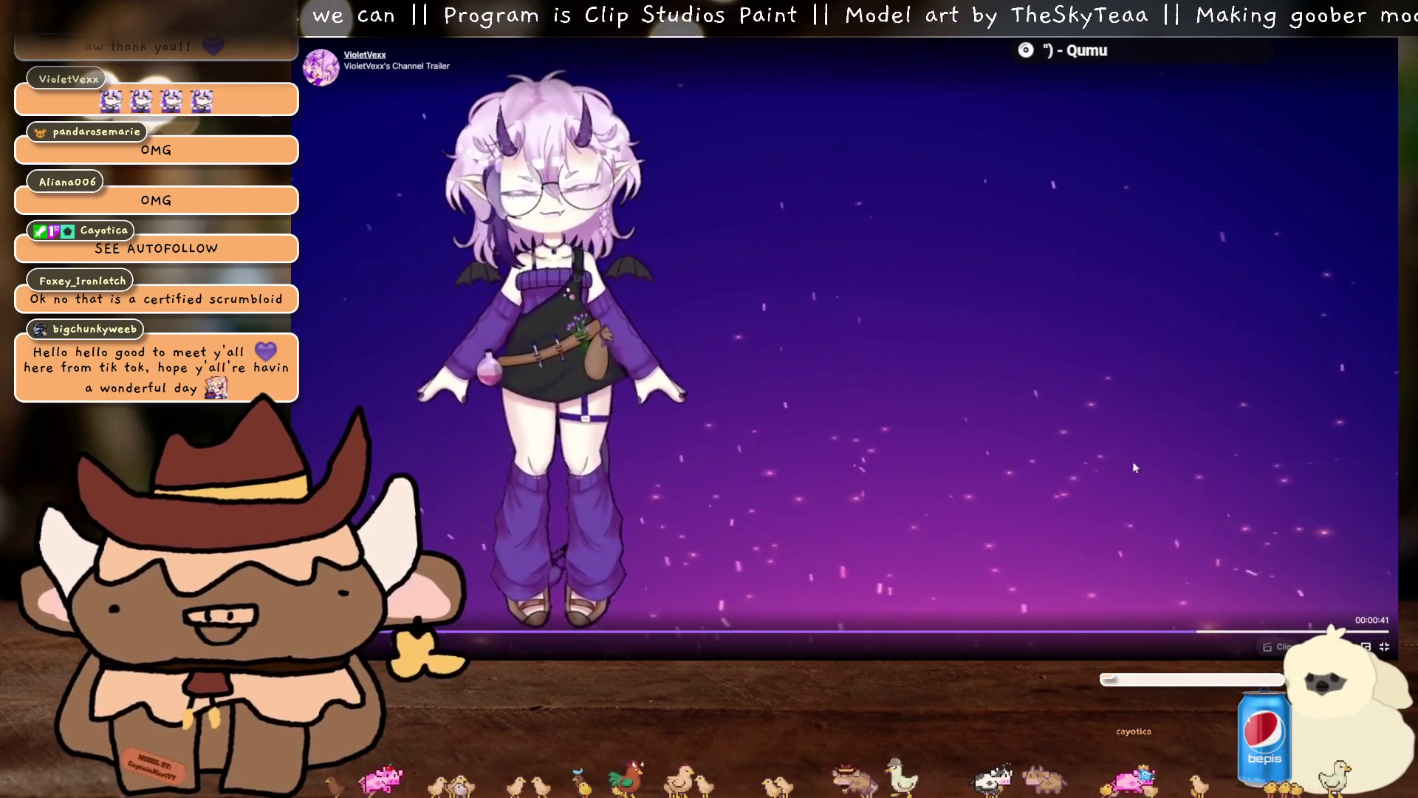
left_click(1384, 646)
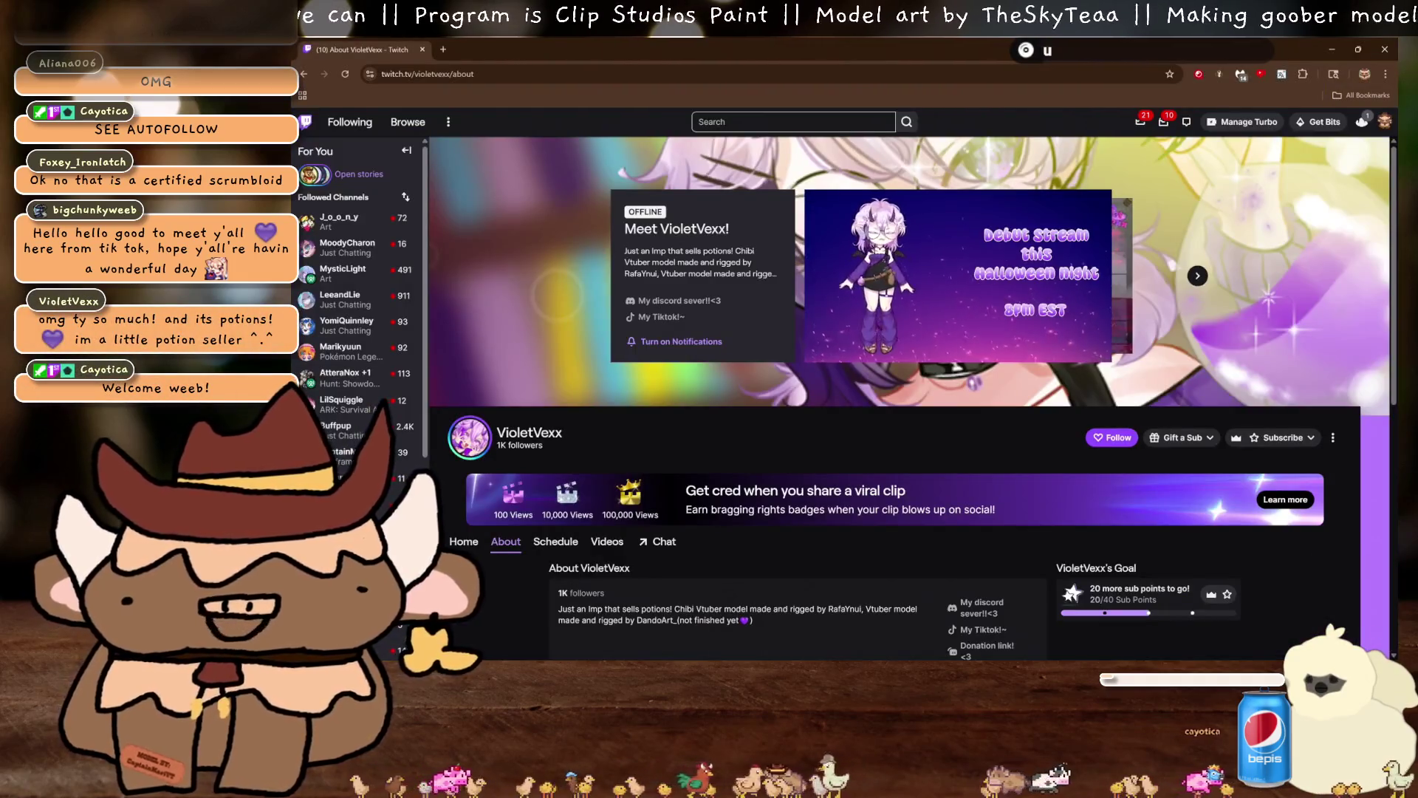
key("alt+Tab")
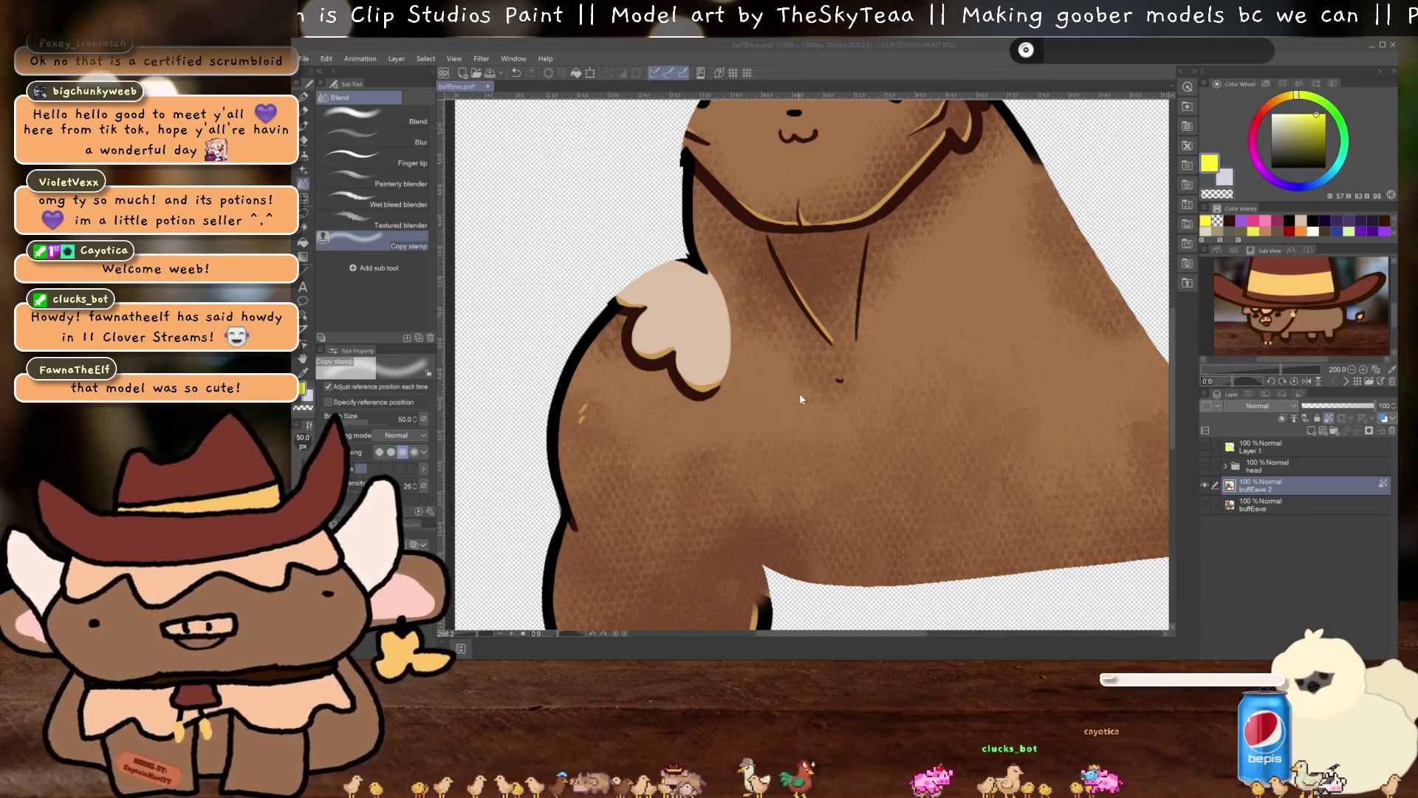
Blend the pale left-shoulder patch into the brown fur along the outline
scroll(837, 421, "down", 1)
scroll(838, 427, "up", 1)
mouse_move(777, 517)
left_mouse_down()
mouse_move(777, 454)
mouse_move(828, 383)
left_mouse_up()
scroll(828, 383, "down", 1)
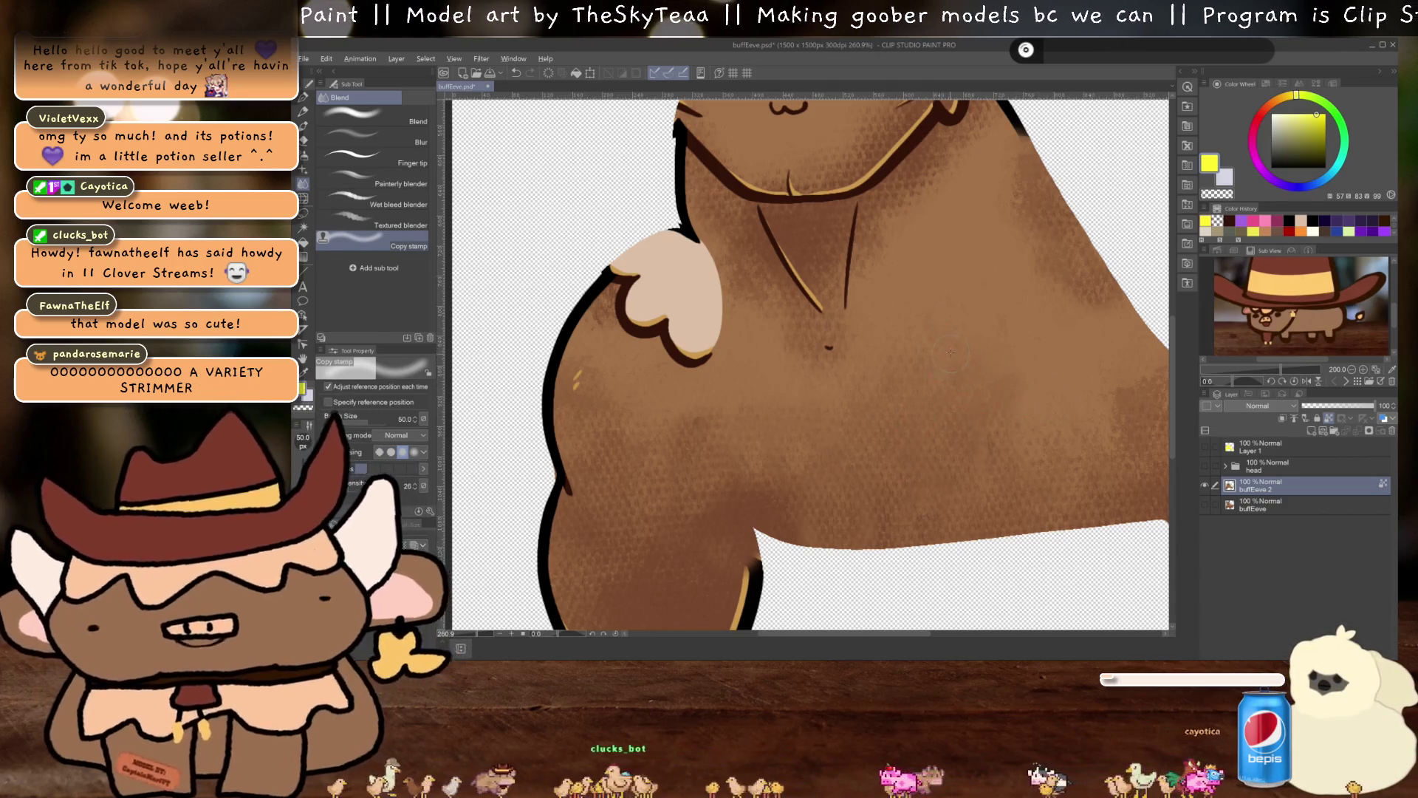
mouse_move(709, 292)
left_mouse_down()
mouse_move(698, 355)
mouse_move(624, 303)
mouse_move(643, 280)
mouse_move(637, 254)
mouse_move(620, 273)
mouse_move(698, 251)
mouse_move(676, 362)
mouse_move(702, 362)
mouse_move(702, 270)
left_mouse_up()
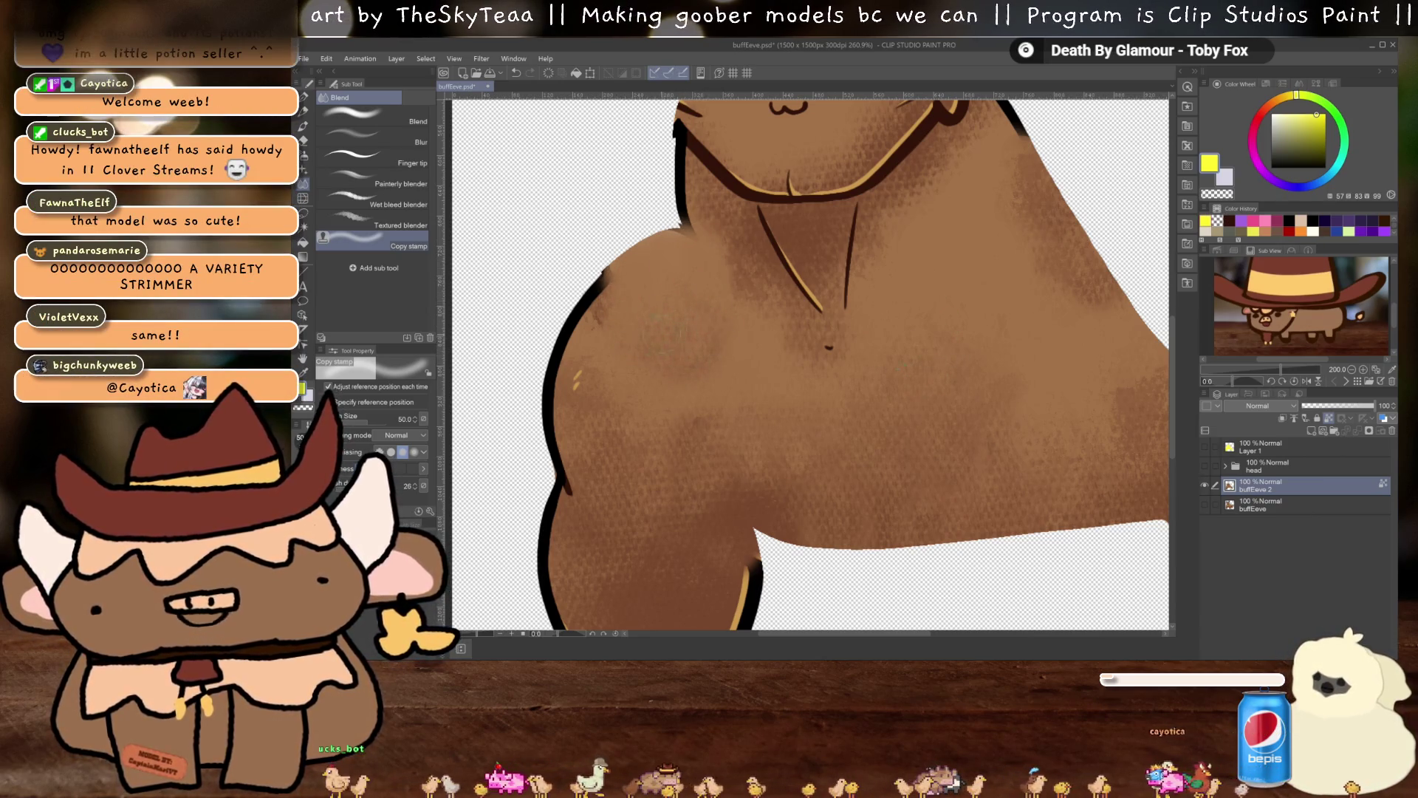
left_click_drag(632, 260, 634, 277)
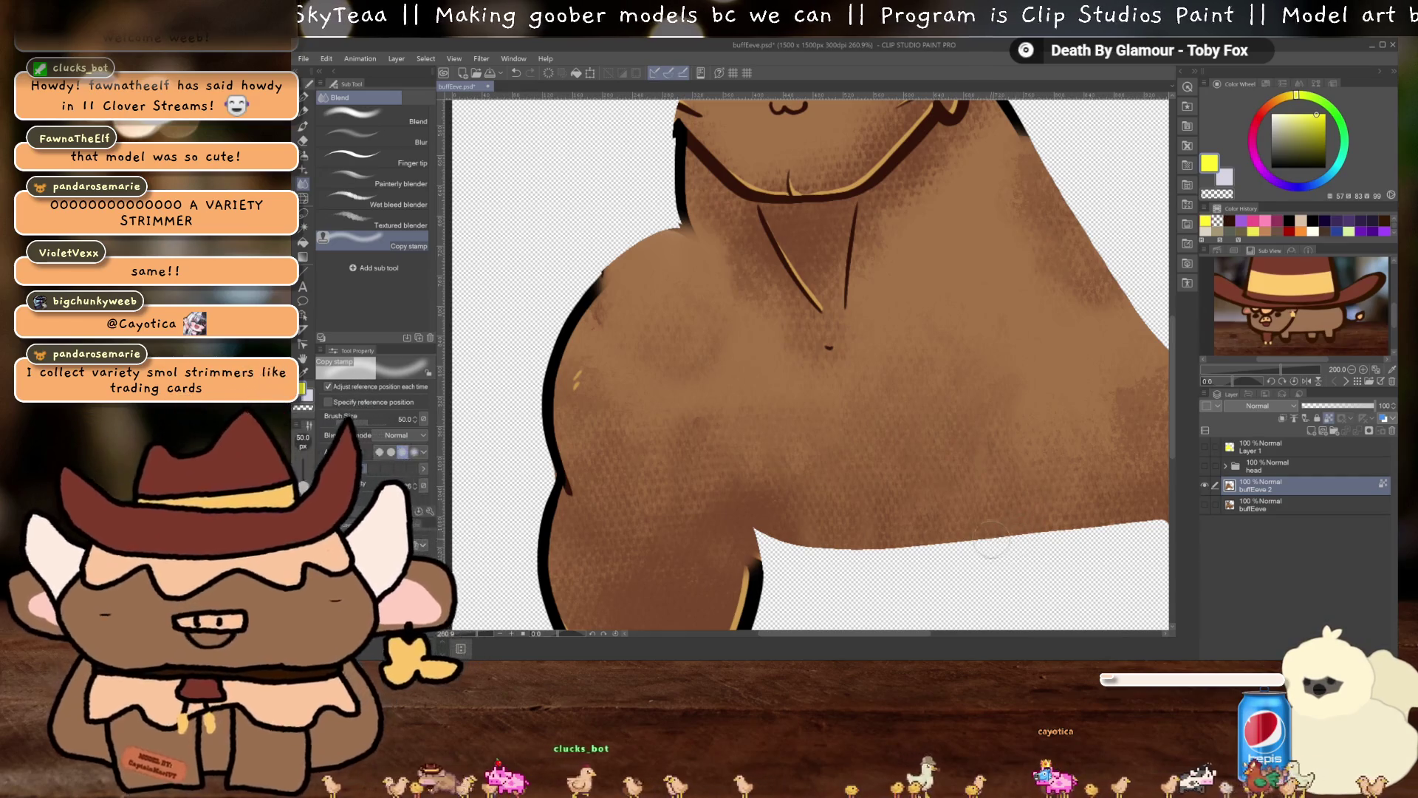
Recentre on the left shoulder and sample black from the existing outline for the pen
mouse_move(968, 438)
left_mouse_down()
mouse_move(1020, 543)
mouse_move(1064, 546)
left_mouse_up()
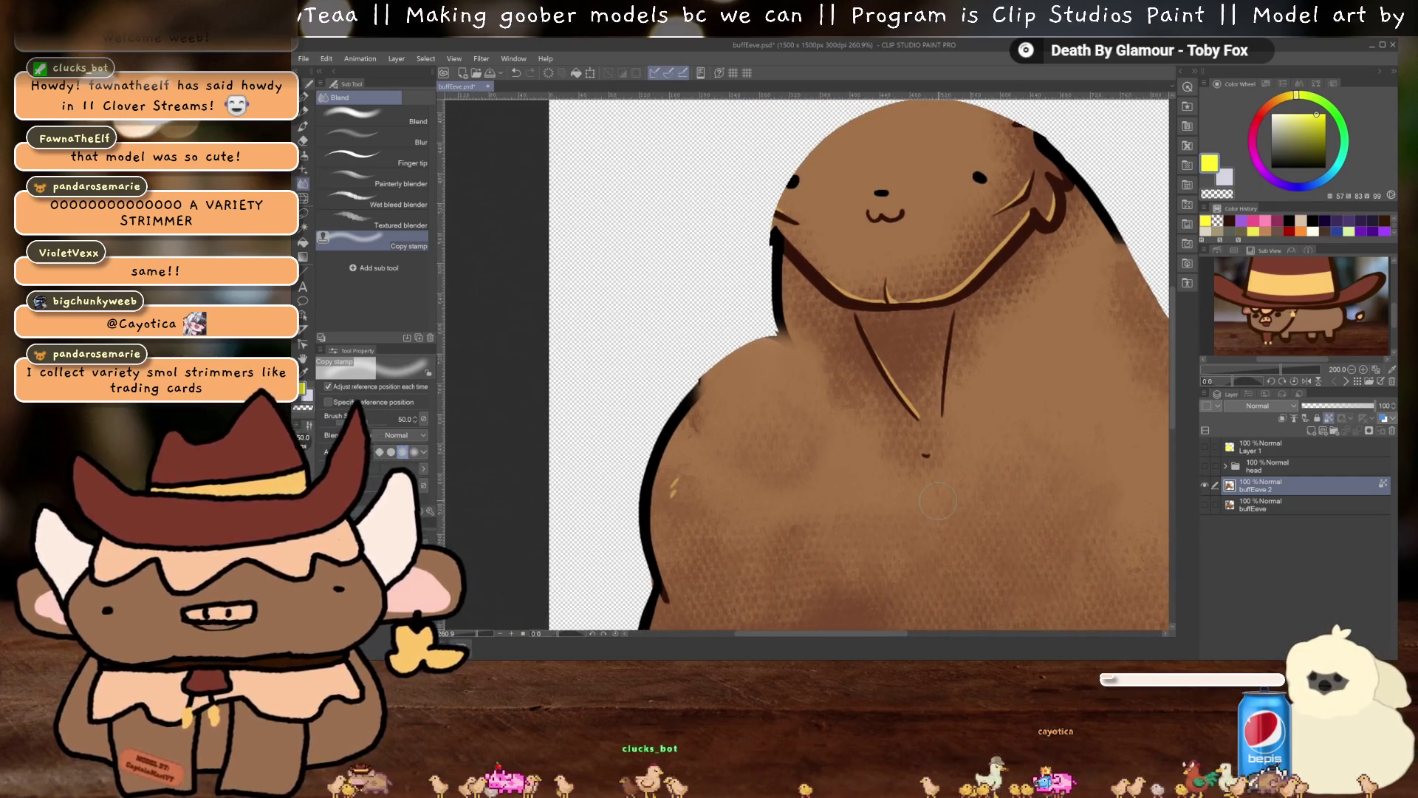
scroll(937, 501, "down", 3)
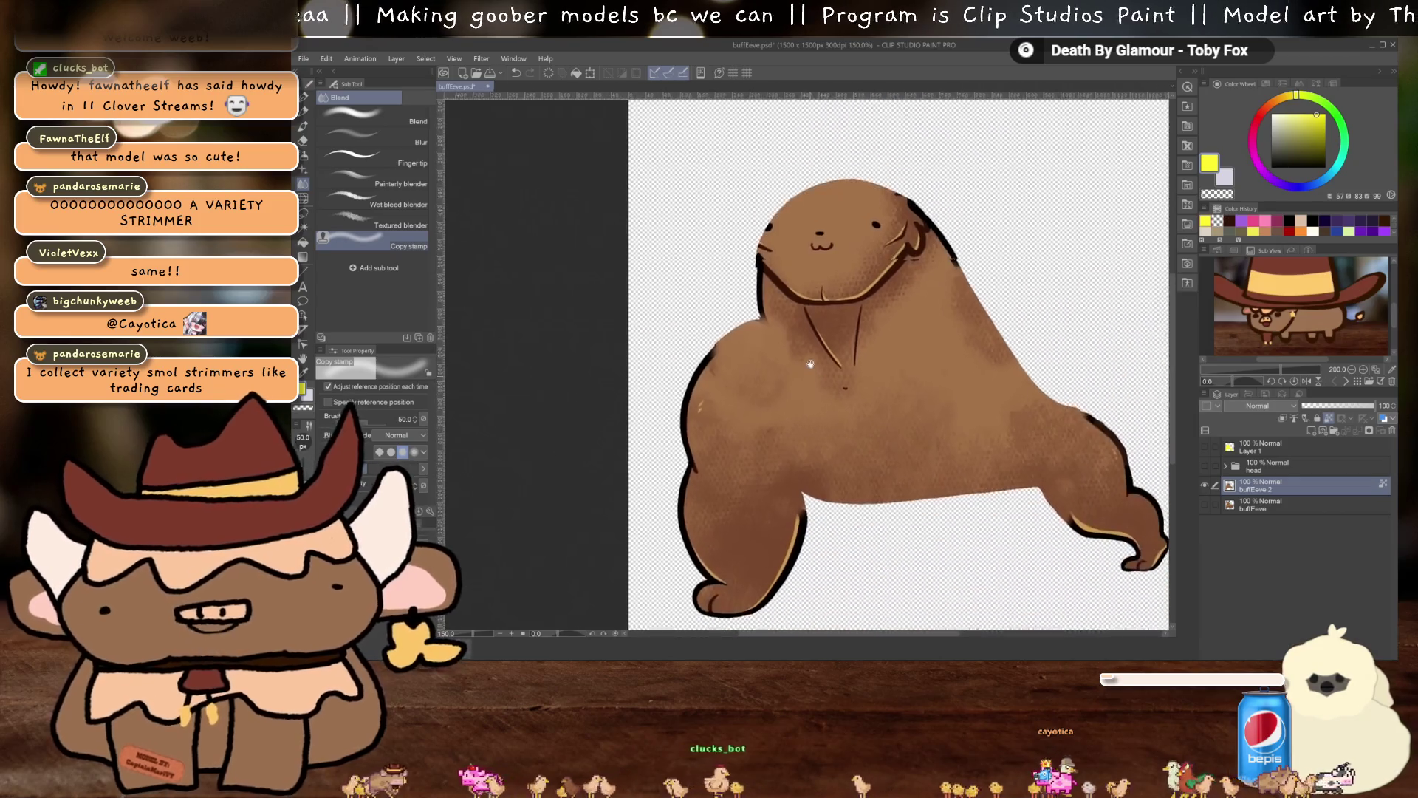
scroll(680, 337, "up", 5)
left_click_drag(681, 337, 676, 342)
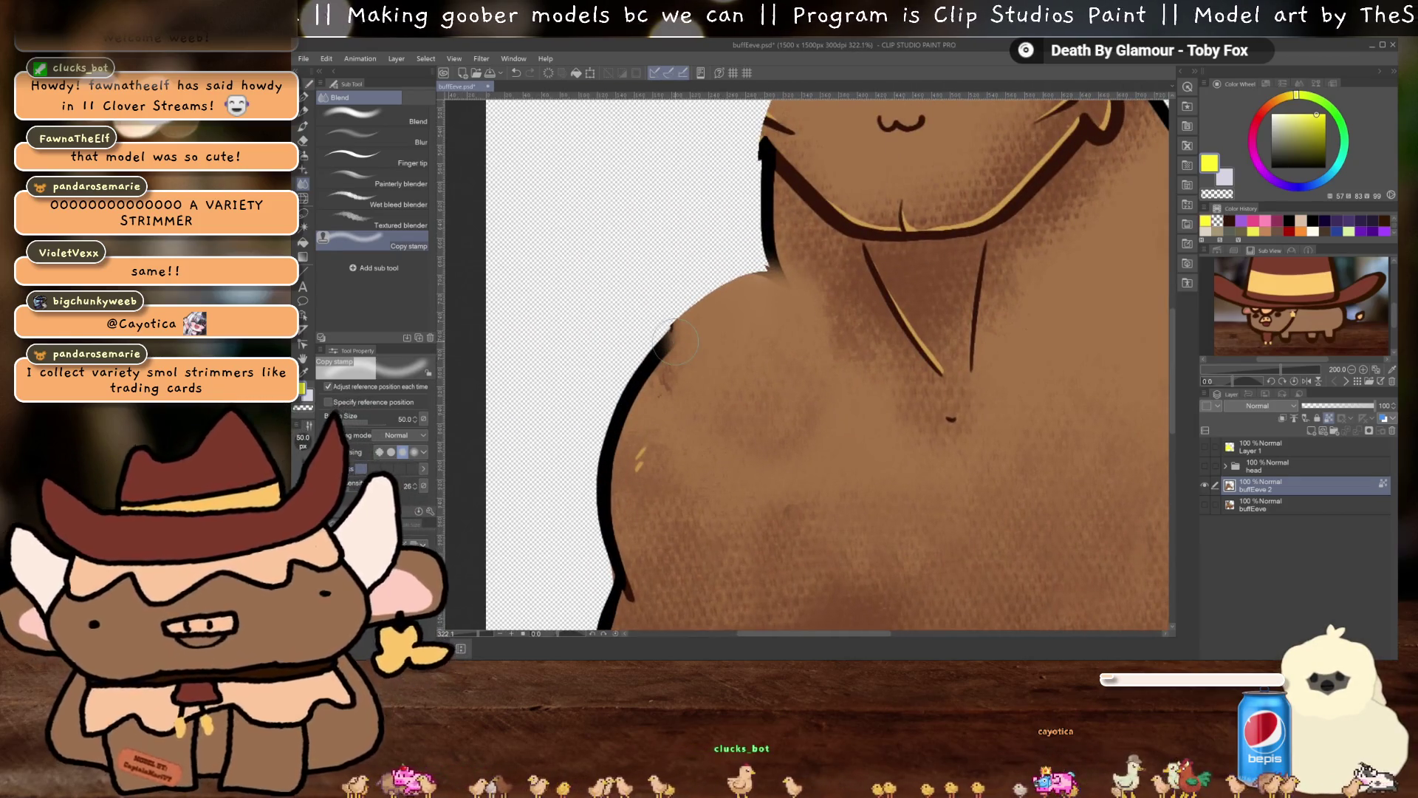
key("e")
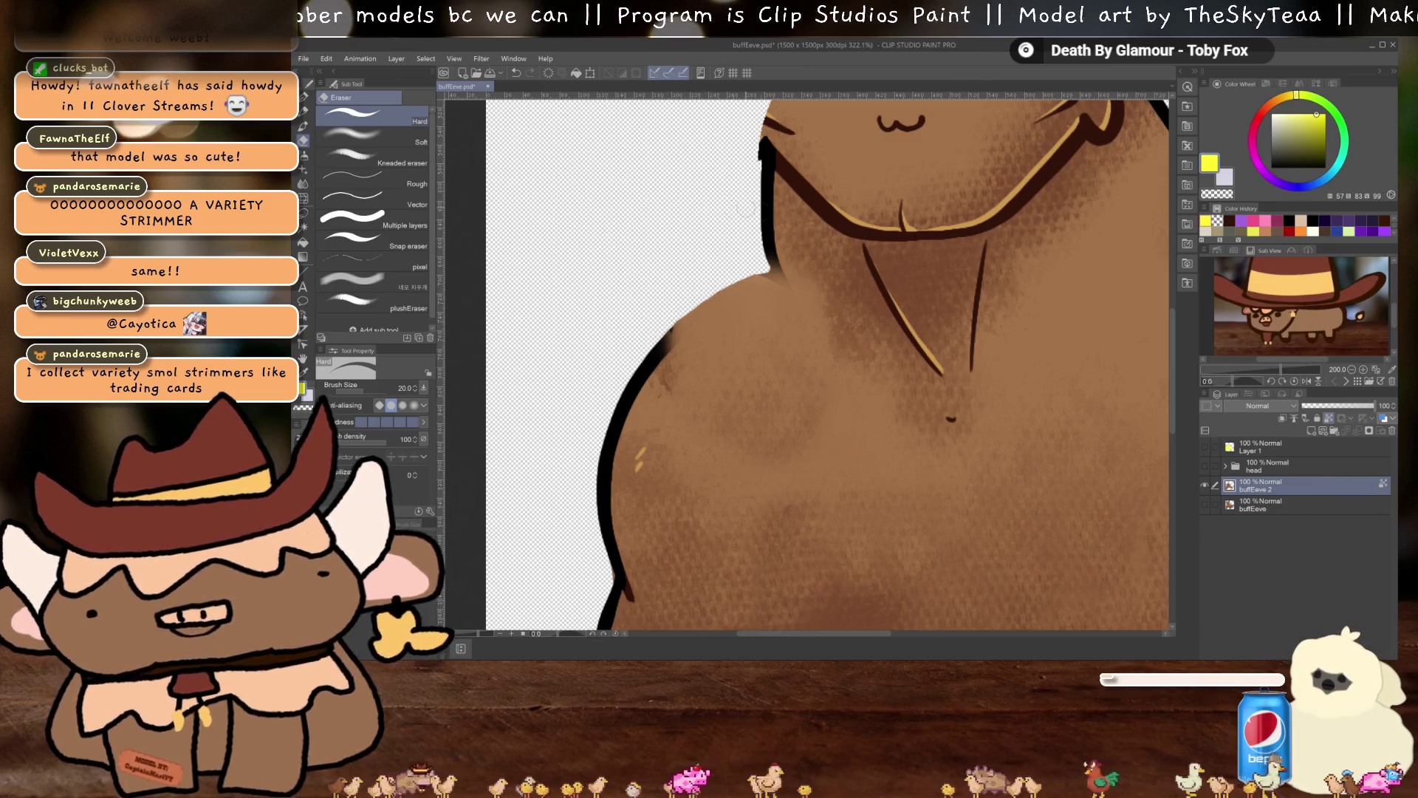
mouse_move(1027, 410)
left_mouse_down()
mouse_move(895, 430)
mouse_move(828, 353)
mouse_move(949, 402)
left_mouse_up()
key("p")
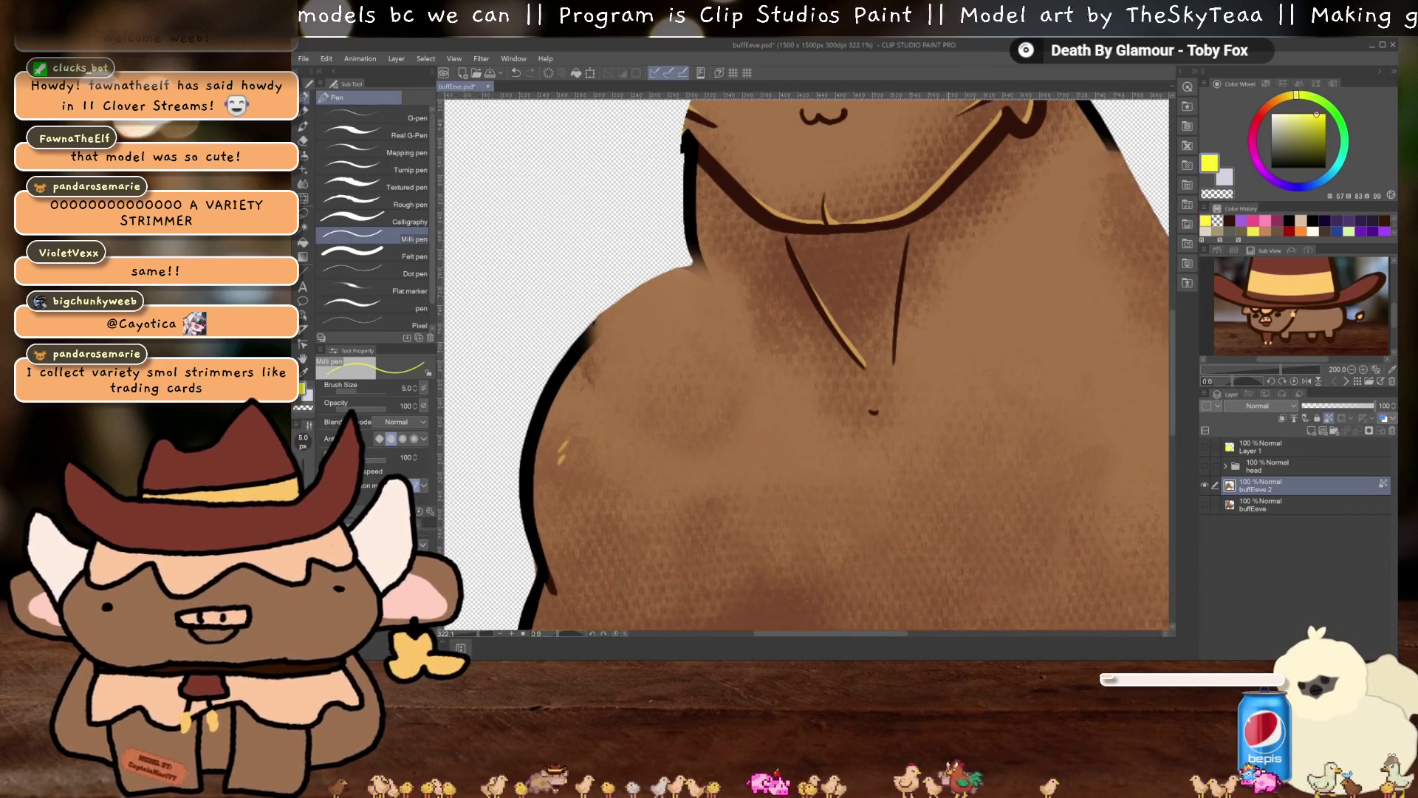
left_click(689, 200, "alt")
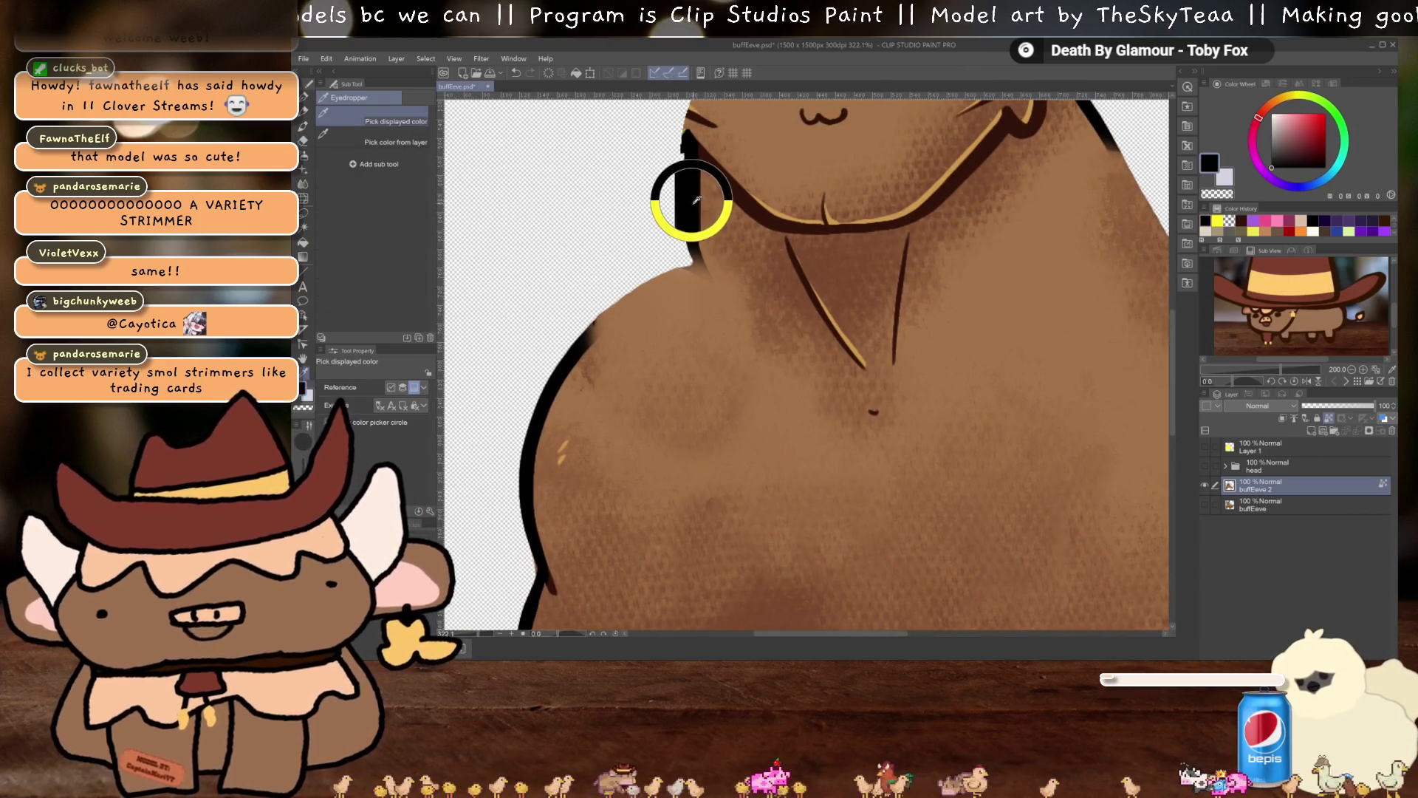
Add a new layer and draw a black outline down the left shoulder edge from the neck
left_click(1311, 432)
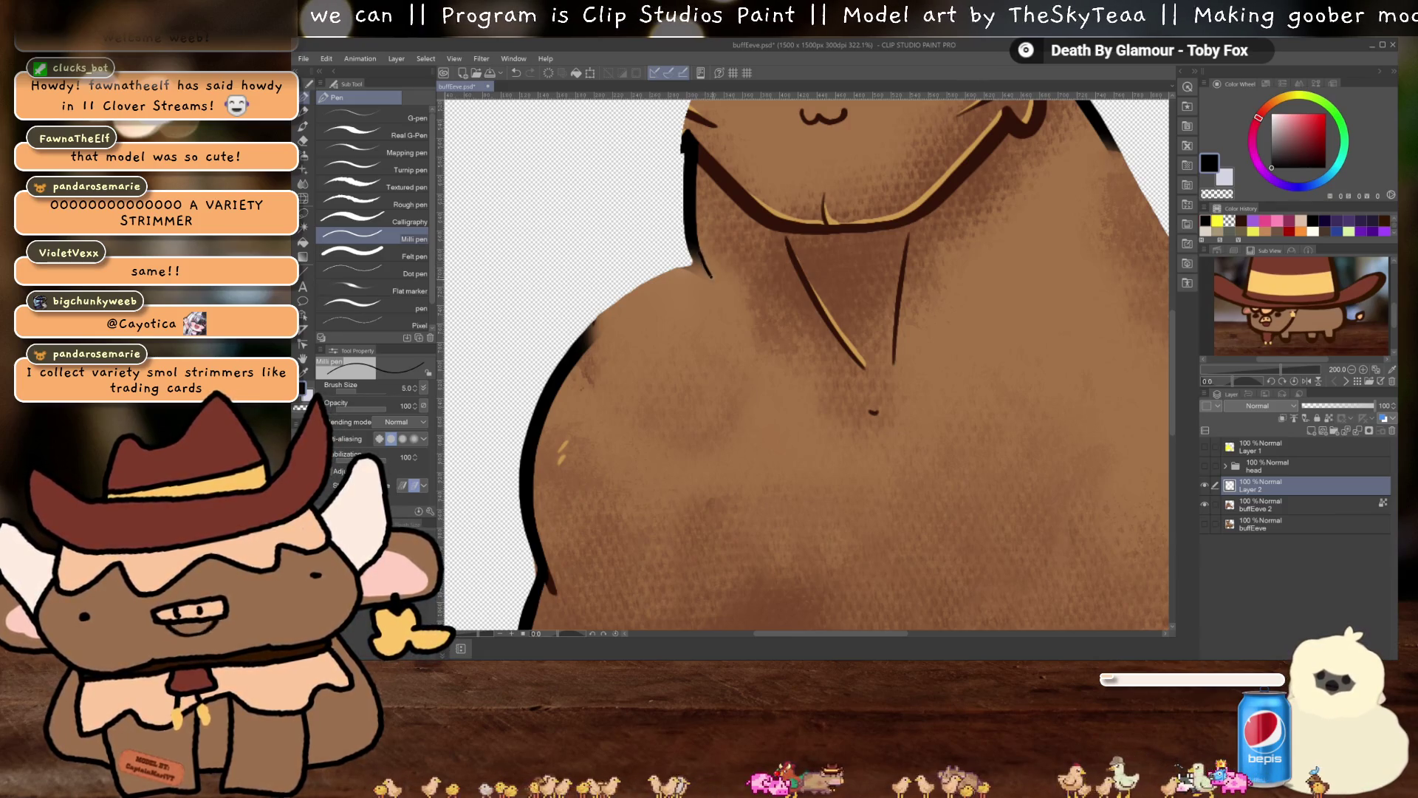
mouse_move(689, 282)
left_mouse_down()
mouse_move(632, 311)
mouse_move(645, 406)
mouse_move(628, 183)
mouse_move(865, 272)
mouse_move(766, 294)
mouse_move(889, 502)
left_mouse_up()
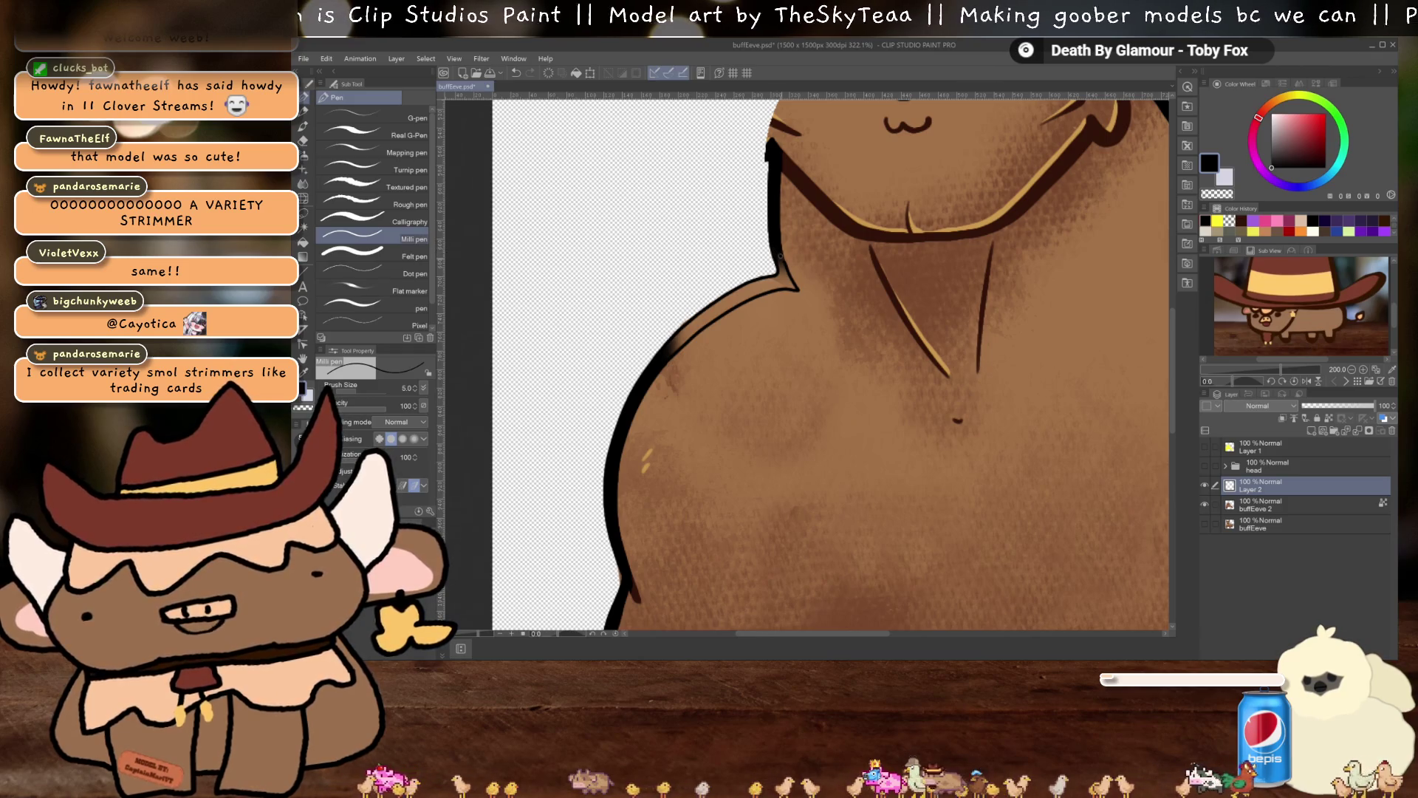
Fill the new shoulder outline solid black
key("g")
left_click(797, 284)
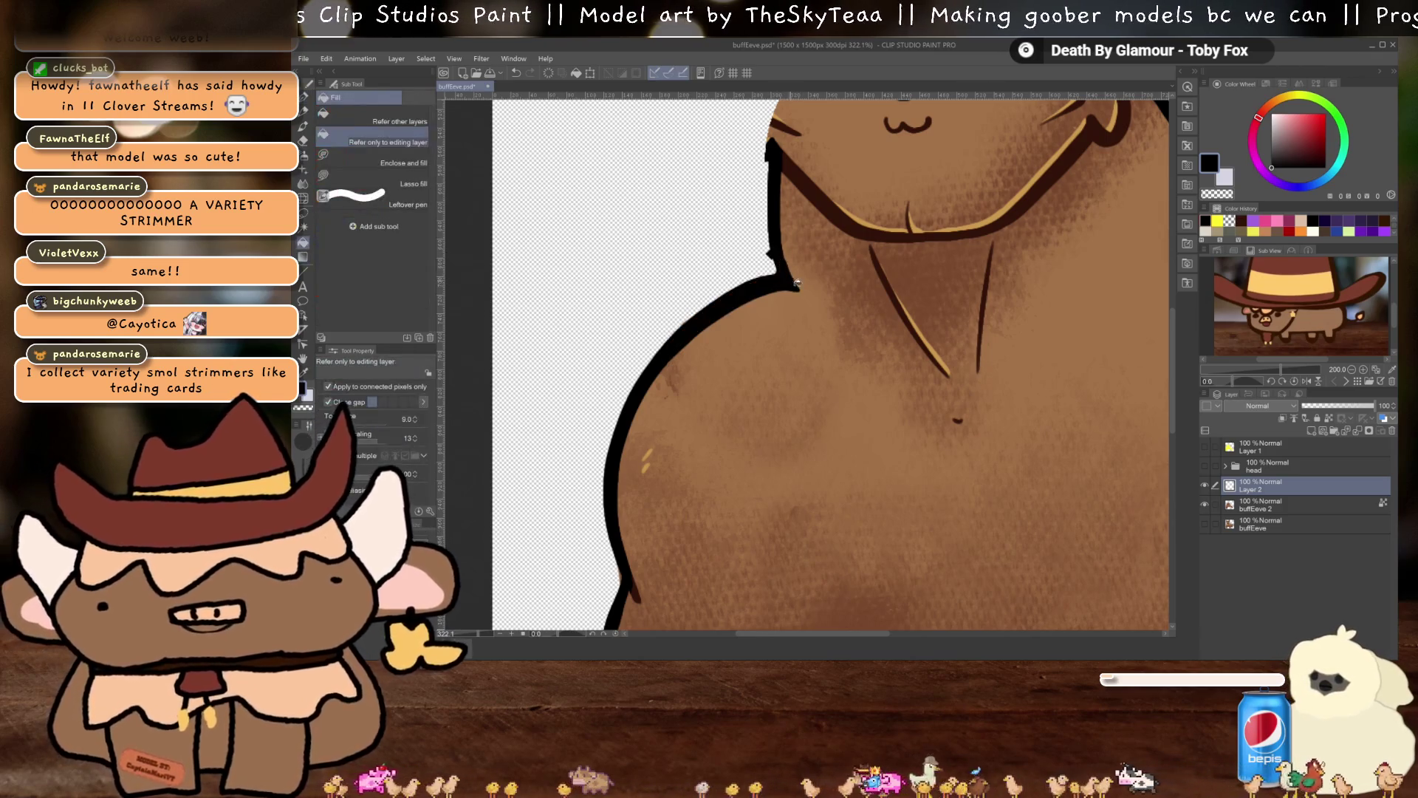
key("e")
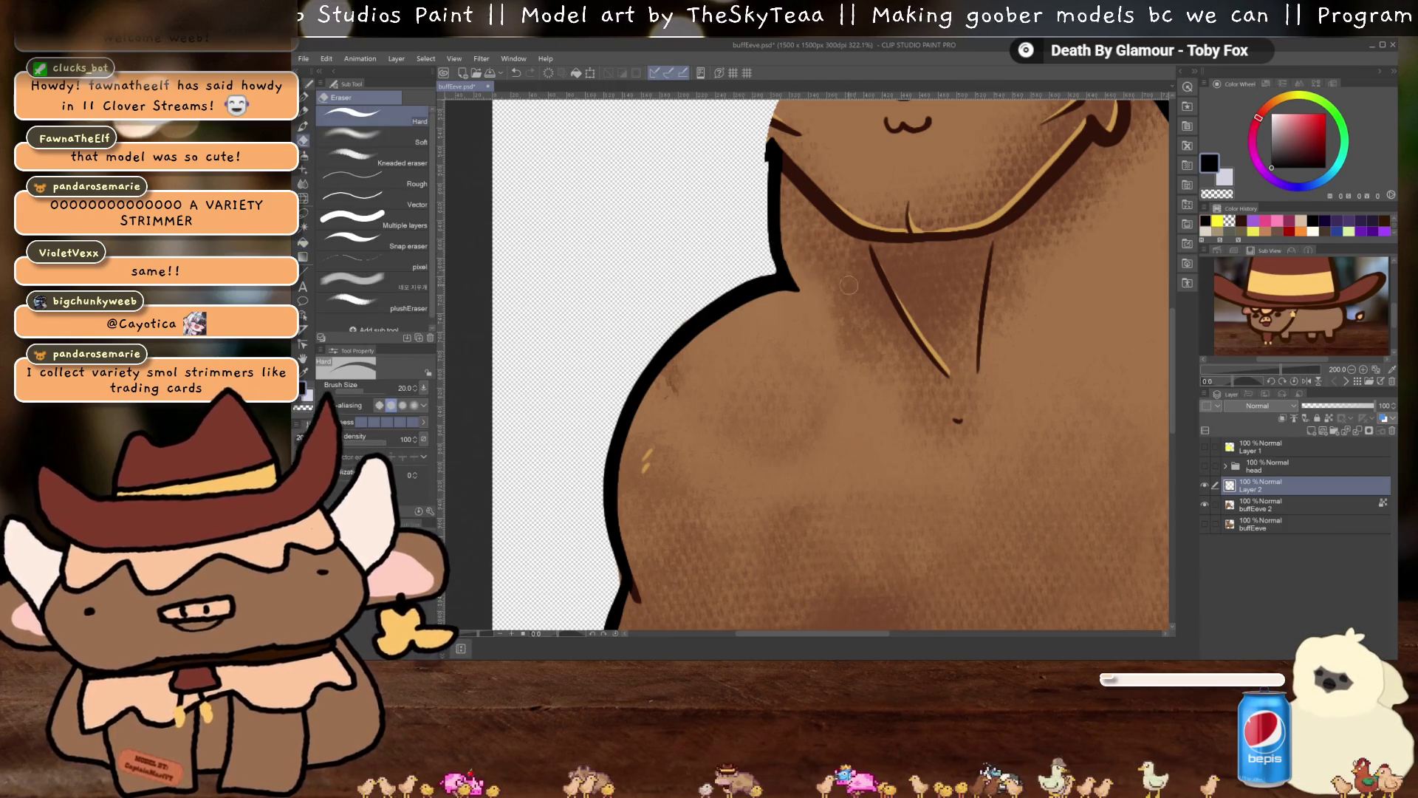
mouse_move(1005, 492)
left_mouse_down()
mouse_move(990, 458)
mouse_move(916, 588)
left_mouse_up()
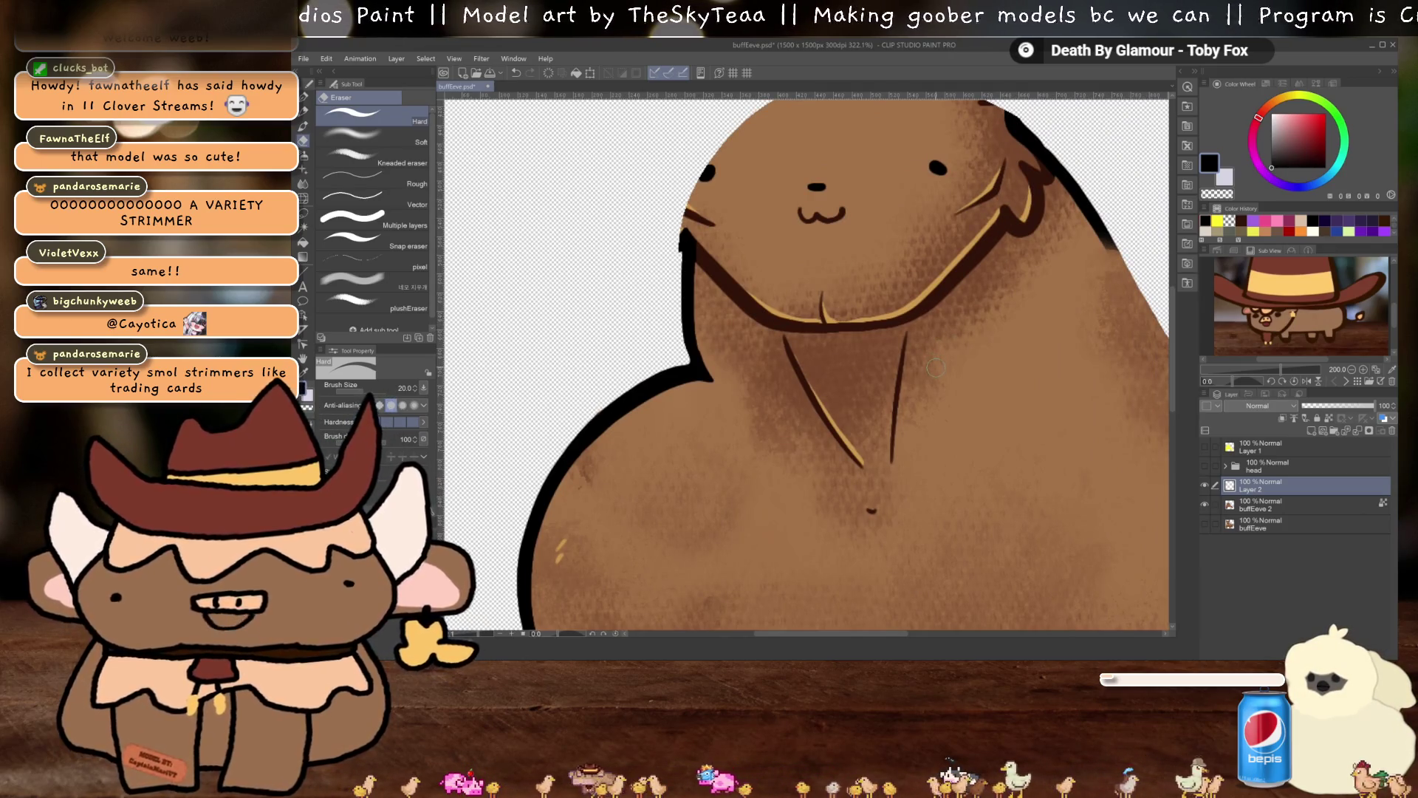
Return to the buffEeve 2 body layer and zoom out to show the whole front leg
left_click(1256, 506)
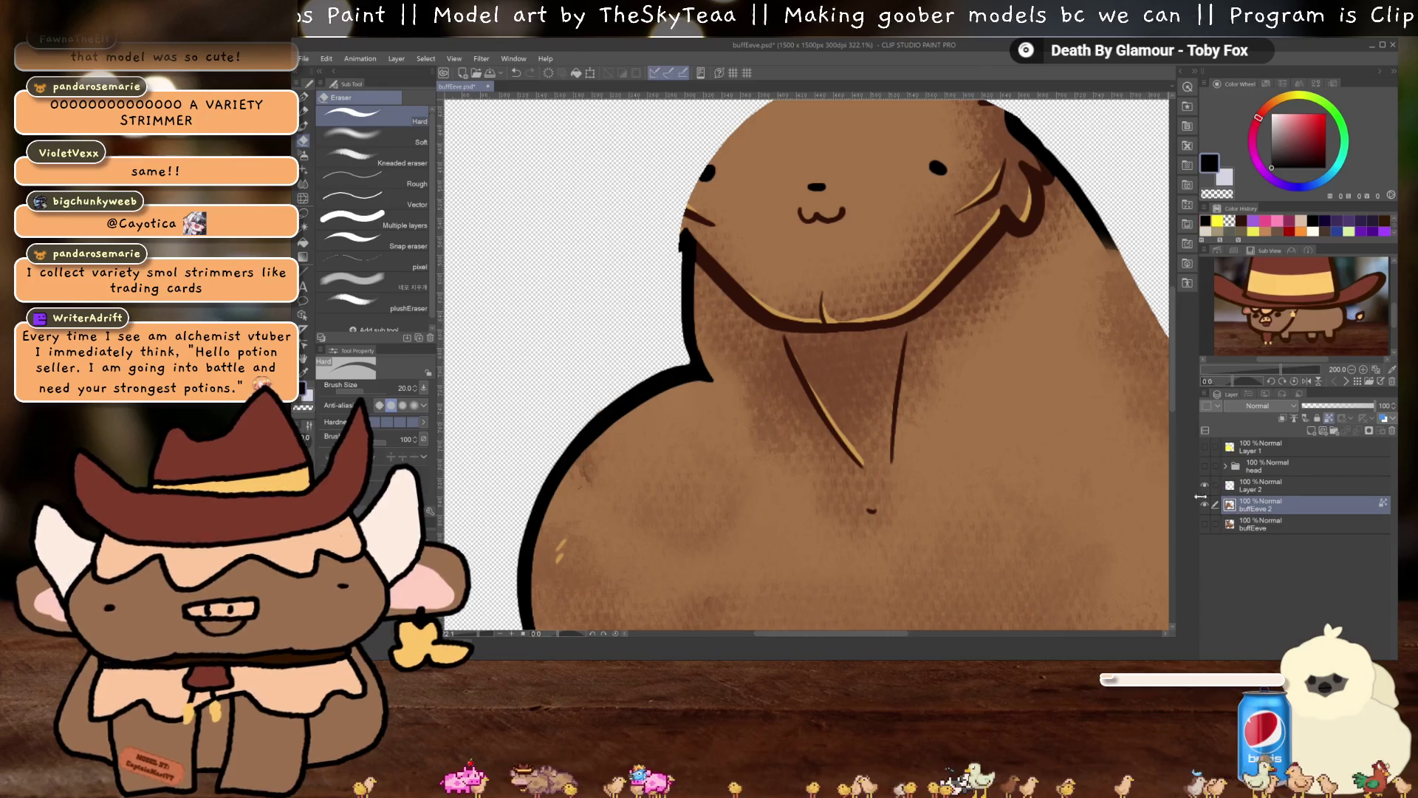
scroll(776, 231, "down", 2)
left_click_drag(776, 231, 771, 346)
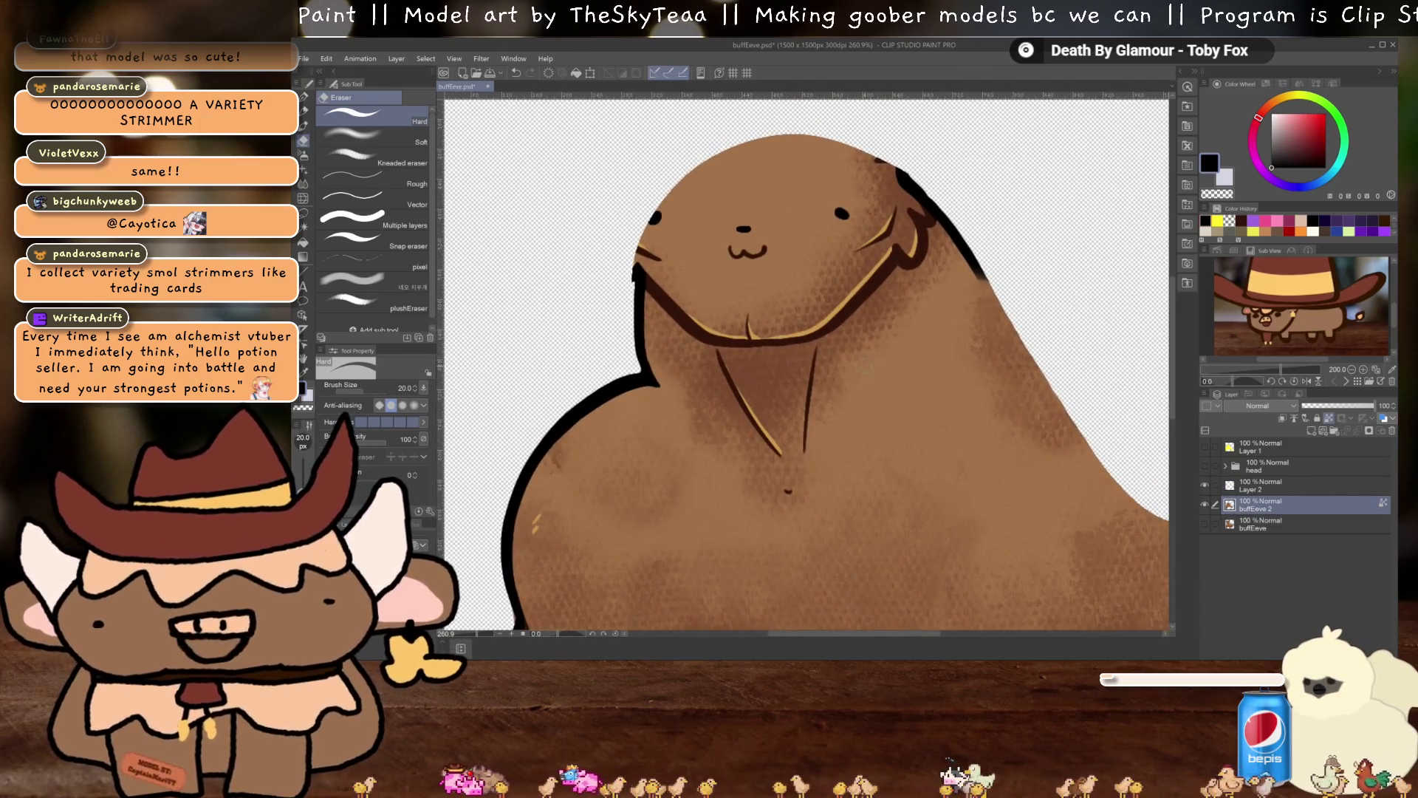
scroll(867, 368, "down", 1)
left_click_drag(866, 368, 813, 239)
scroll(664, 370, "down", 1)
left_click_drag(665, 370, 751, 251)
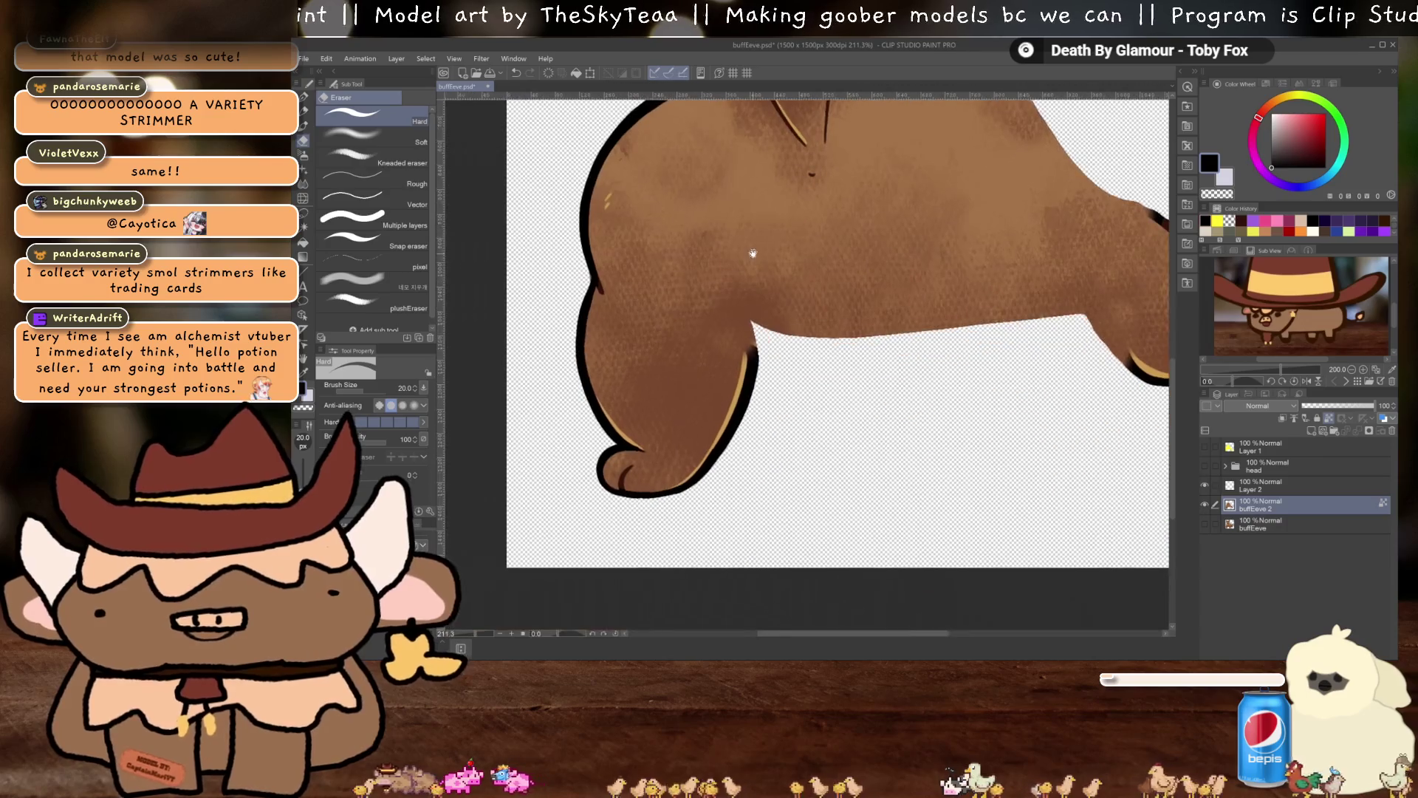
key("j")
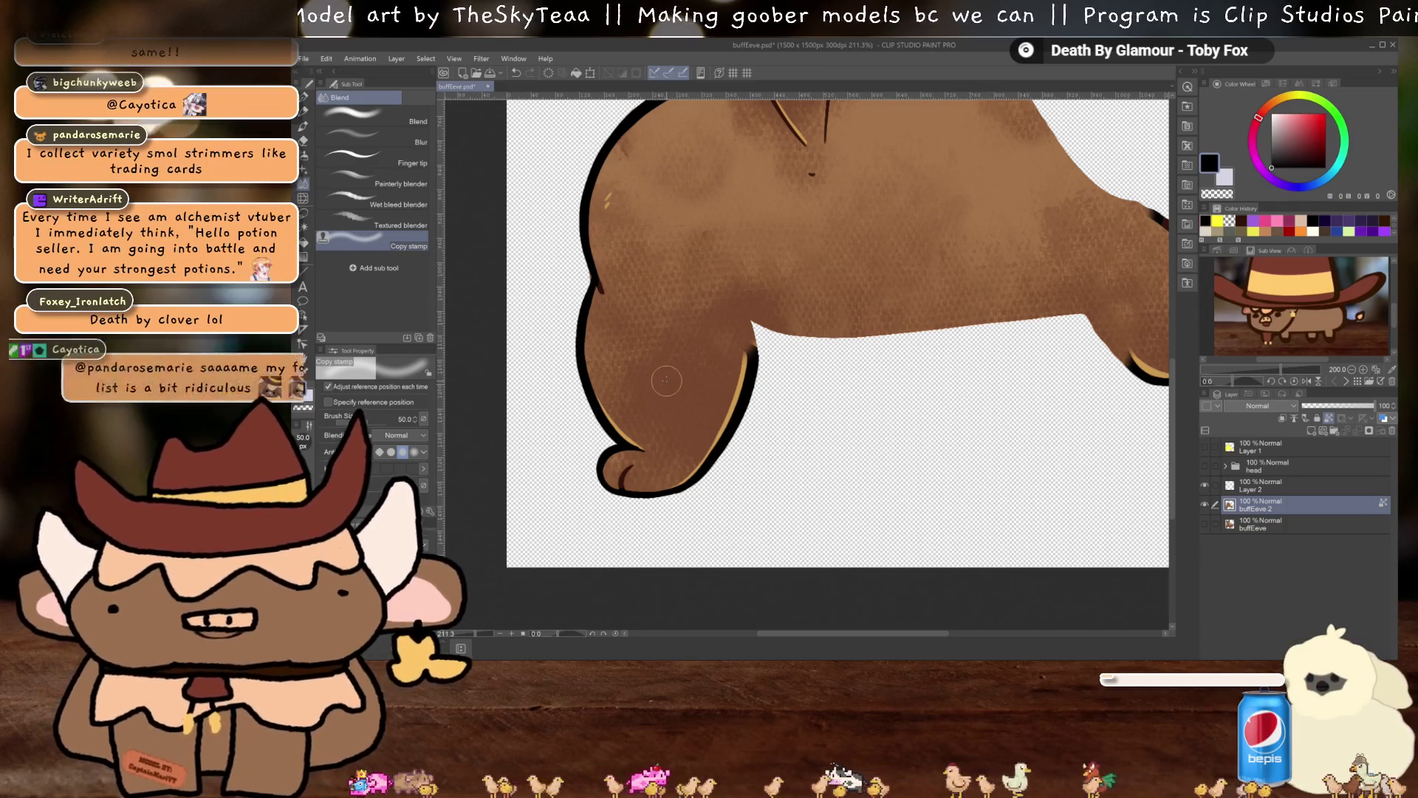
Soften the dark neck line, ear shading and leftover mouth mark on the face
left_click_drag(811, 212, 747, 454)
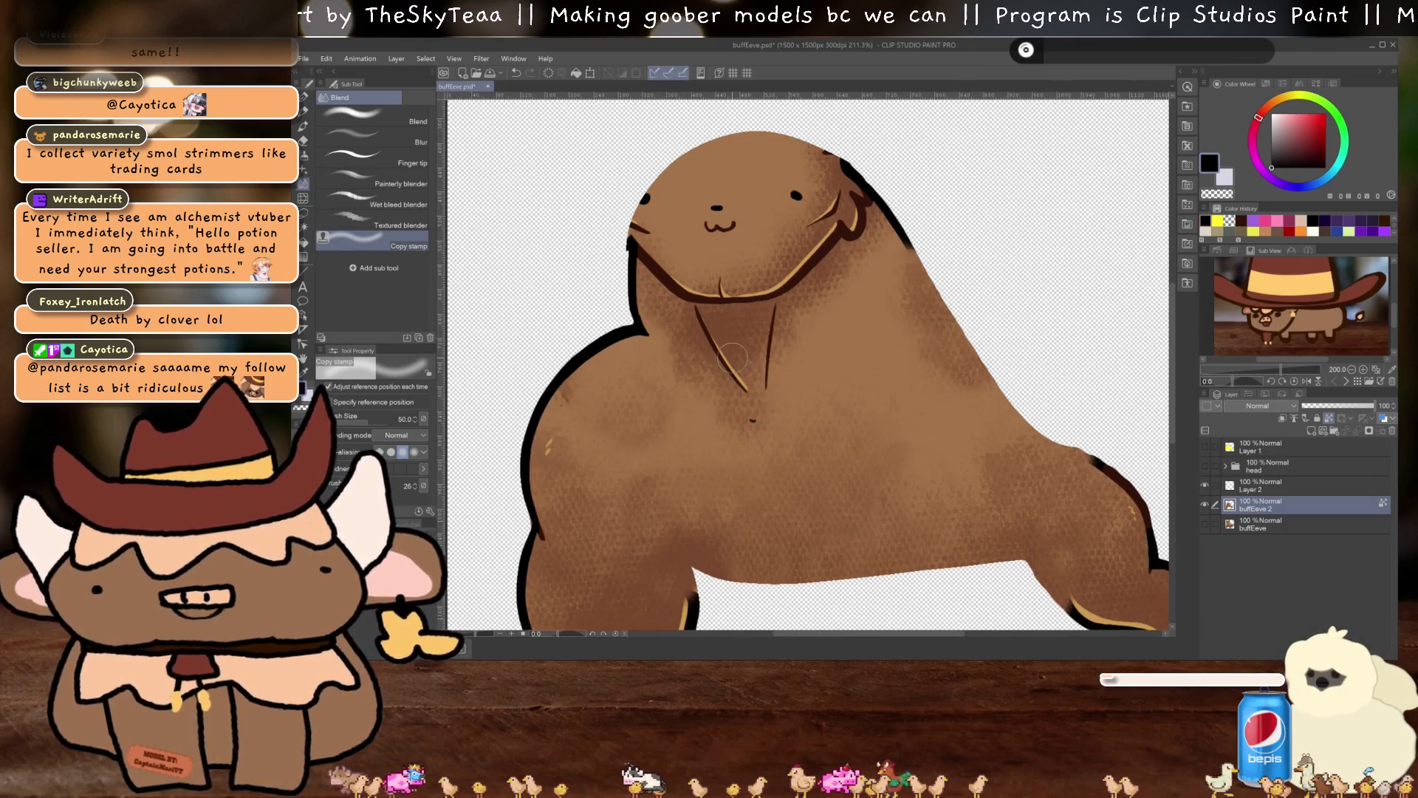
scroll(731, 358, "up", 2)
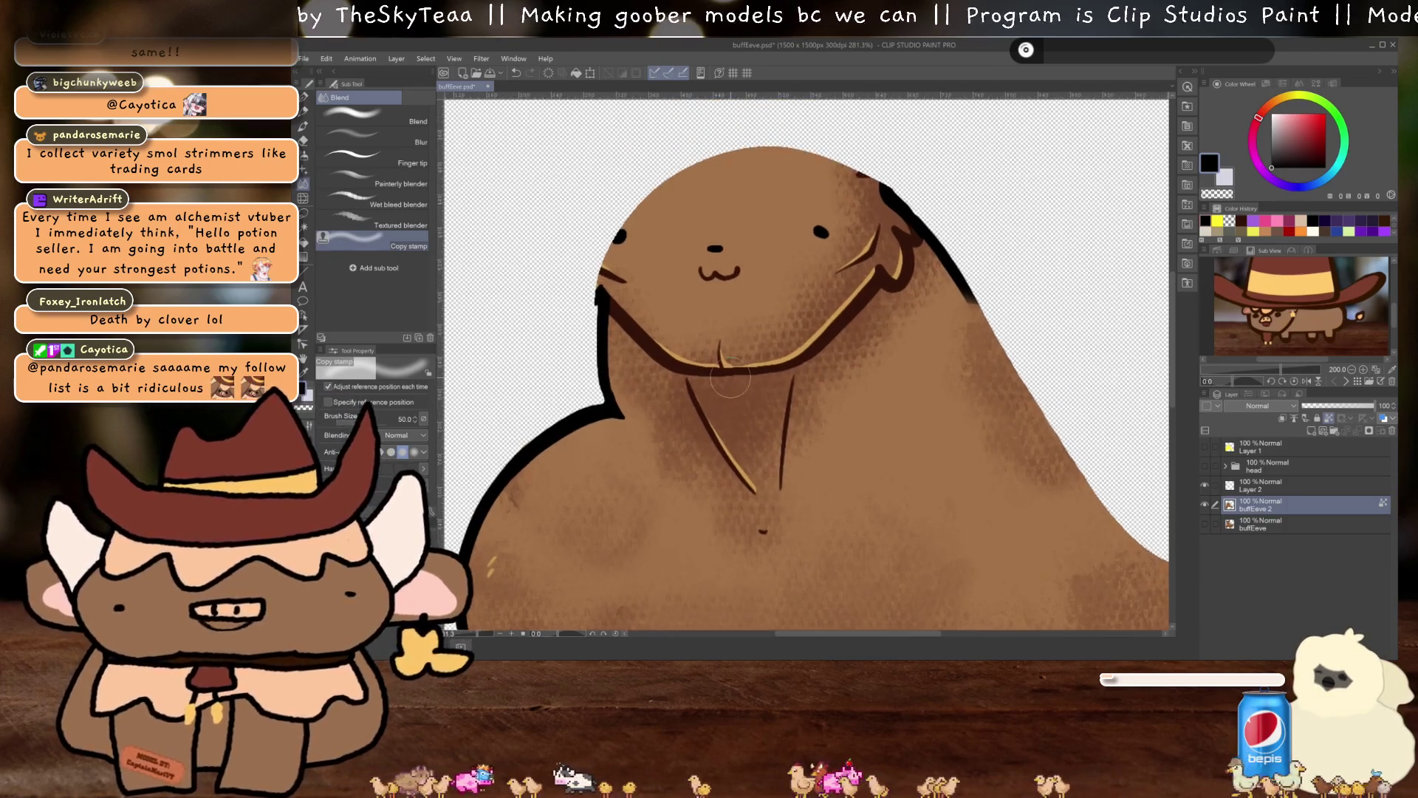
left_click_drag(730, 378, 674, 128)
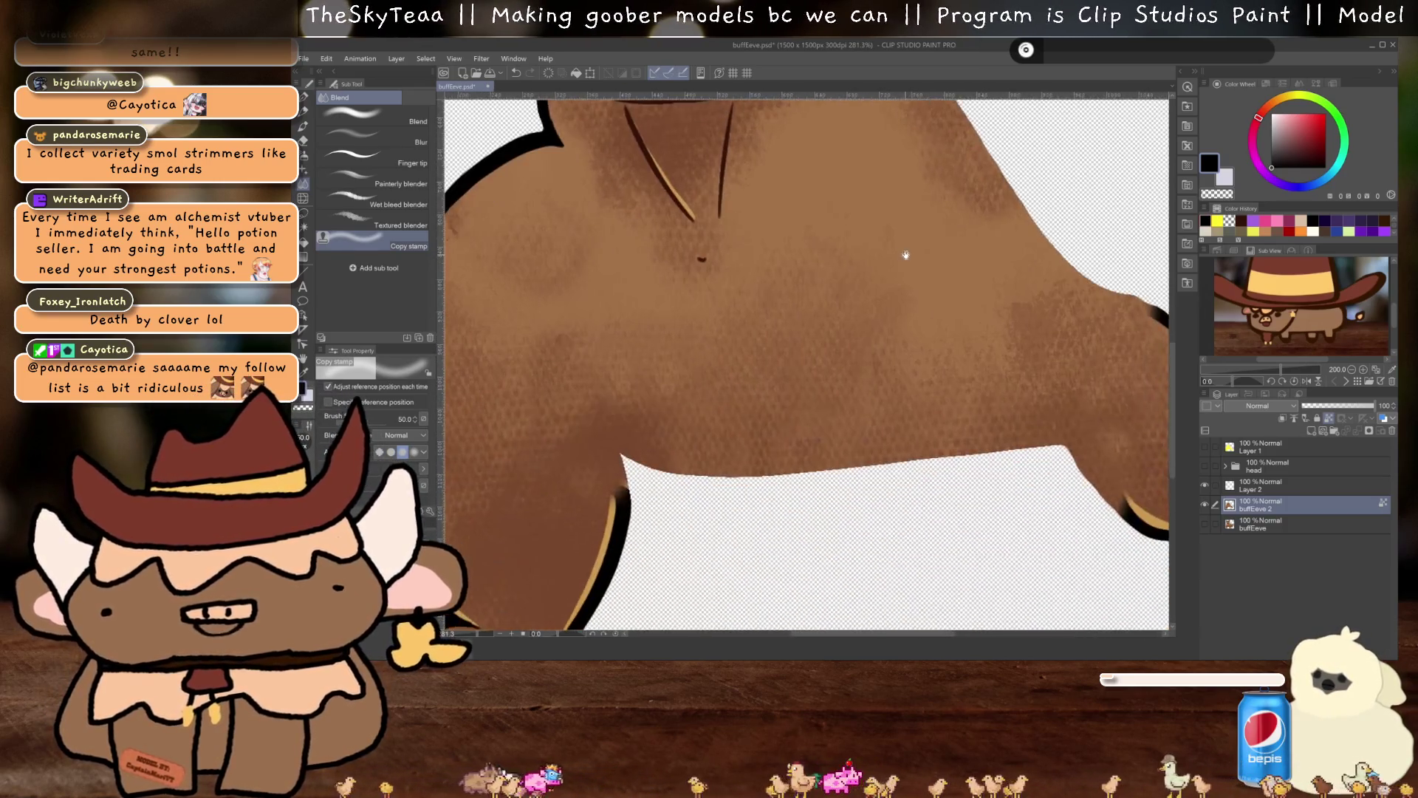
left_click_drag(1091, 392, 1016, 433)
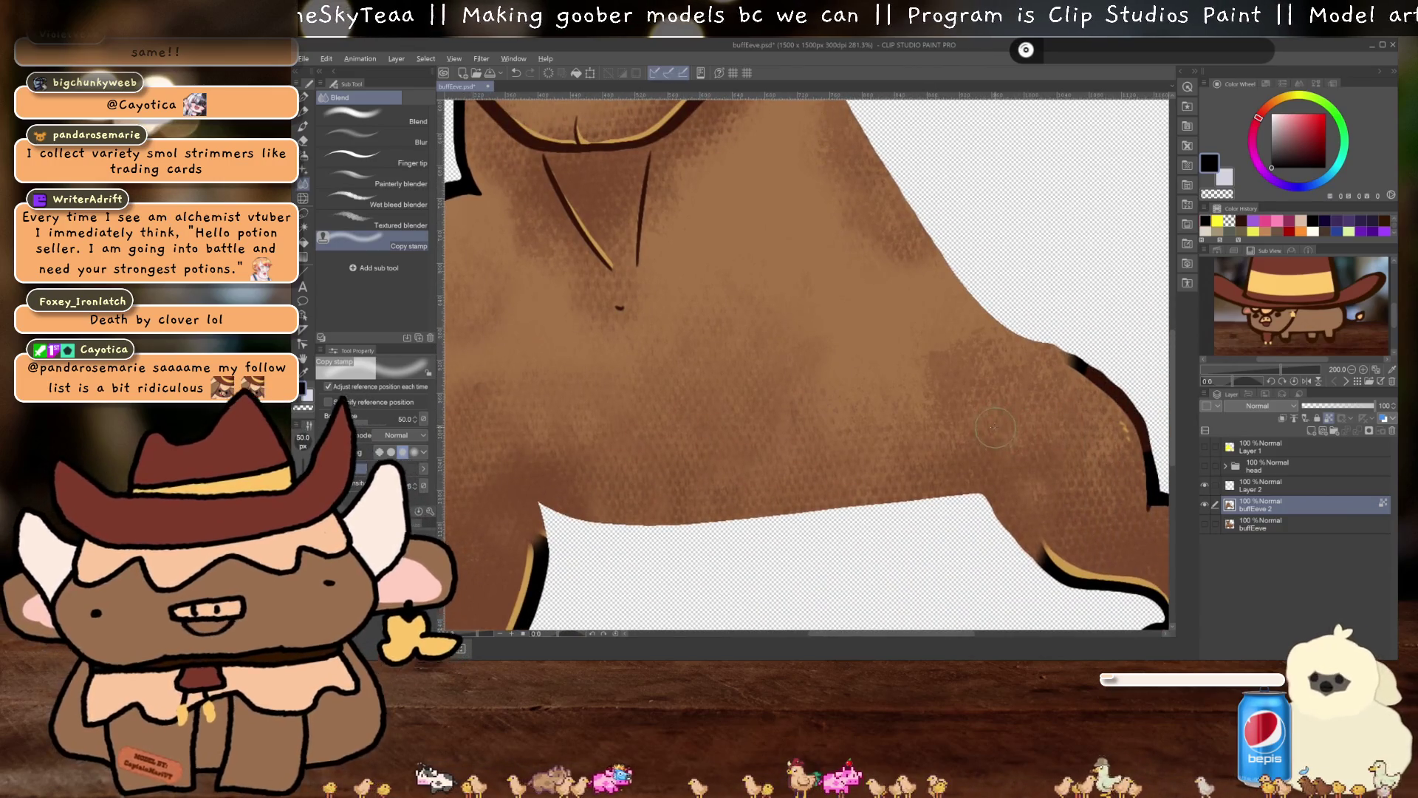
scroll(833, 370, "down", 2)
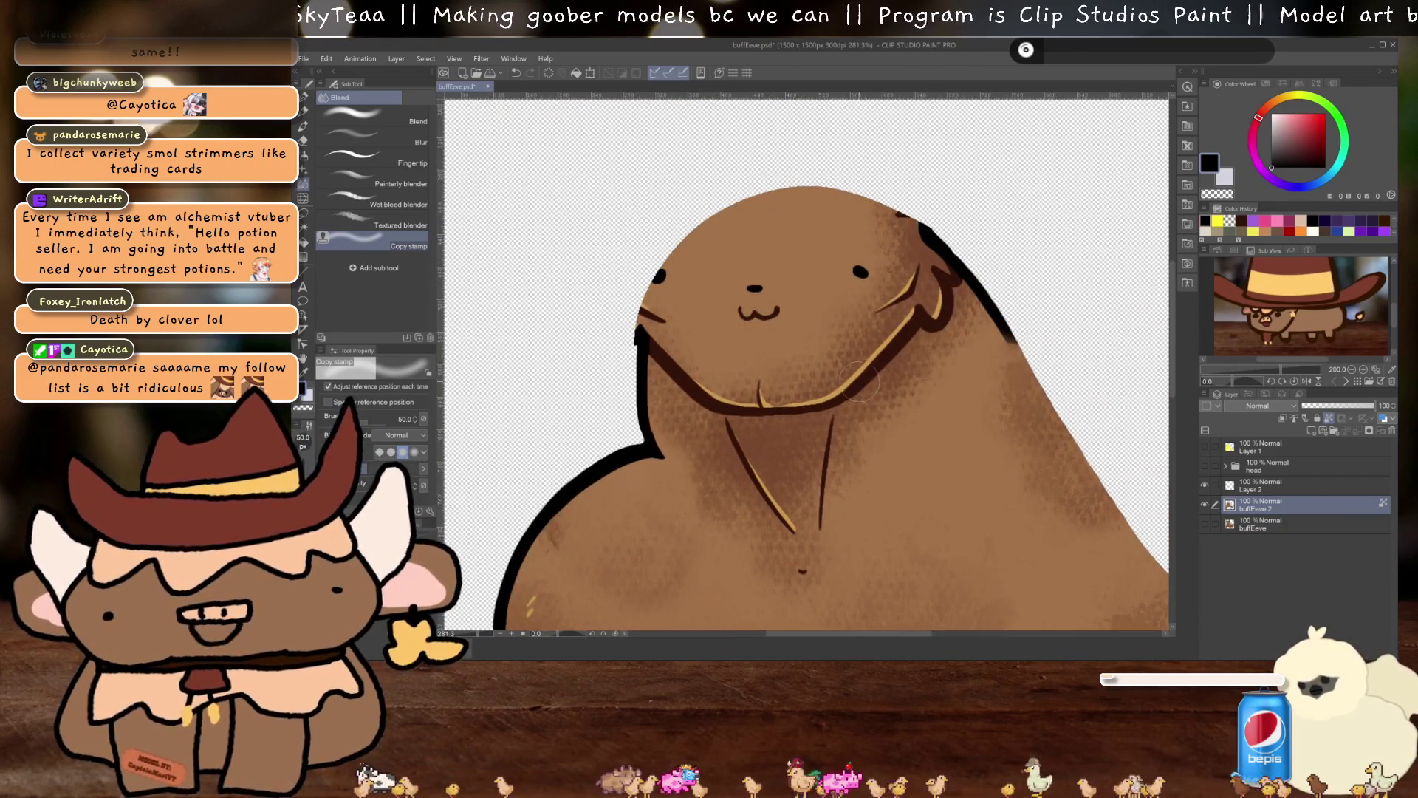
mouse_move(861, 376)
left_mouse_down()
mouse_move(923, 325)
mouse_move(812, 410)
mouse_move(776, 404)
mouse_move(761, 417)
mouse_move(668, 366)
mouse_move(646, 329)
mouse_move(660, 270)
mouse_move(761, 310)
mouse_move(753, 272)
left_mouse_up()
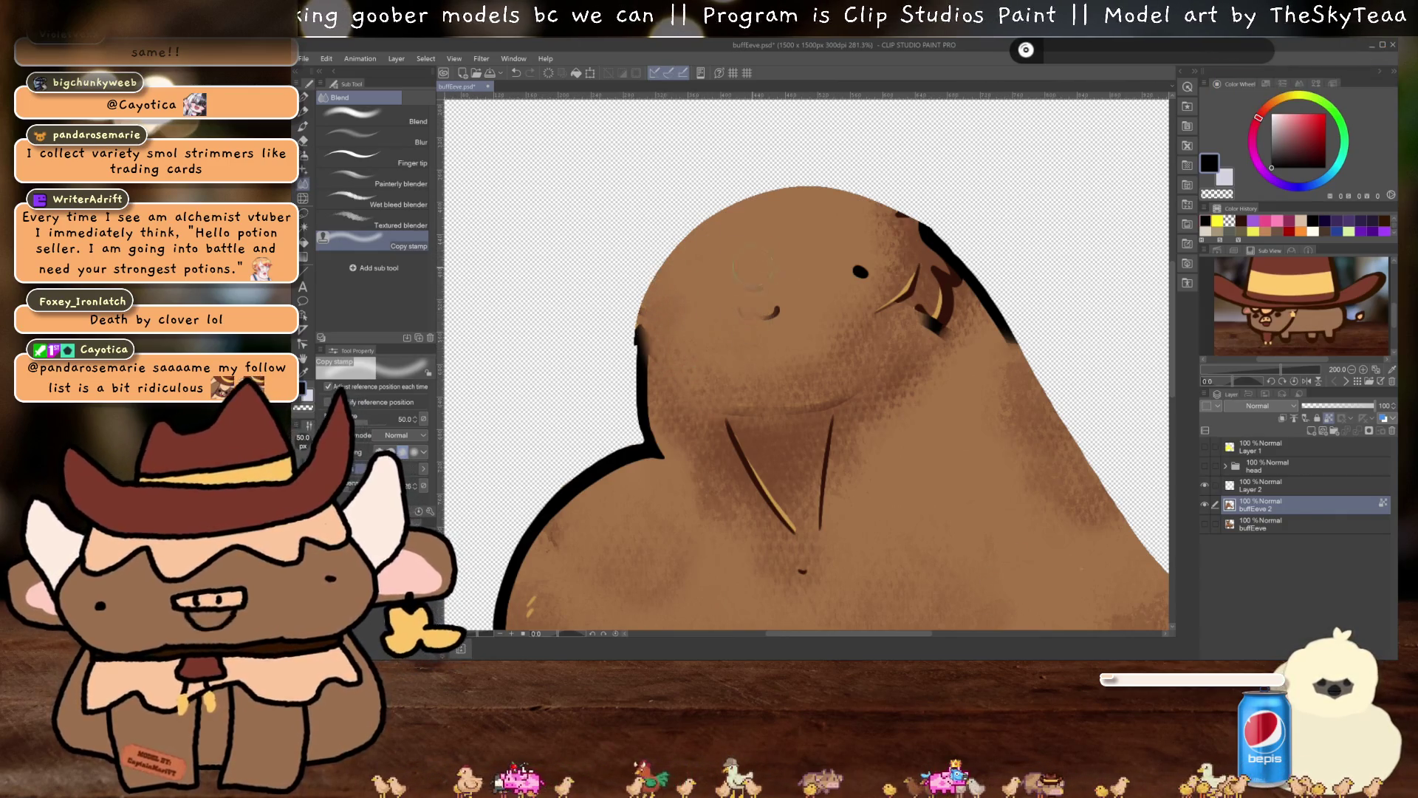
left_click_drag(786, 380, 838, 282)
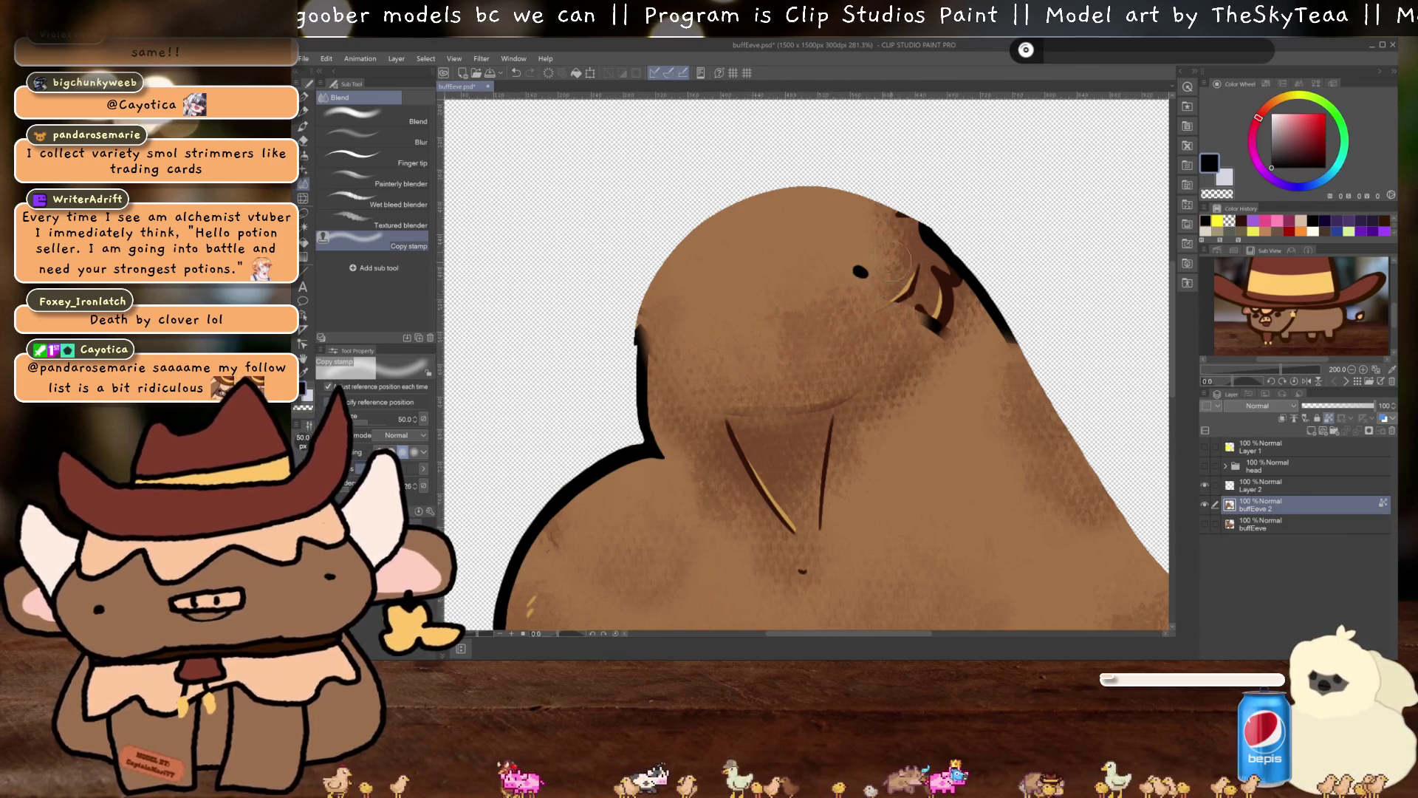
Paint darker blended shading across the upper head
left_click_drag(1045, 546, 835, 280)
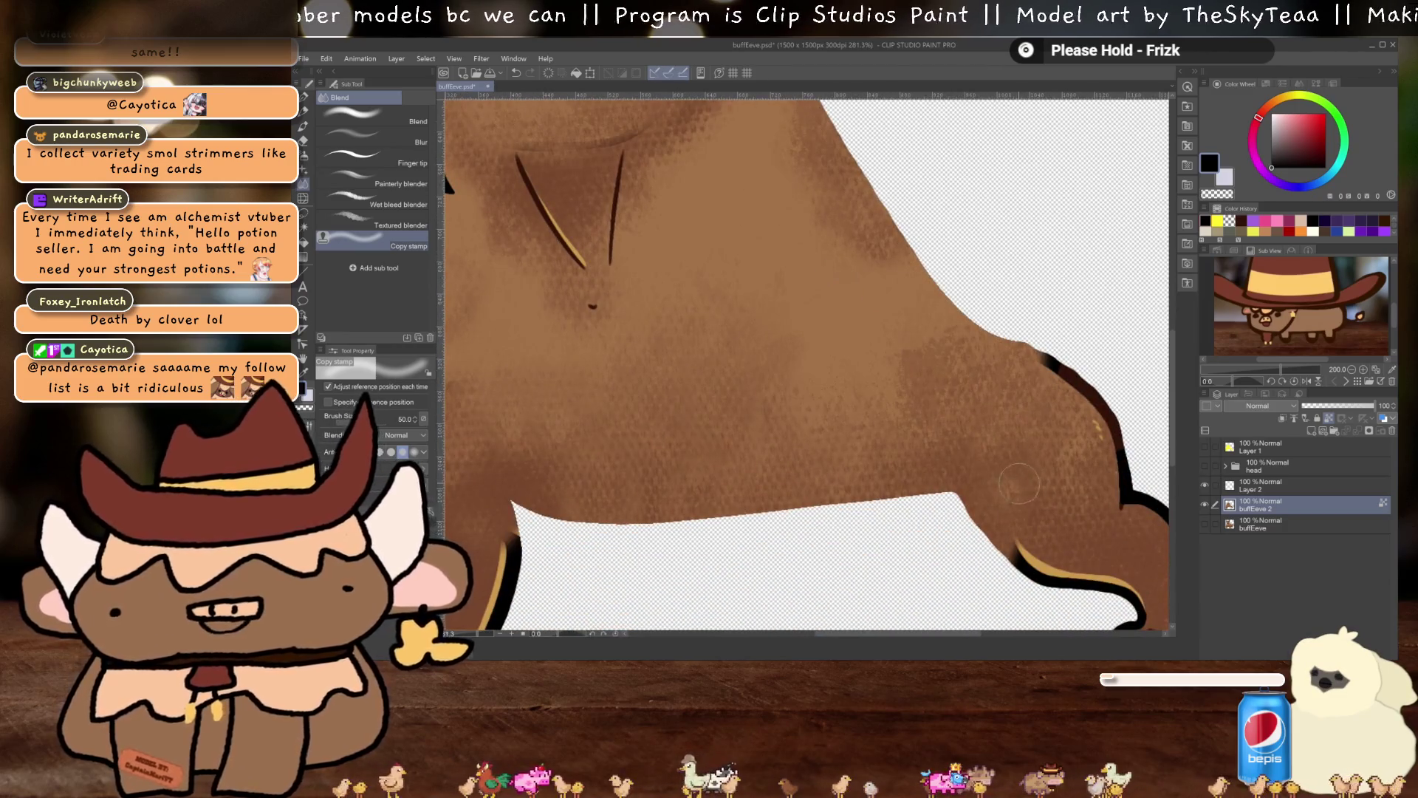
left_click_drag(712, 402, 1019, 359)
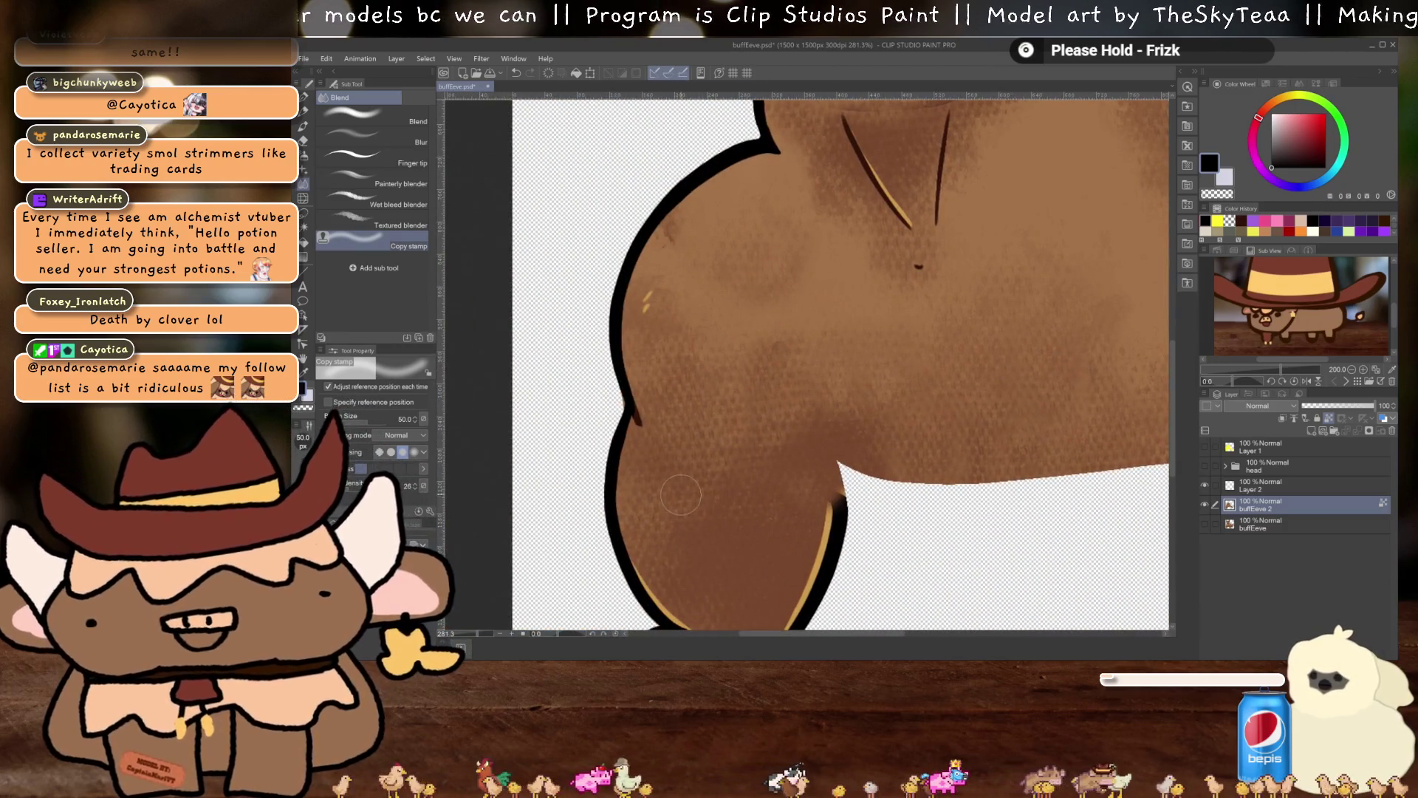
mouse_move(936, 309)
left_mouse_down()
mouse_move(798, 473)
mouse_move(838, 677)
left_mouse_up()
mouse_move(753, 366)
left_mouse_down()
mouse_move(705, 346)
mouse_move(678, 355)
mouse_move(851, 313)
mouse_move(871, 365)
mouse_move(696, 410)
mouse_move(716, 436)
mouse_move(842, 402)
mouse_move(864, 373)
left_mouse_up()
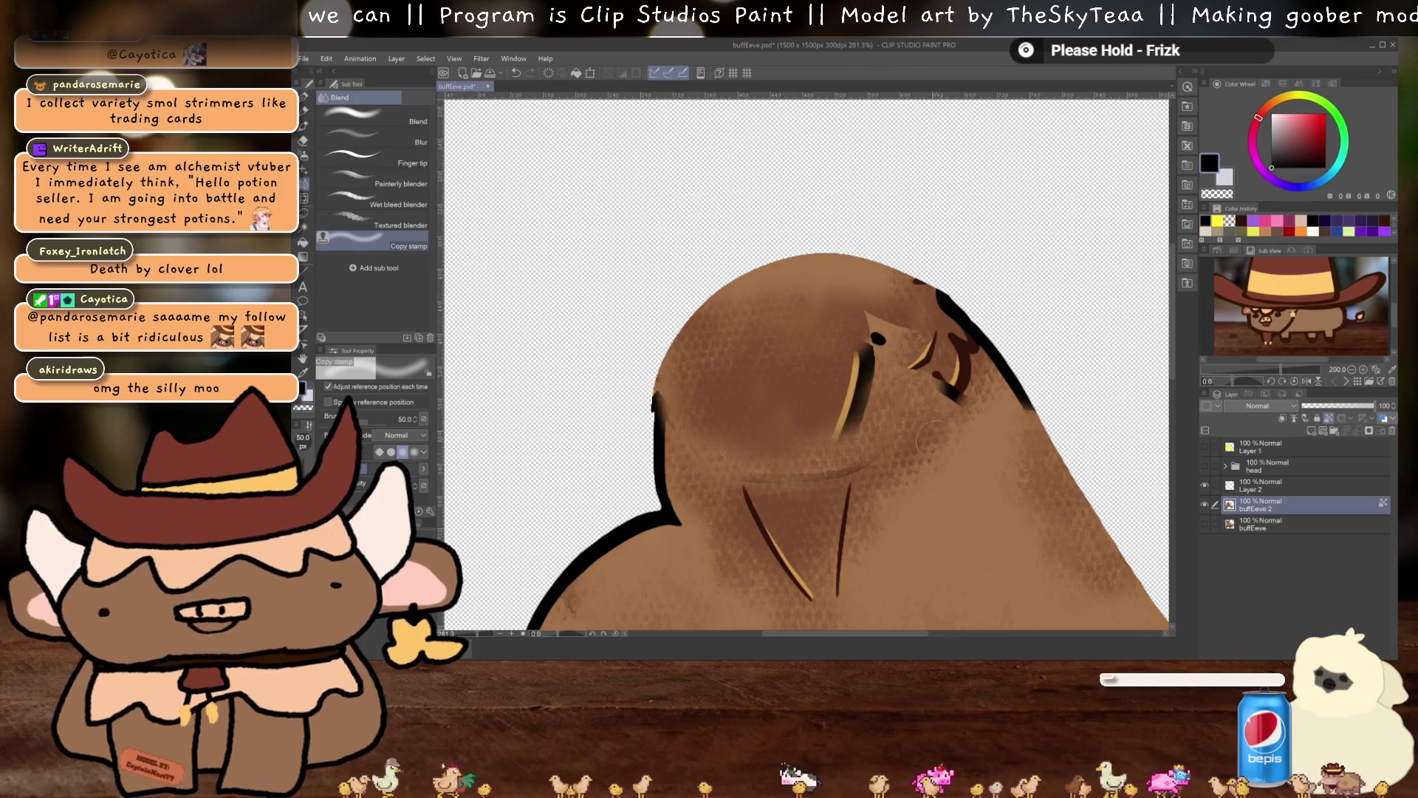
Undo the eye shading, then smooth the chest and darken the shading below the face
key("ctrl+z")
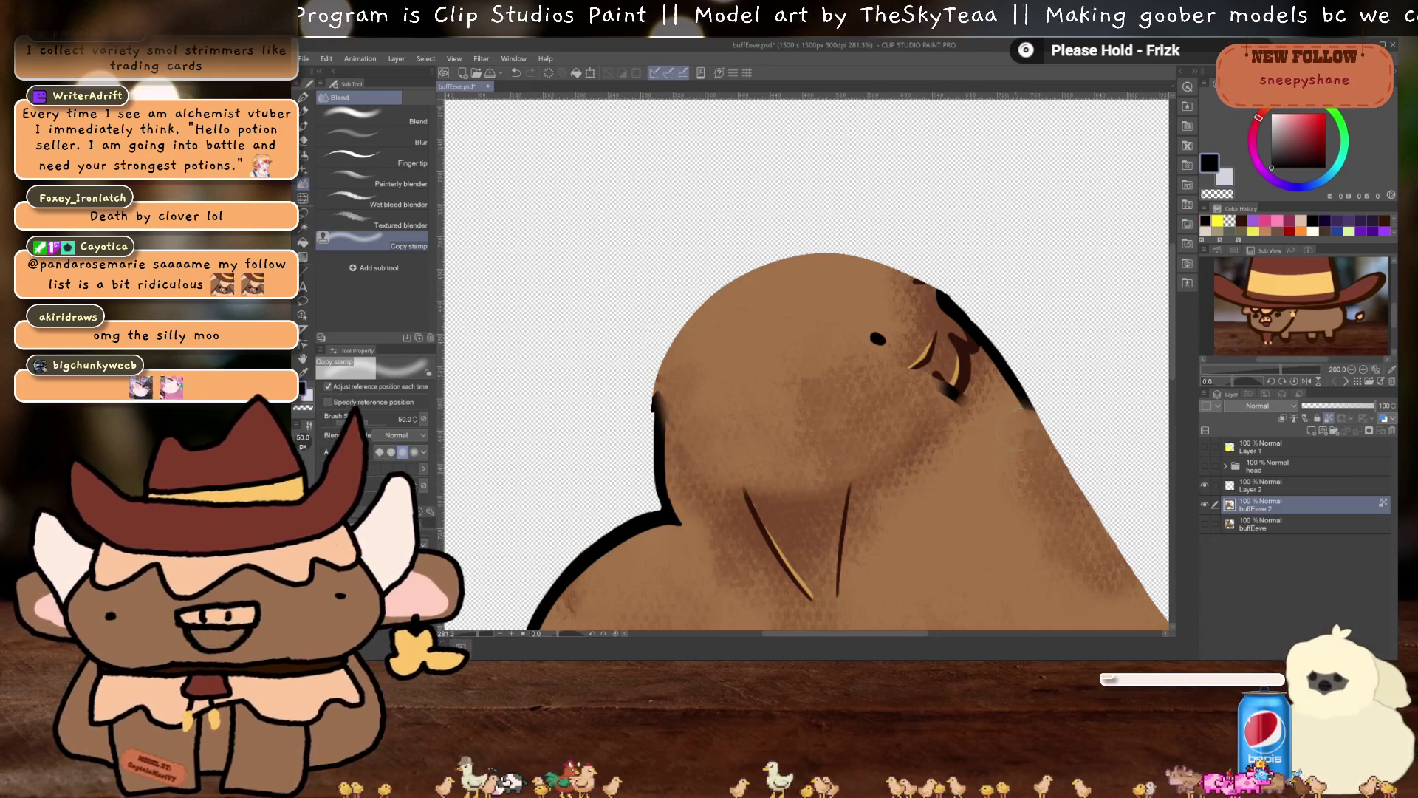
left_click_drag(778, 484, 818, 474)
scroll(913, 538, "down", 3)
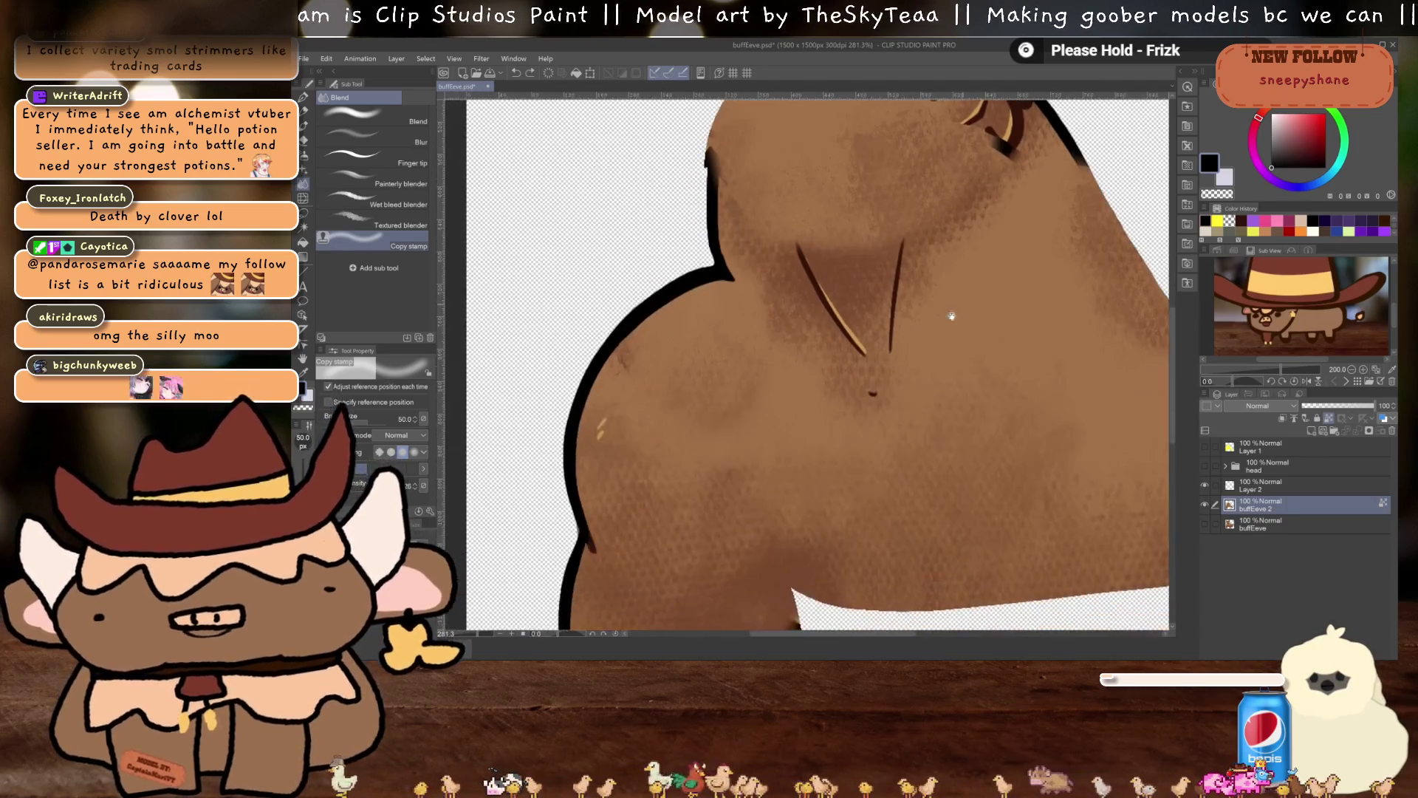
mouse_move(841, 242)
left_mouse_down()
mouse_move(834, 255)
mouse_move(823, 240)
mouse_move(866, 236)
mouse_move(772, 215)
mouse_move(860, 227)
mouse_move(931, 203)
left_mouse_up()
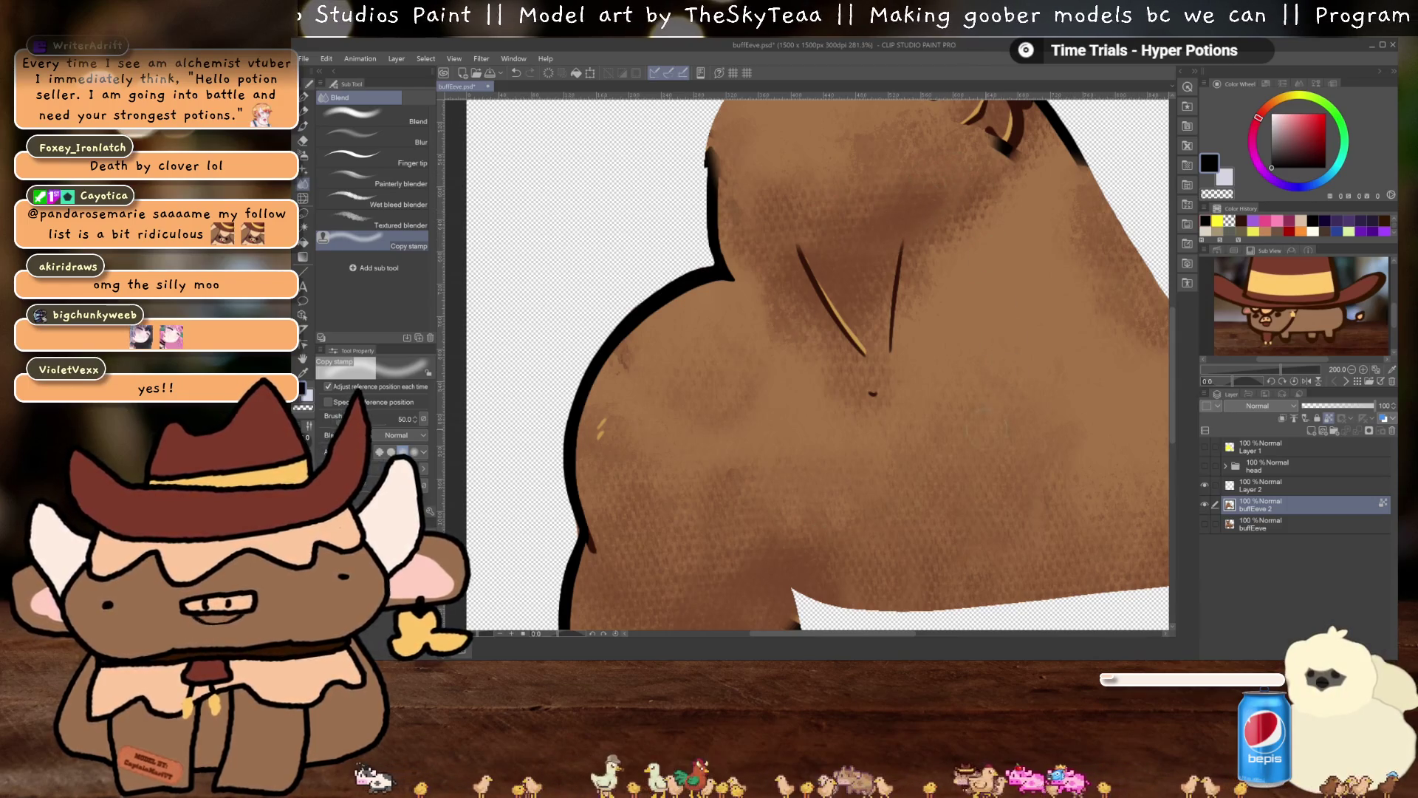
Undo the head shading and reblend darker tones across the head
left_click_drag(960, 520, 1000, 495)
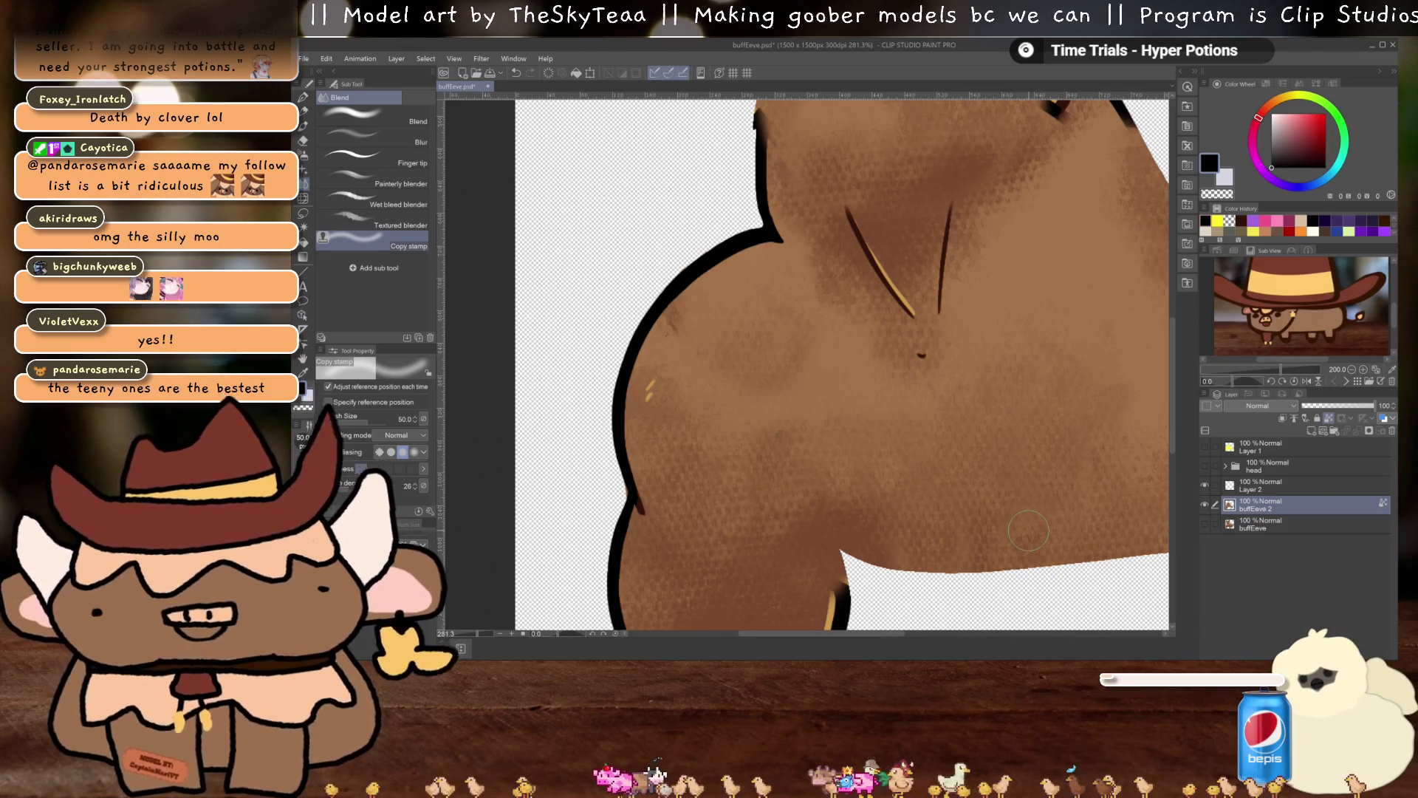
left_click_drag(783, 543, 830, 514)
mouse_move(842, 116)
left_mouse_down()
mouse_move(772, 319)
mouse_move(783, 336)
mouse_move(761, 277)
mouse_move(783, 259)
mouse_move(849, 255)
mouse_move(835, 347)
mouse_move(964, 319)
left_mouse_up()
key("ctrl+z")
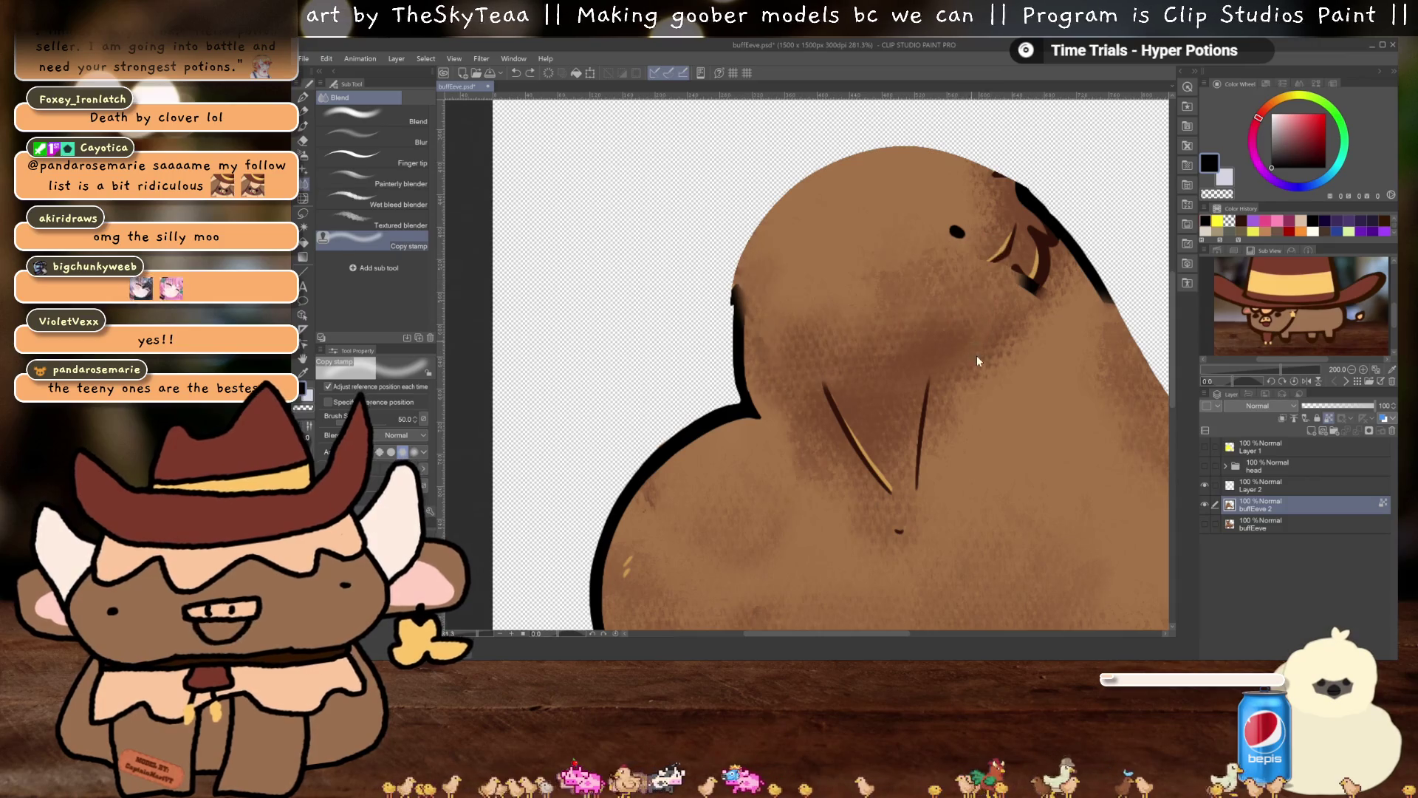
mouse_move(808, 299)
left_mouse_down()
mouse_move(842, 292)
mouse_move(882, 311)
mouse_move(772, 319)
mouse_move(846, 323)
mouse_move(882, 344)
mouse_move(907, 311)
mouse_move(907, 260)
left_mouse_up()
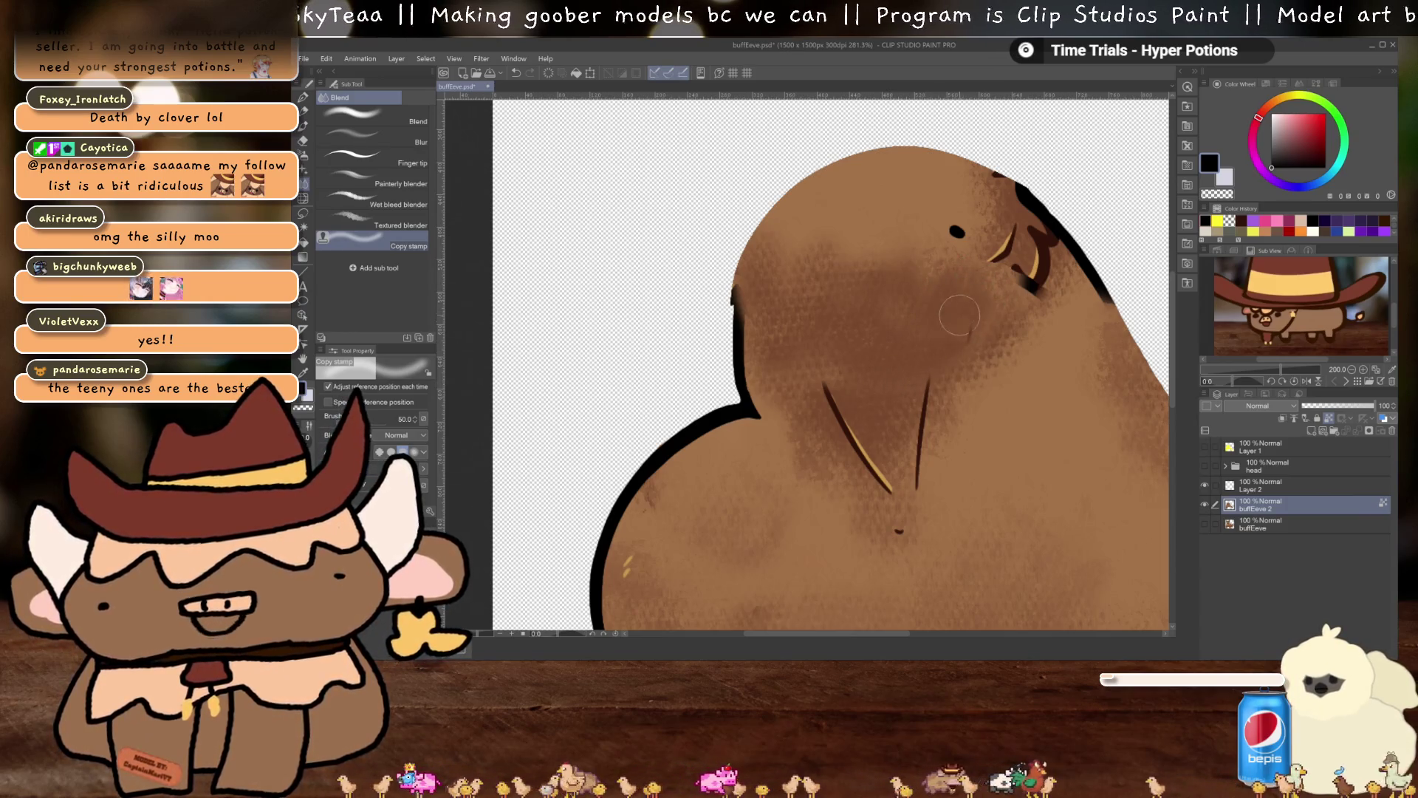
left_click_drag(986, 529, 1047, 255)
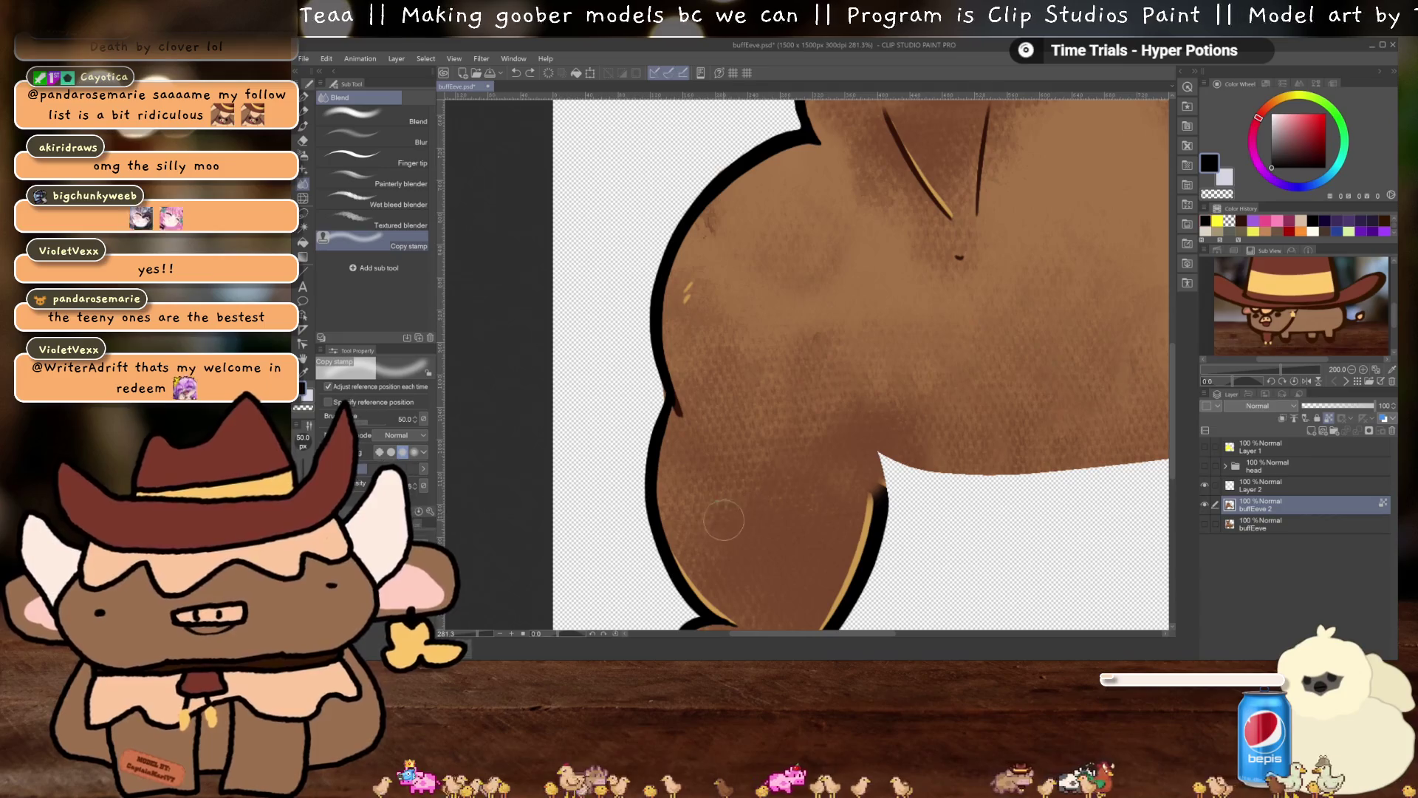
Smear the eye and dark head-top streaks into the brown shading, then select Layer 2
left_click_drag(982, 93, 896, 446)
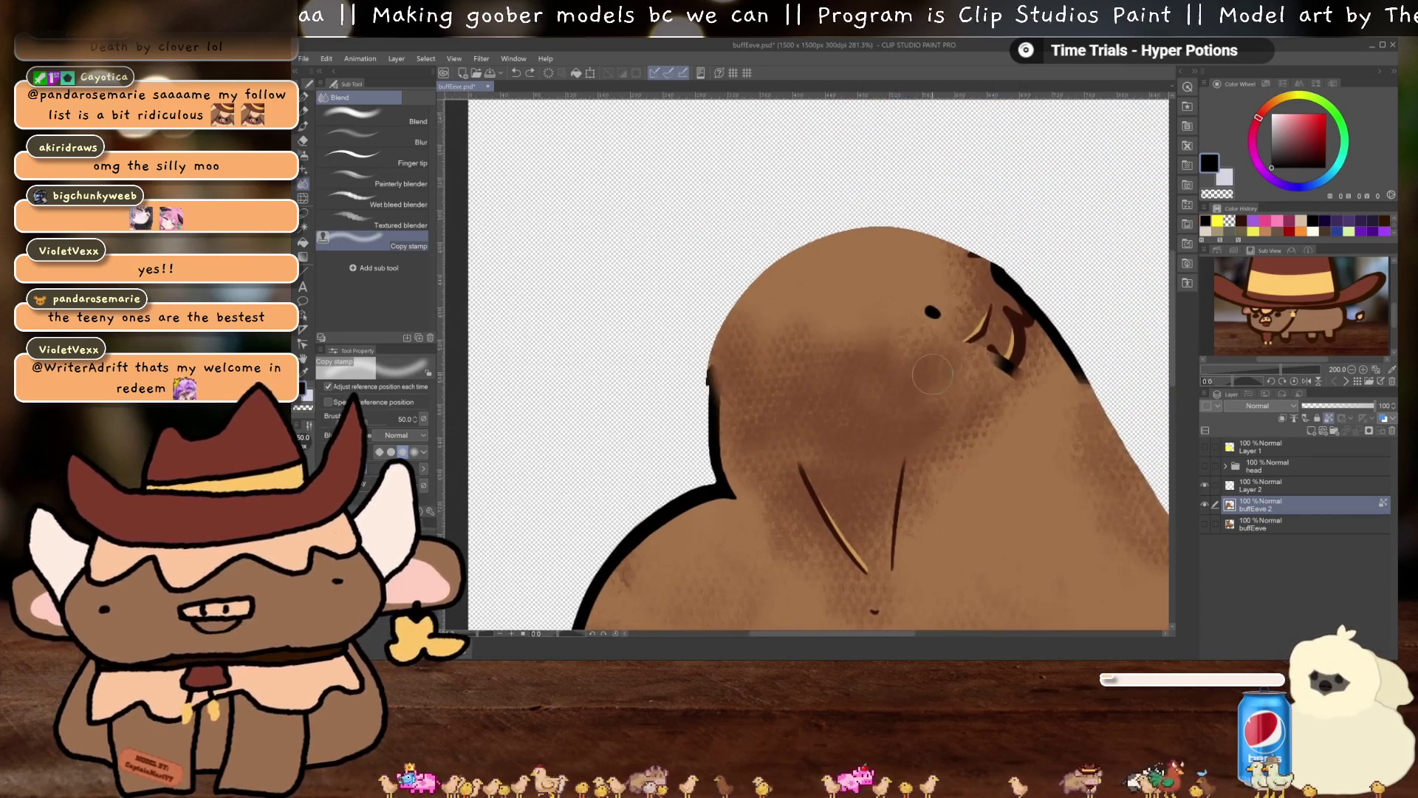
mouse_move(938, 381)
left_mouse_down()
mouse_move(890, 325)
mouse_move(839, 362)
mouse_move(934, 310)
mouse_move(972, 323)
mouse_move(982, 370)
mouse_move(1012, 347)
mouse_move(999, 236)
mouse_move(920, 302)
mouse_move(897, 292)
mouse_move(916, 259)
mouse_move(1031, 309)
mouse_move(945, 406)
mouse_move(981, 285)
left_mouse_up()
left_click_drag(881, 244, 859, 297)
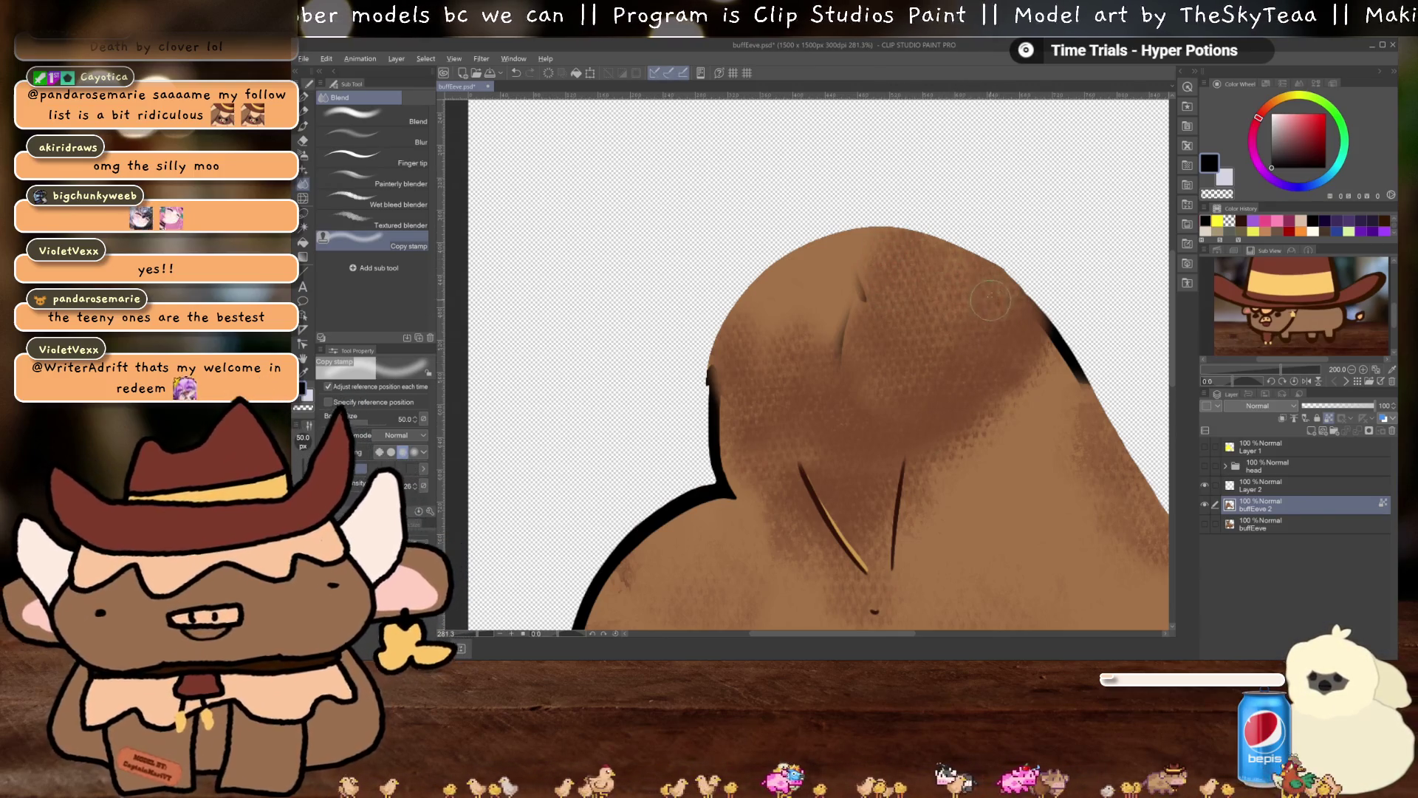
mouse_move(864, 244)
left_mouse_down()
mouse_move(853, 294)
mouse_move(755, 336)
left_mouse_up()
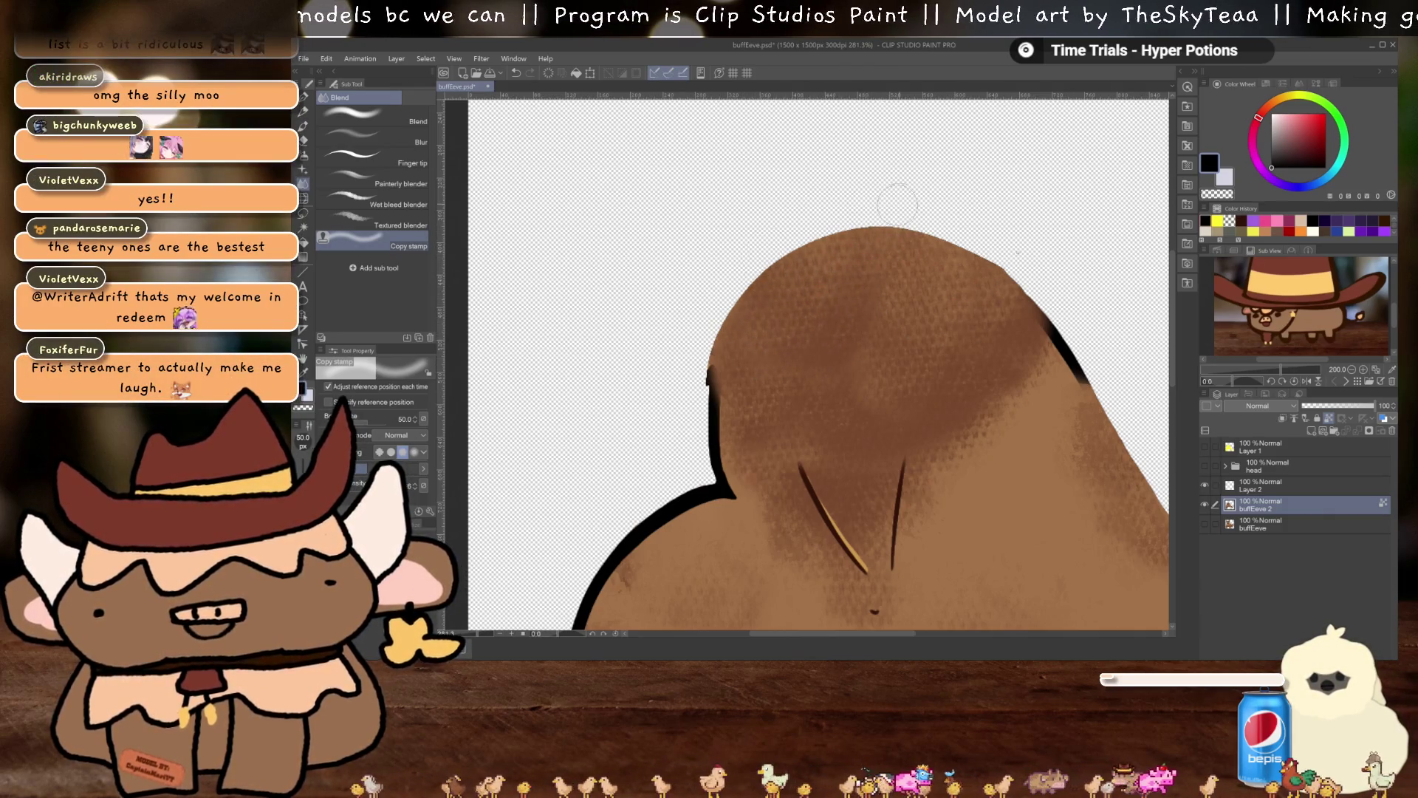
left_click_drag(935, 377, 868, 276)
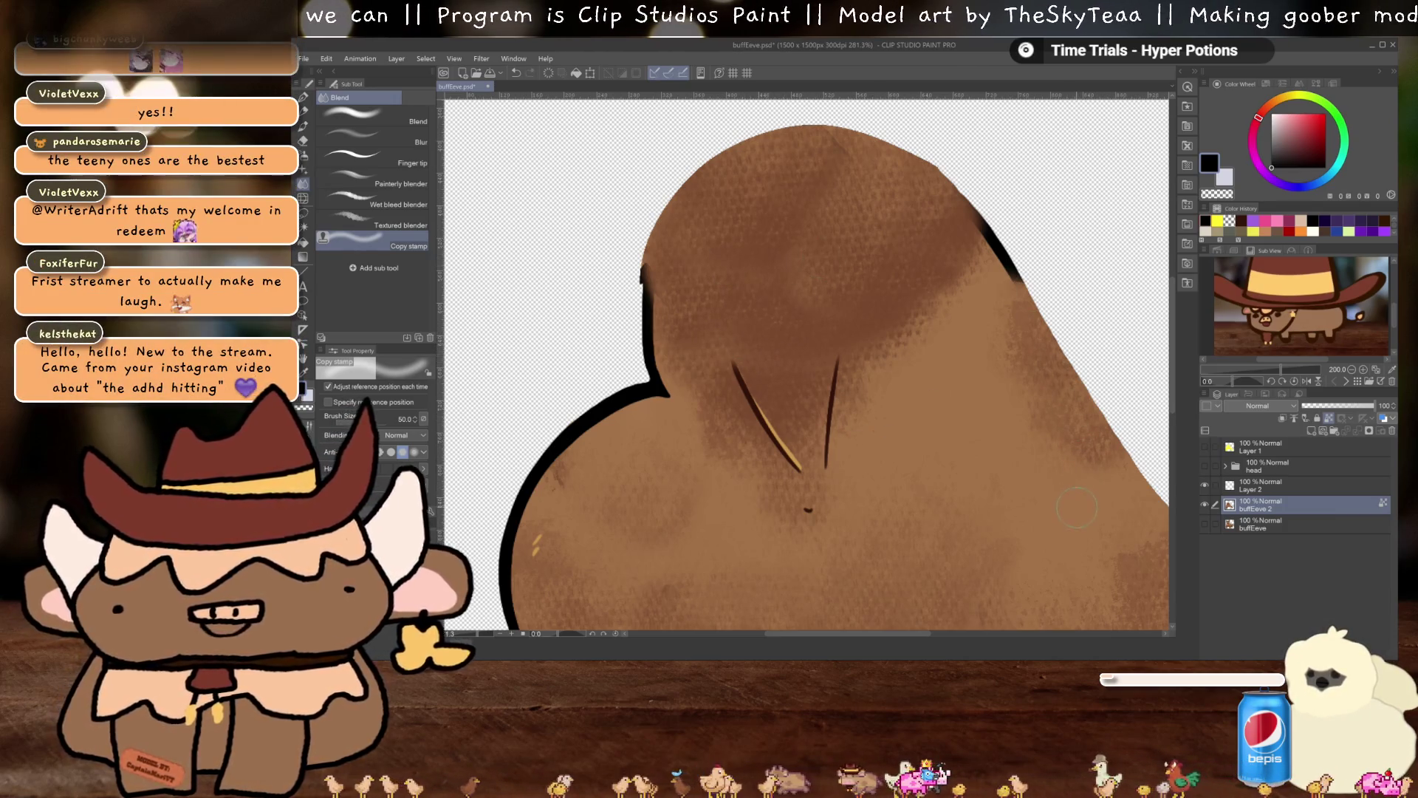
left_click(1263, 484)
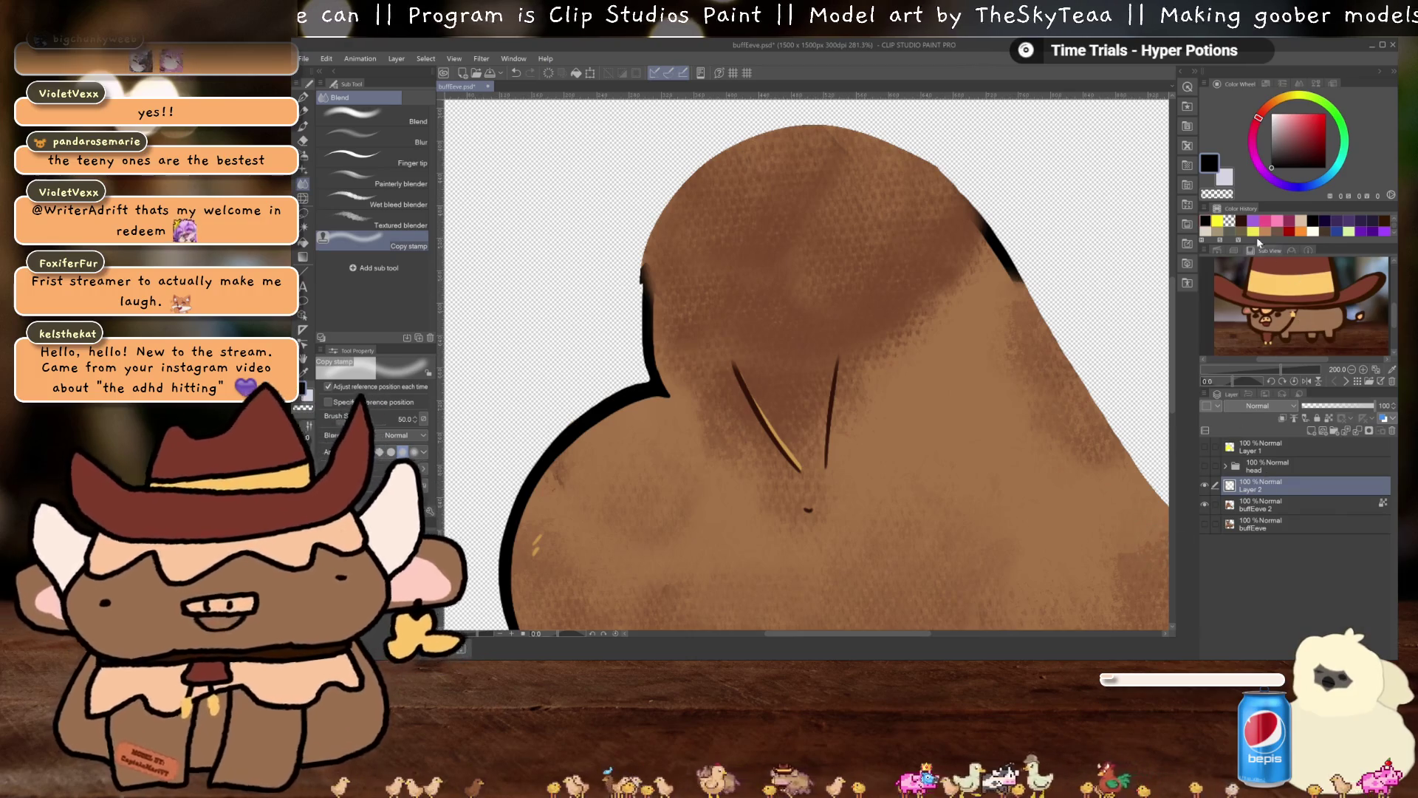
With the pen, extend the top of the right chest line and sample the near-black outline colour
key("p")
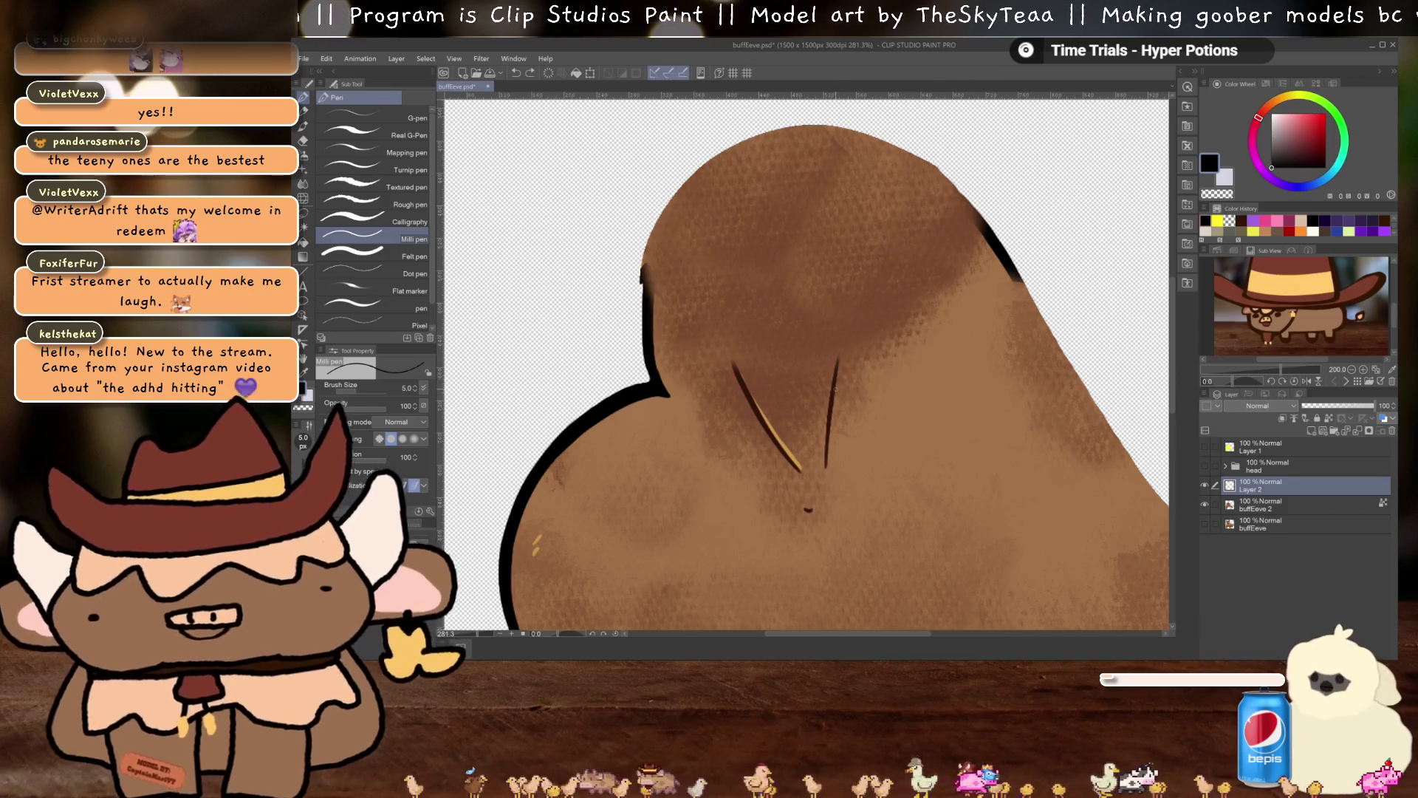
left_click(840, 376, "alt")
left_click_drag(840, 352, 836, 369)
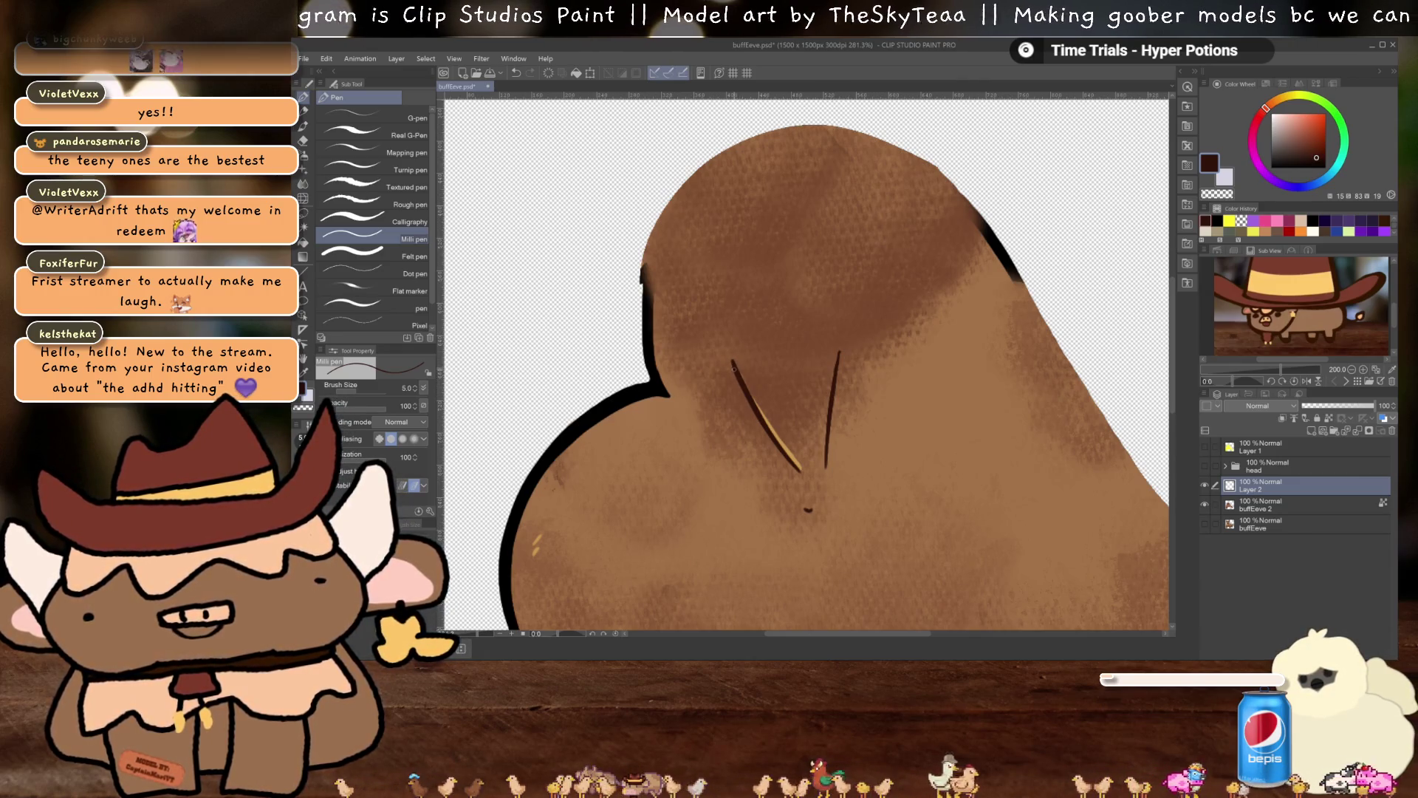
left_click_drag(817, 512, 906, 472)
left_click_drag(843, 380, 897, 506)
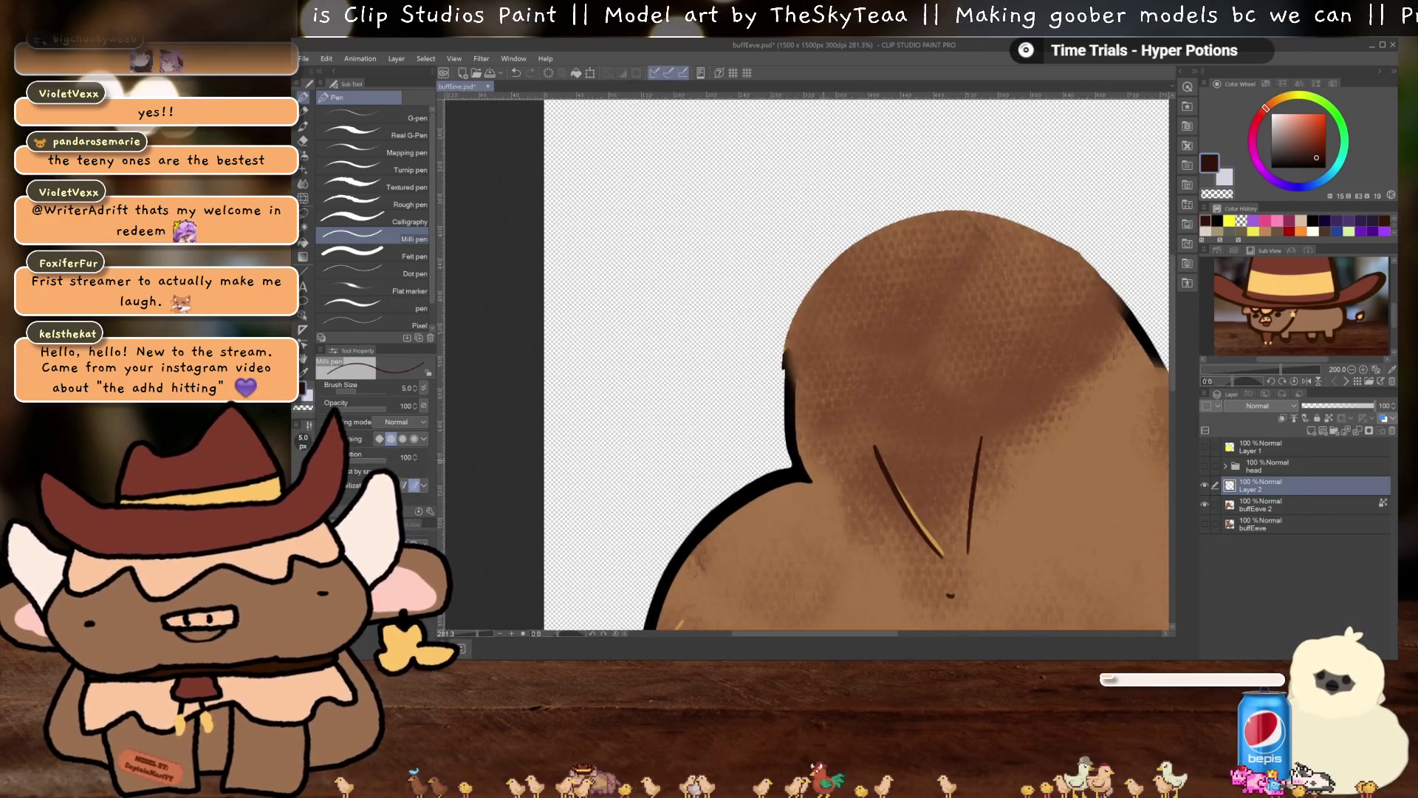
key("i")
left_click(792, 389)
key("p")
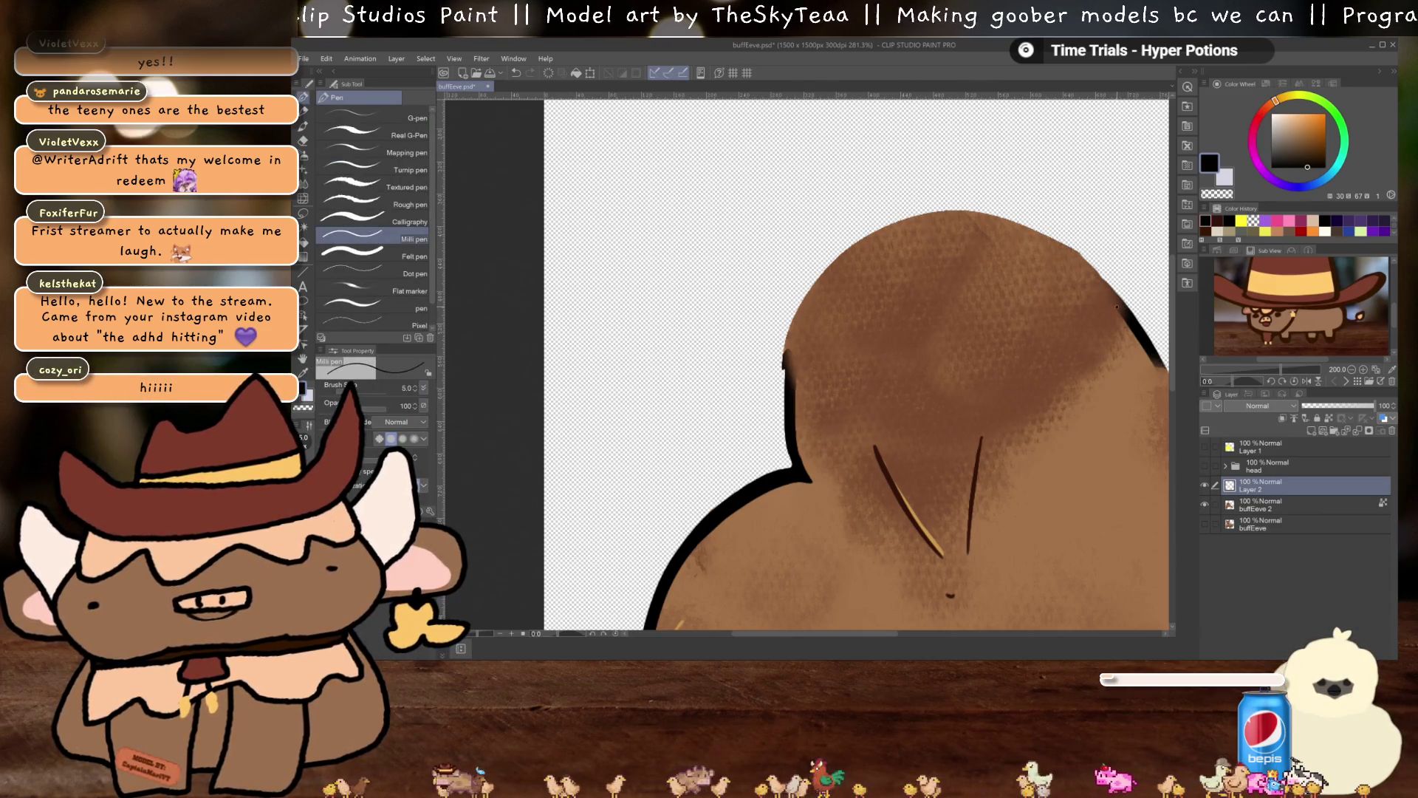
Draw a thick black outline along the head top and body edge, redoing a stray stroke
mouse_move(1117, 306)
left_mouse_down()
mouse_move(1056, 259)
mouse_move(929, 226)
mouse_move(808, 319)
mouse_move(794, 394)
left_mouse_up()
left_click_drag(886, 369, 776, 487)
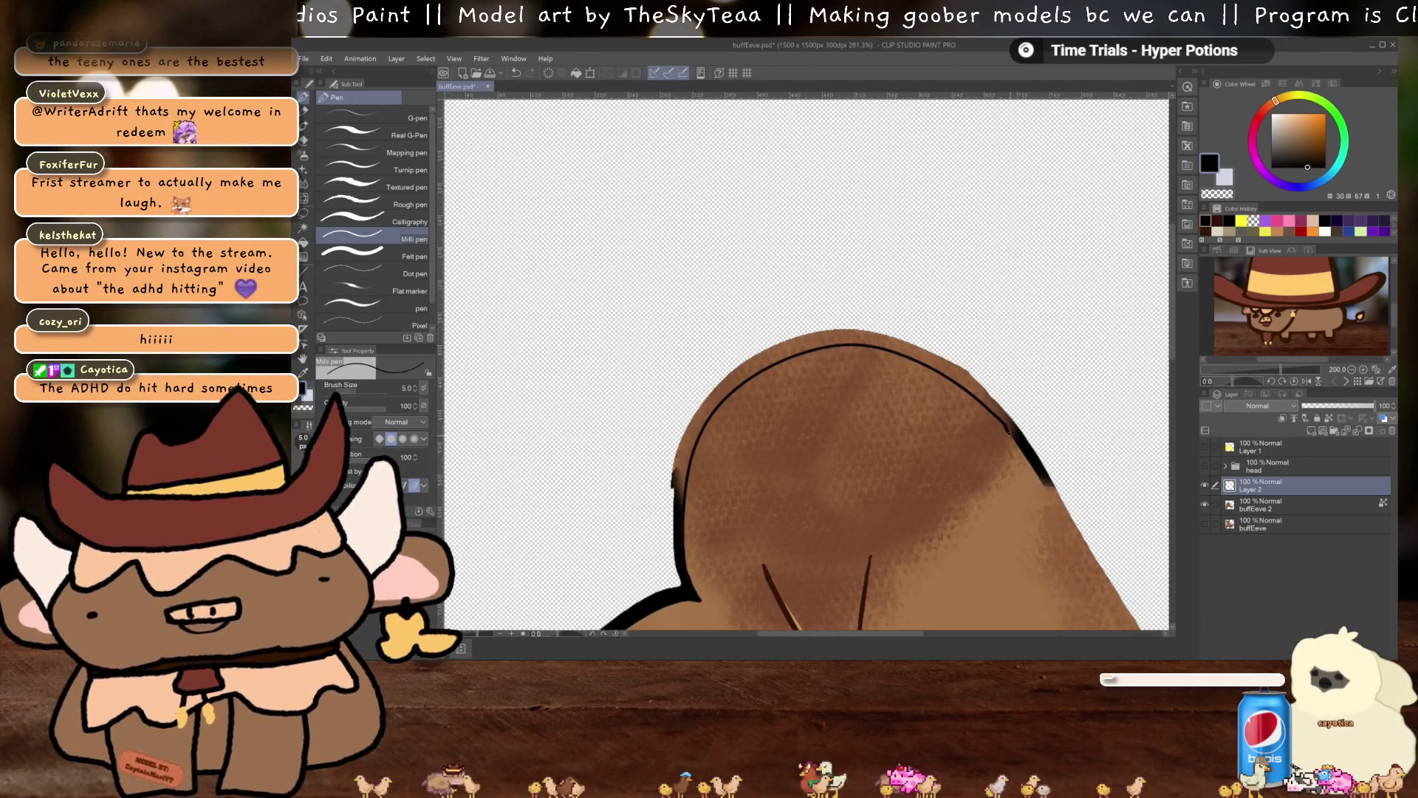
left_click_drag(987, 390, 951, 359)
key("ctrl+z")
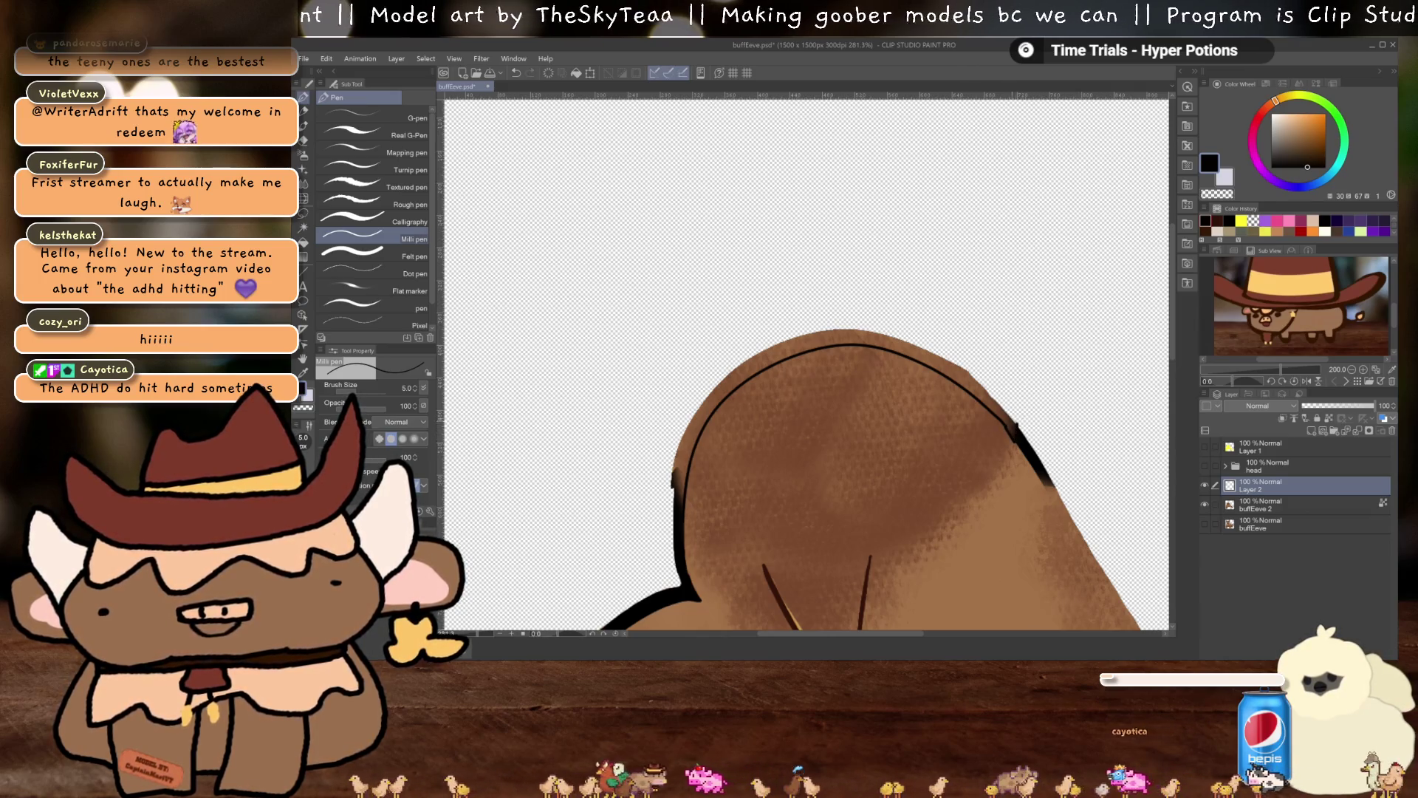
left_click_drag(1014, 439, 1006, 426)
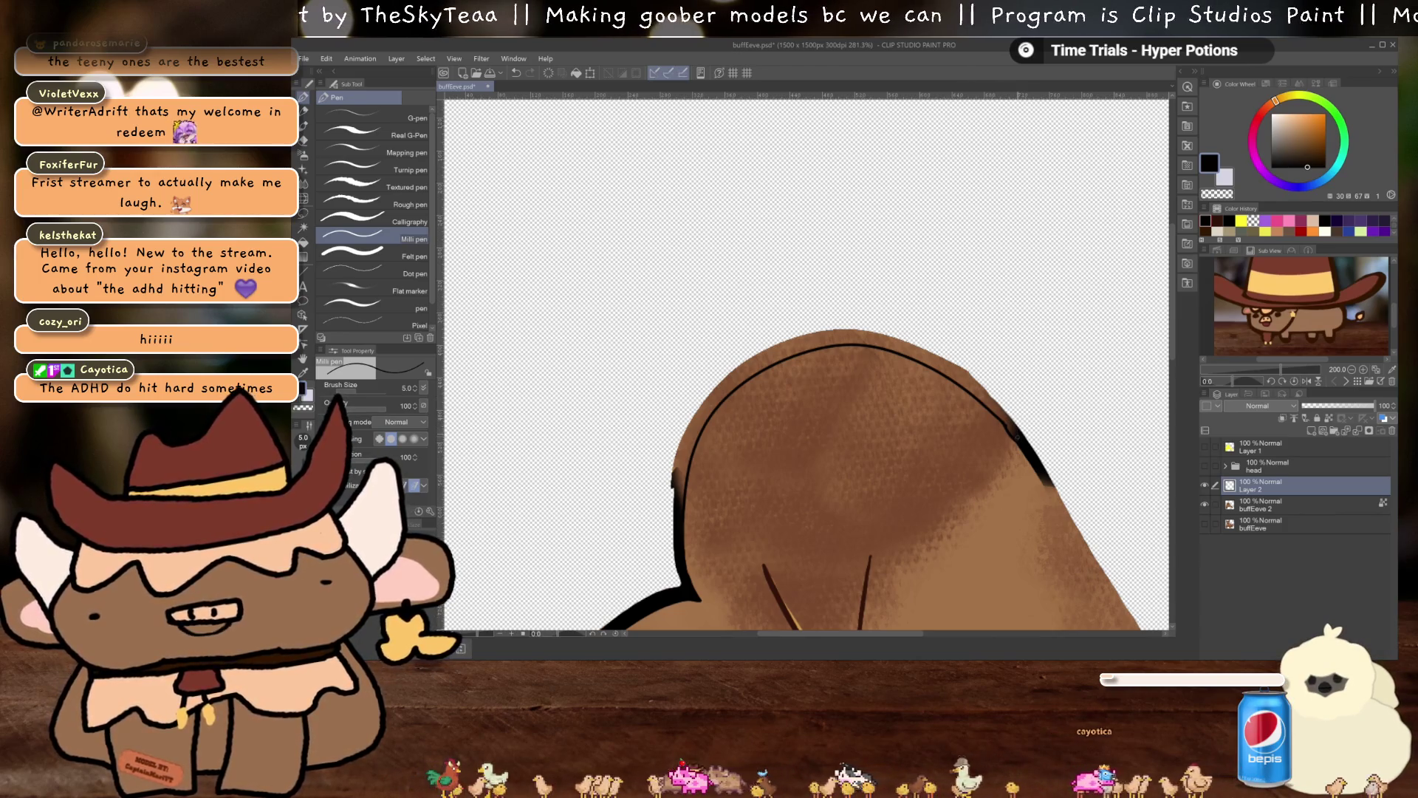
mouse_move(982, 386)
left_mouse_down()
mouse_move(838, 328)
mouse_move(780, 340)
mouse_move(713, 385)
mouse_move(676, 454)
left_mouse_up()
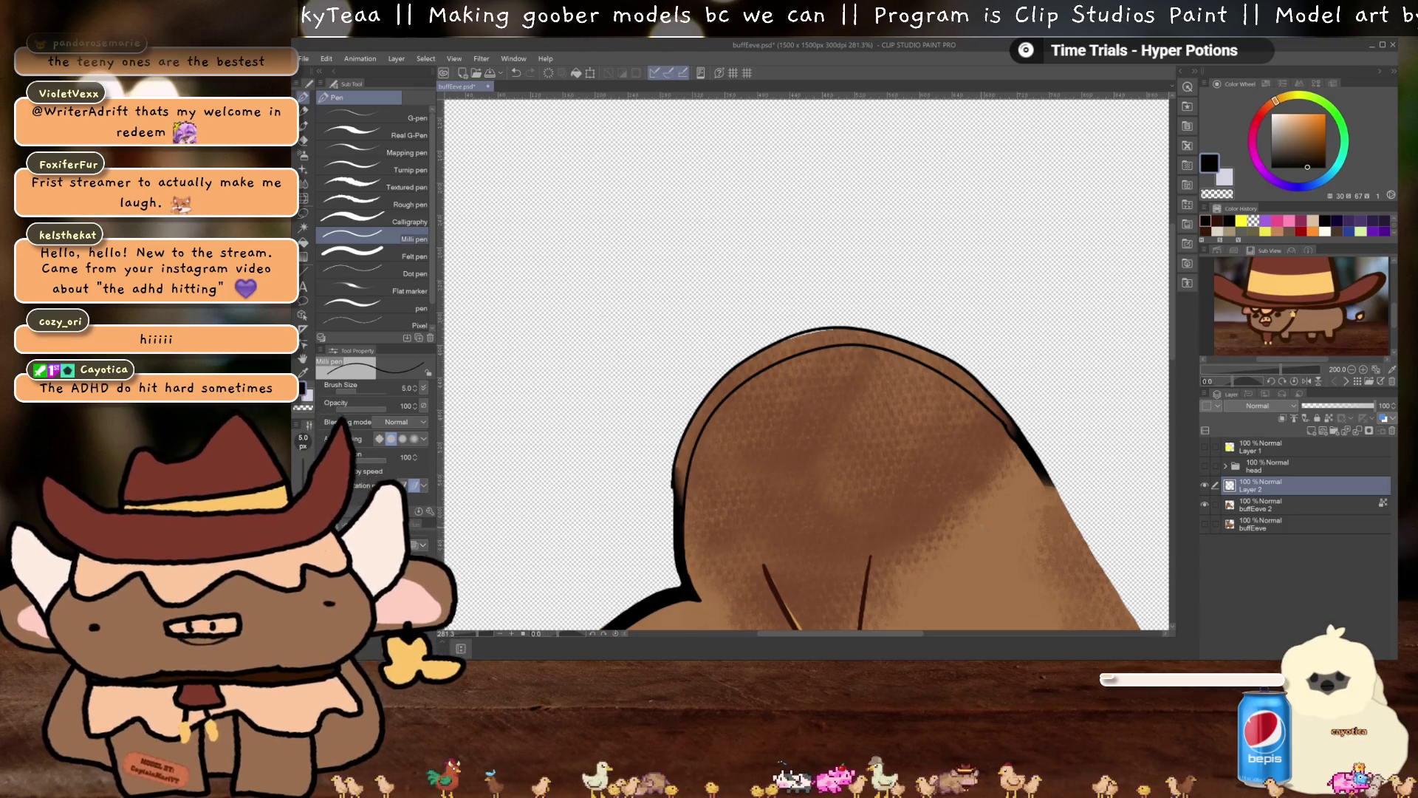
Fill inside the head's top outline, briefly visit buffEeve 2, then return to Layer 2
key("g")
left_click(869, 435)
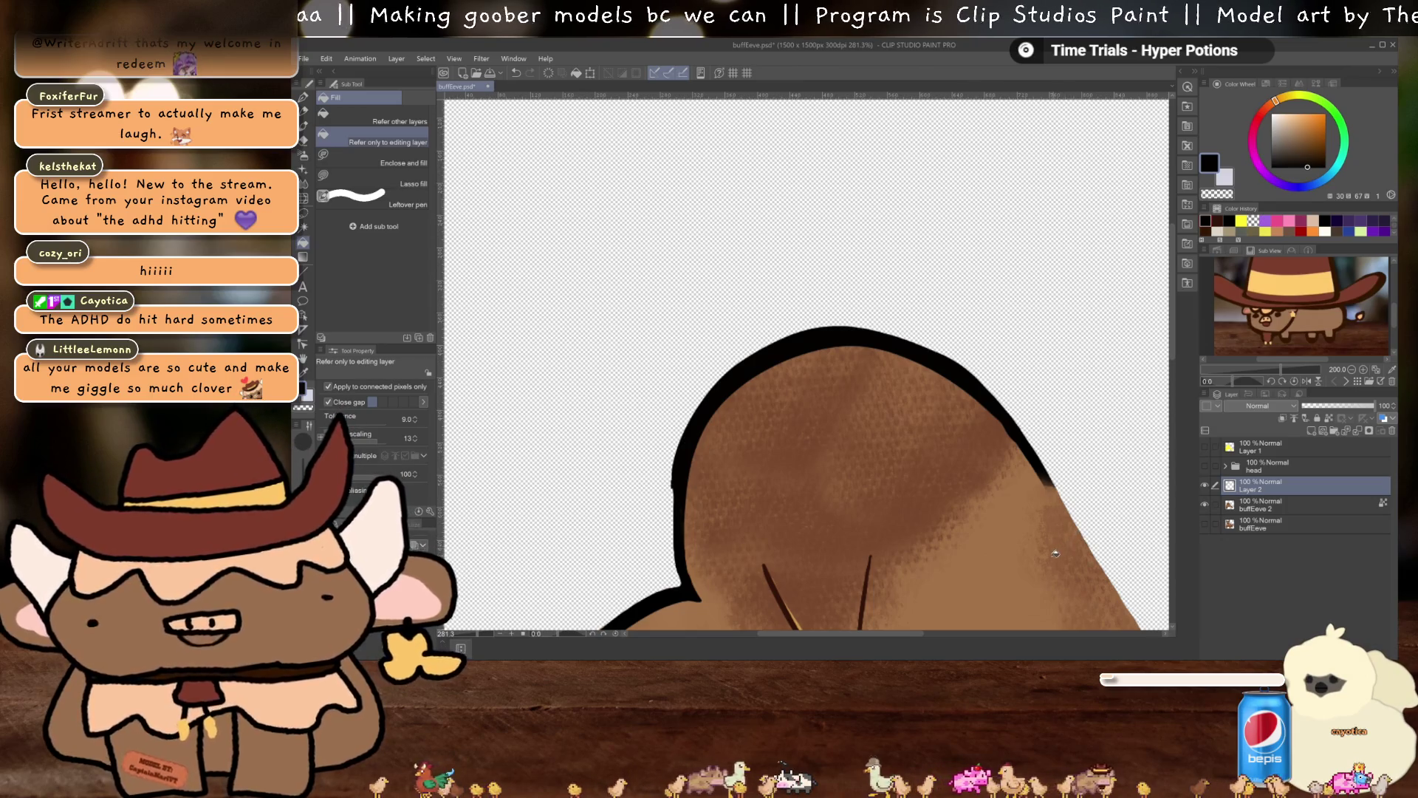
left_click(1276, 503)
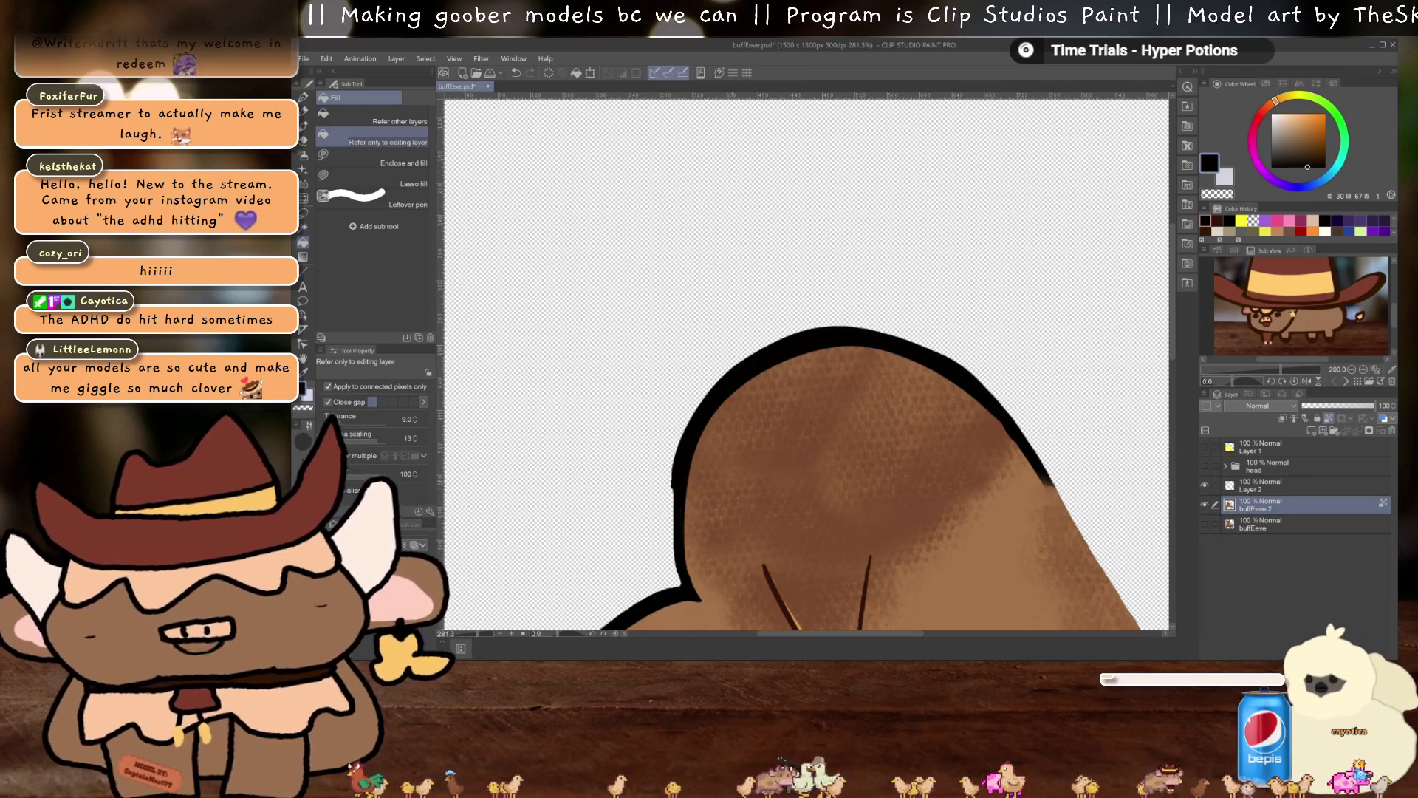
key("e")
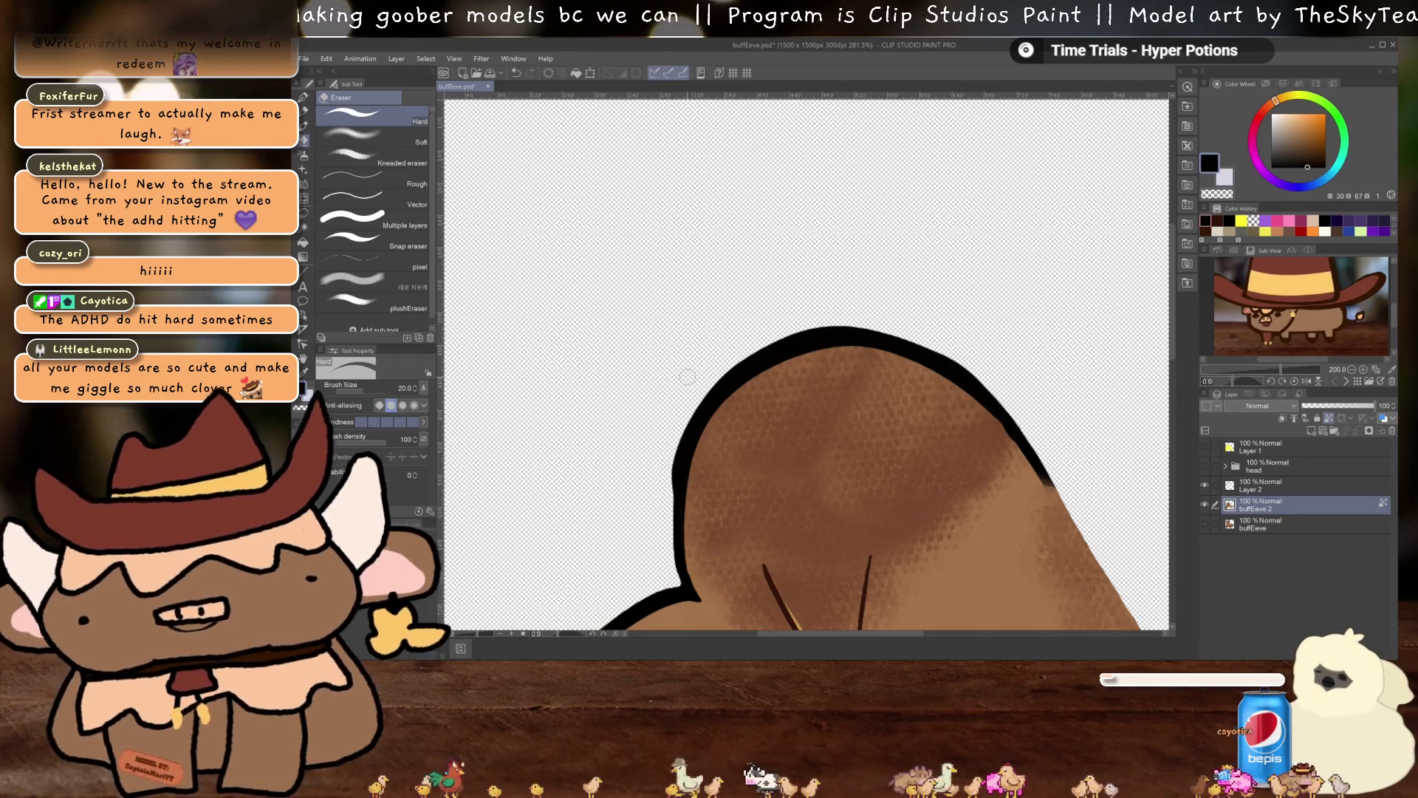
left_click(1267, 484)
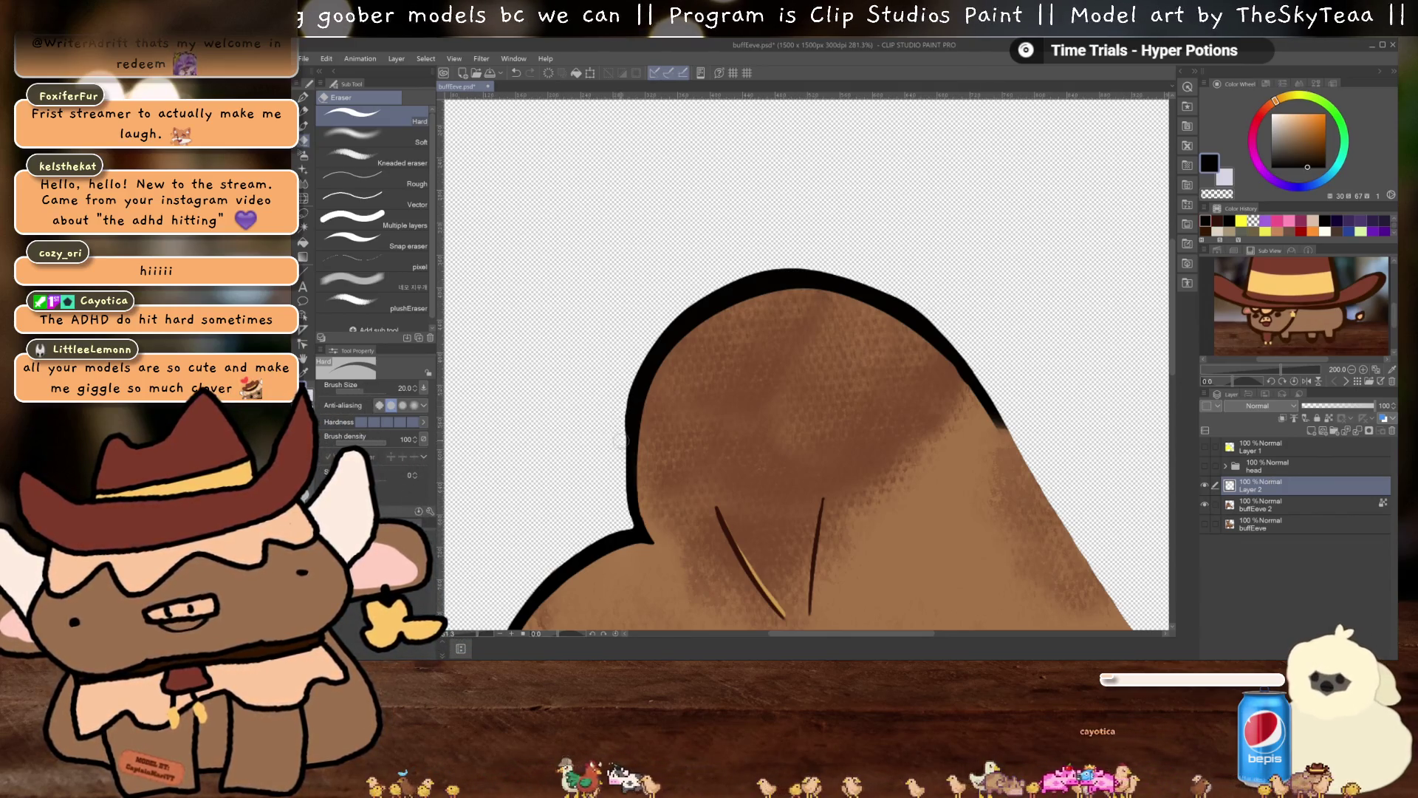
left_click_drag(636, 334, 566, 280)
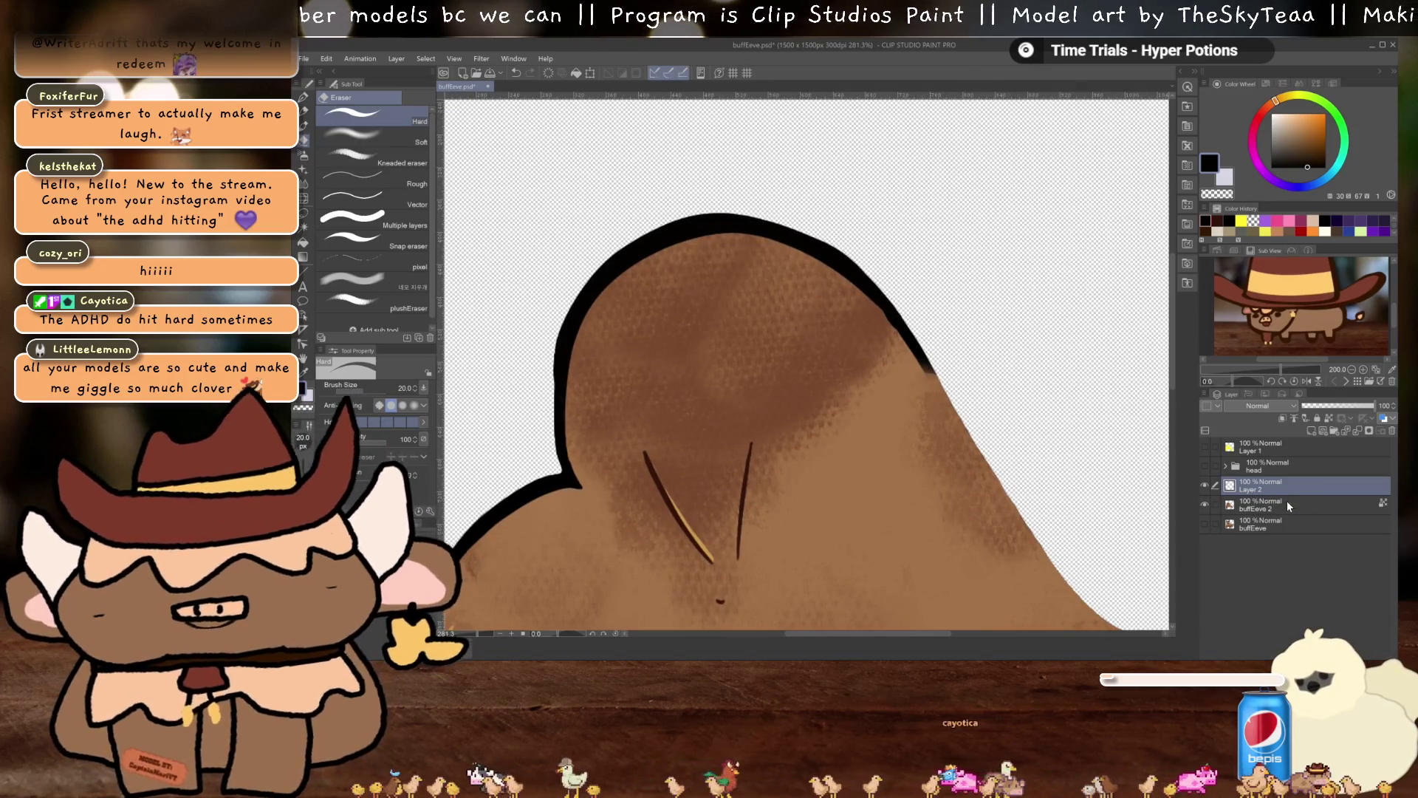
key("b")
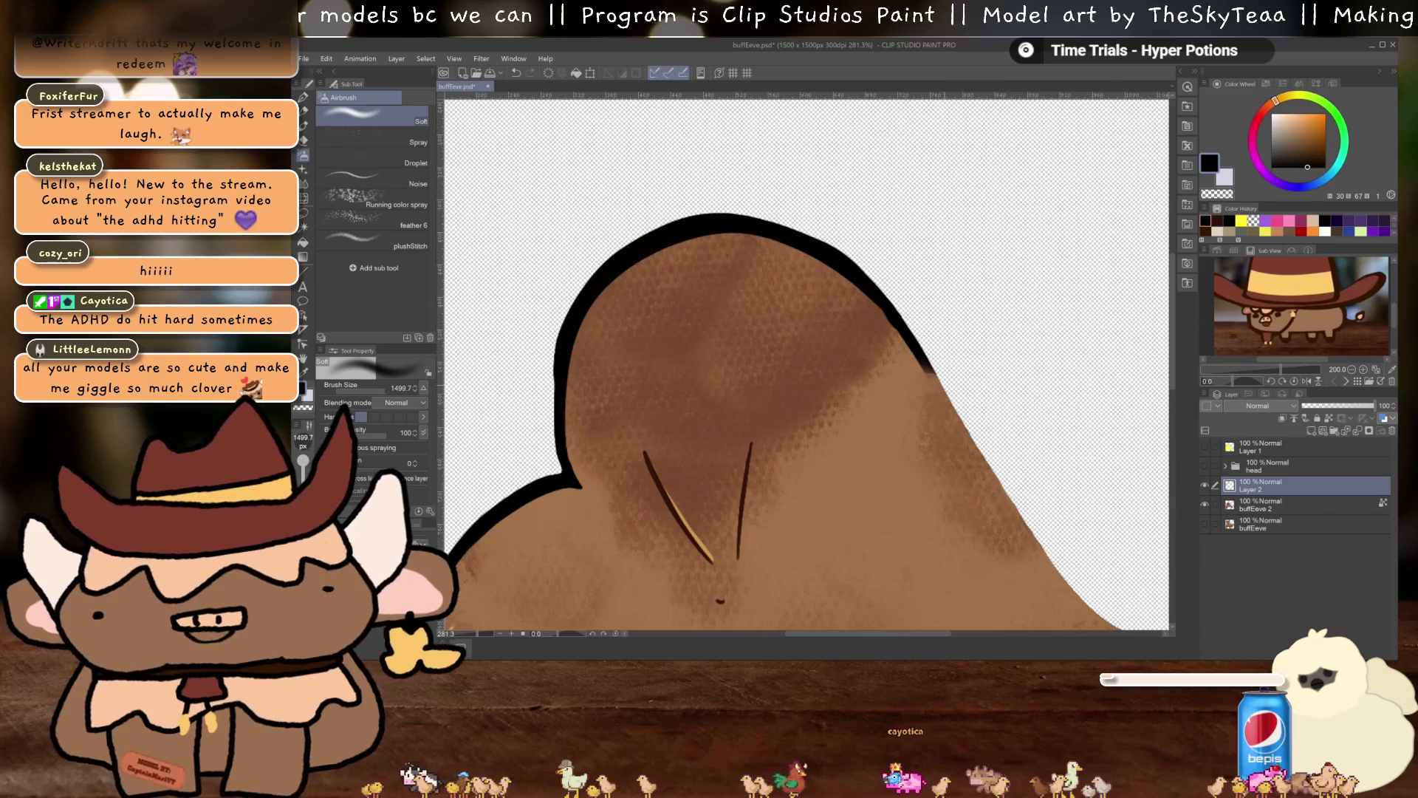
Trace a dark outline down the body's right edge with the Milli pen
key("p")
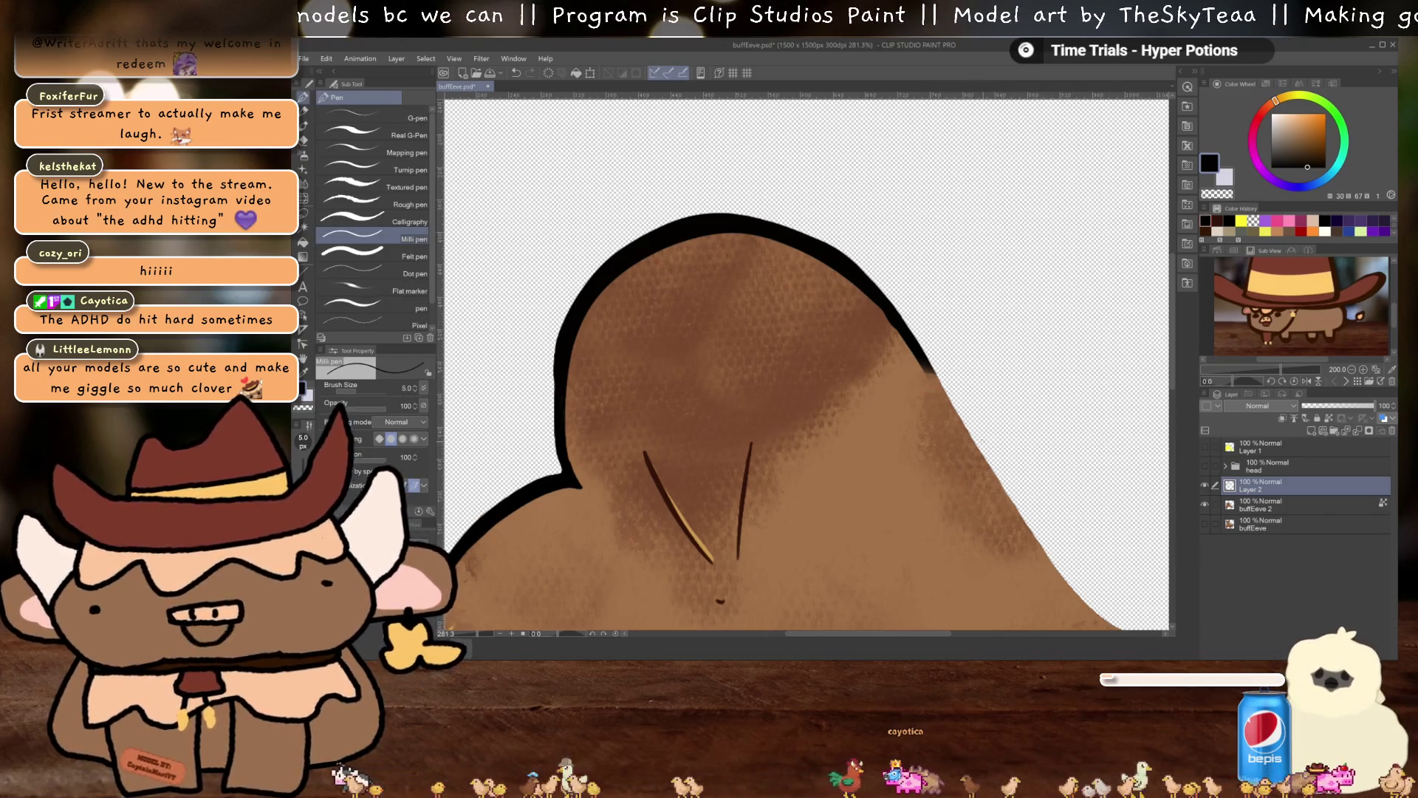
left_click_drag(1007, 506, 814, 375)
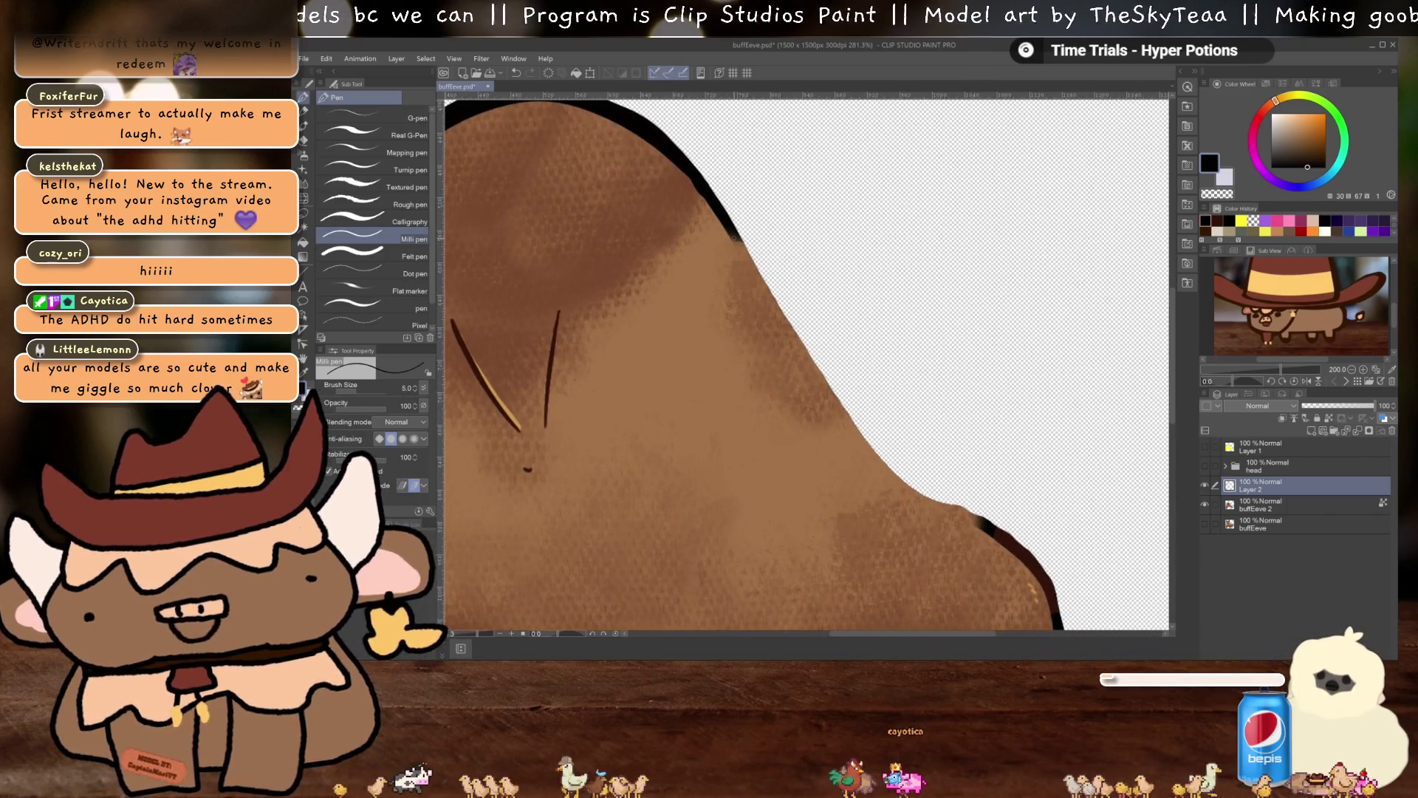
left_click_drag(744, 264, 756, 288)
key("ctrl+z")
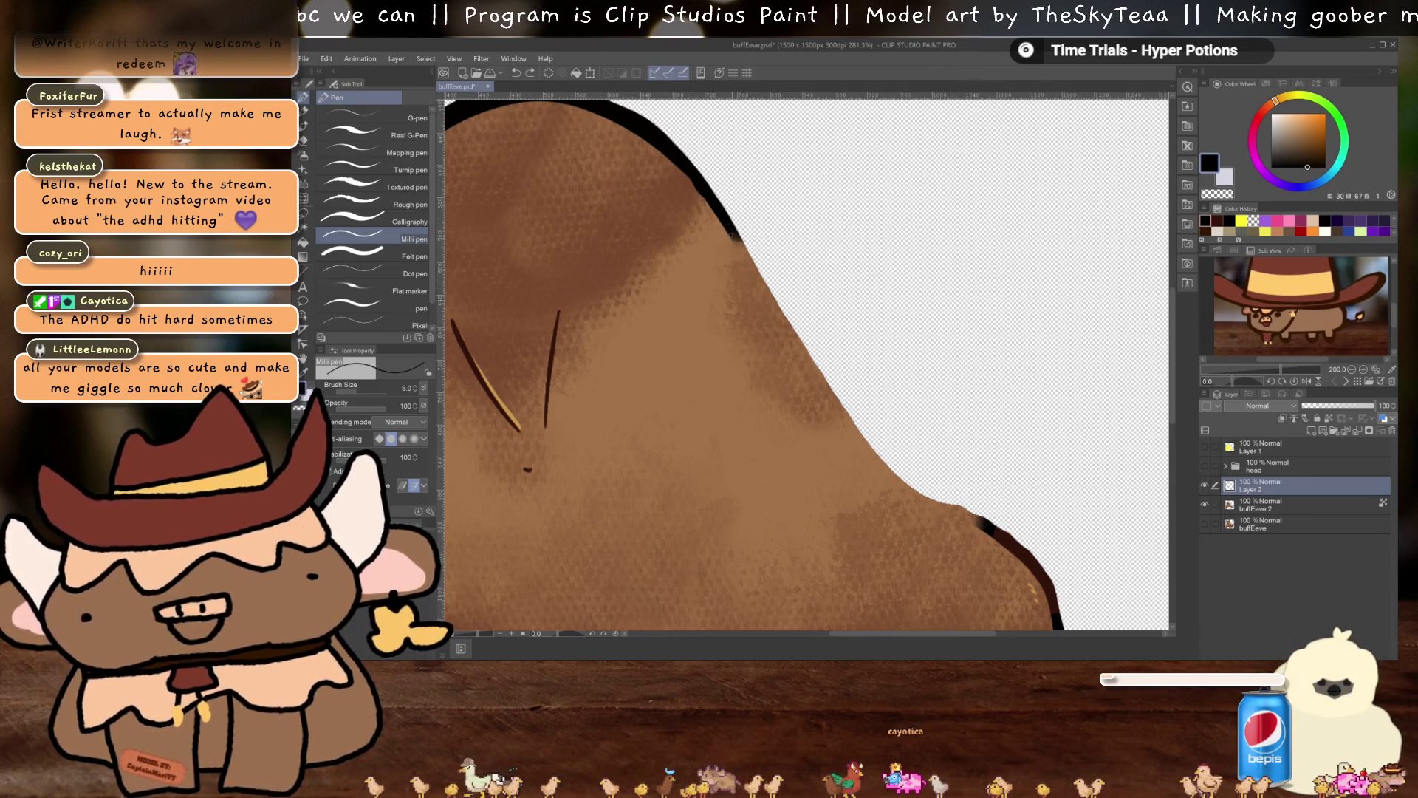
left_click_drag(753, 279, 772, 316)
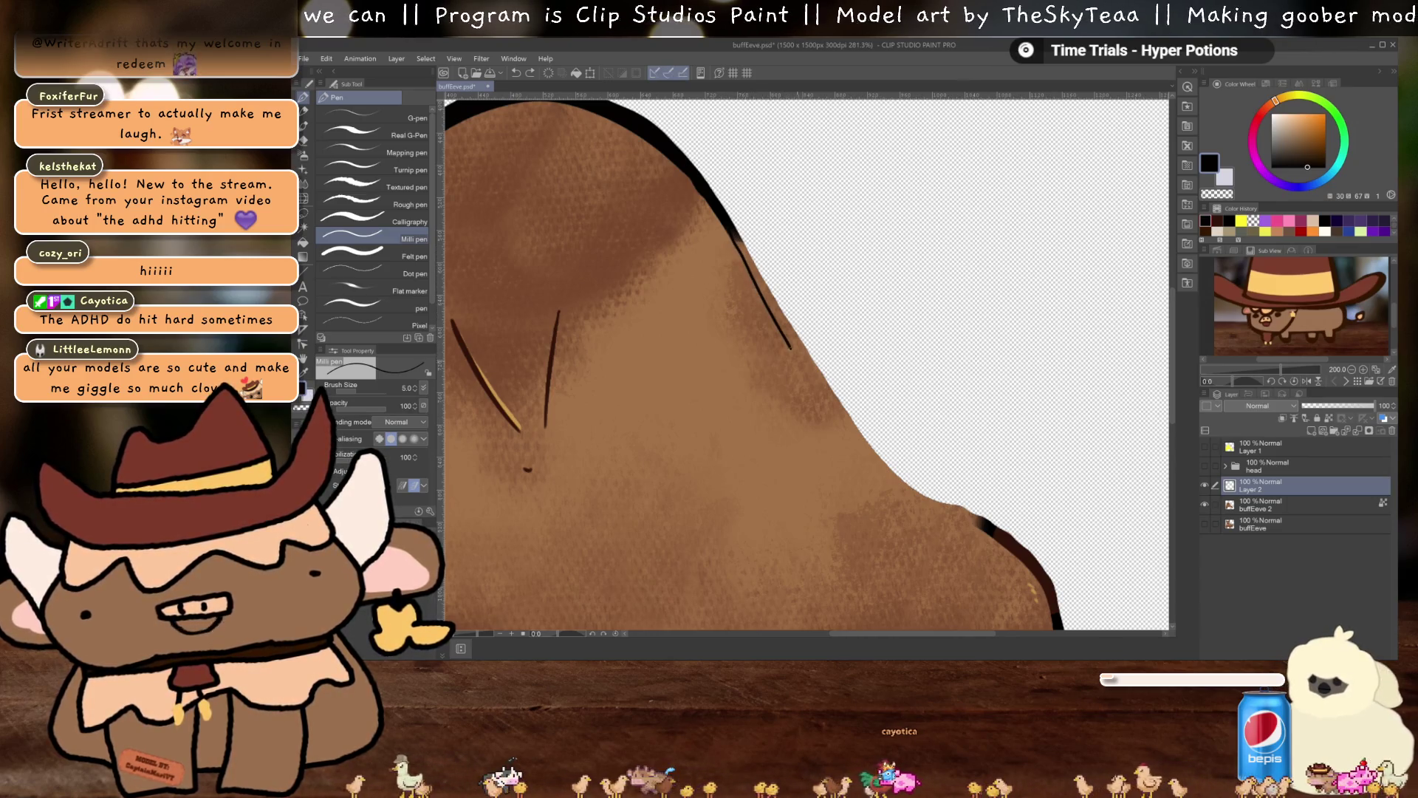
left_click_drag(839, 429, 933, 518)
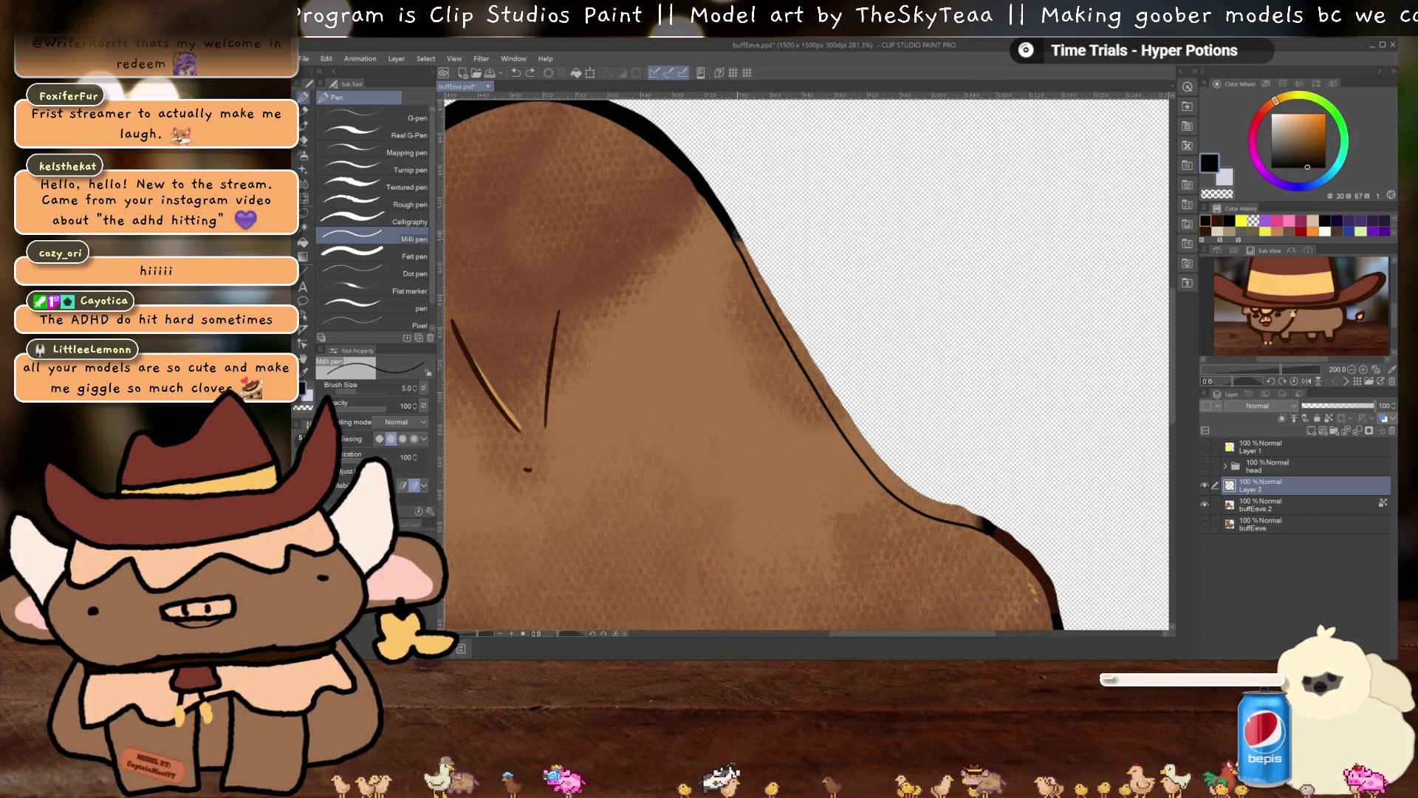
mouse_move(757, 267)
left_mouse_down()
mouse_move(875, 456)
mouse_move(923, 496)
left_mouse_up()
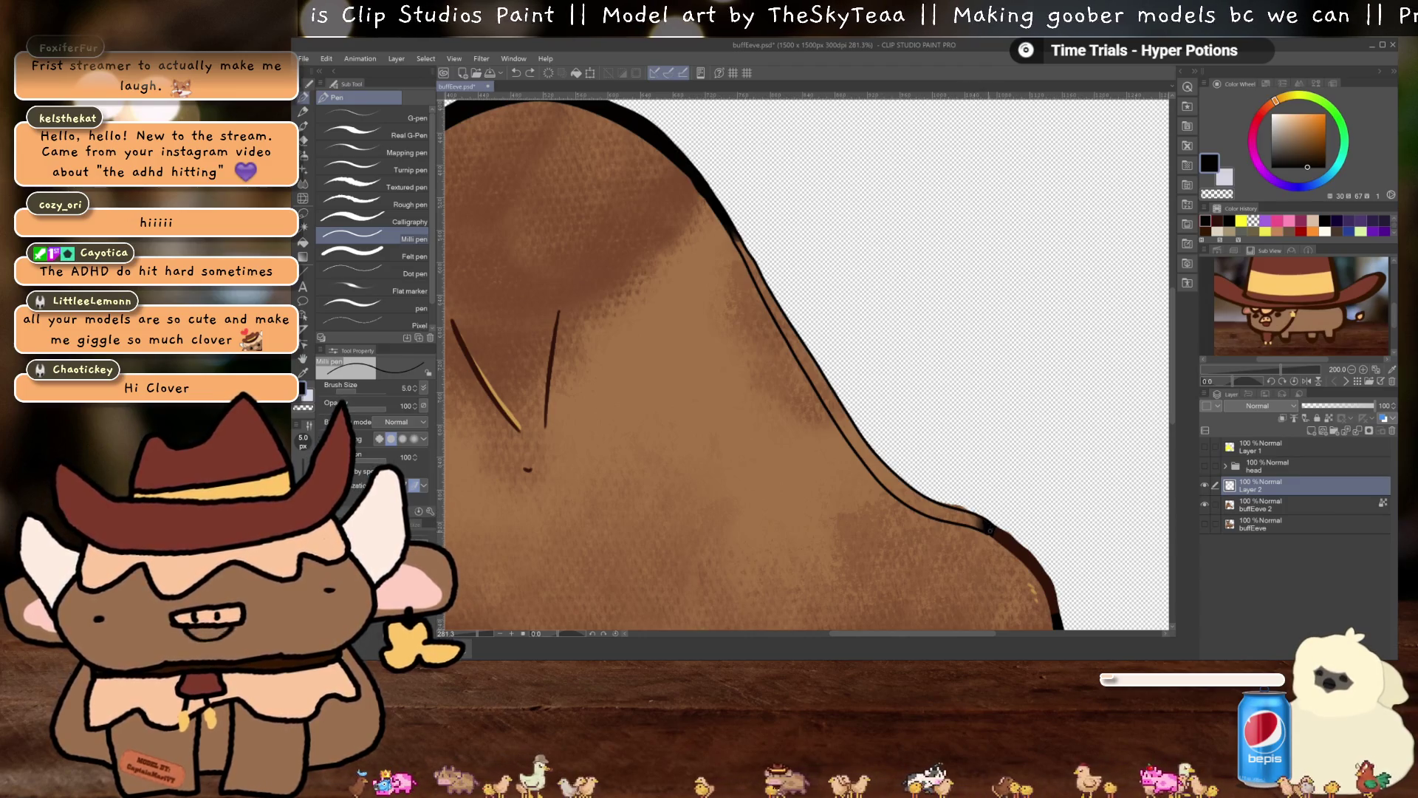
Bucket-fill the gap beside the new line black to thicken the right-edge outline
key("g")
left_click(812, 362)
key("ctrl+z")
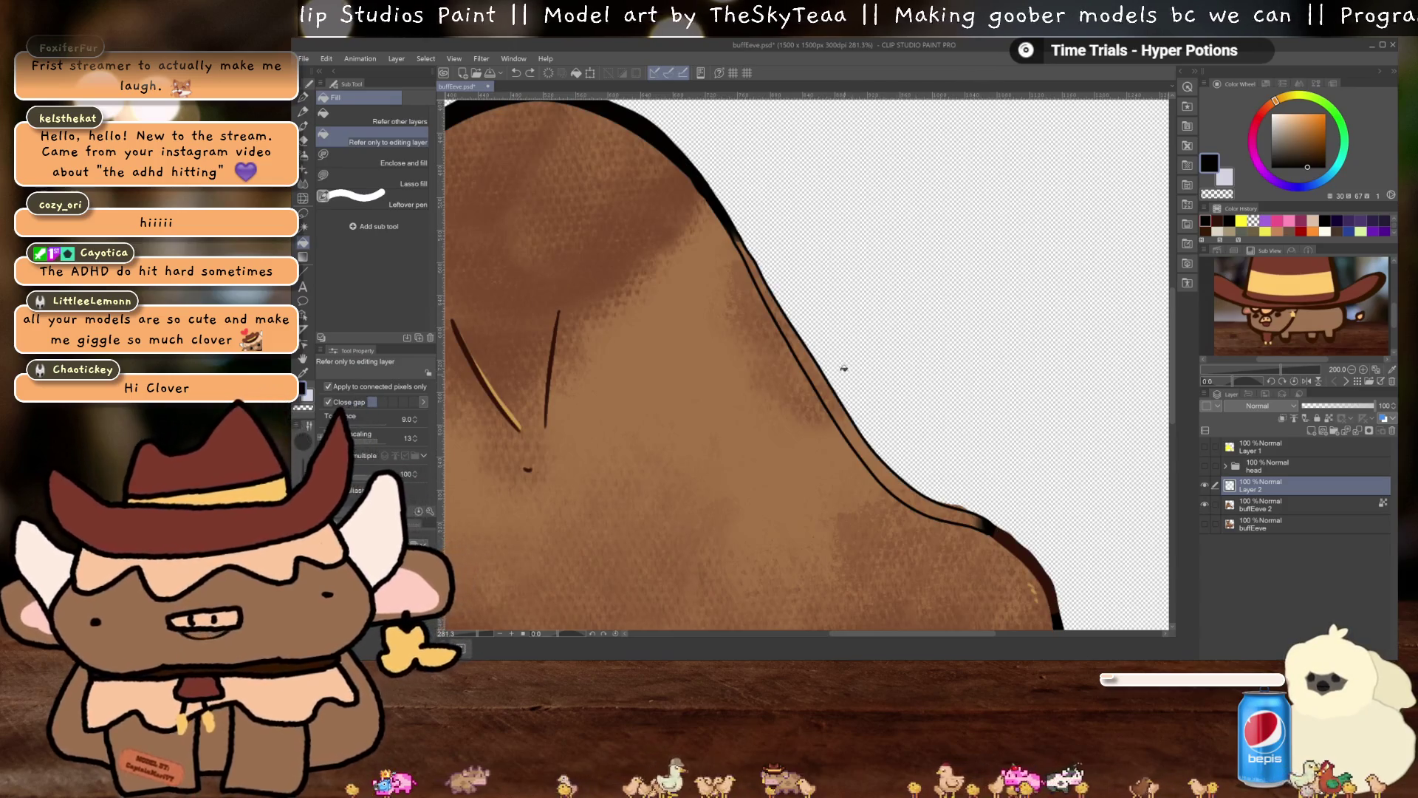
key("p")
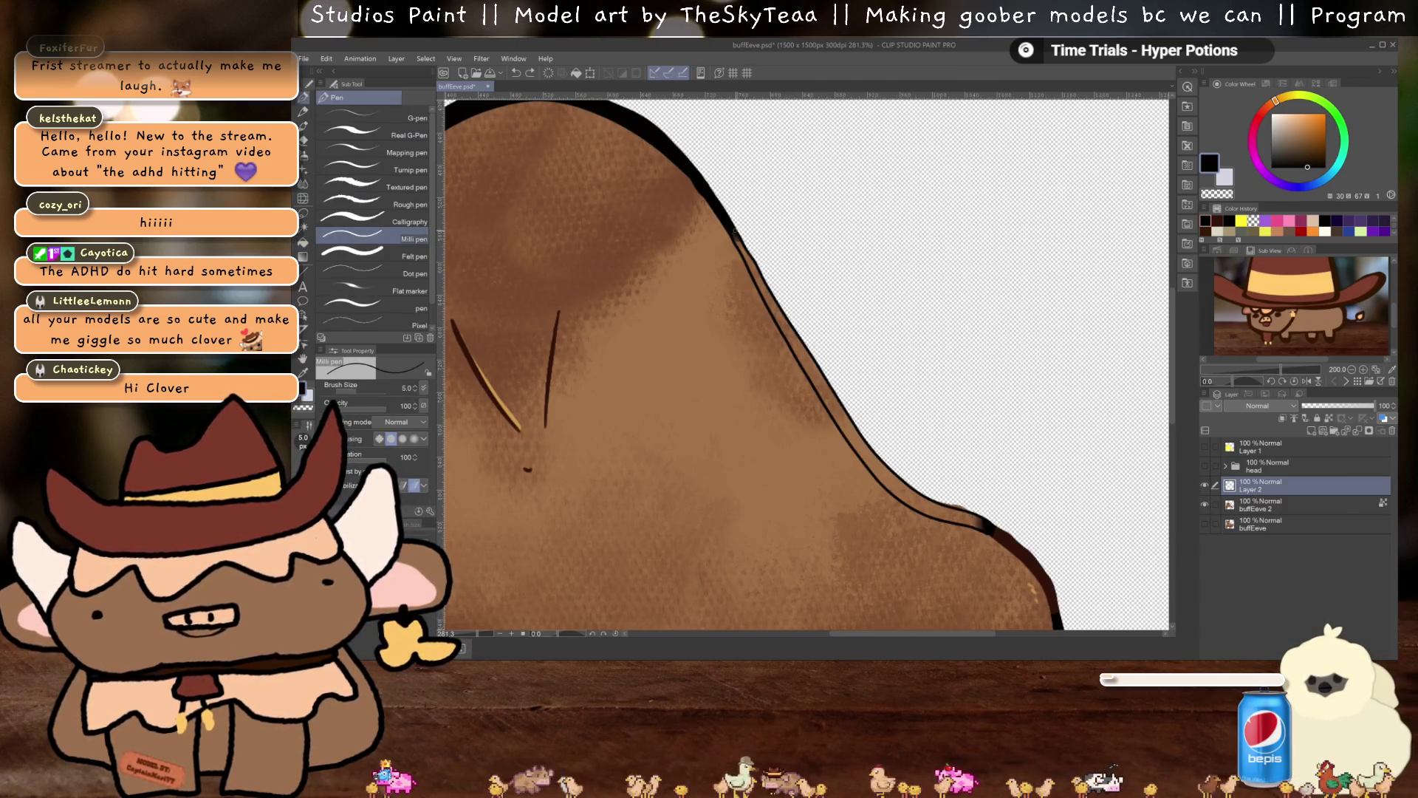
key("g")
left_click(808, 337)
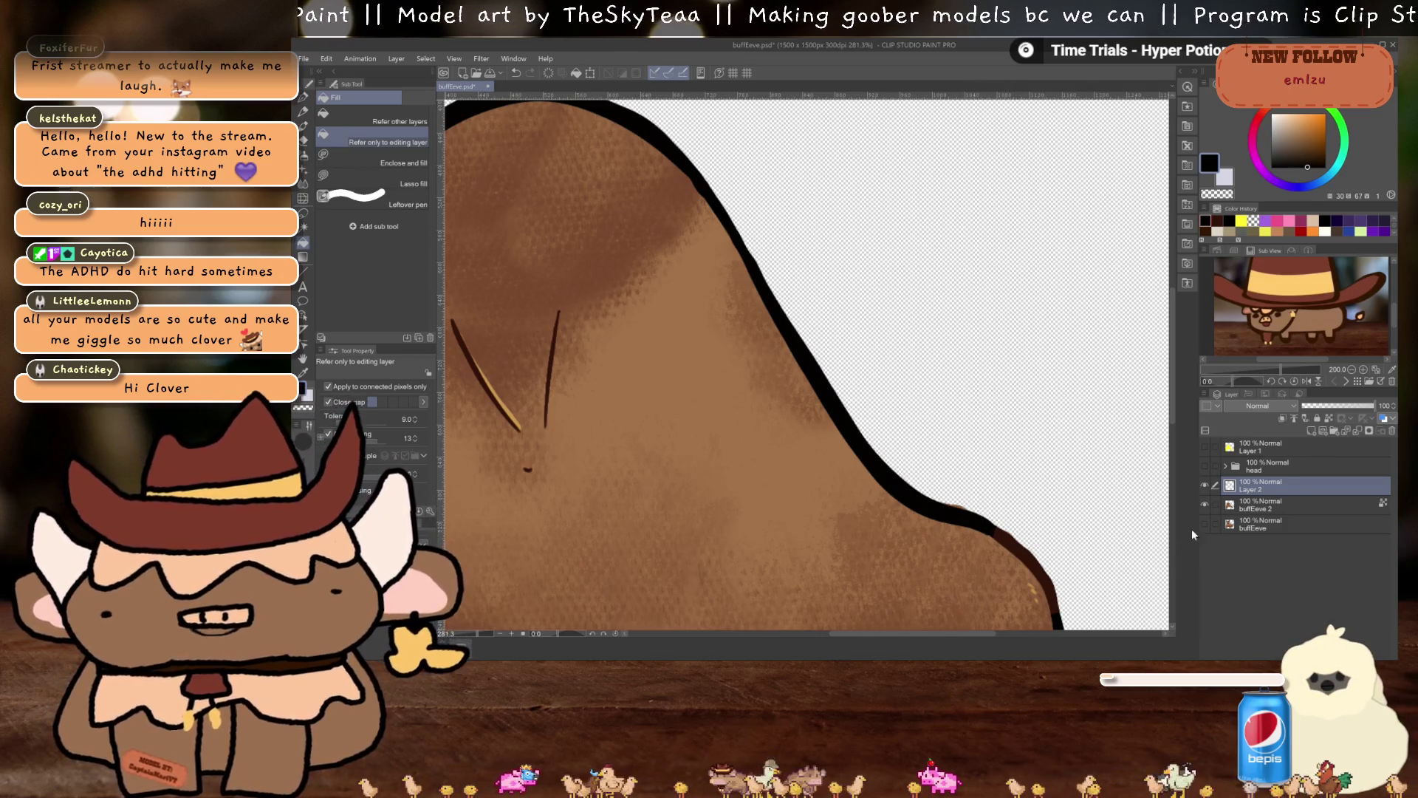
Select the buffEeve 2 layer and switch to the Eraser (Hard), zooming around the belly and legs
left_click(1270, 507)
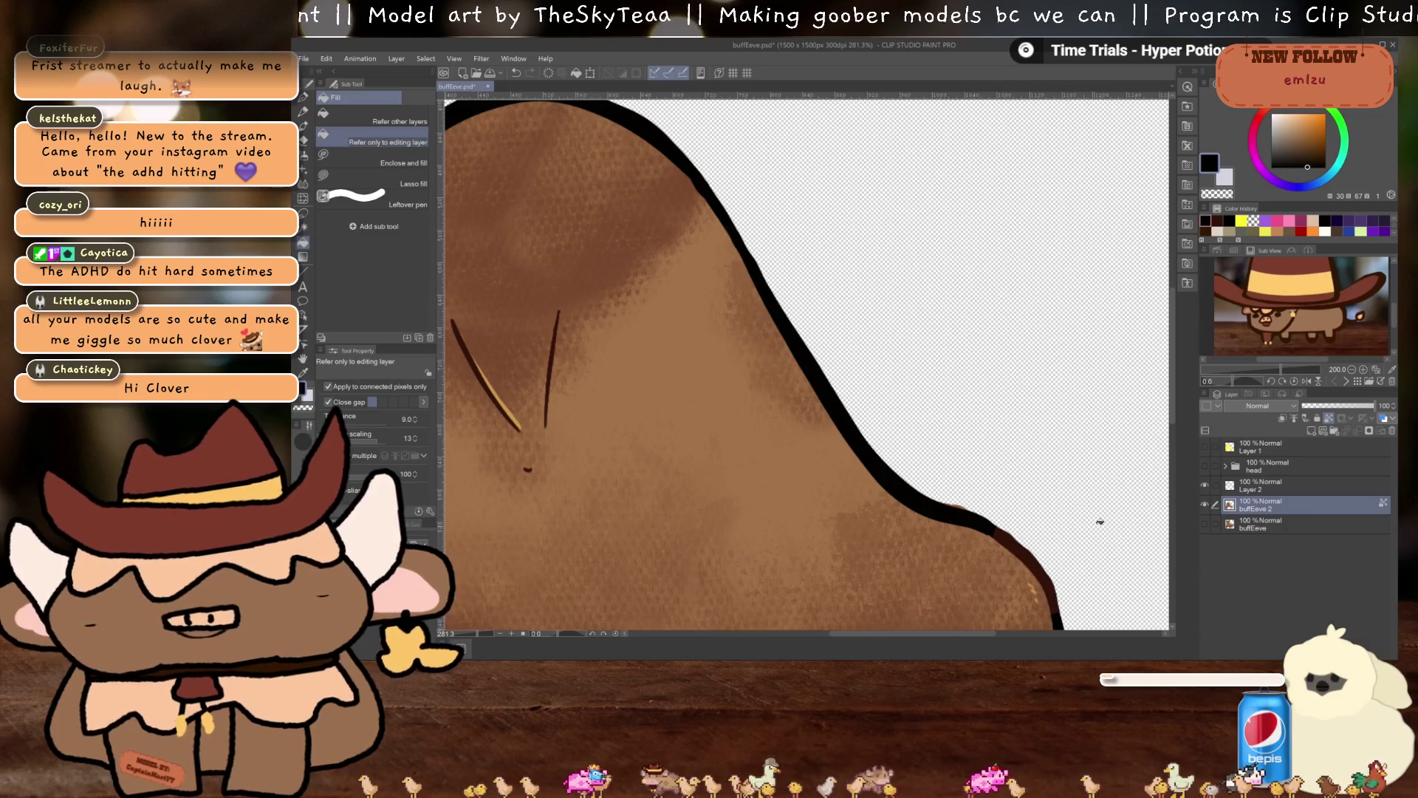
key("e")
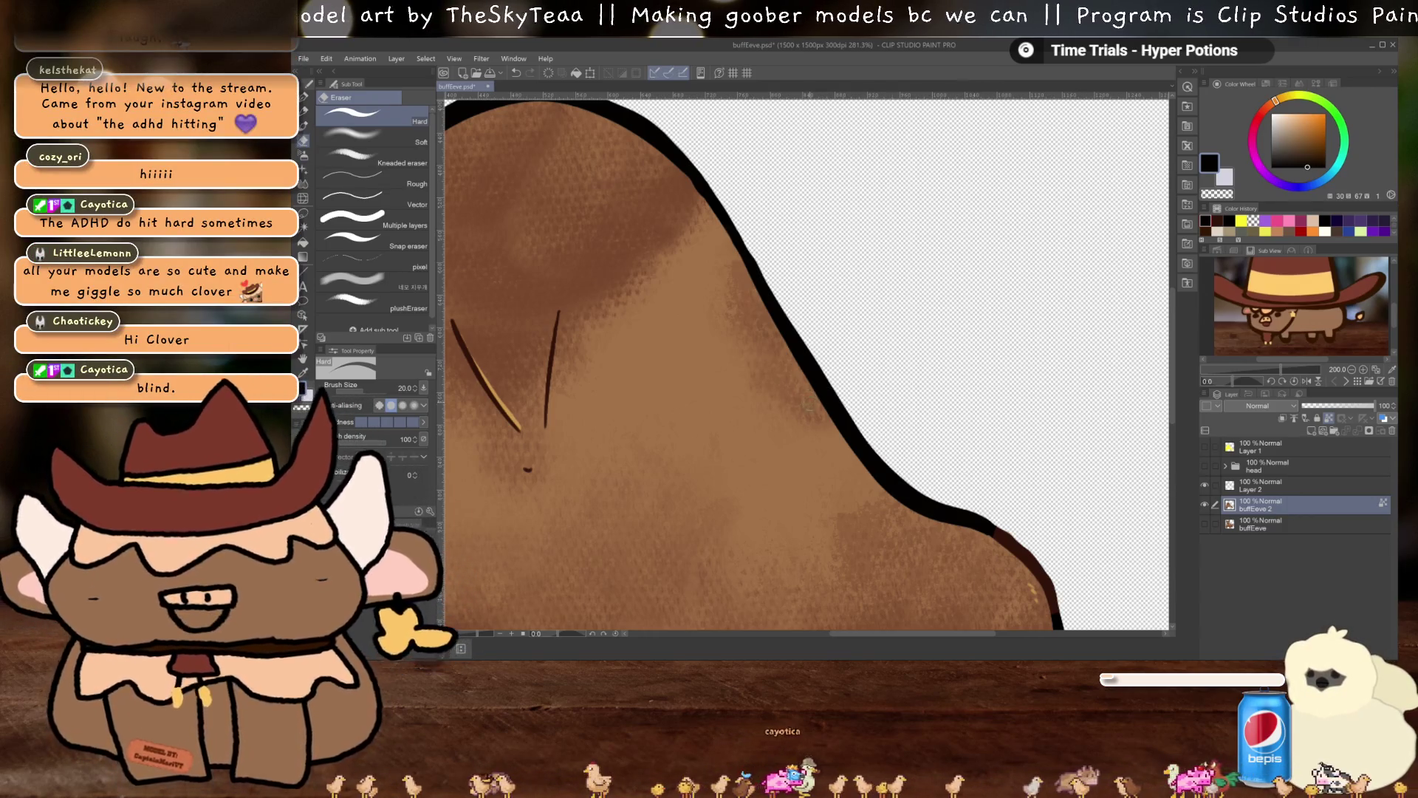
scroll(825, 404, "down", 1)
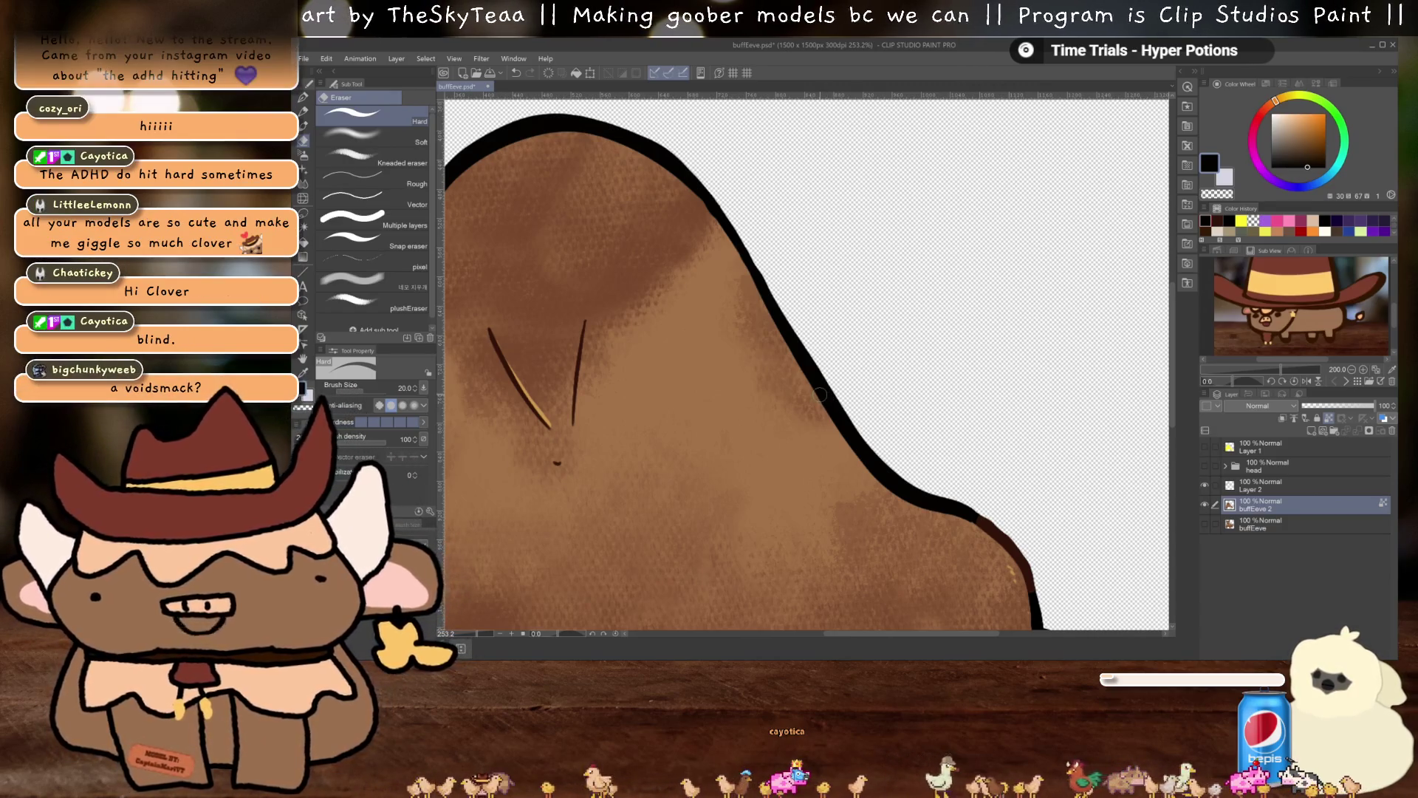
scroll(822, 387, "down", 3)
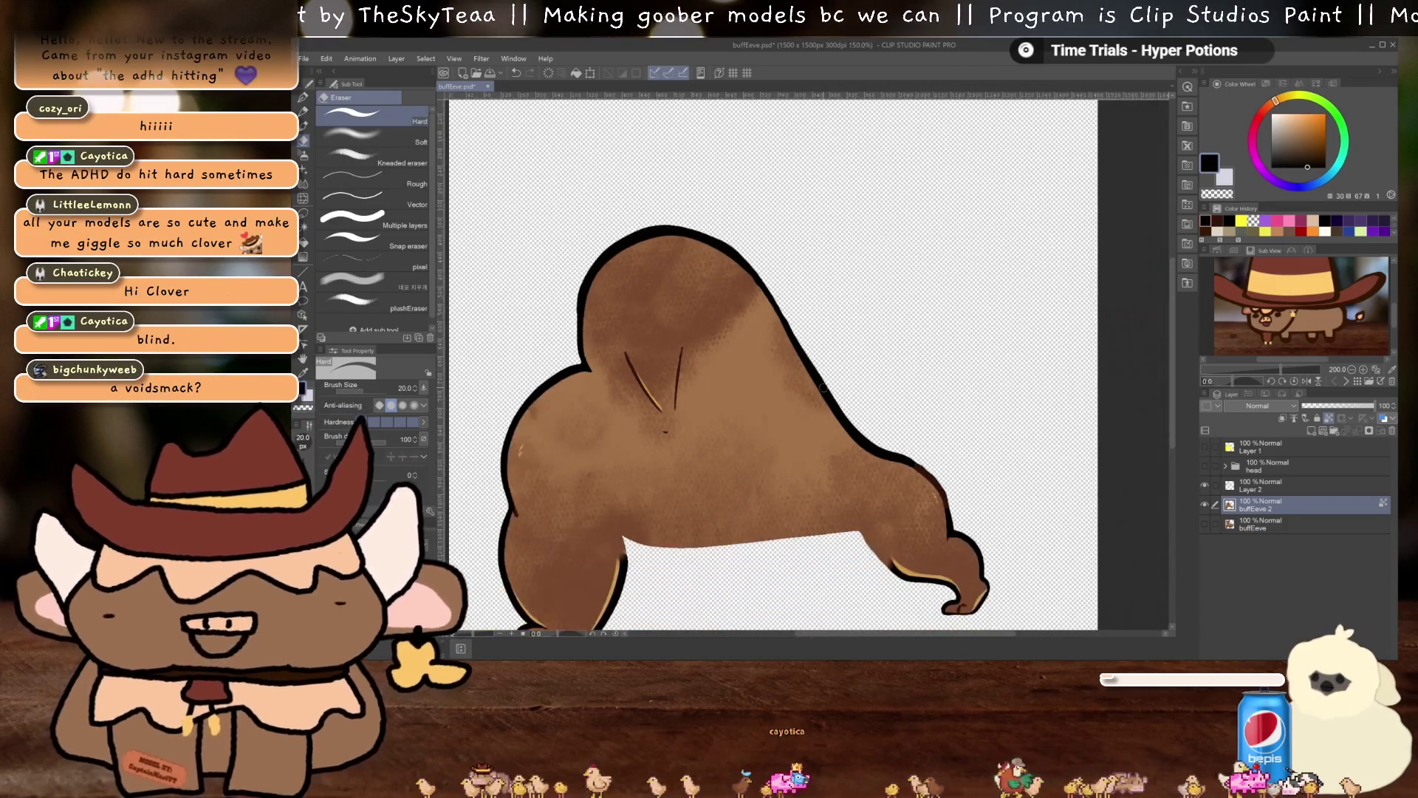
scroll(798, 317, "up", 2)
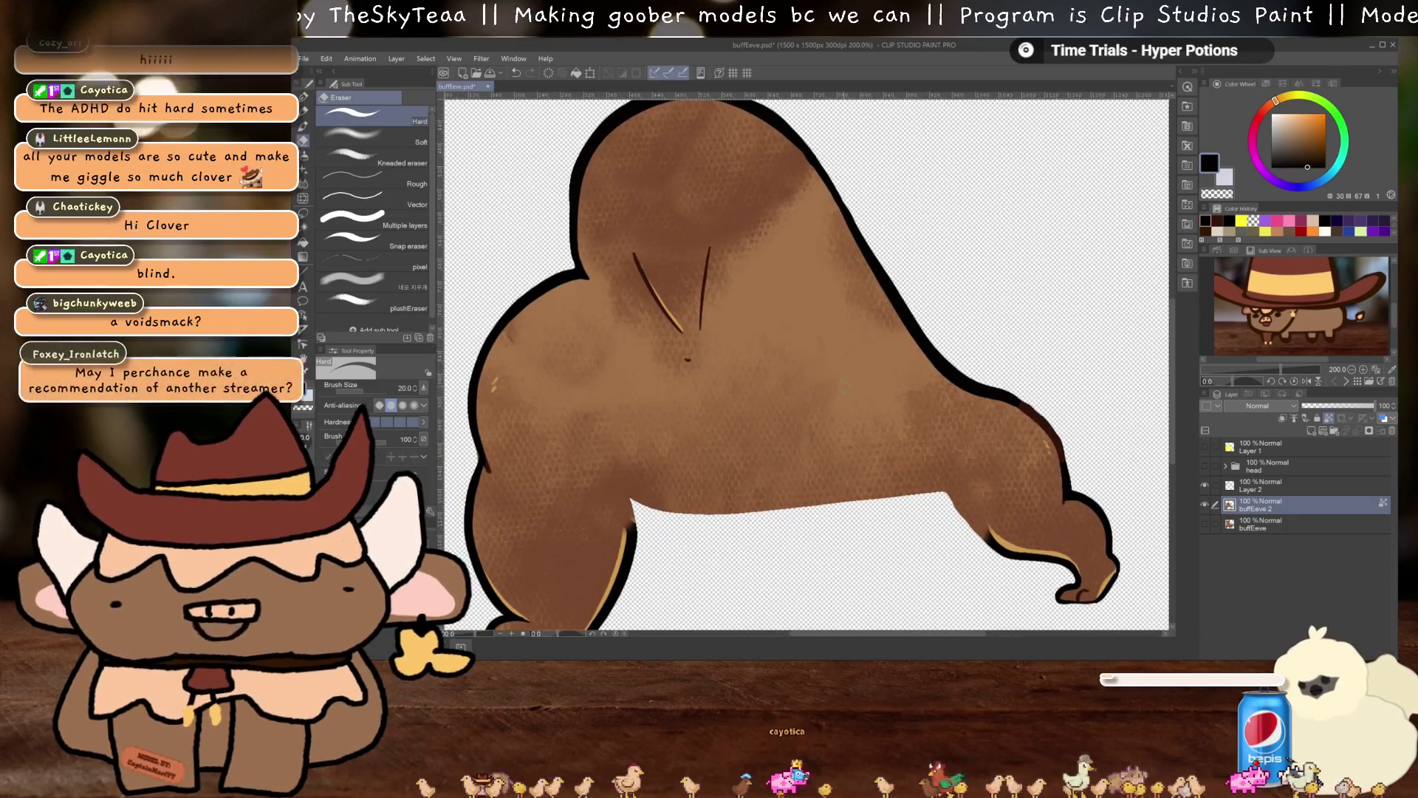
scroll(827, 363, "up", 3)
scroll(799, 370, "up", 1)
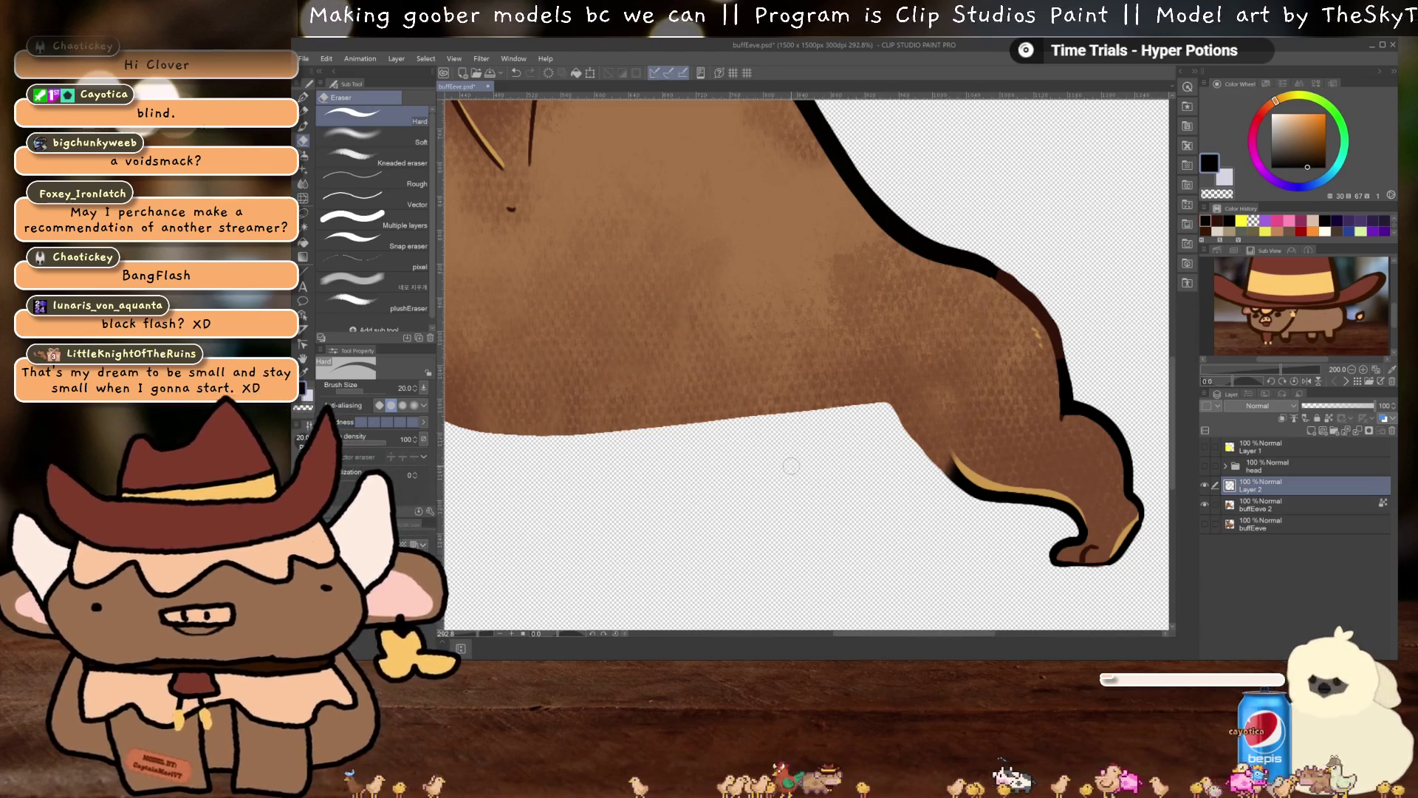
scroll(783, 461, "down", 2)
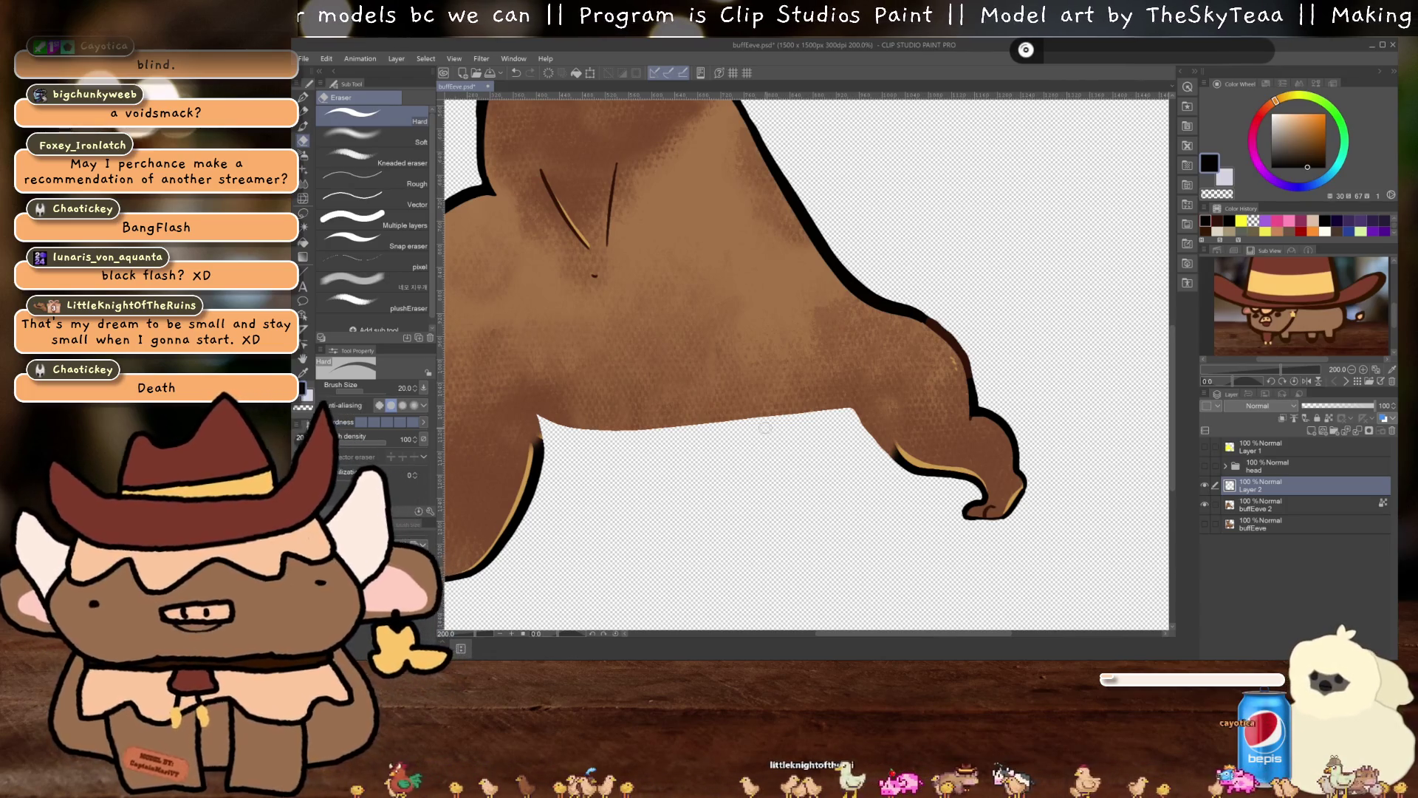
scroll(795, 368, "up", 4)
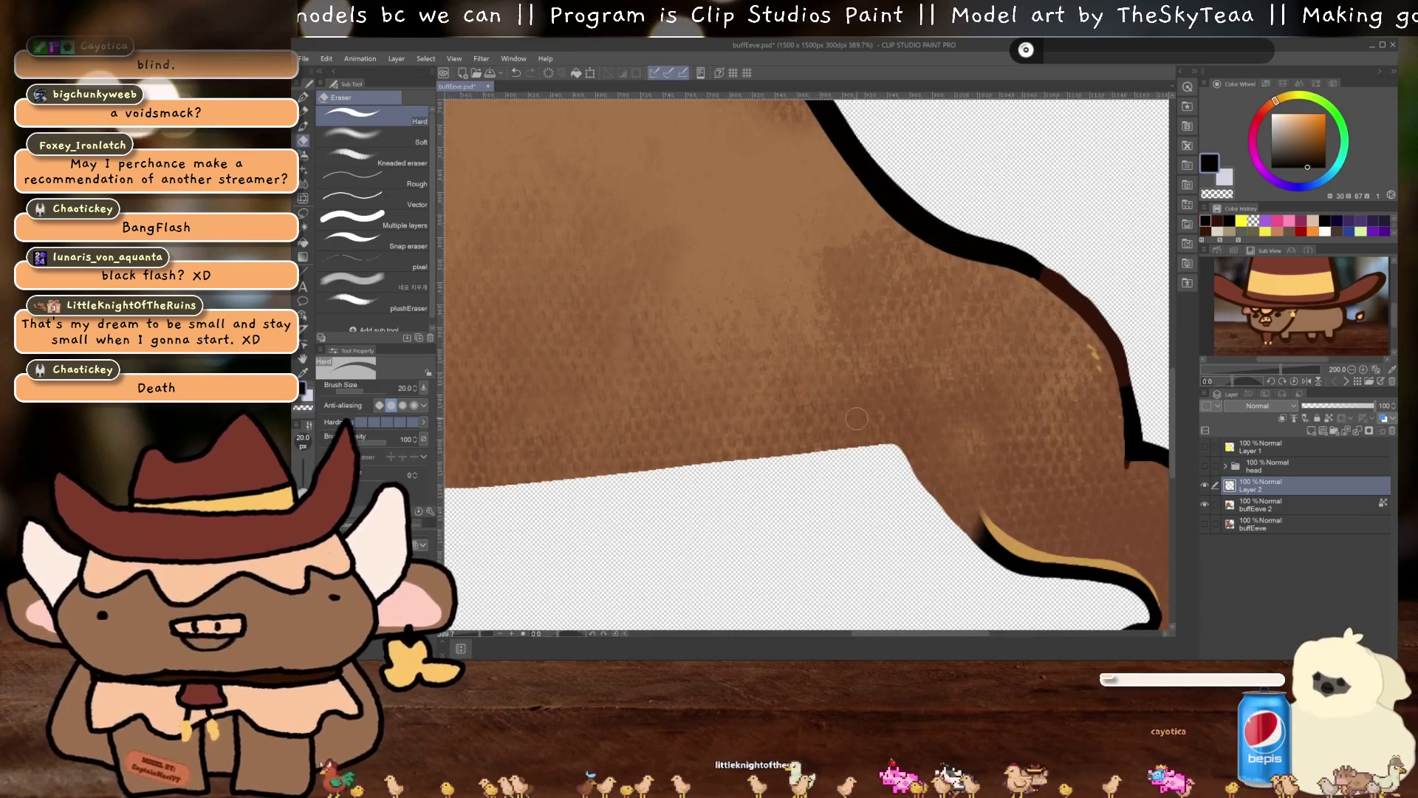
scroll(813, 378, "up", 1)
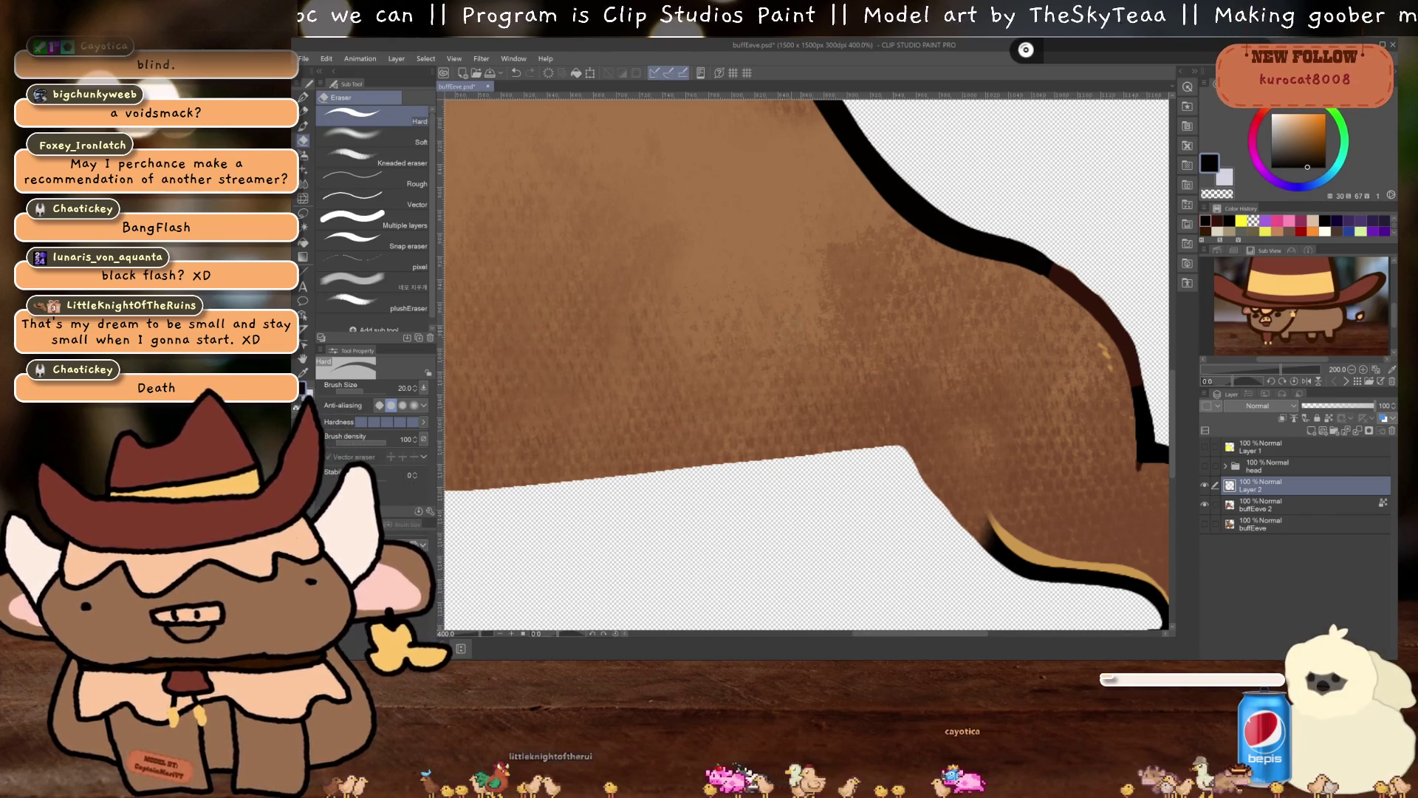
scroll(803, 356, "down", 3)
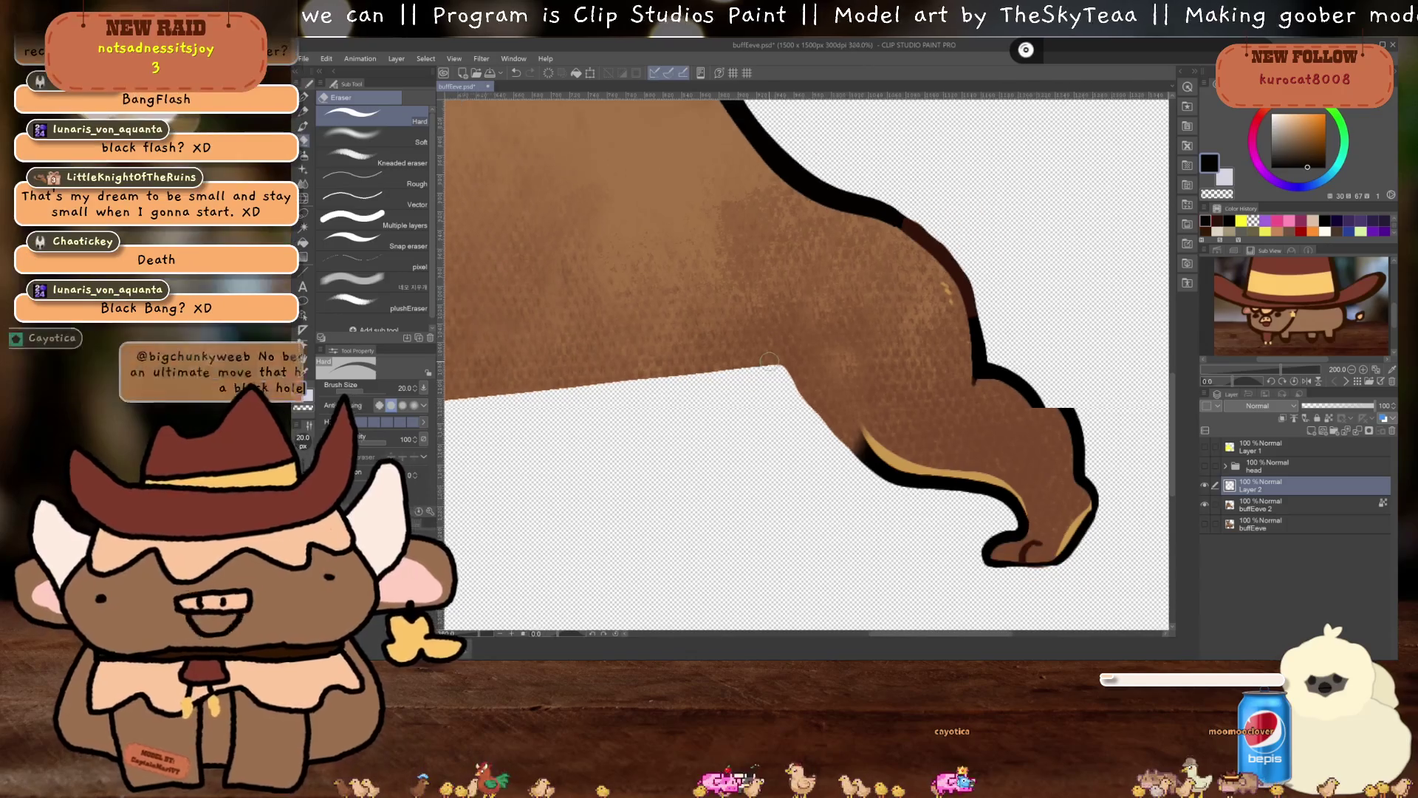
scroll(770, 365, "up", 2)
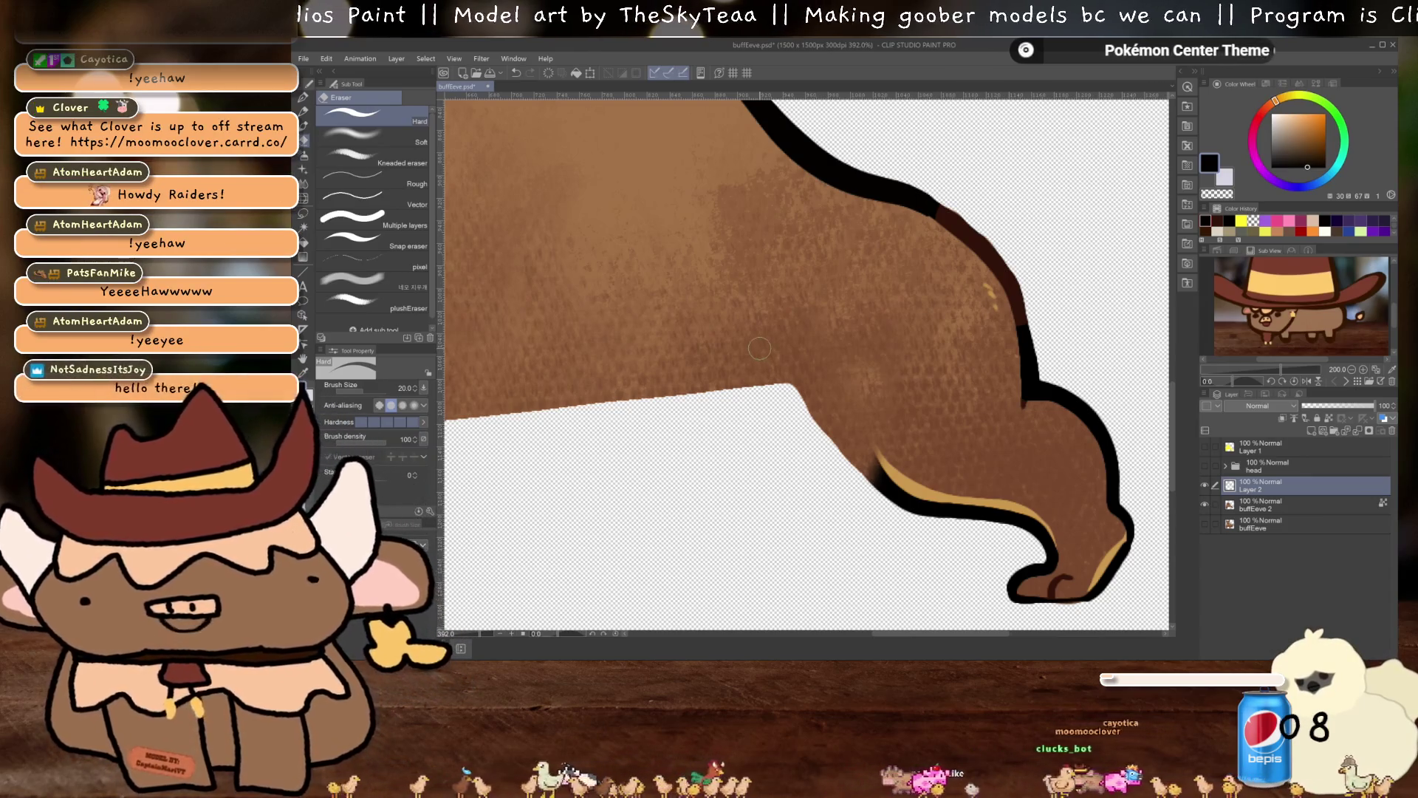
scroll(763, 345, "down", 3)
left_click_drag(763, 345, 903, 397)
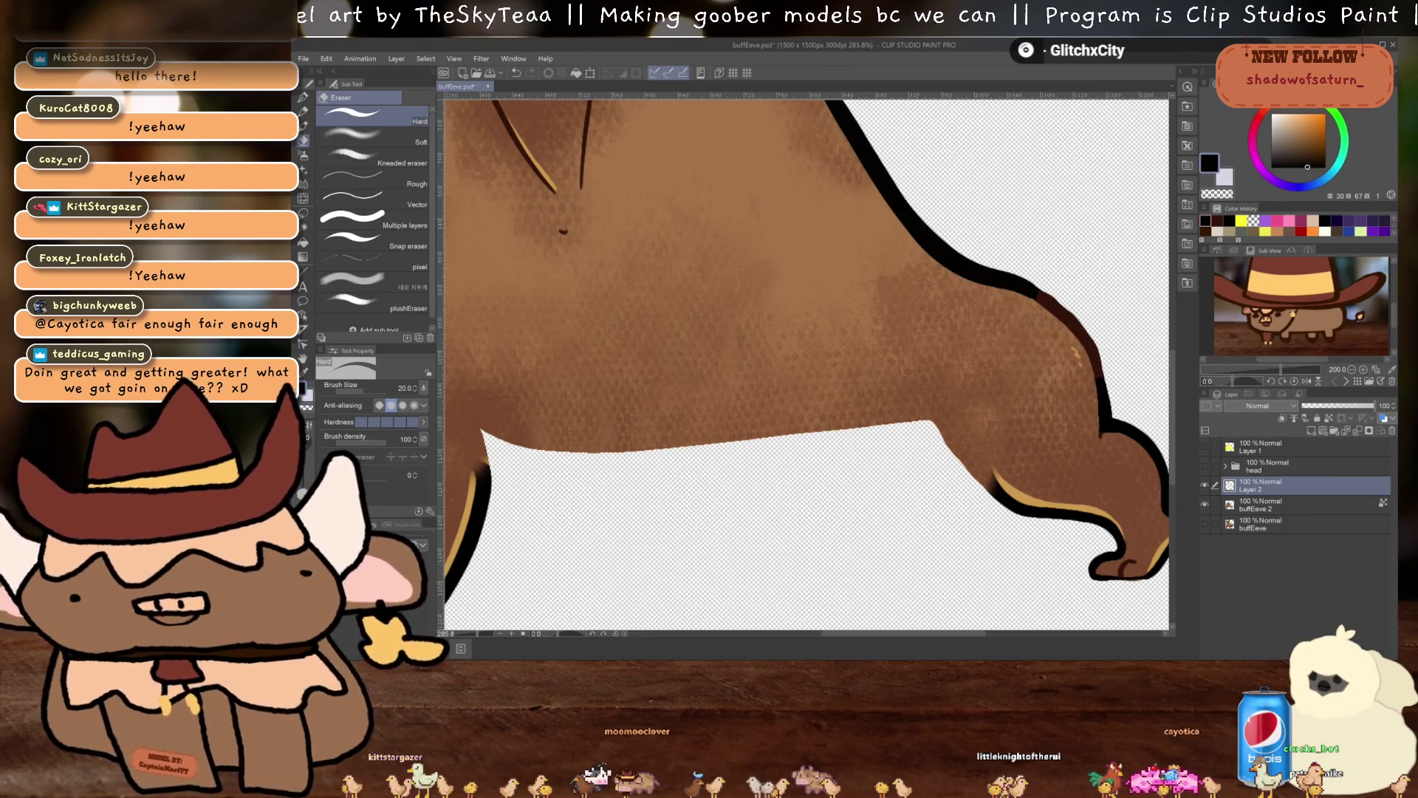
scroll(746, 370, "down", 3)
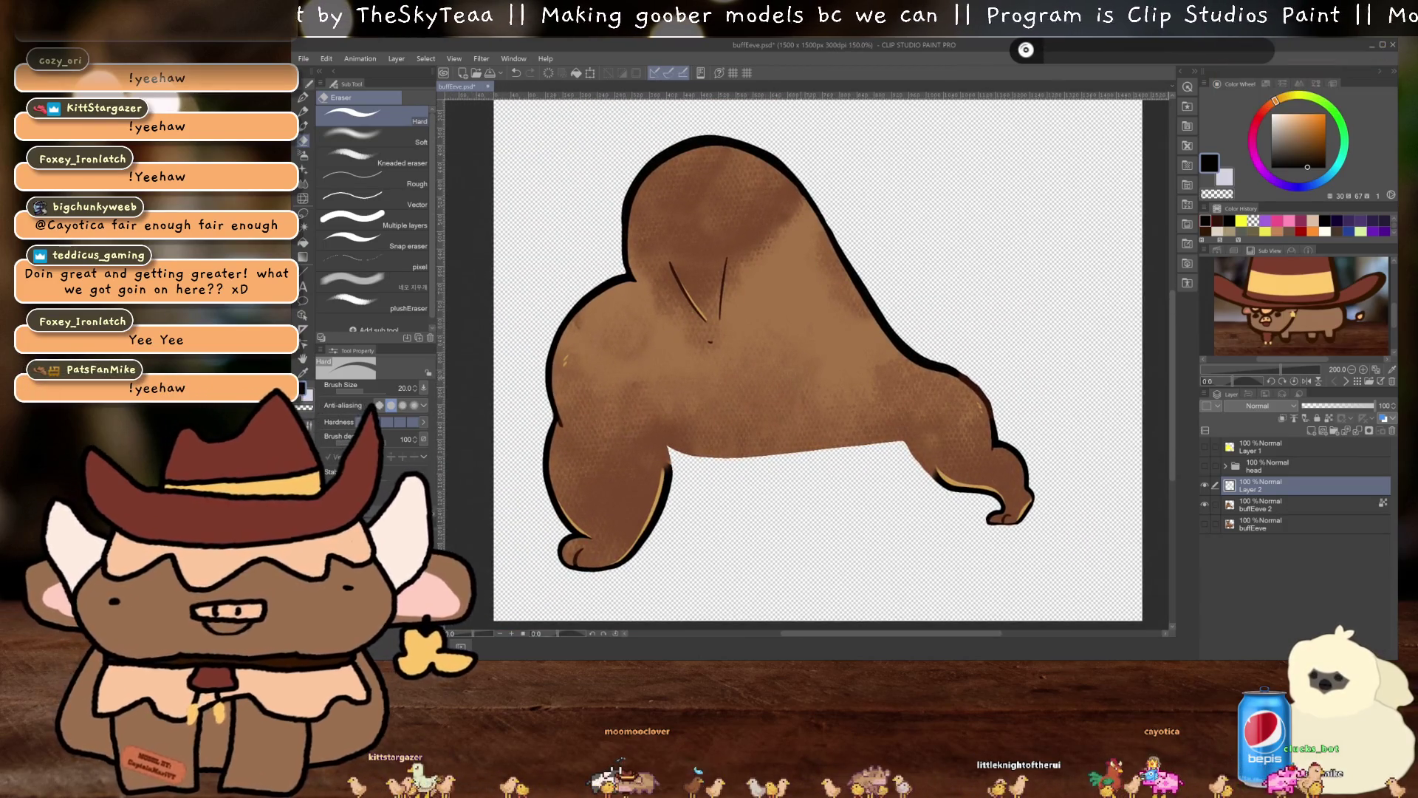
Preview the original buffEeve drawing with buffEeve 2 and Layer 2 hidden
left_click(1203, 525)
left_click(1204, 504)
left_click(1203, 486)
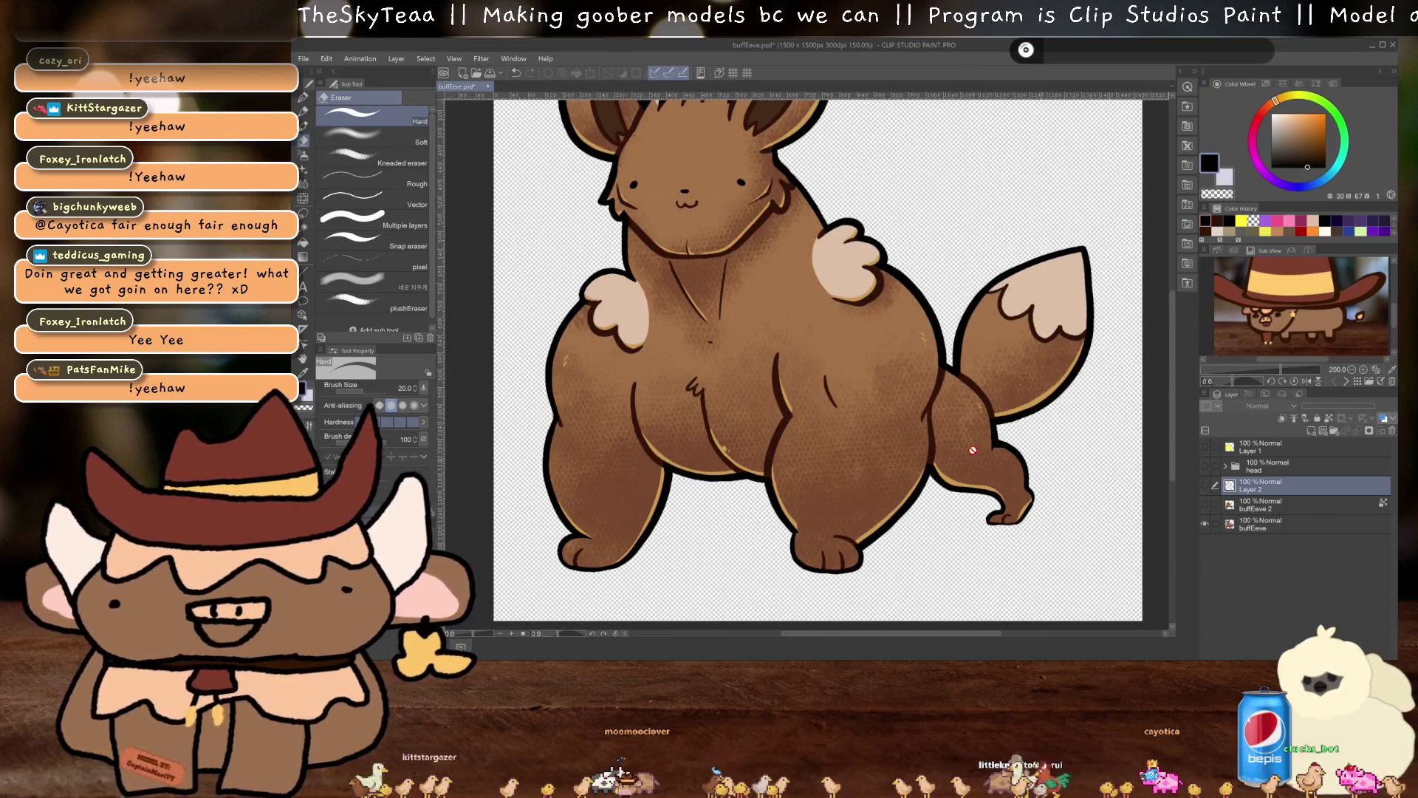
scroll(893, 430, "down", 1)
scroll(893, 430, "up", 3)
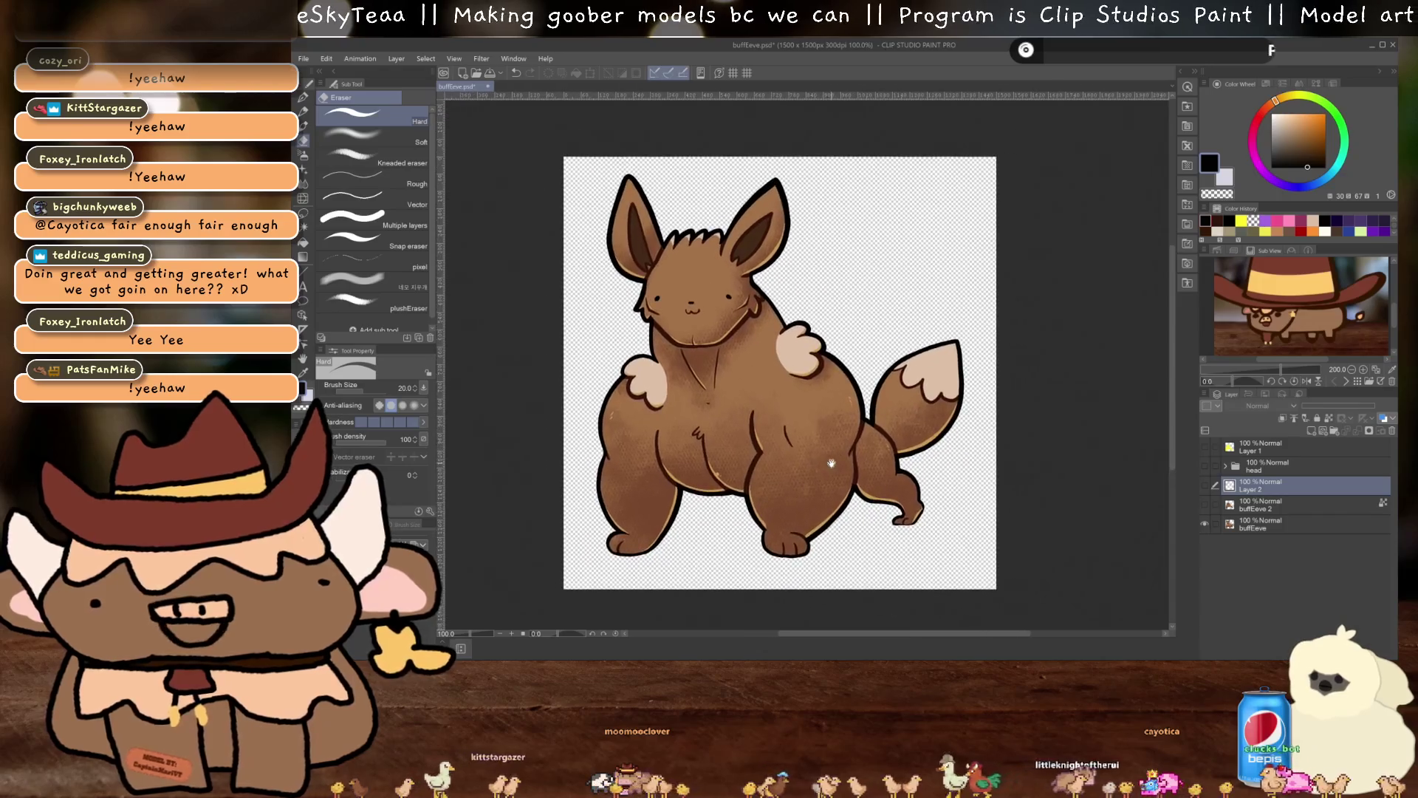
scroll(869, 473, "down", 1)
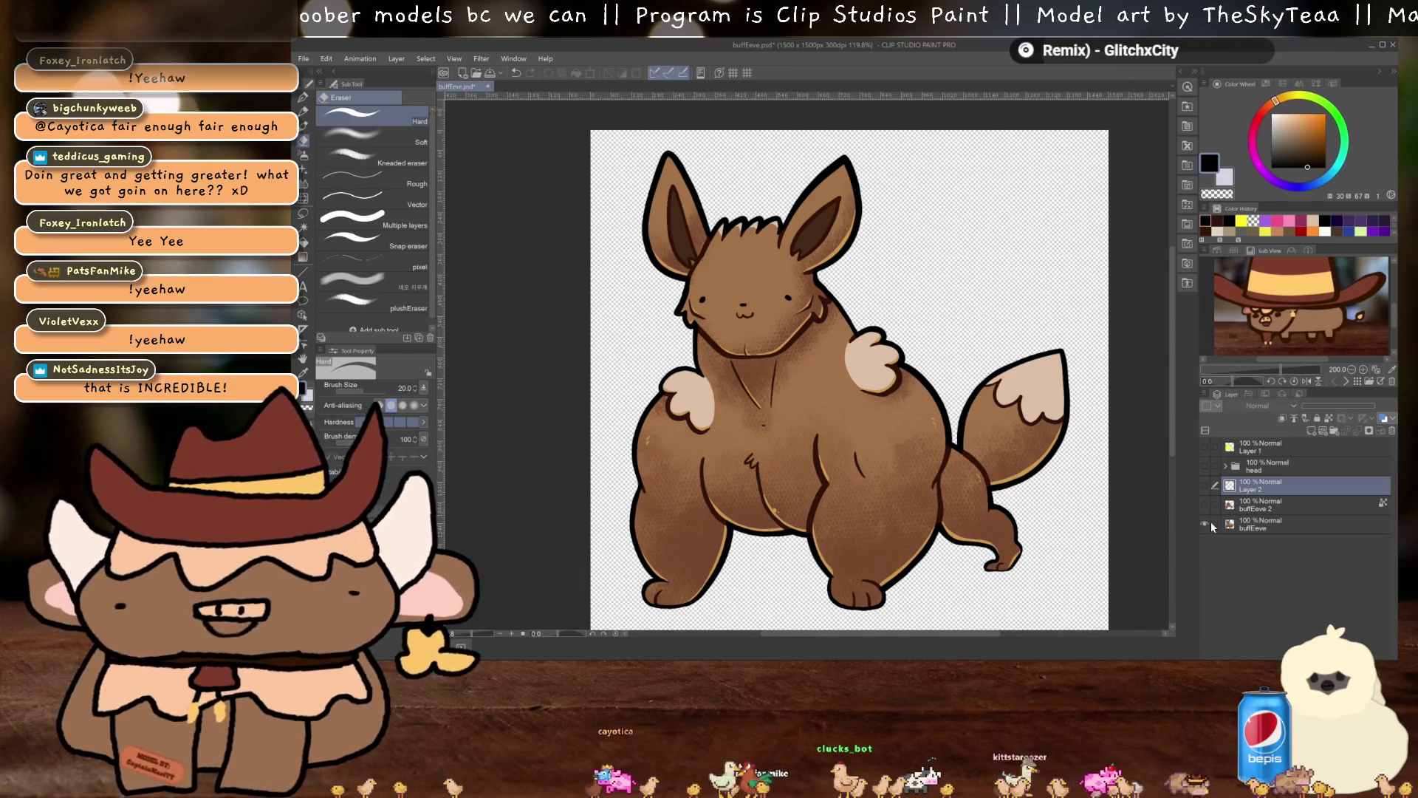
left_click_drag(862, 398, 869, 389)
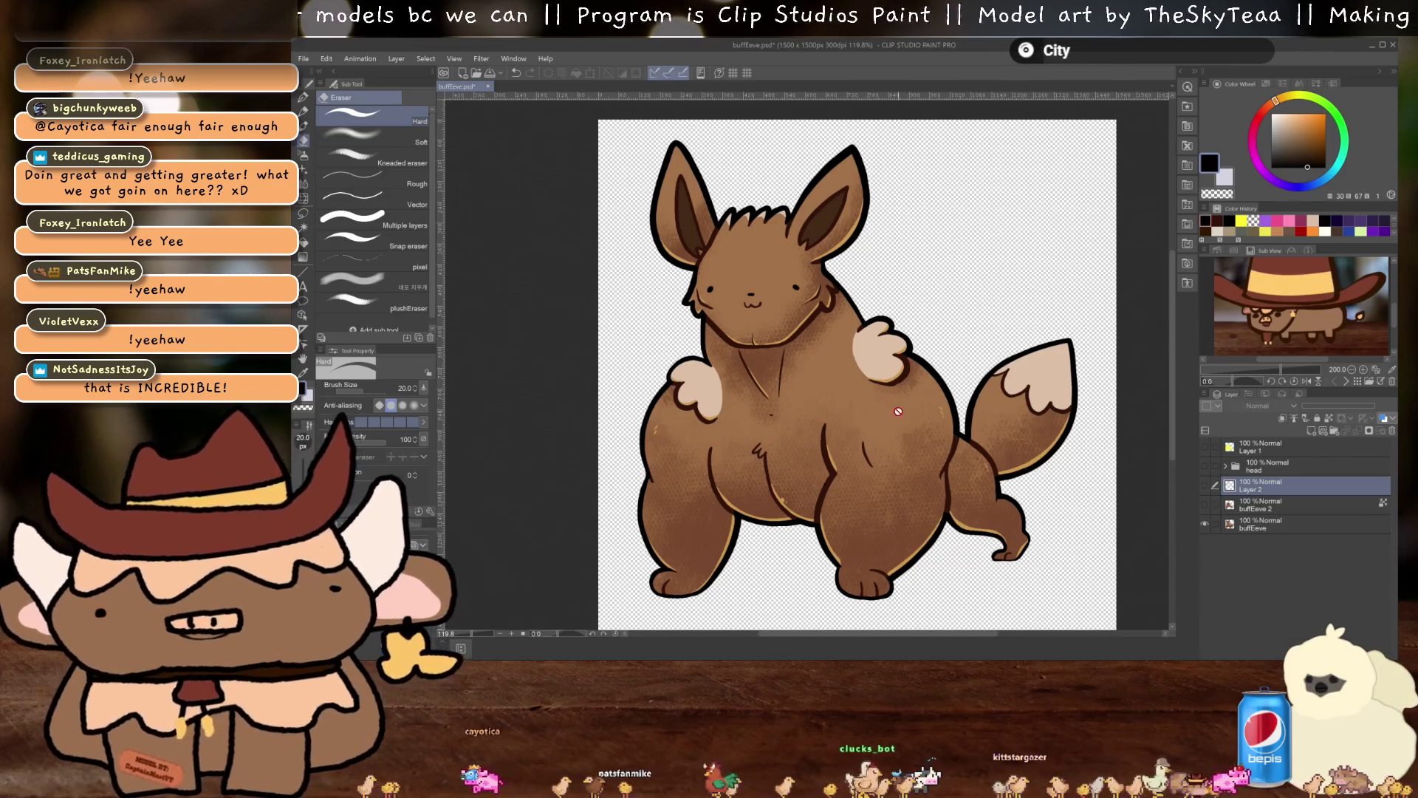
left_click_drag(787, 420, 785, 427)
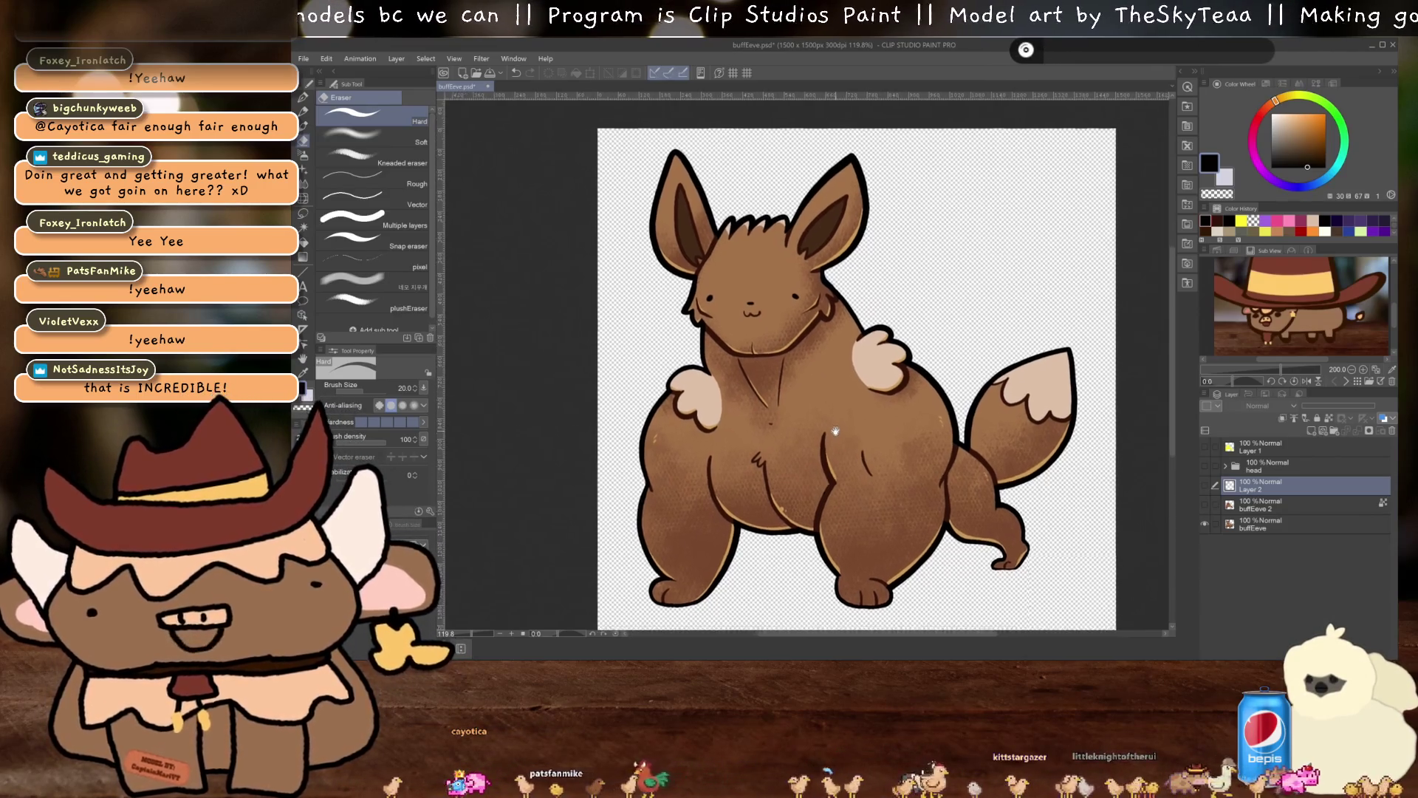
Hide buffEeve and show buffEeve 2 with its Layer 2 outline again
left_click(1205, 523)
left_click(1205, 504)
left_click(1206, 485)
scroll(894, 474, "up", 3)
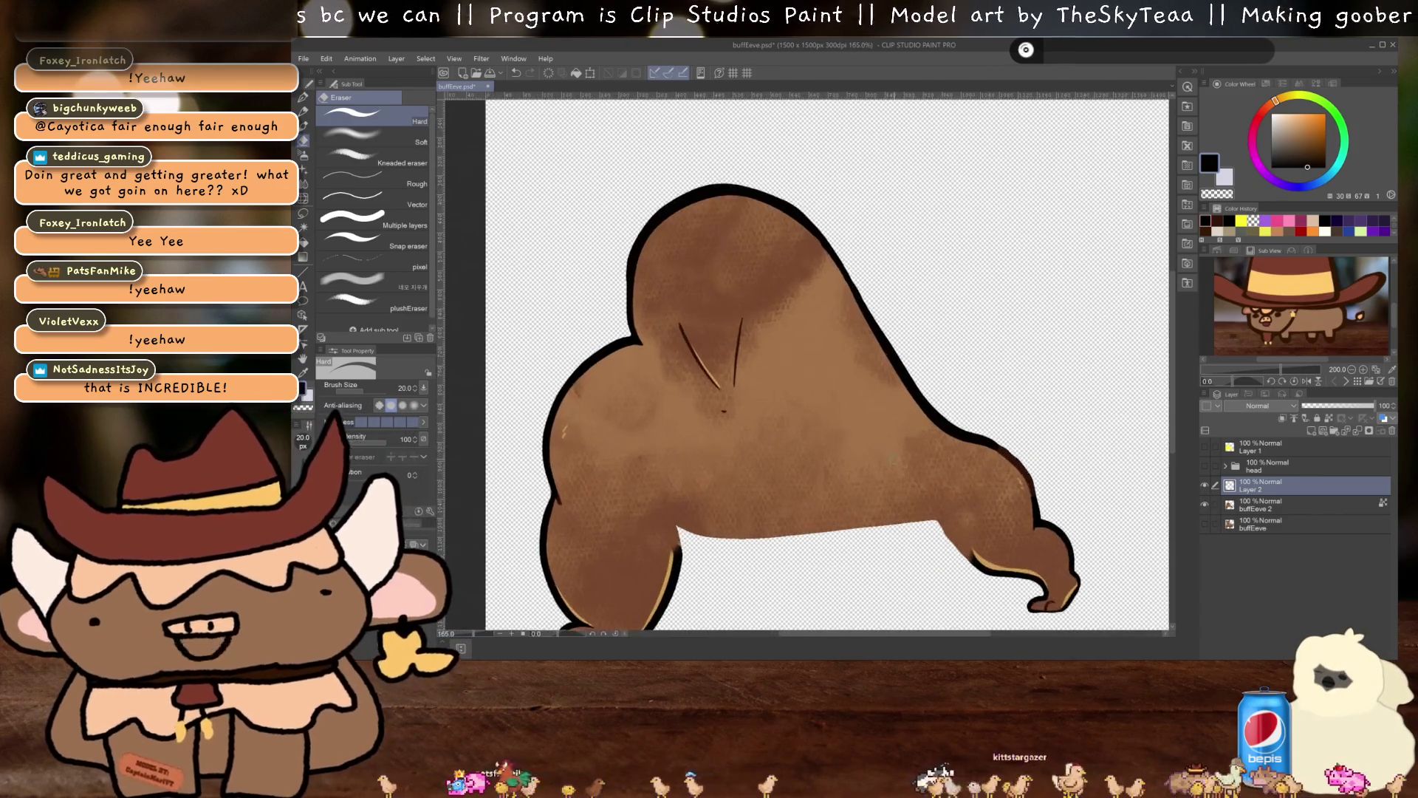
Draw black outlines along the hind leg, front leg and belly of the back-view body
left_click_drag(894, 473, 873, 403)
scroll(894, 459, "up", 3)
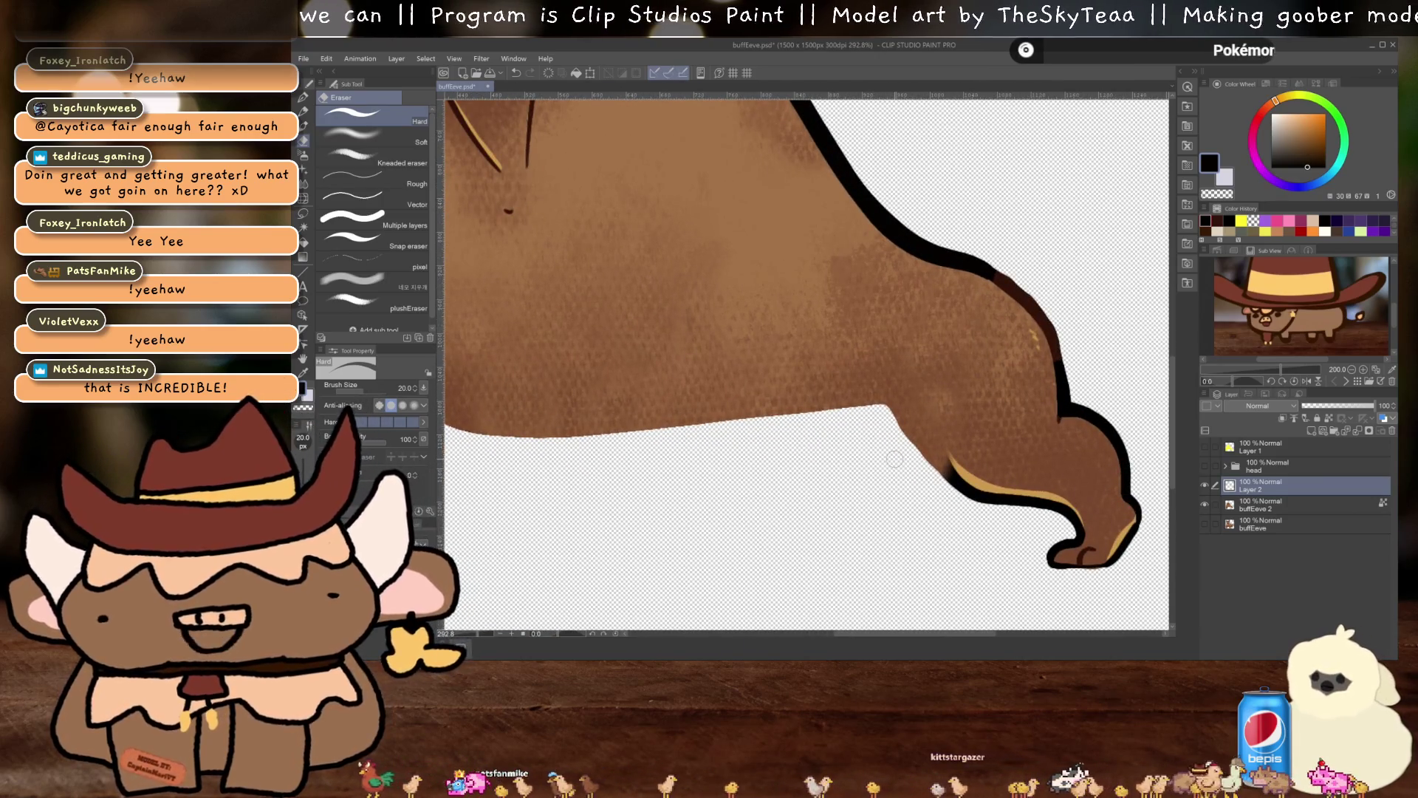
key("p")
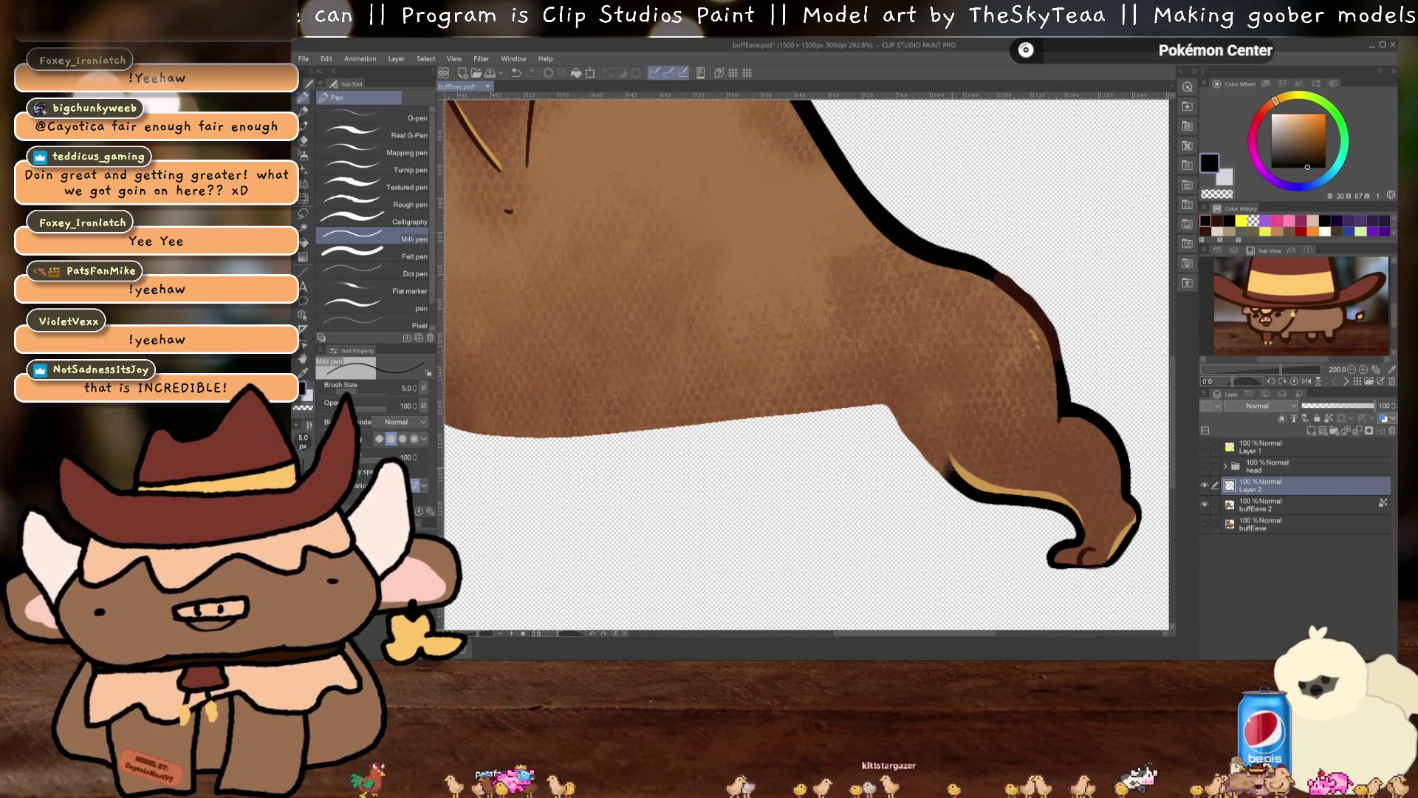
mouse_move(934, 439)
left_mouse_down()
mouse_move(901, 391)
mouse_move(842, 399)
left_mouse_up()
left_click_drag(739, 333, 982, 358)
left_click_drag(663, 486, 652, 436)
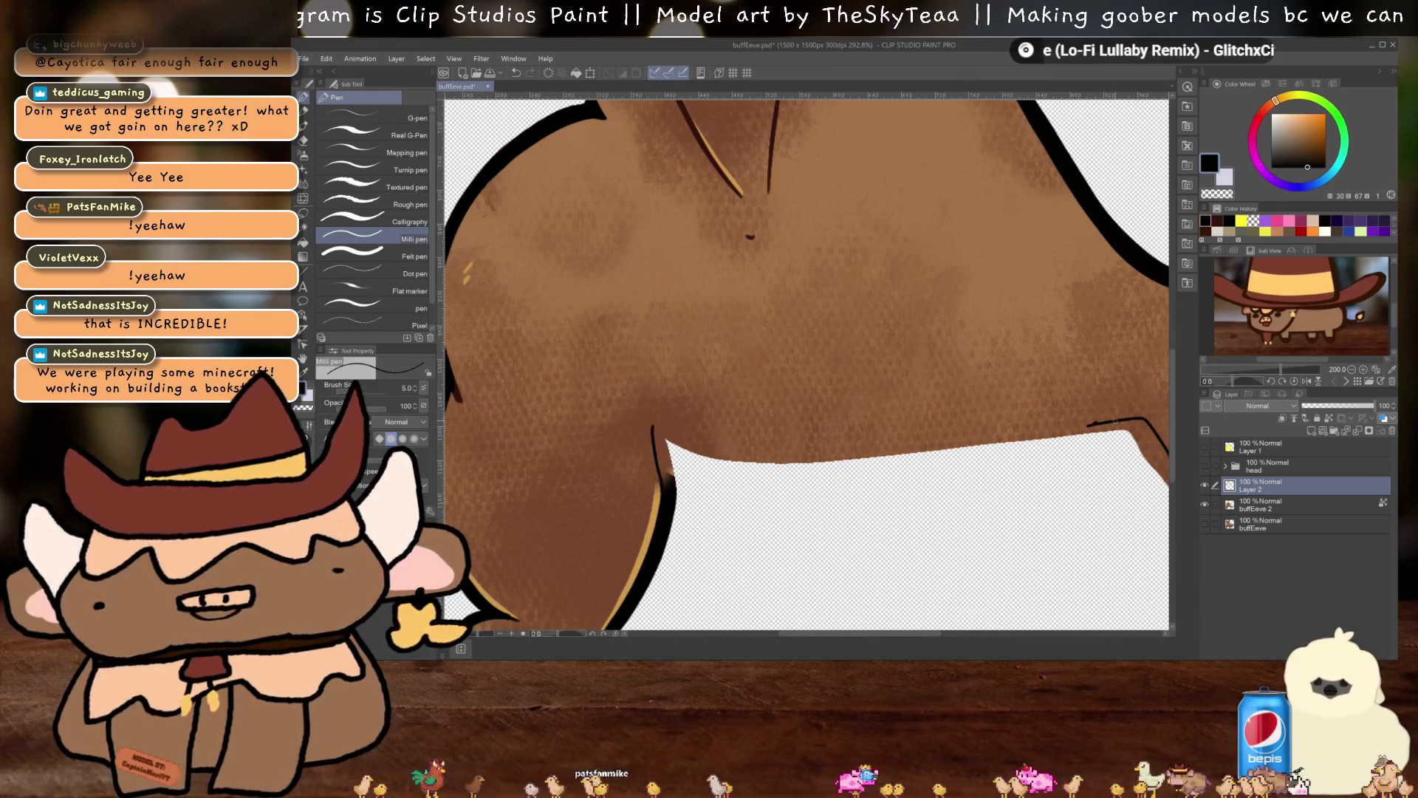
mouse_move(1087, 426)
left_mouse_down()
mouse_move(729, 437)
mouse_move(653, 425)
left_mouse_up()
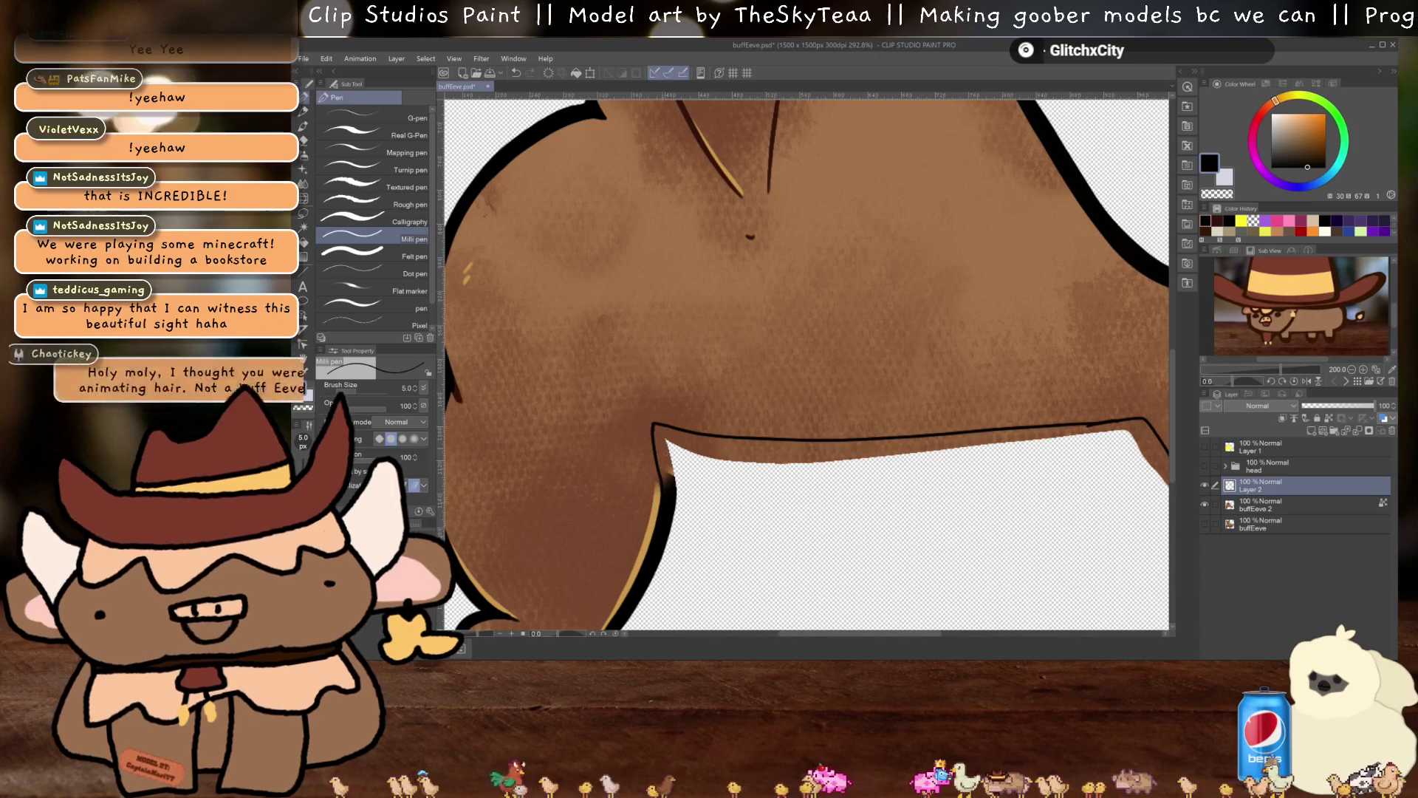
left_click_drag(674, 475, 668, 441)
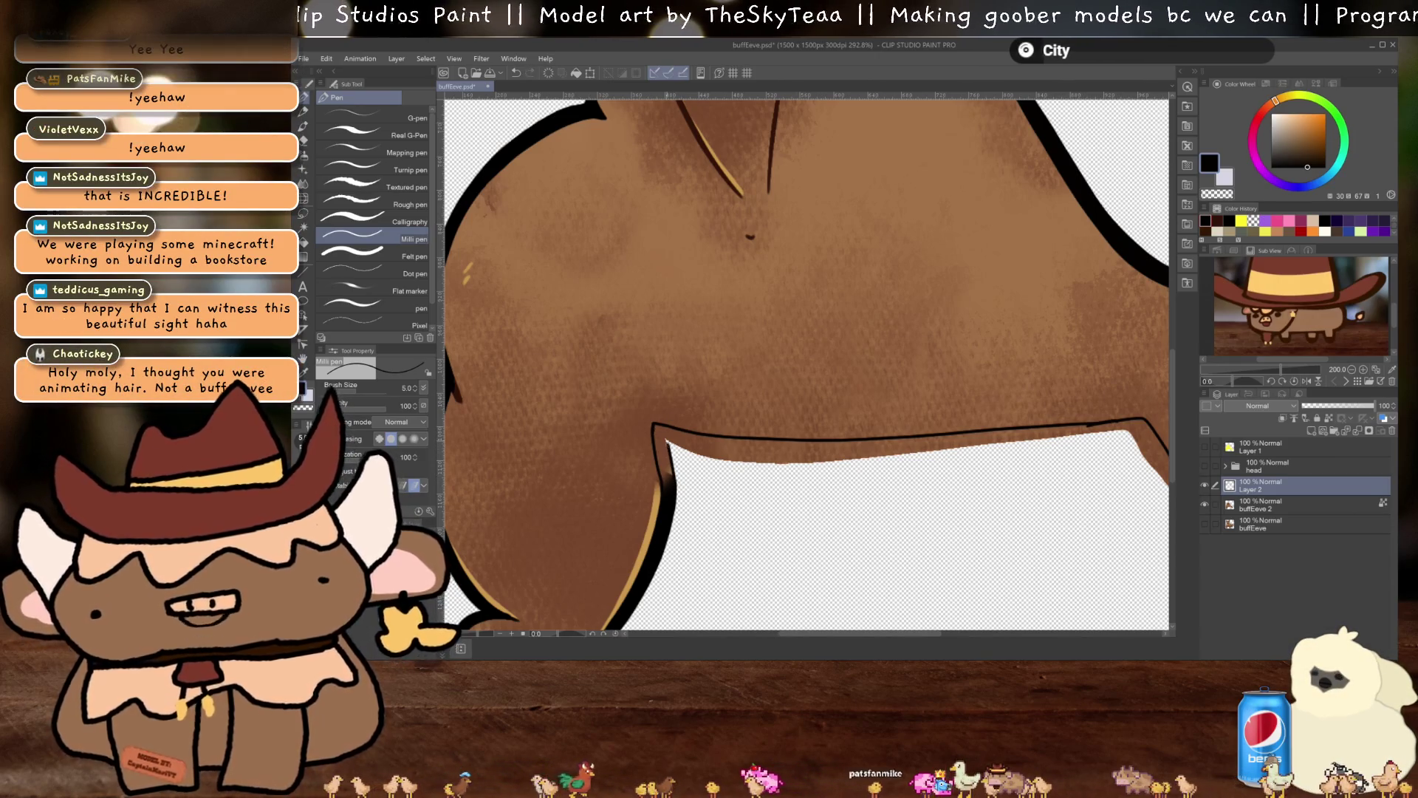
mouse_move(1040, 491)
left_mouse_down()
mouse_move(928, 478)
mouse_move(983, 462)
mouse_move(953, 415)
mouse_move(582, 446)
mouse_move(496, 427)
left_mouse_up()
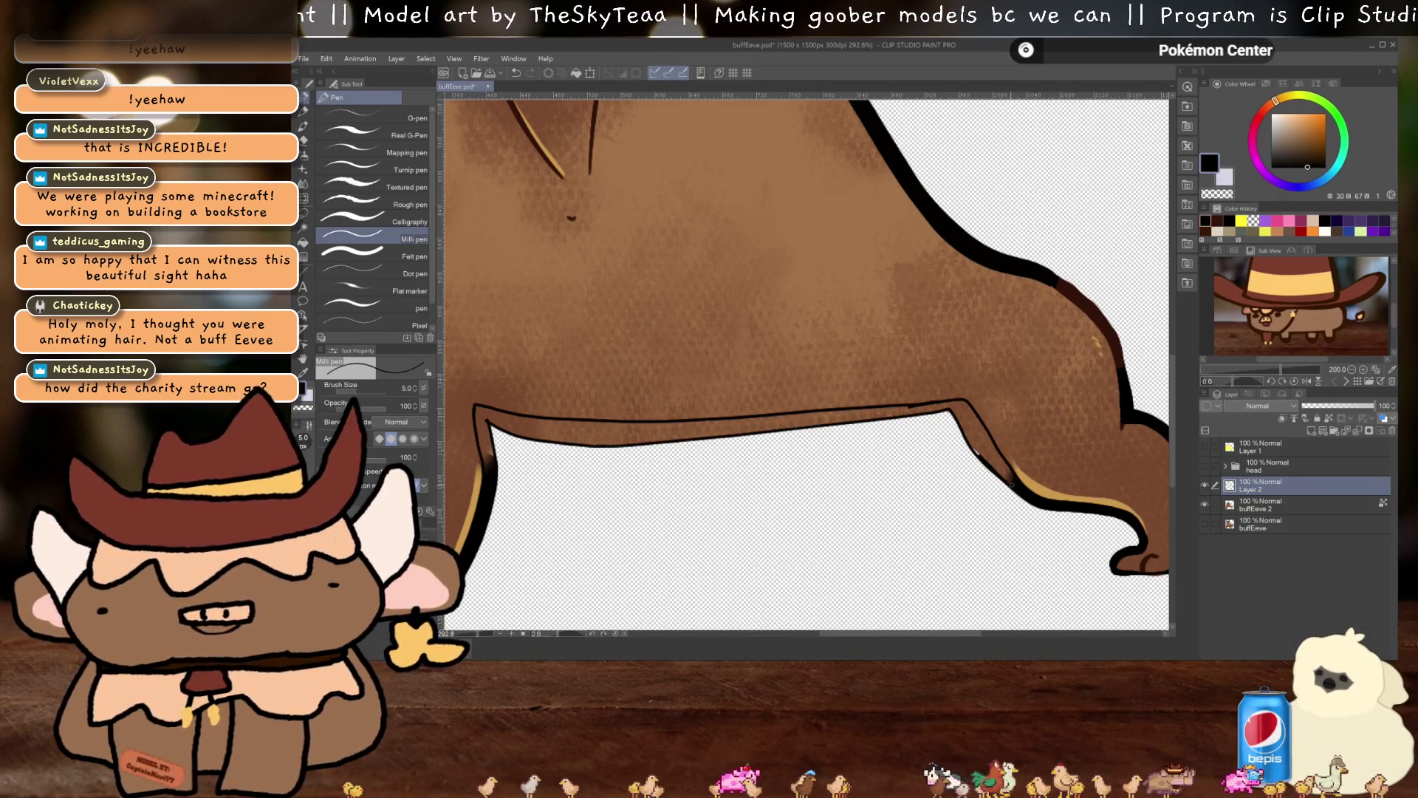
mouse_move(517, 494)
left_mouse_down()
mouse_move(519, 454)
mouse_move(682, 469)
left_mouse_up()
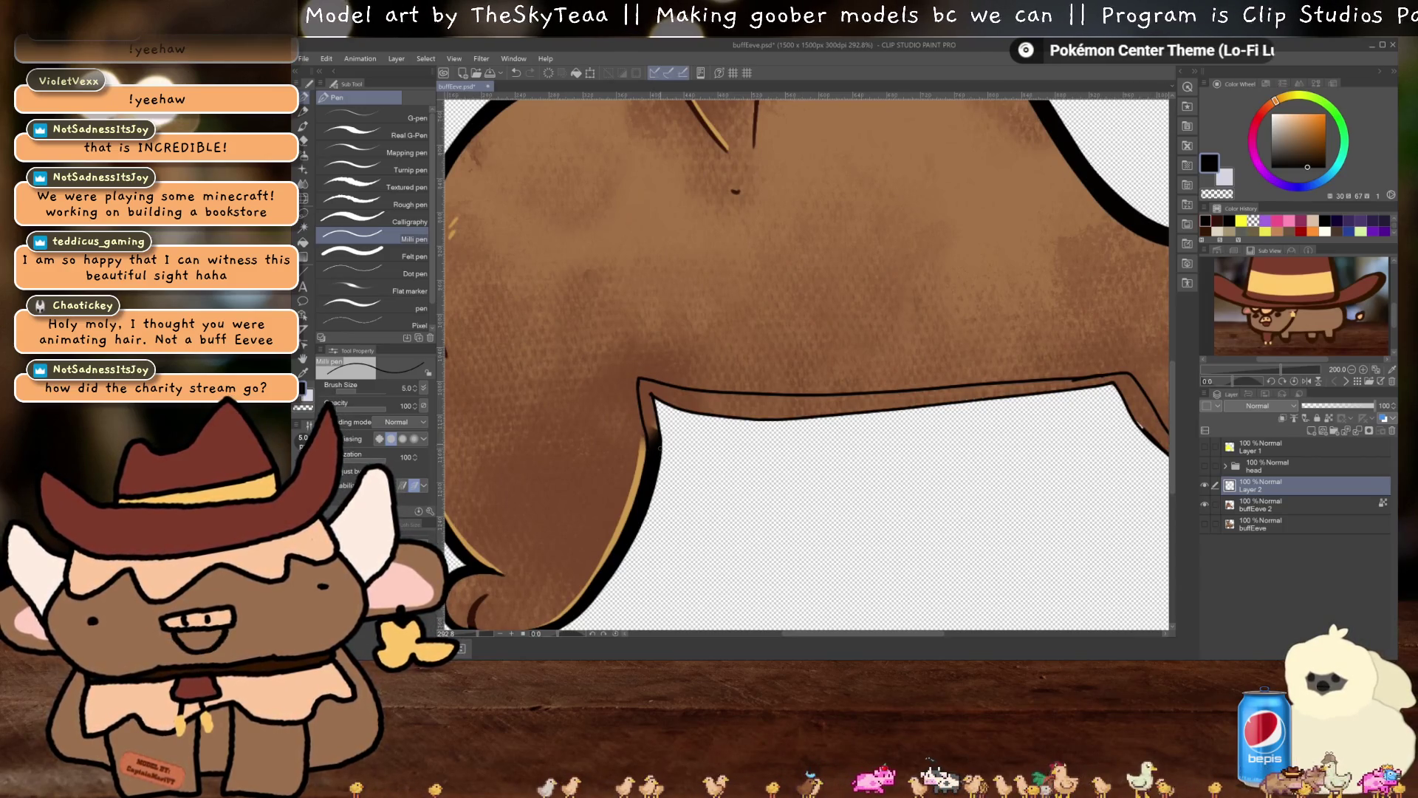
Bucket-fill the gap in the belly outline with black
key("g")
left_click(694, 399)
left_click_drag(1148, 514, 945, 473)
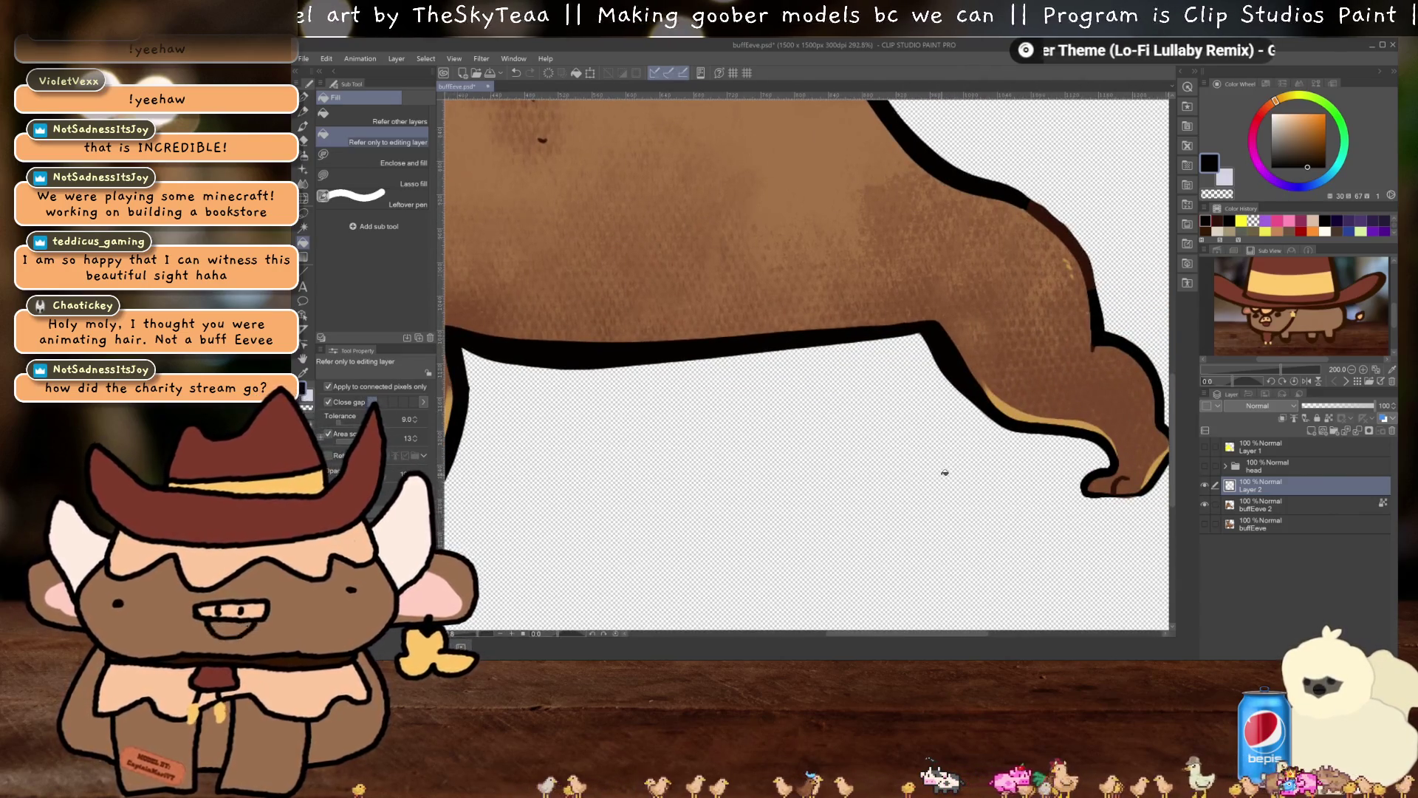
scroll(945, 473, "down", 5)
scroll(808, 468, "up", 4)
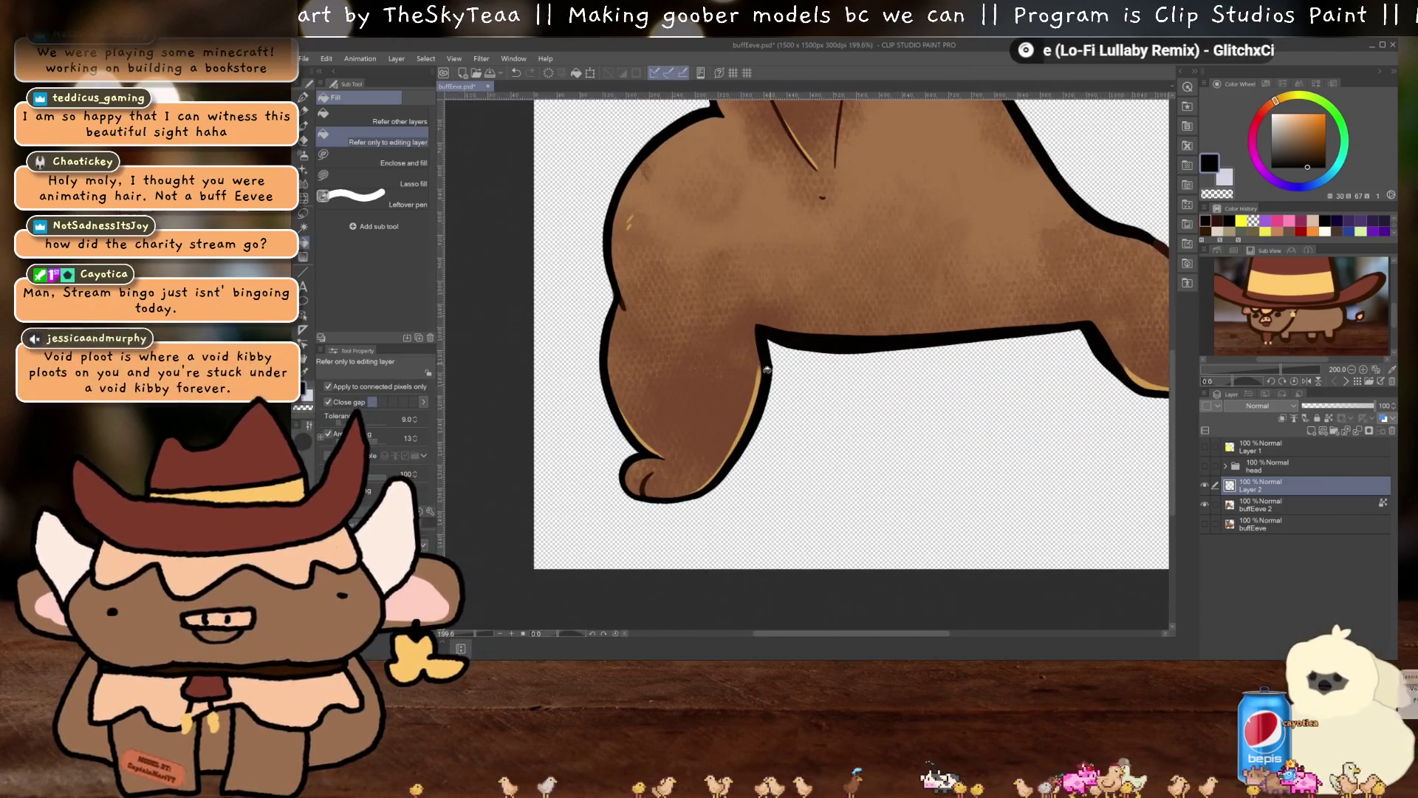
scroll(766, 369, "up", 4)
key("p")
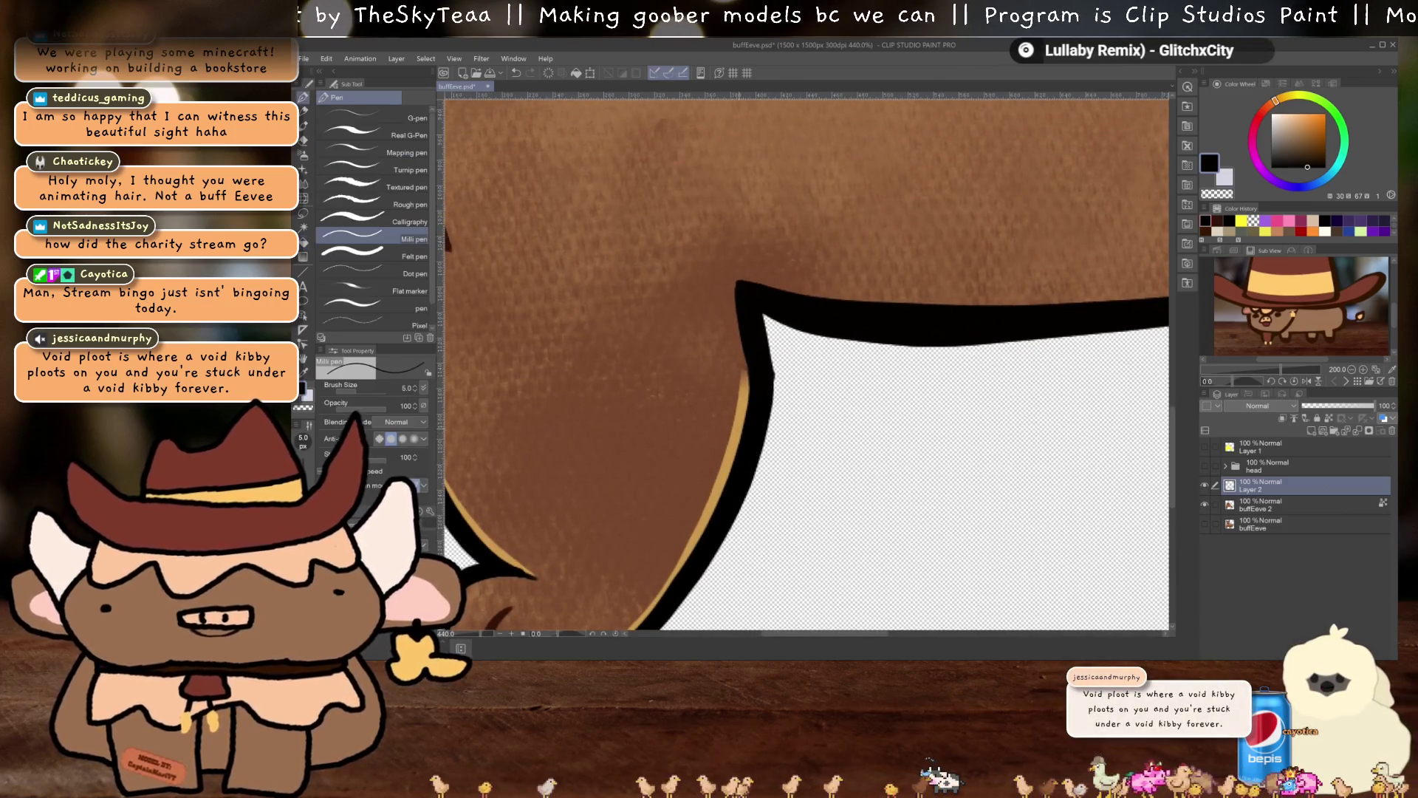
key("g")
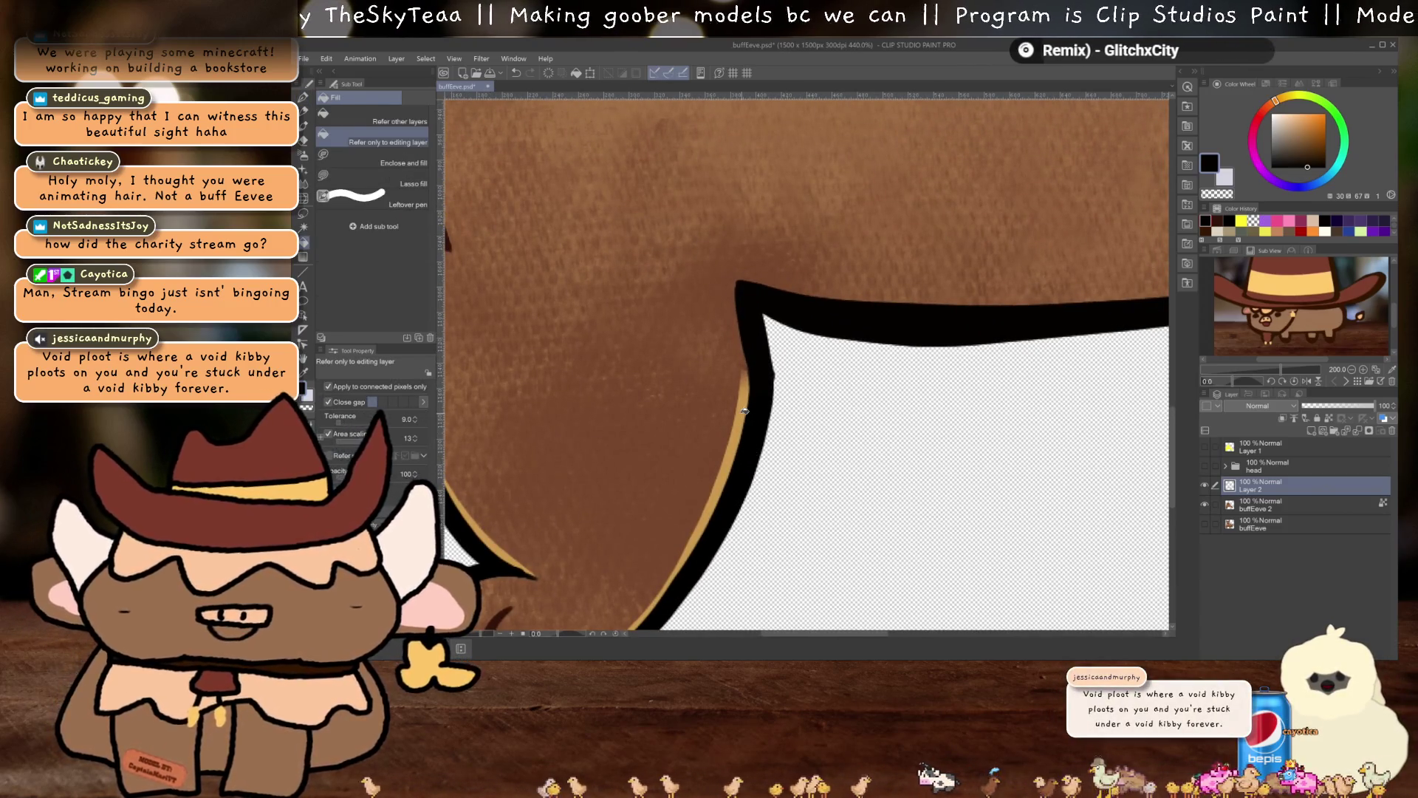
Sample the tan line colour and add a new layer above buffEeve 2
key("i")
left_click(745, 410)
key("g")
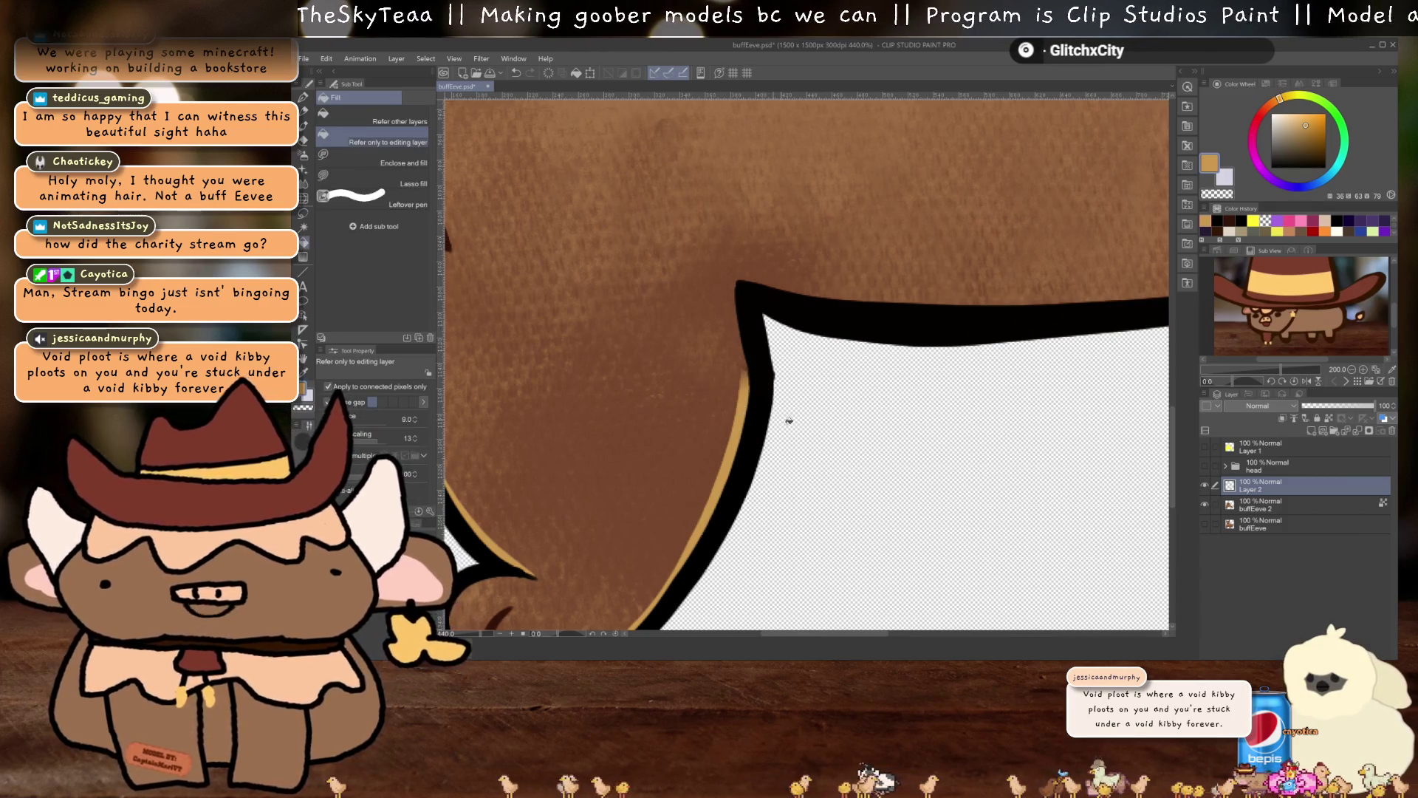
scroll(792, 421, "down", 1)
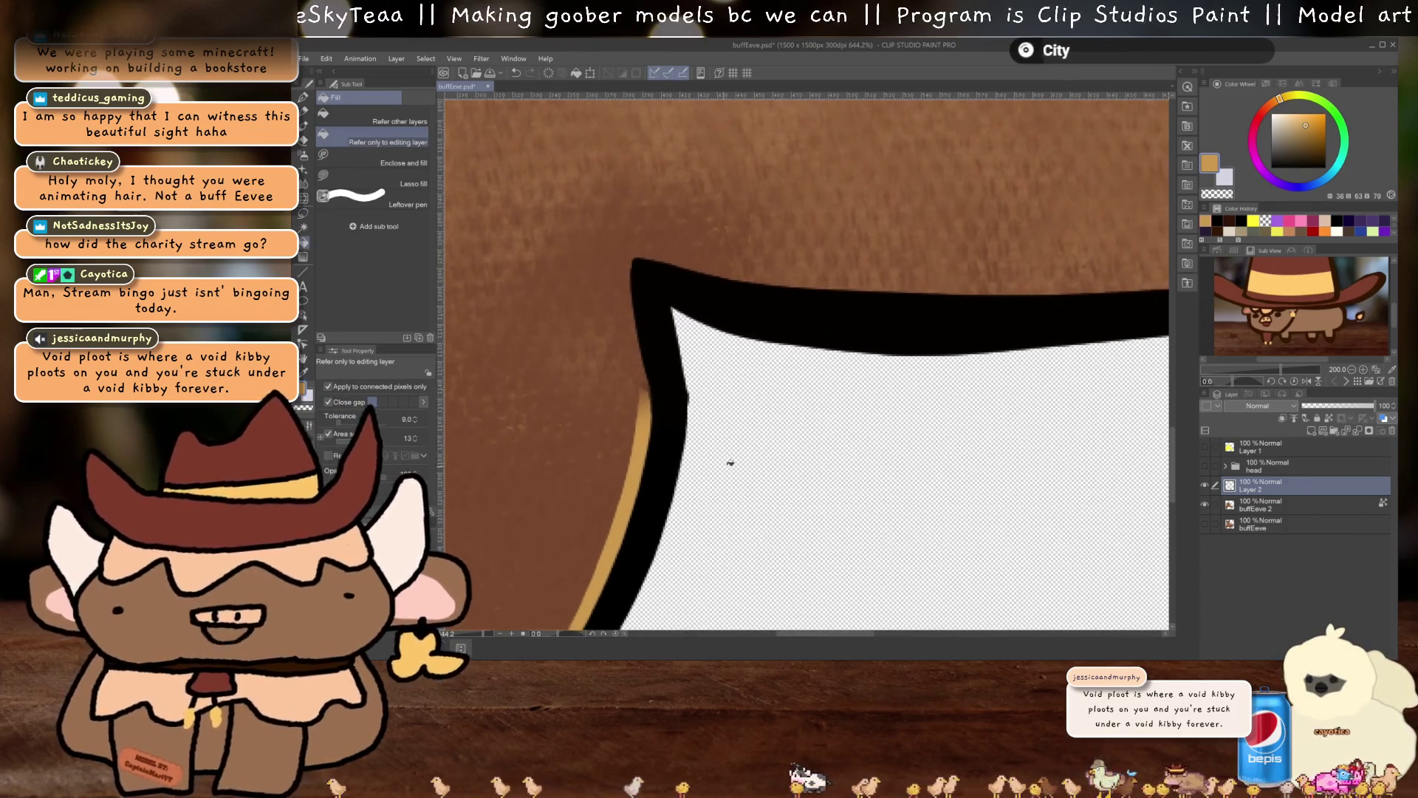
left_click(1263, 504)
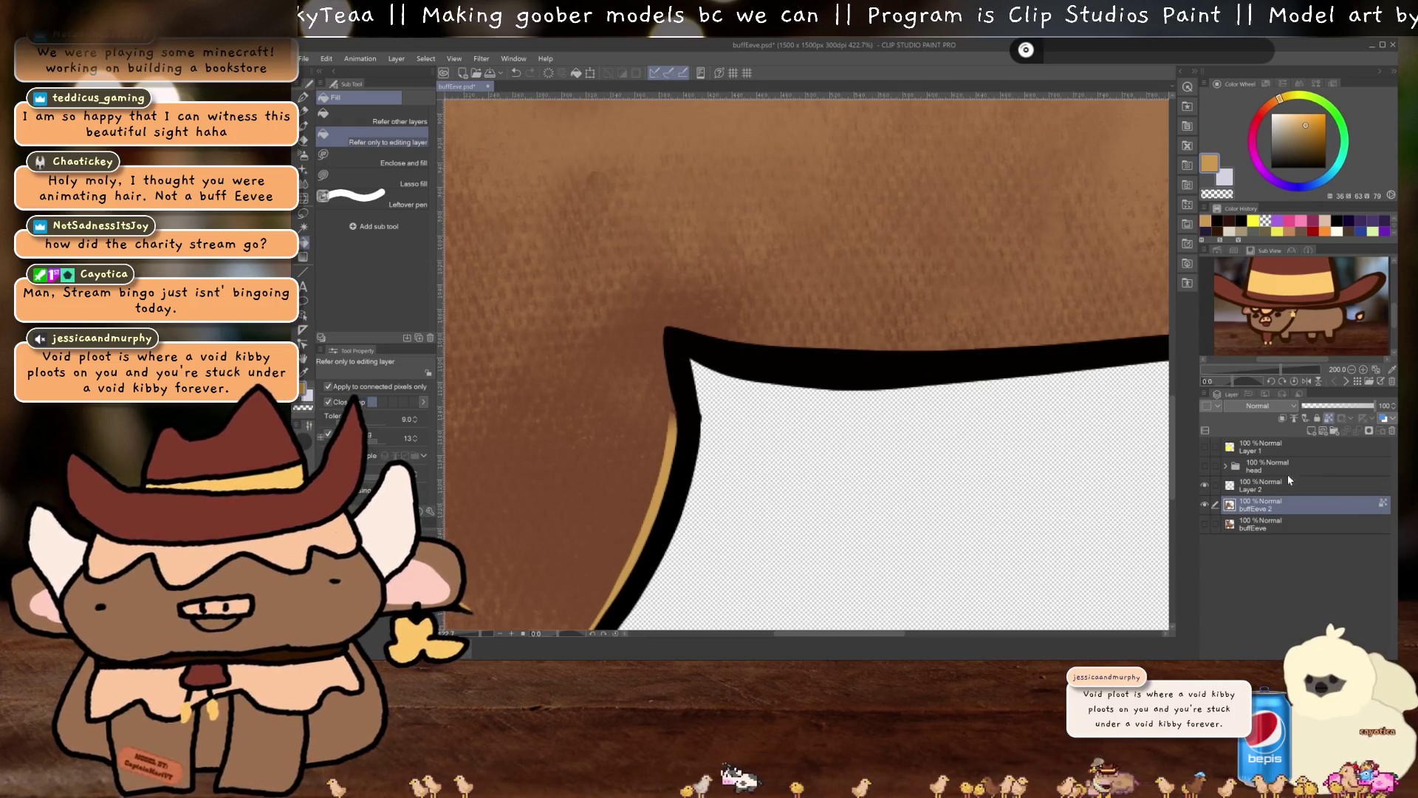
left_click(1312, 432)
scroll(813, 458, "up", 1)
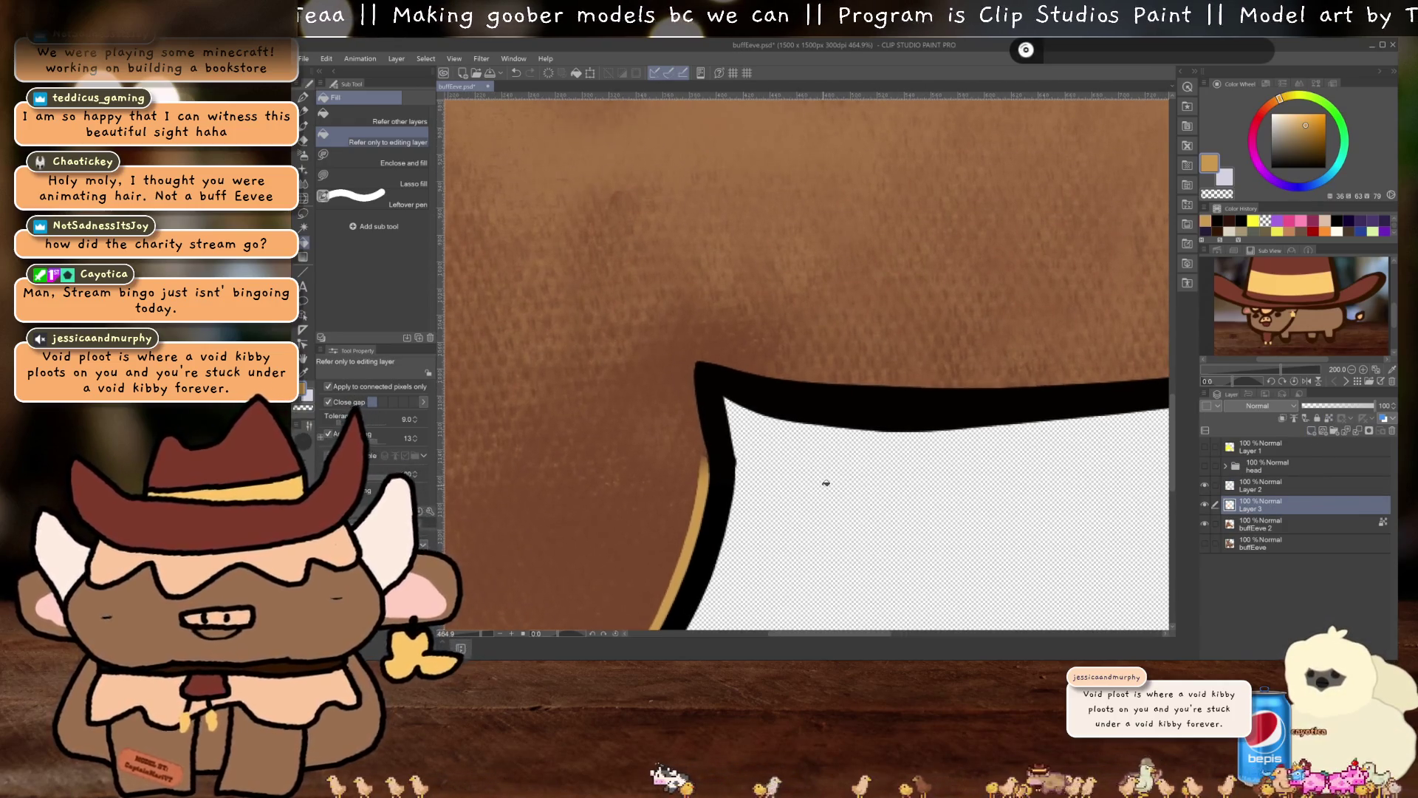
Paint tan highlights along the left outline and the inner hind-leg edge
key("p")
left_click_drag(698, 392, 707, 478)
mouse_move(830, 452)
left_mouse_down()
mouse_move(595, 531)
mouse_move(757, 501)
left_mouse_up()
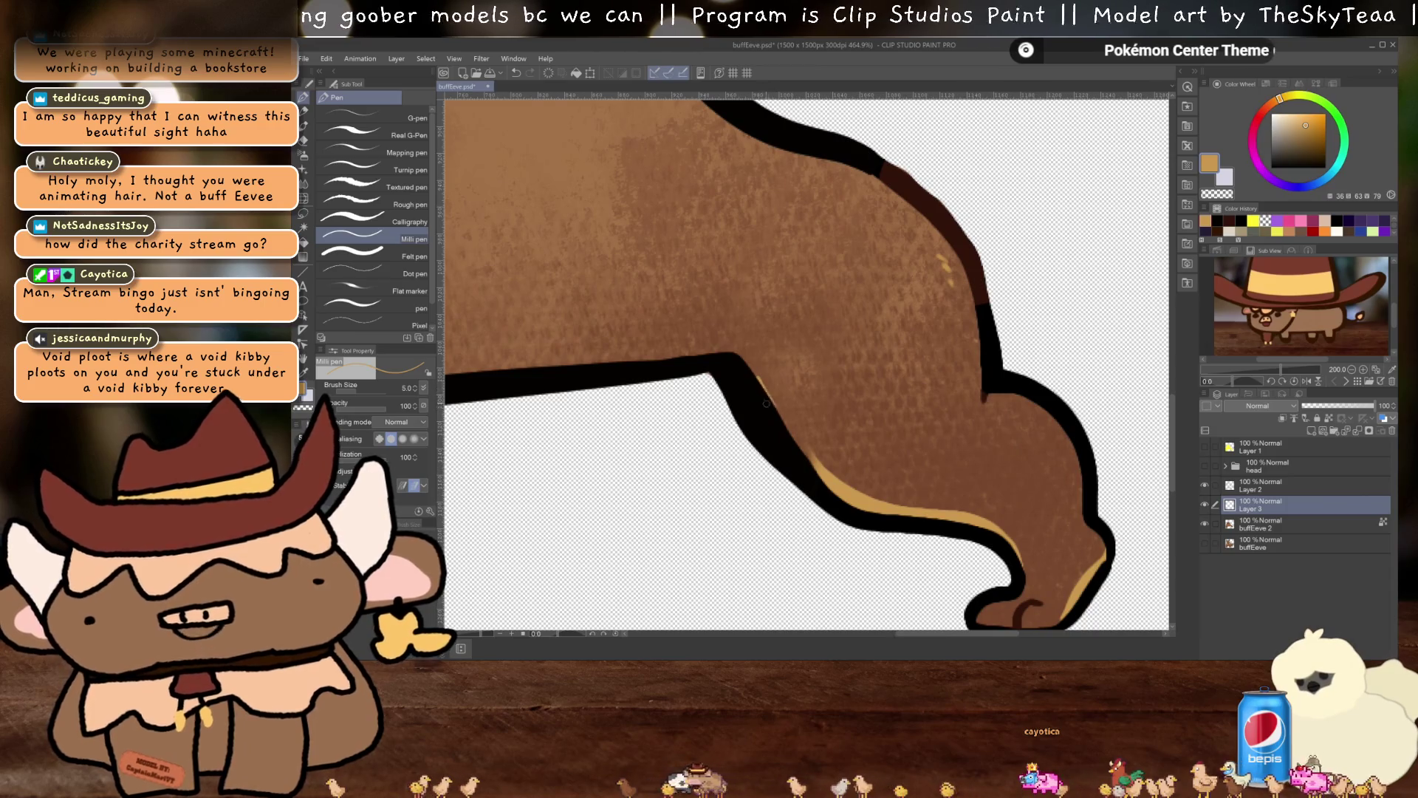
left_click_drag(758, 381, 812, 459)
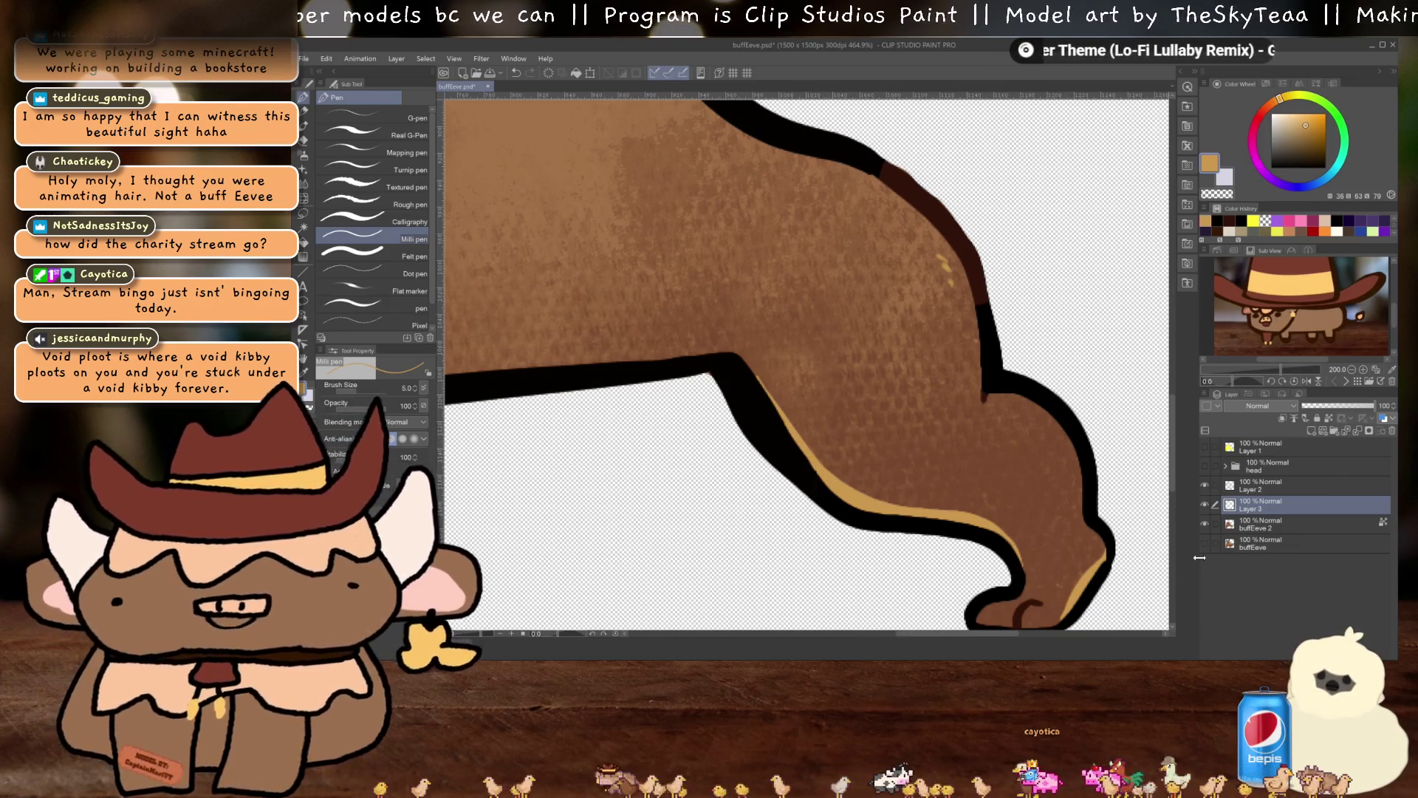
scroll(806, 362, "down", 5)
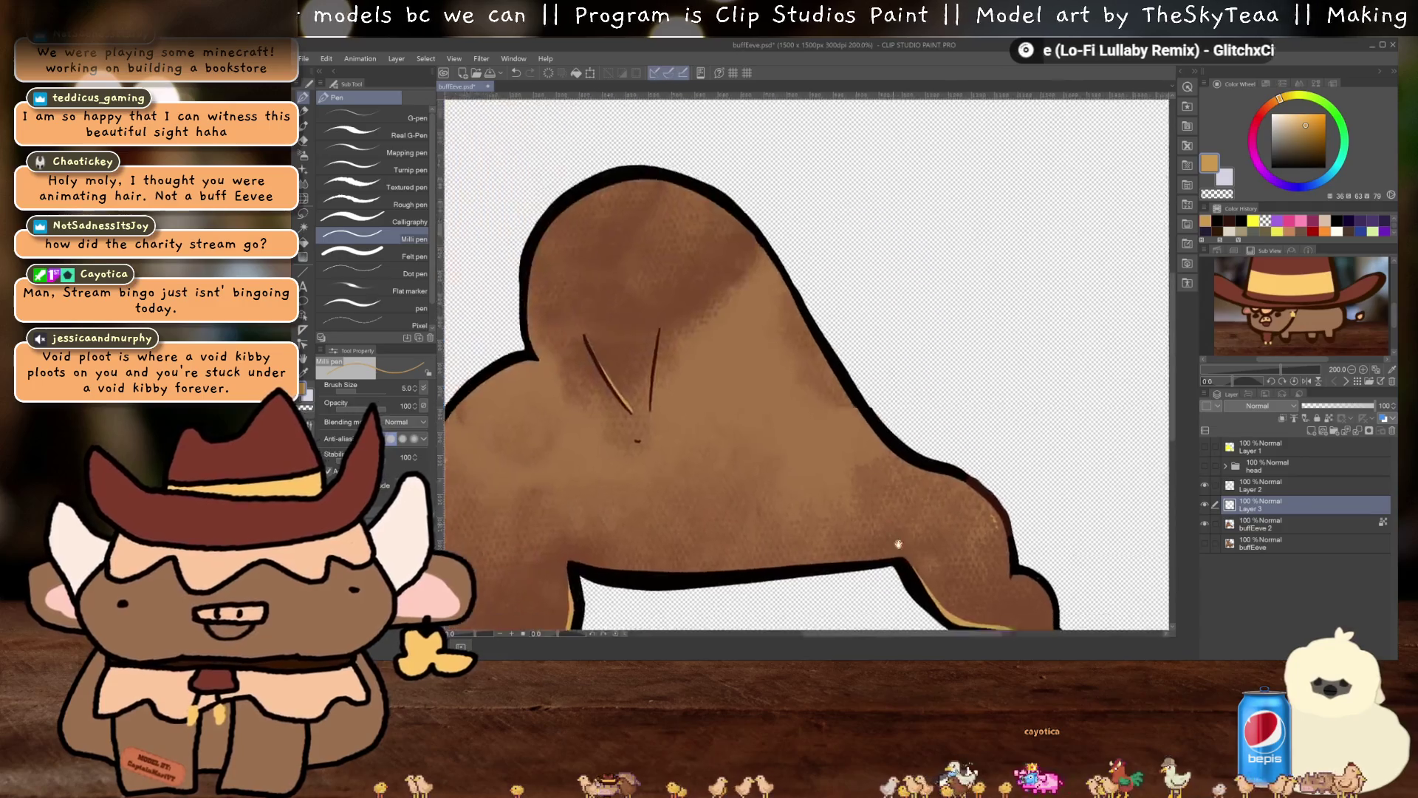
Merge the new line layers into the body and compare it against the front-facing Eevee
scroll(775, 340, "down", 2)
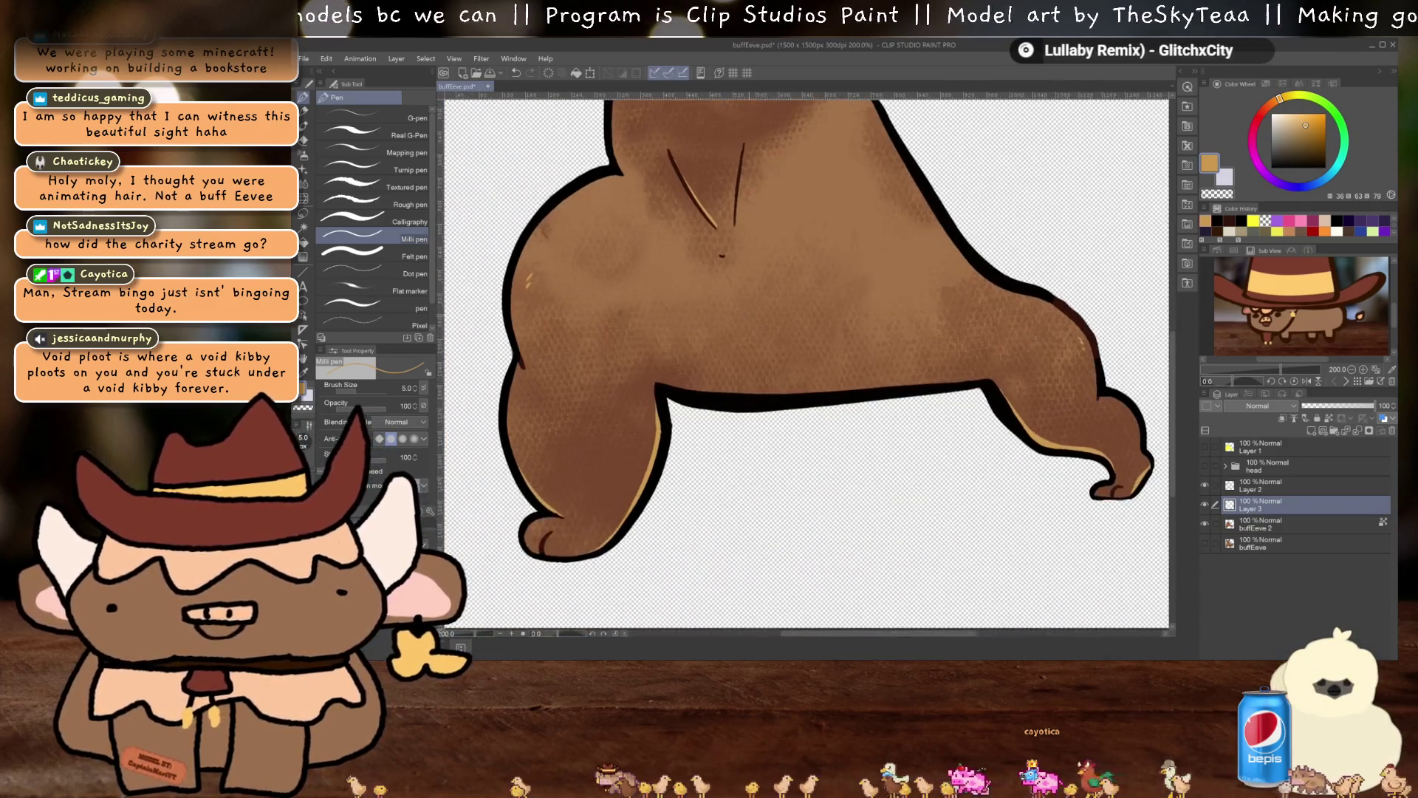
scroll(782, 345, "down", 2)
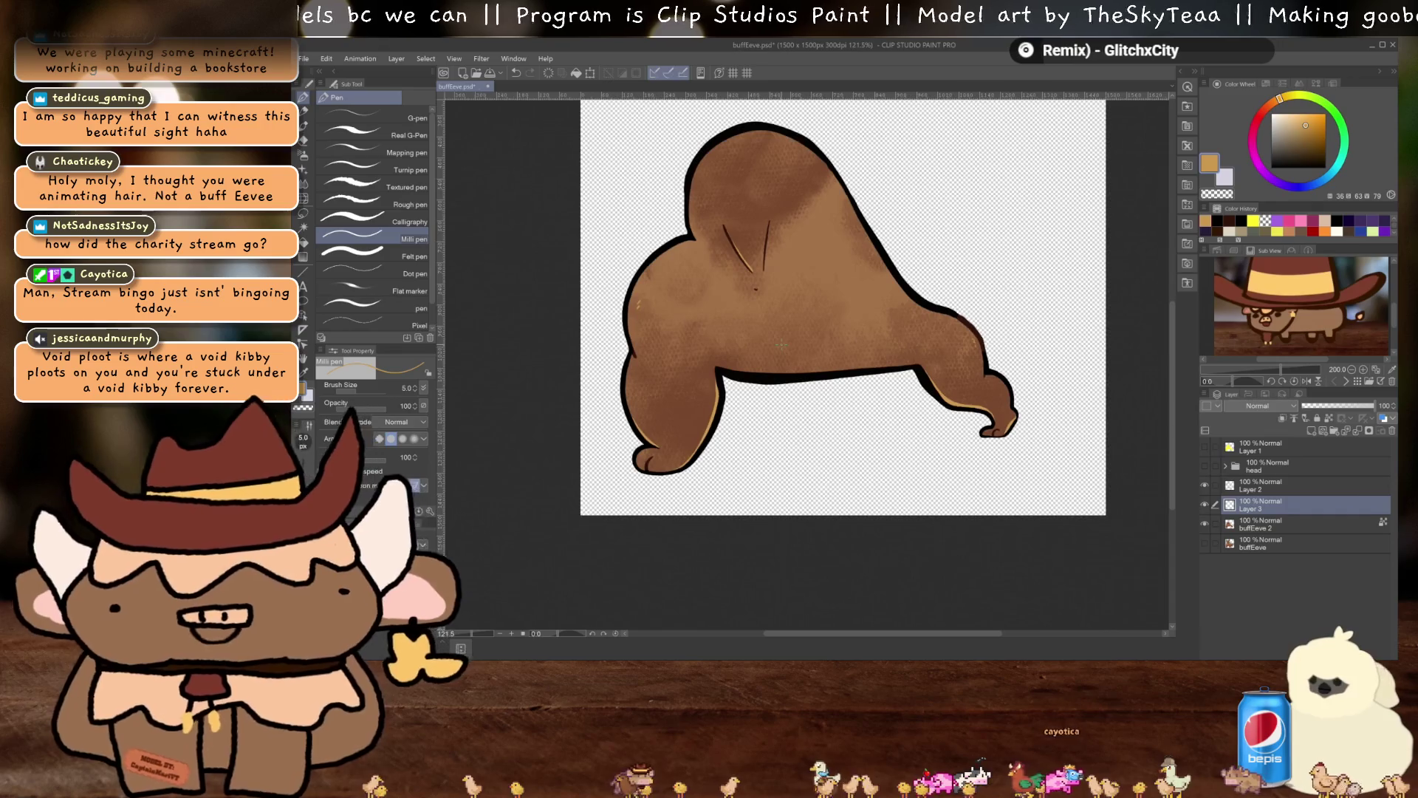
scroll(781, 377, "up", 1)
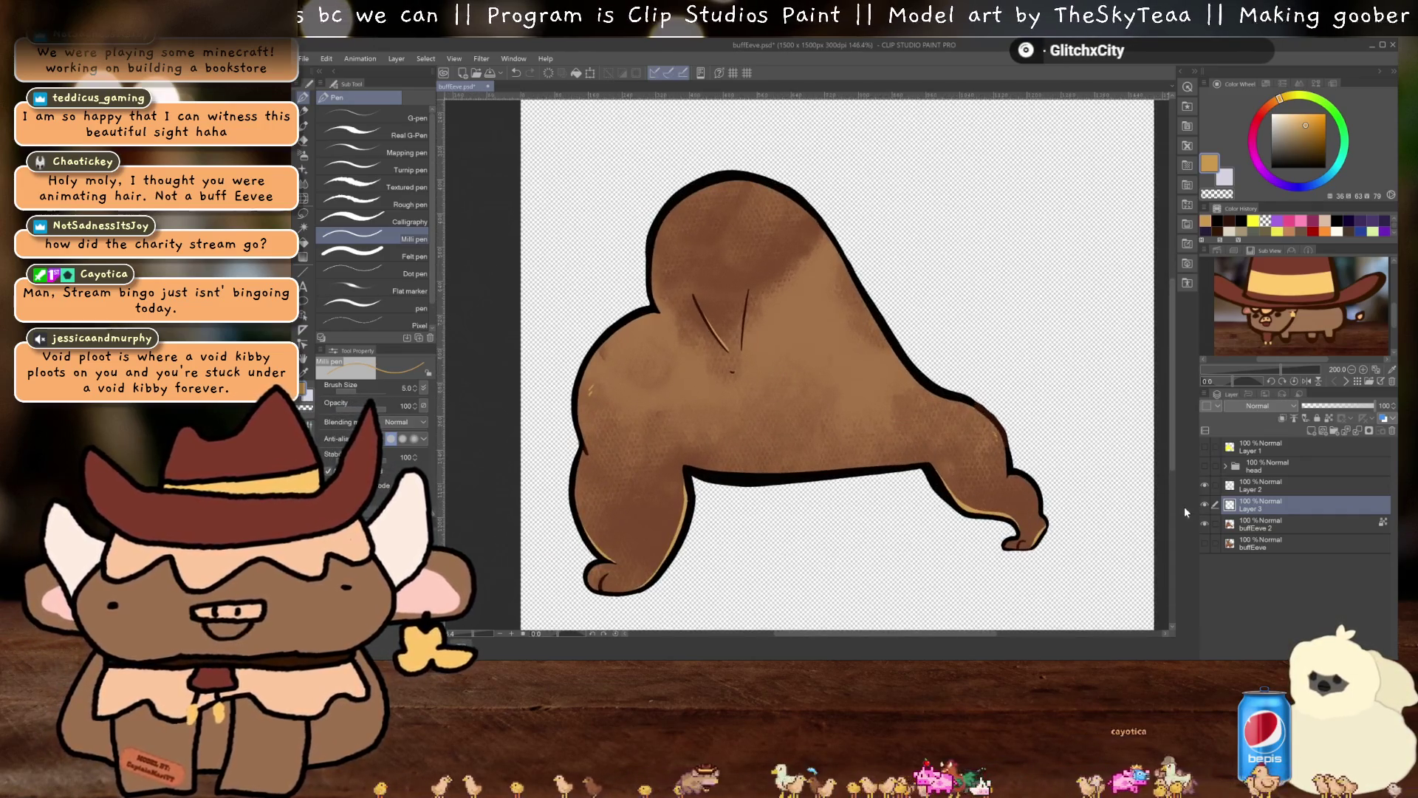
key("Delete")
key("Delete")
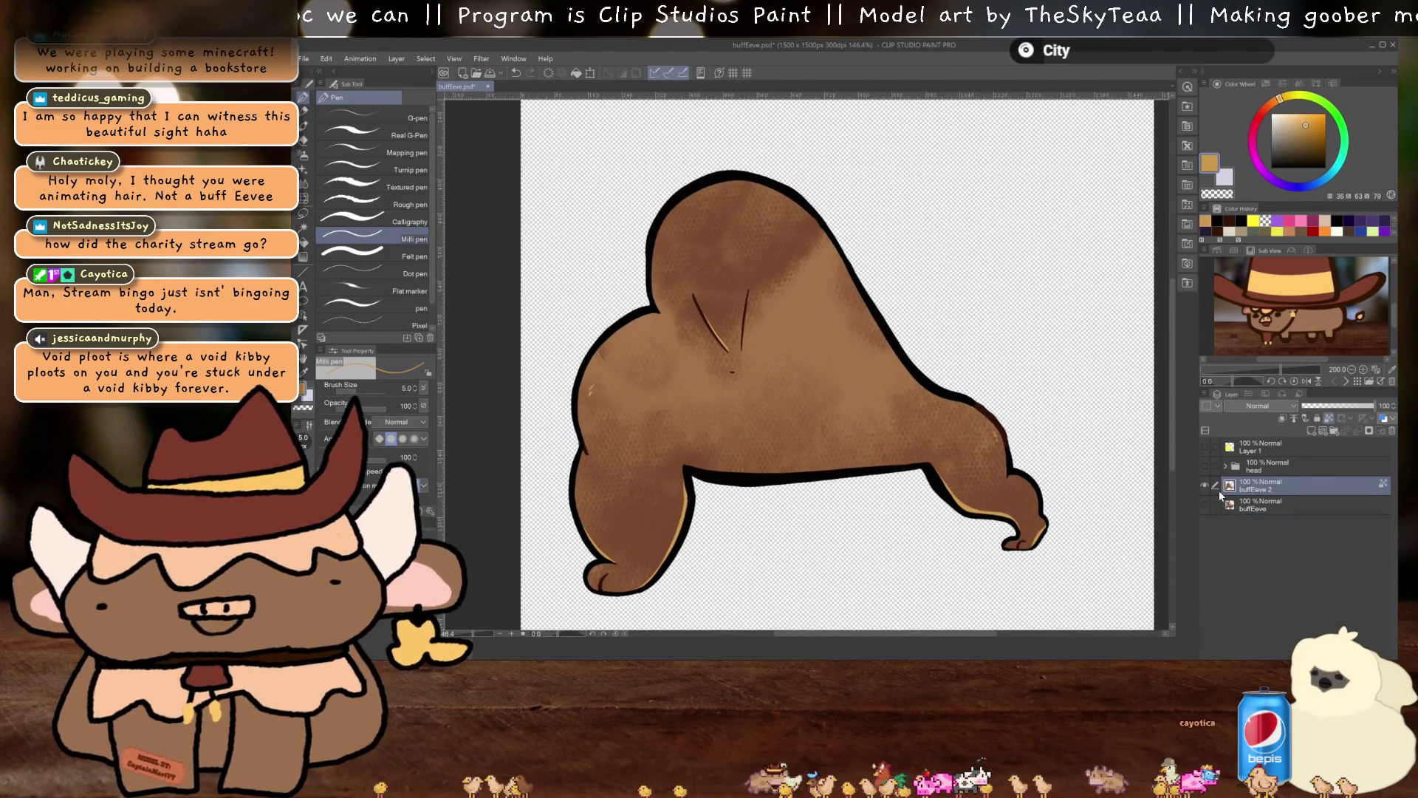
left_click(1206, 504)
left_click(1204, 485)
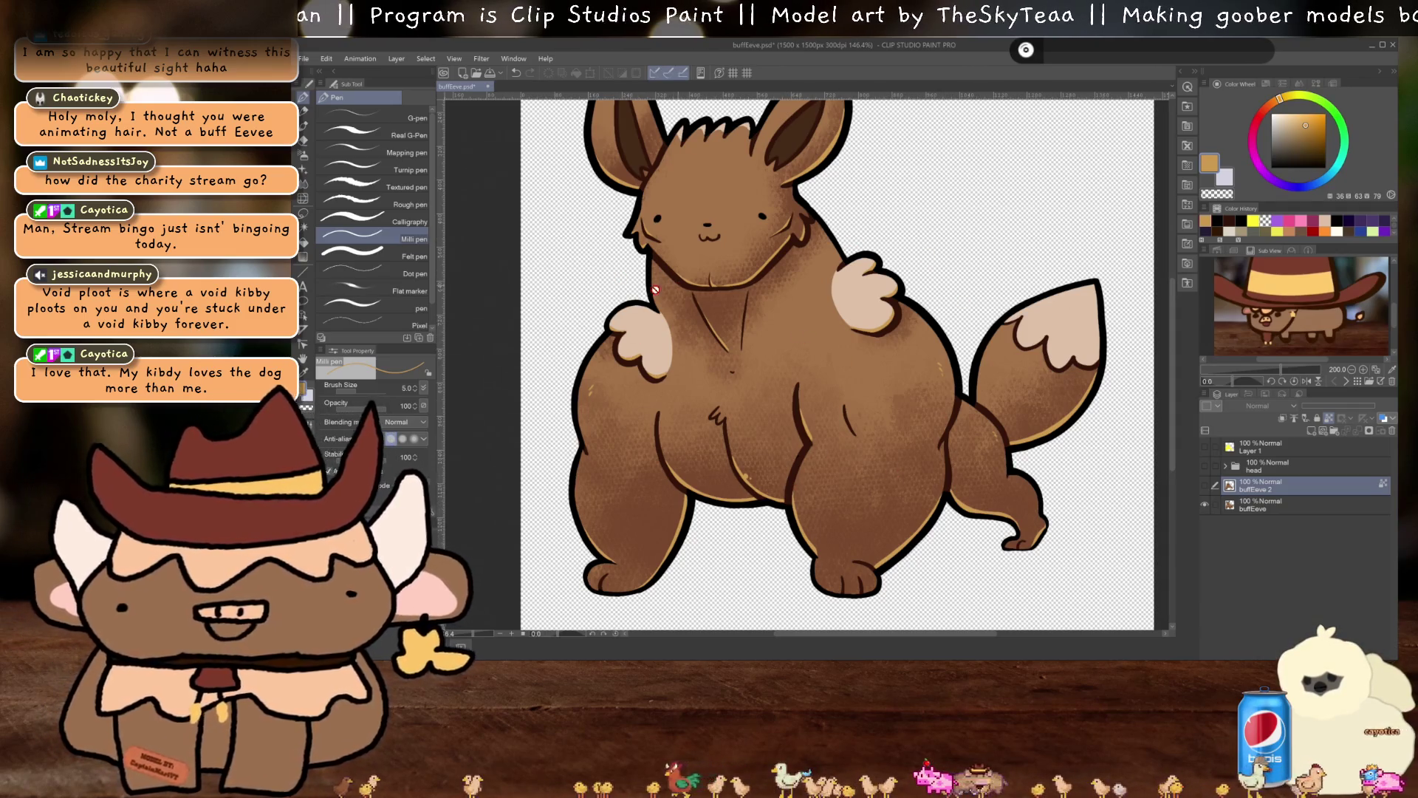
left_click(1204, 486)
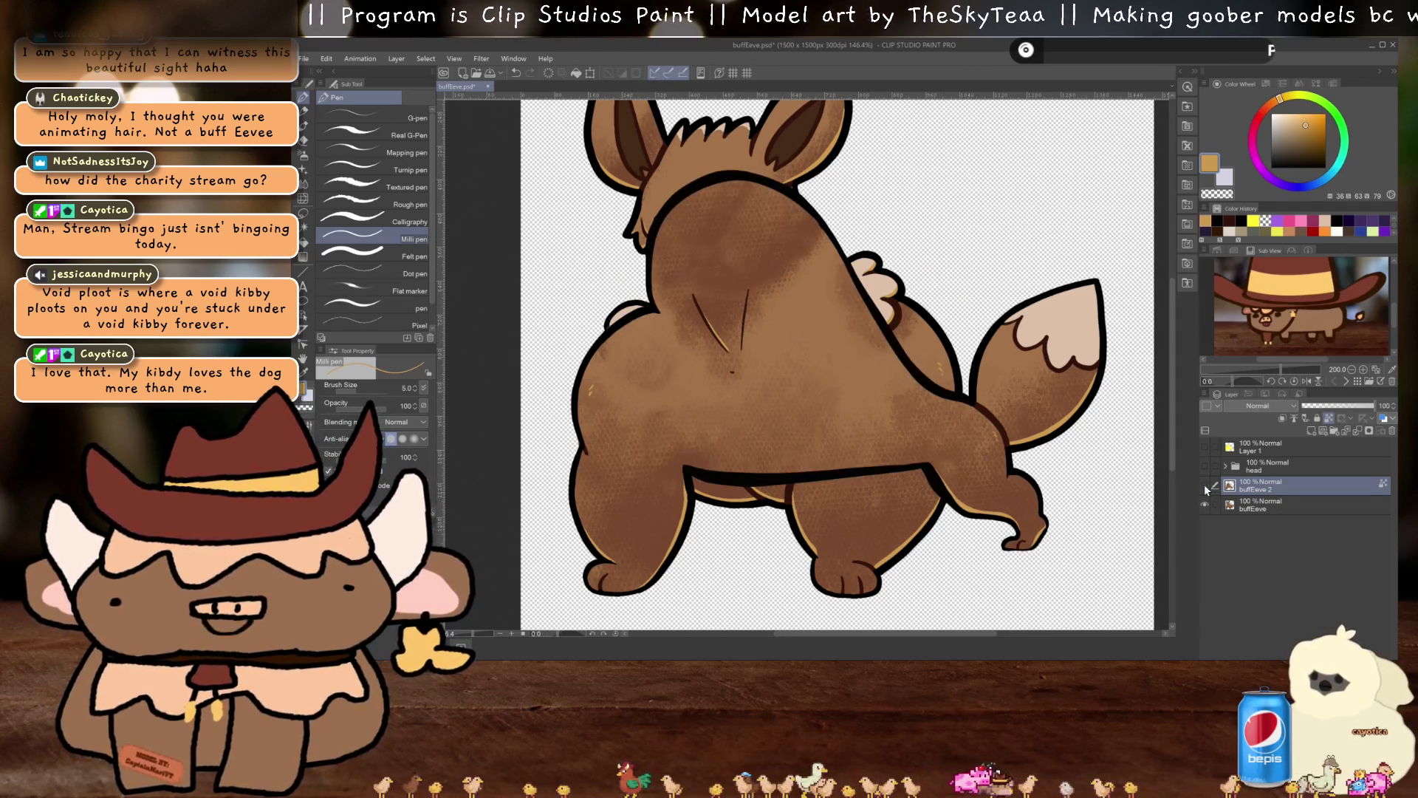
left_click(1204, 485)
Rename the buffEeve 2 layer to 'body', hide it, and make buffEeve active
double_click(1247, 487)
type("body")
key("Return")
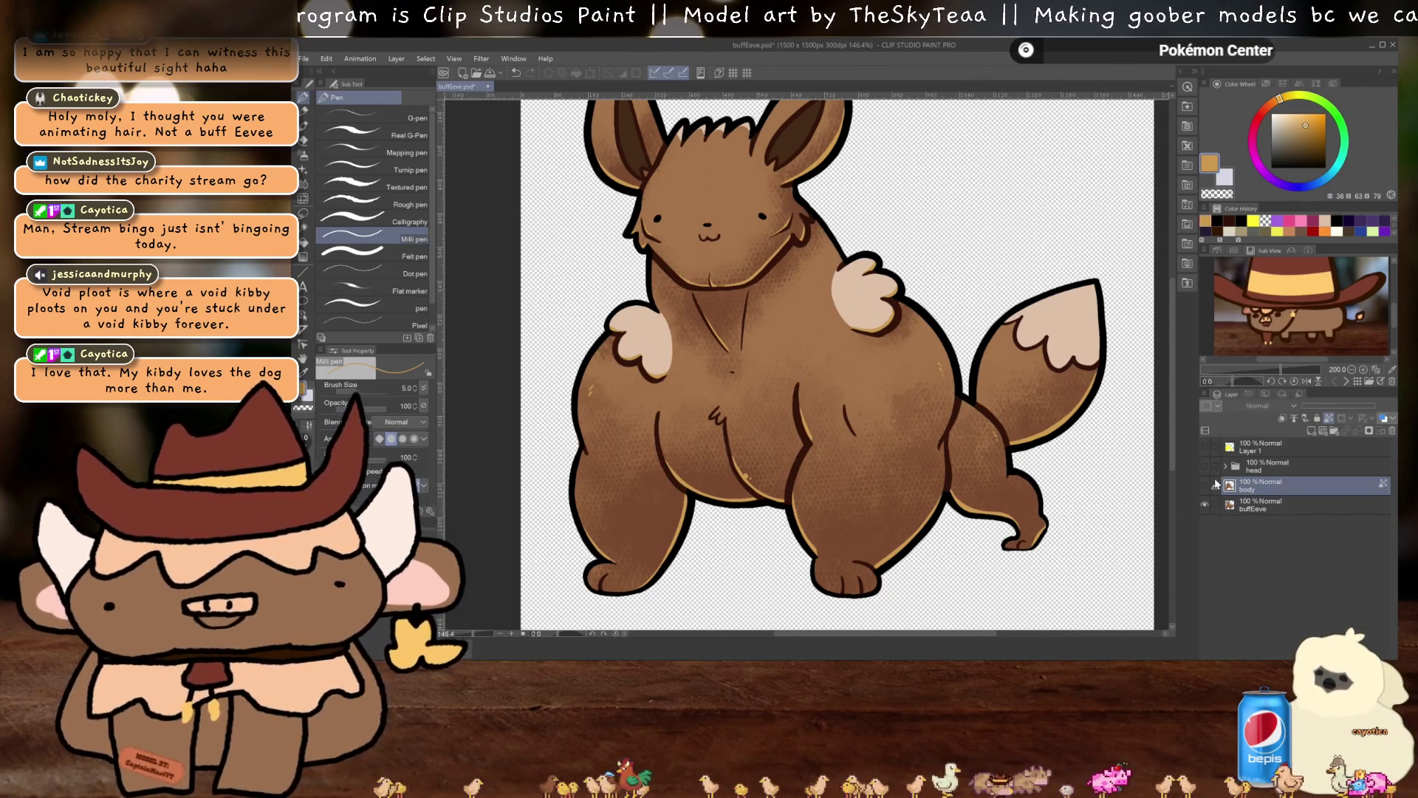
left_click(1205, 485)
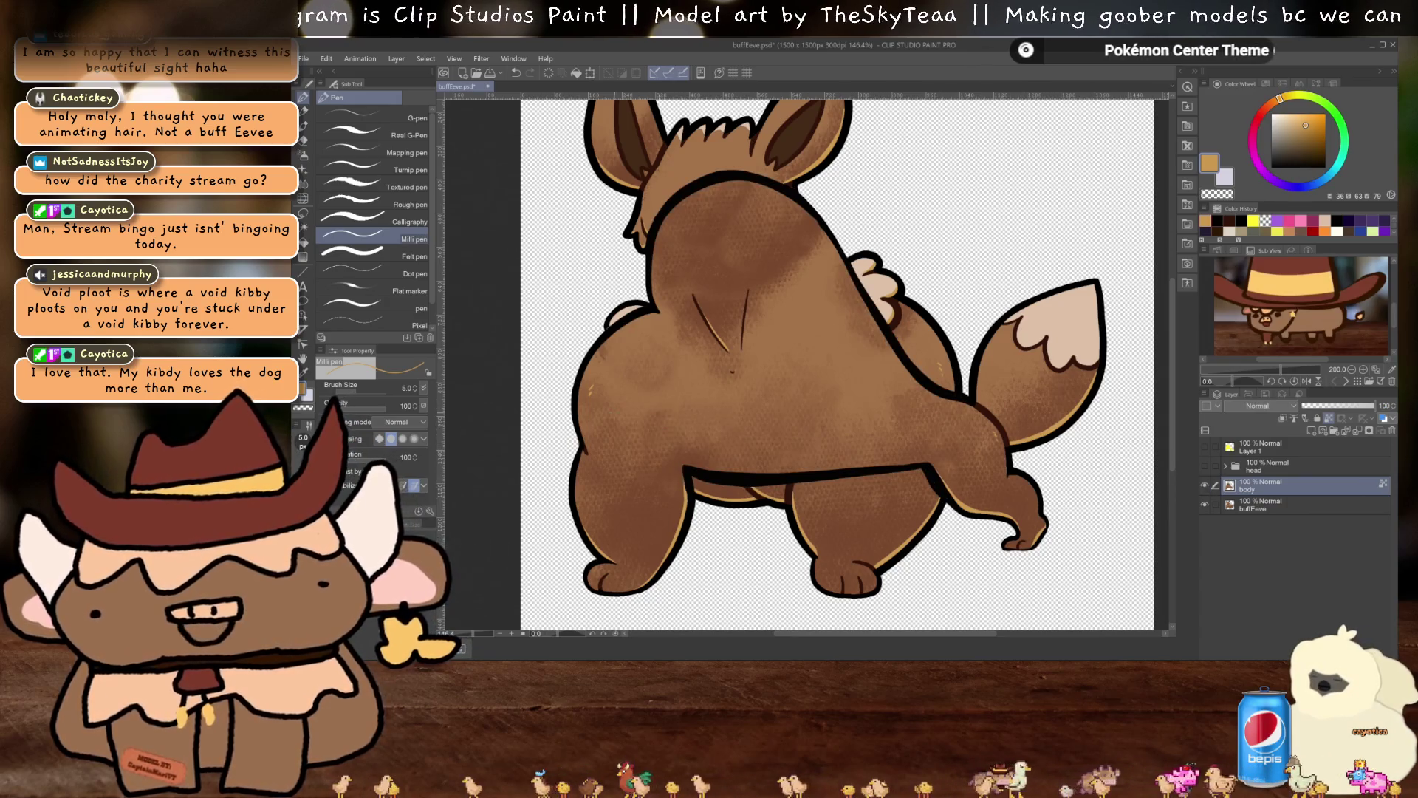
left_click(1205, 485)
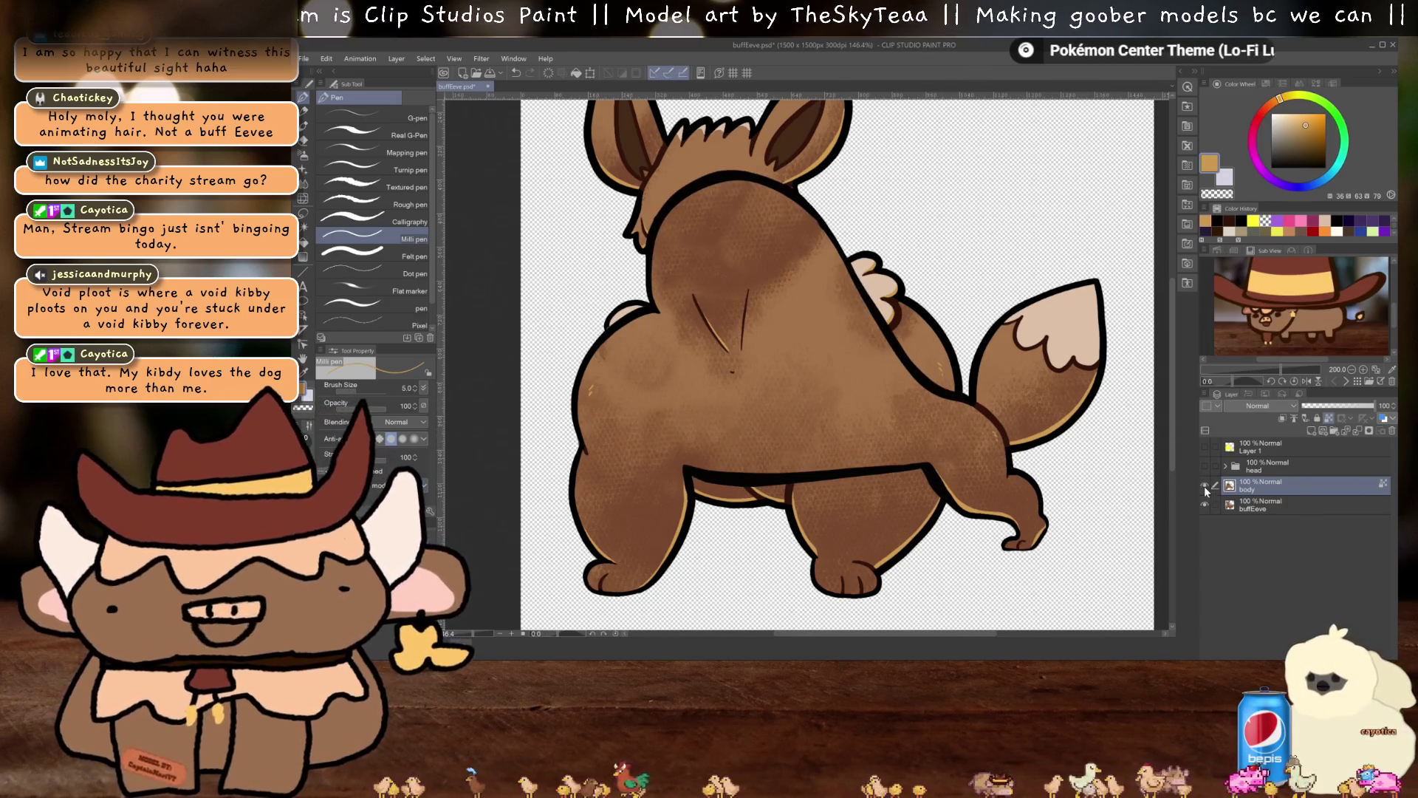
left_click(1311, 506)
scroll(739, 369, "up", 2)
scroll(829, 461, "up", 4)
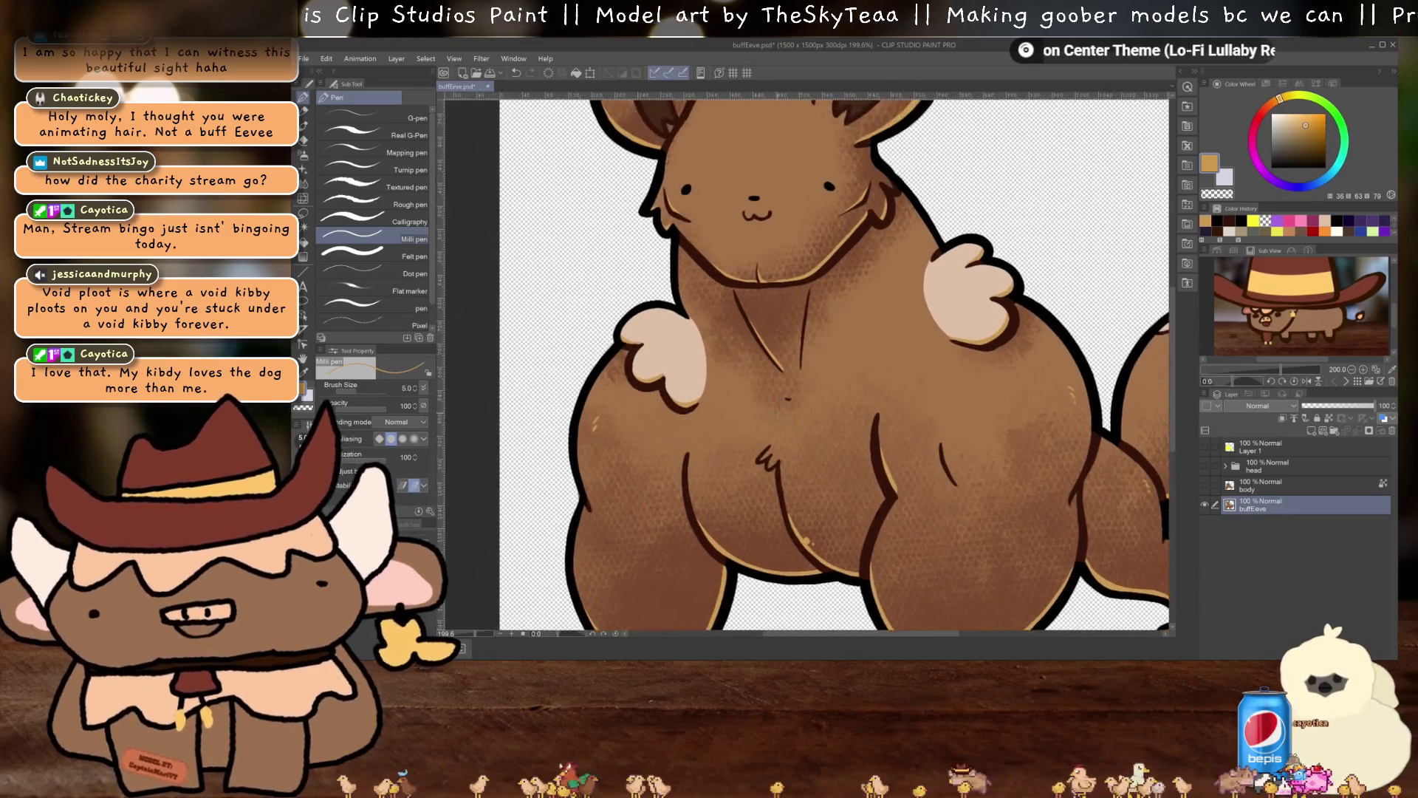
Show and clear Layer 1, then choose bright yellow from the Color History
scroll(829, 462, "down", 2)
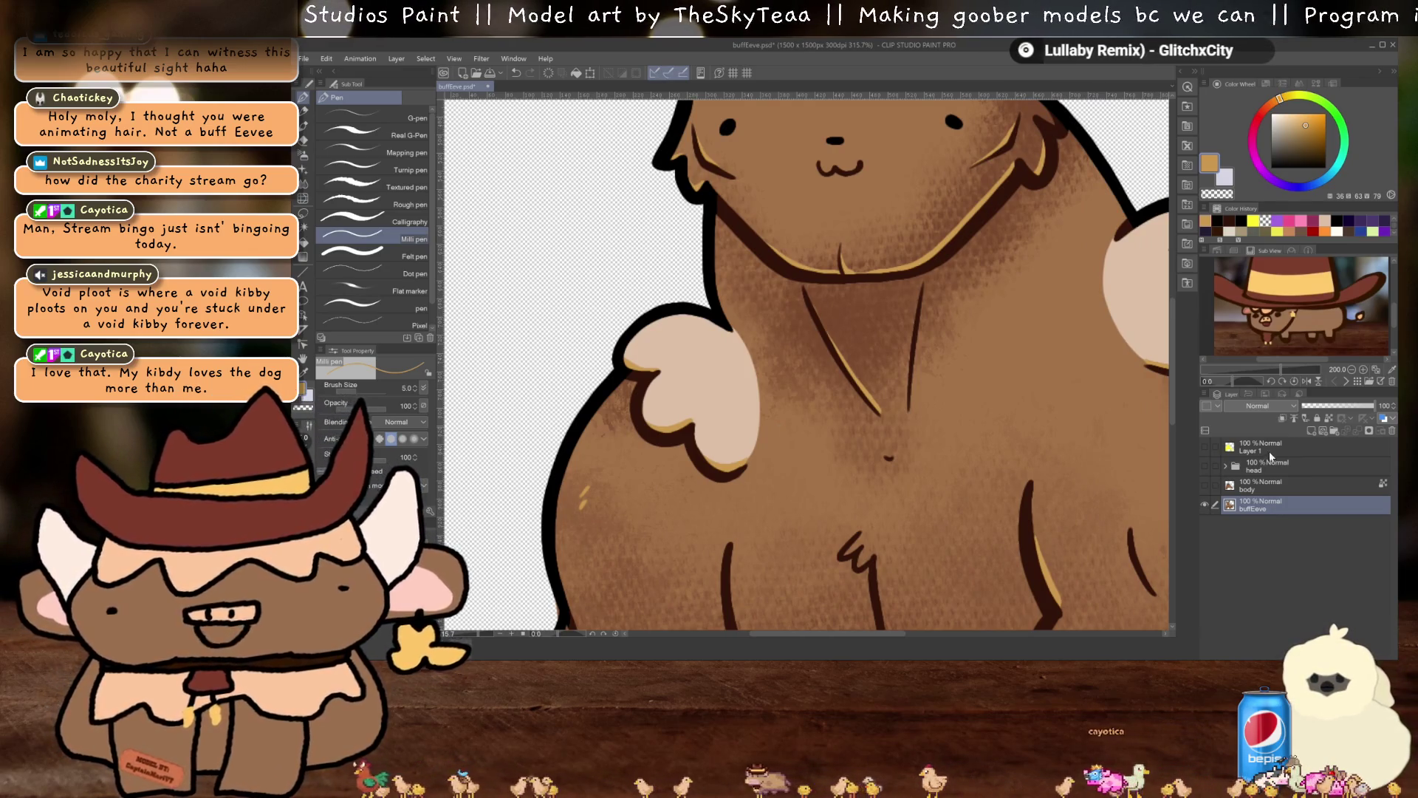
left_click(1269, 449)
left_click(1208, 447)
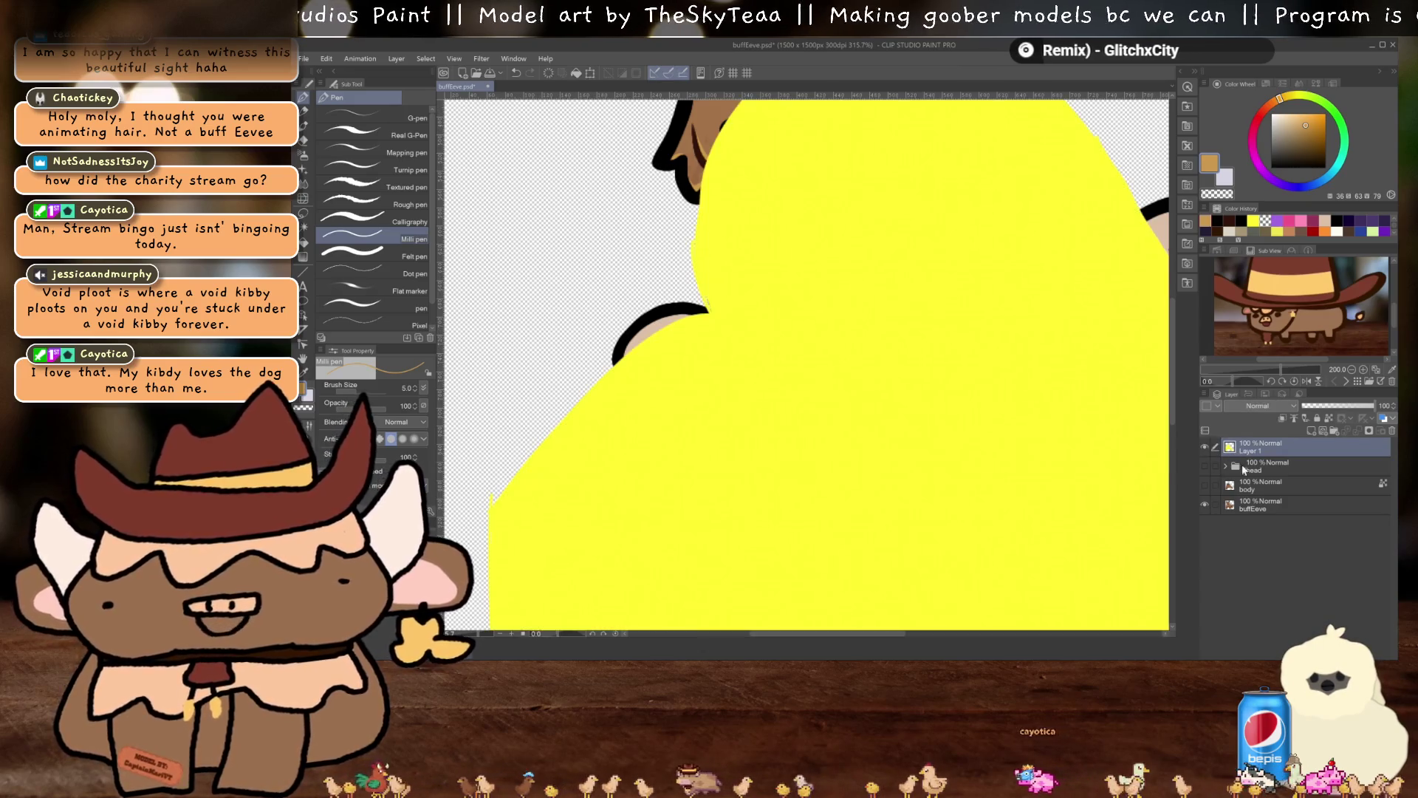
key("Delete")
left_click(1254, 220)
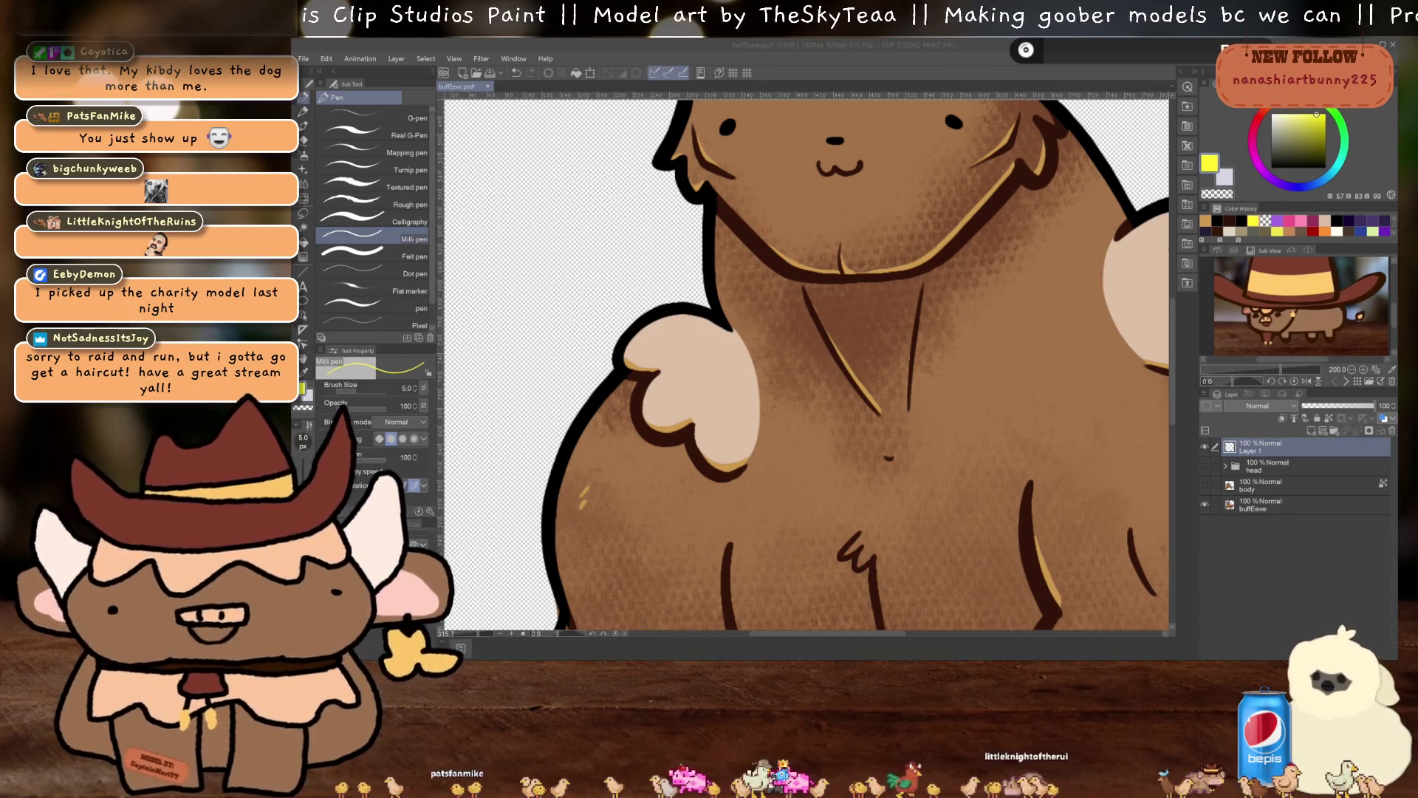
left_click(728, 326)
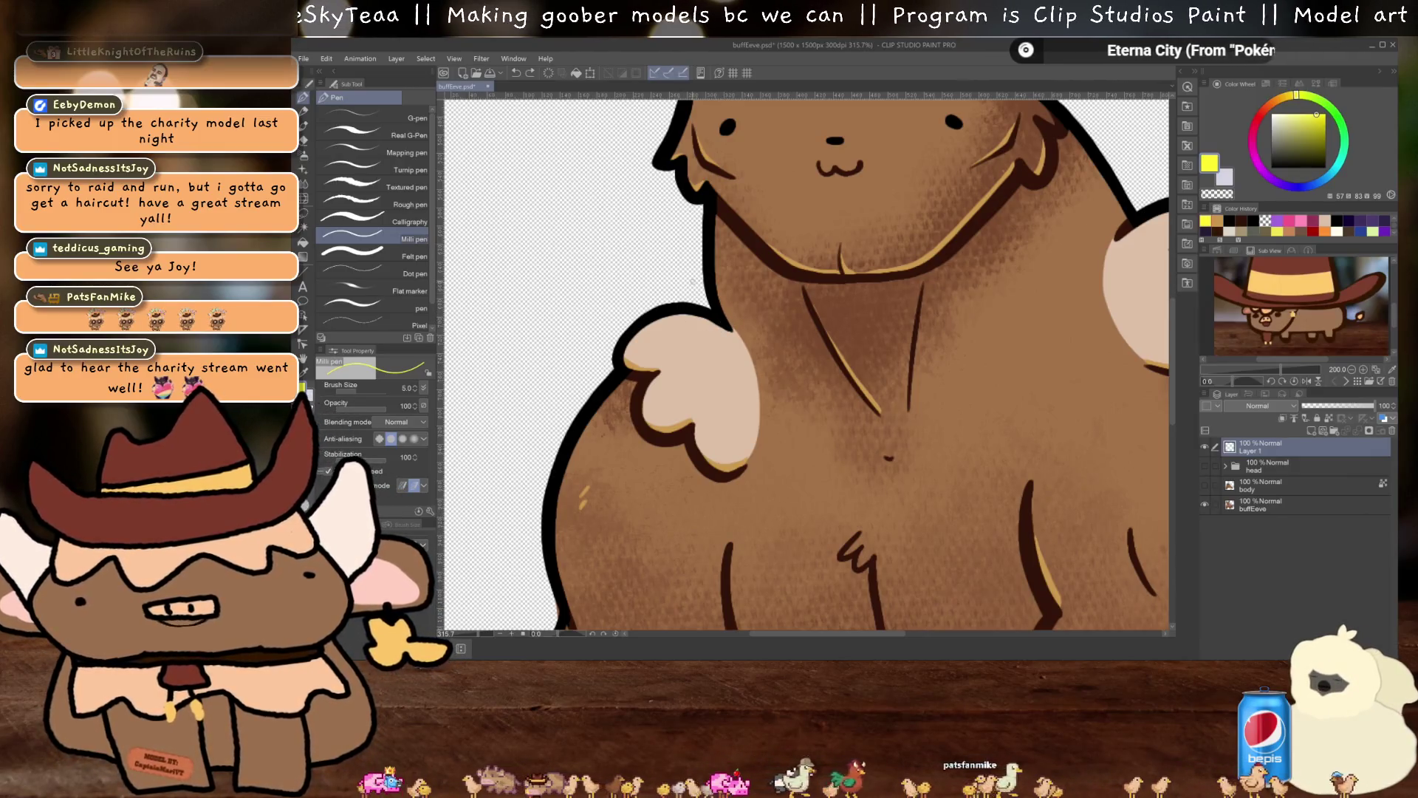
Trace the left chest tuft in yellow on Layer 1, bucket-fill it, and select it with Auto select
mouse_move(728, 320)
left_mouse_down()
mouse_move(678, 303)
mouse_move(640, 312)
mouse_move(612, 358)
mouse_move(647, 442)
mouse_move(683, 446)
mouse_move(720, 480)
mouse_move(752, 466)
left_mouse_up()
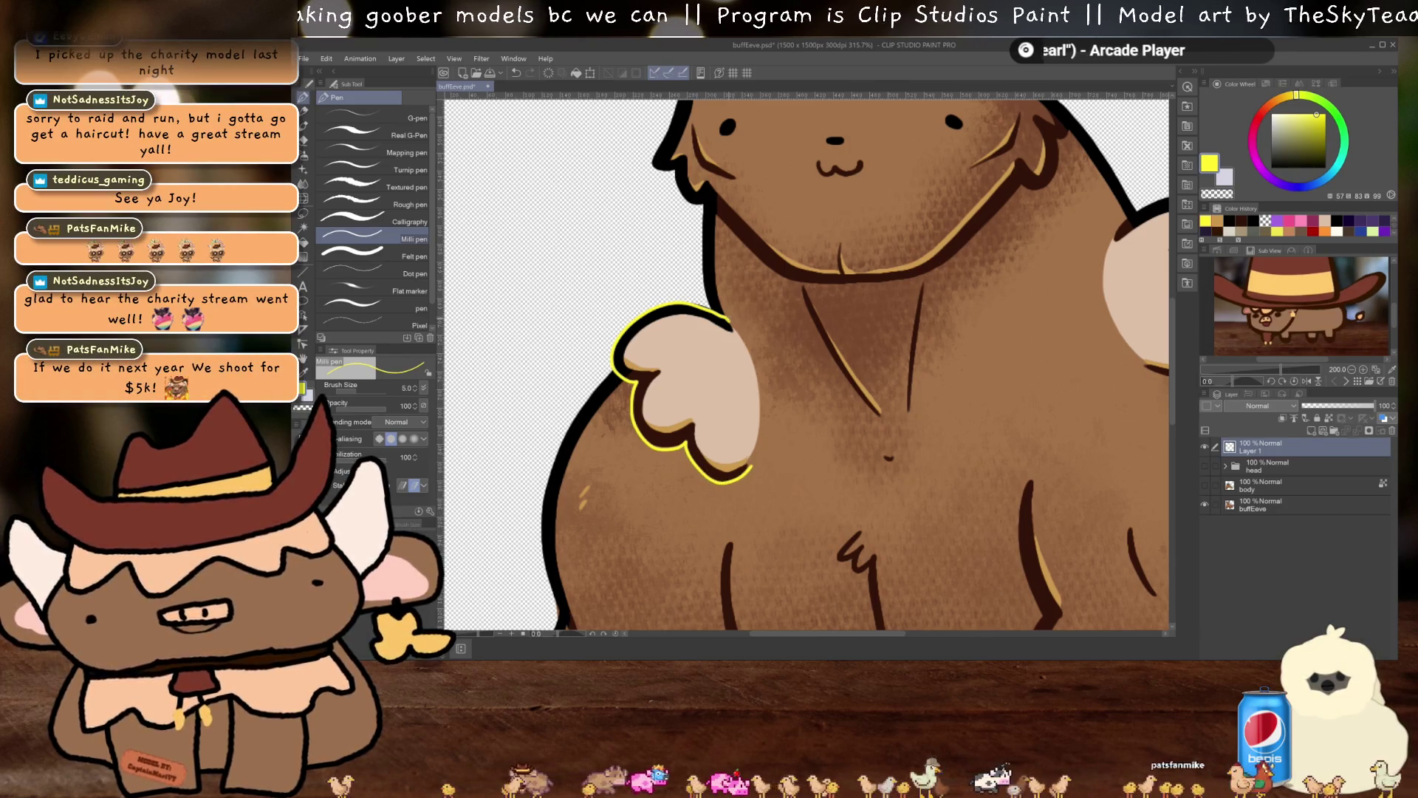
mouse_move(737, 331)
left_mouse_down()
mouse_move(760, 397)
mouse_move(754, 459)
left_mouse_up()
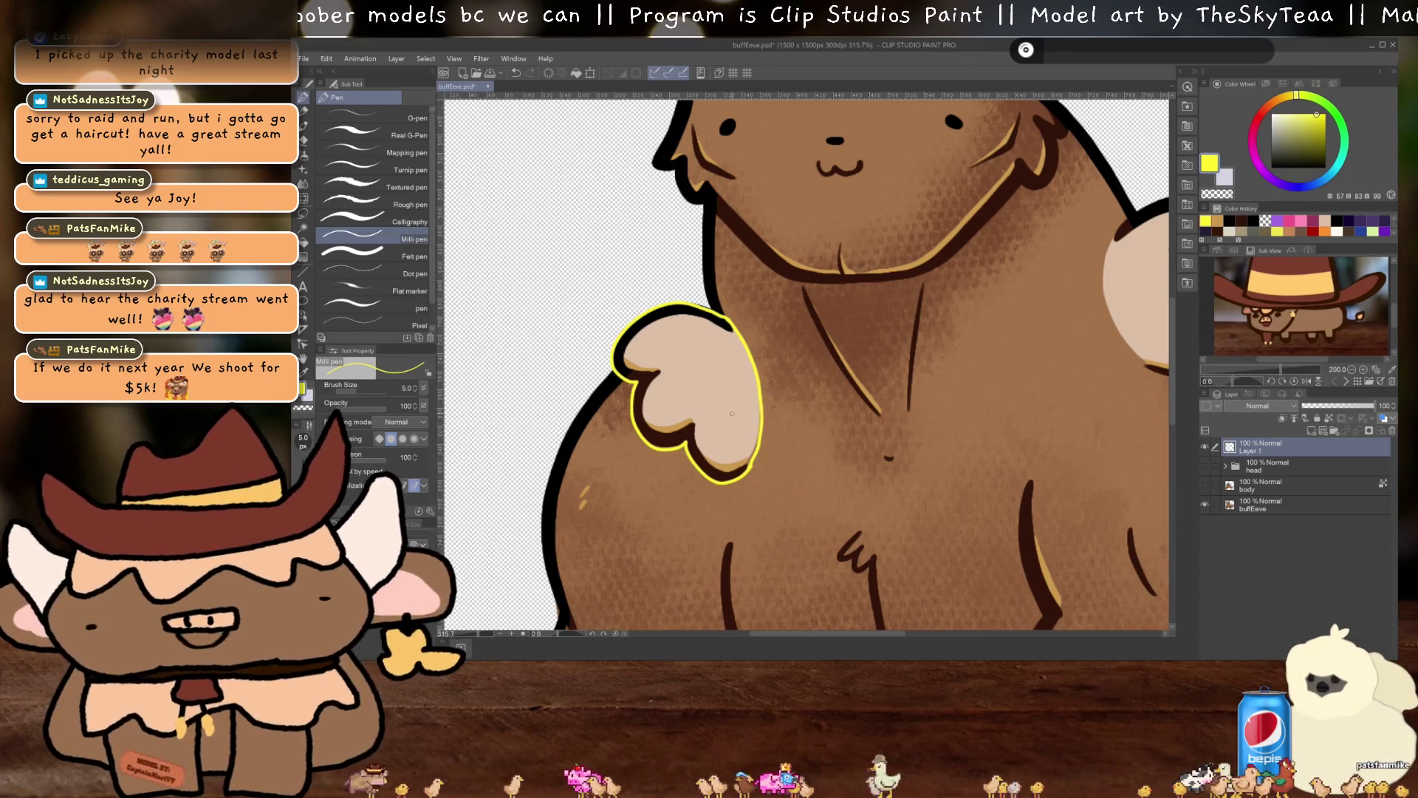
key("g")
left_click(722, 389)
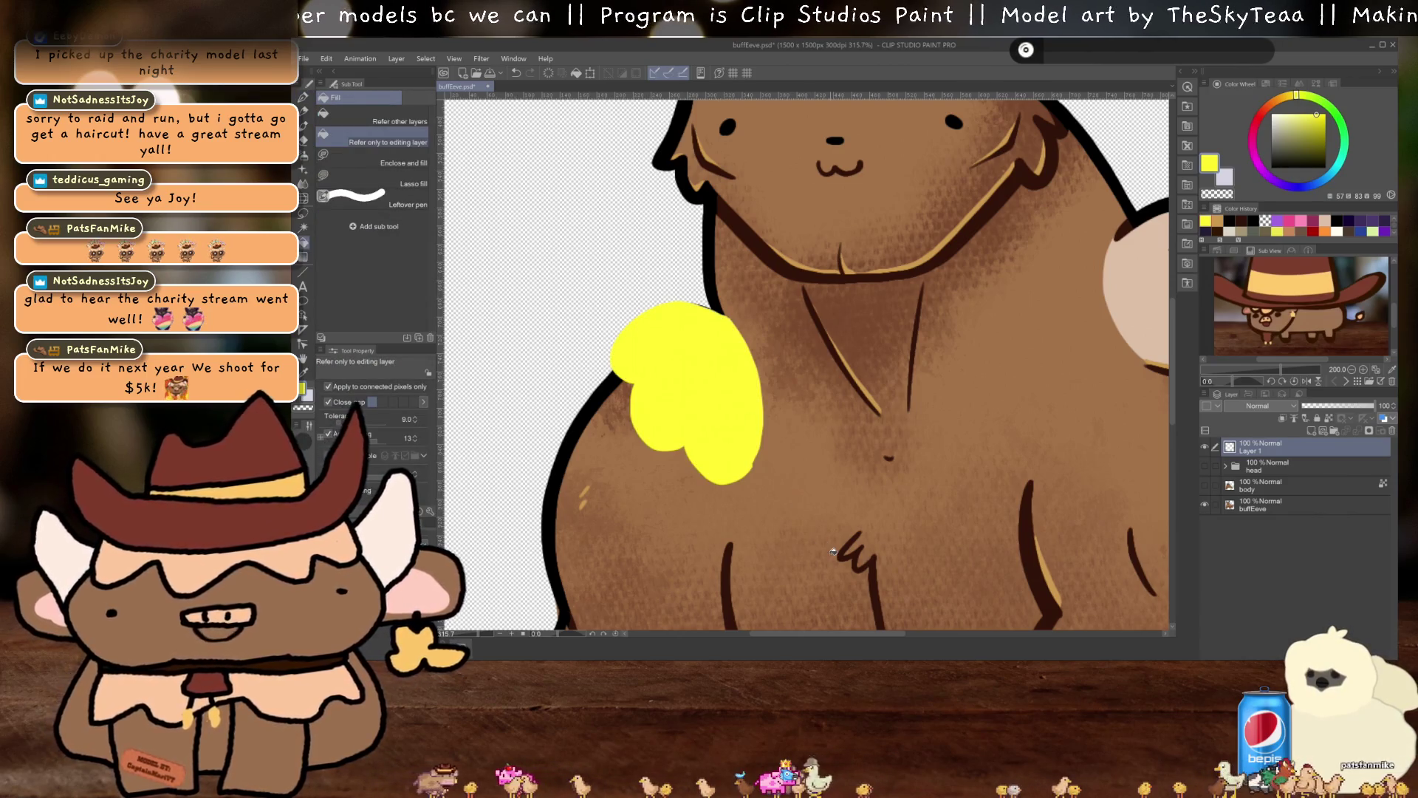
key("w")
left_click(695, 391)
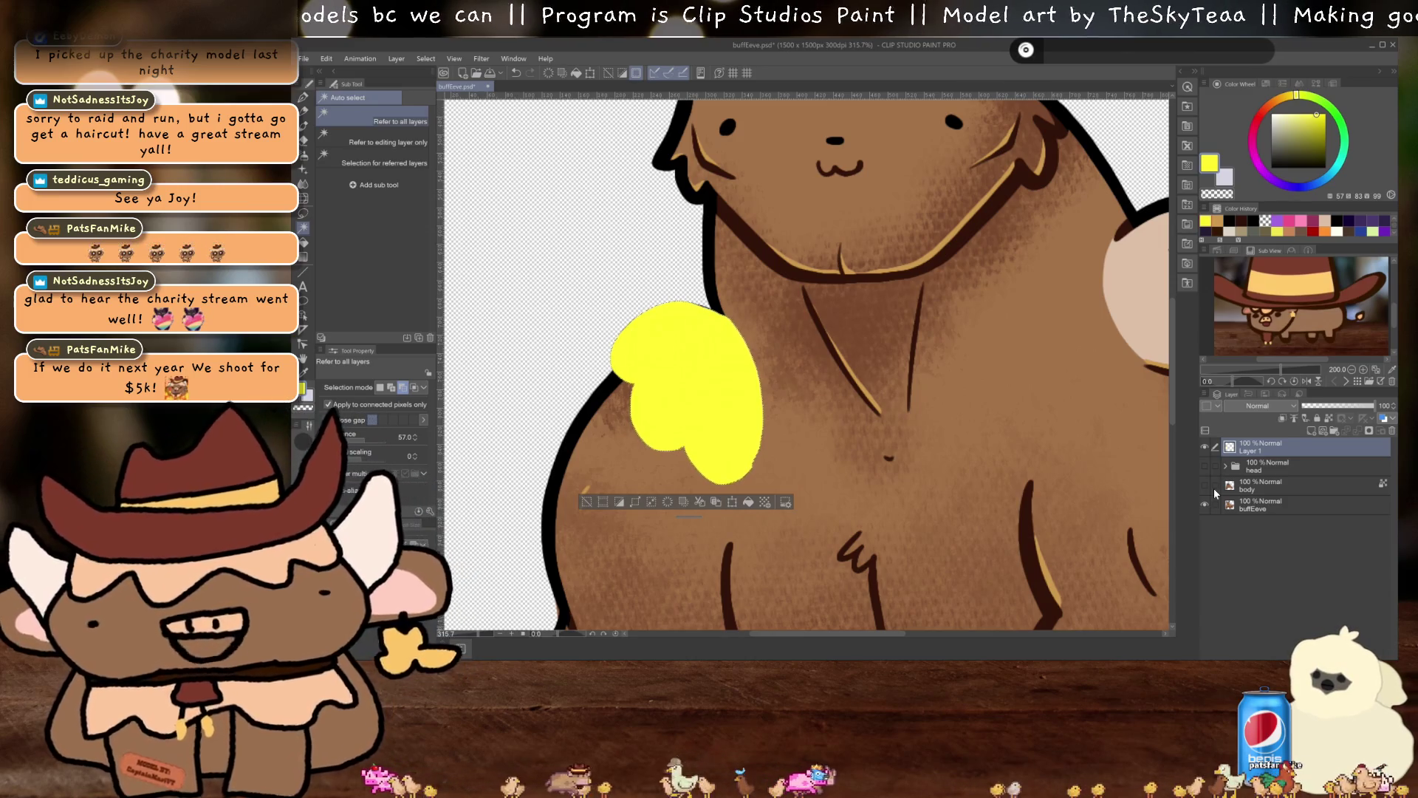
Deselect and touch up the yellow tuft with the pen and eraser
scroll(844, 438, "up", 5)
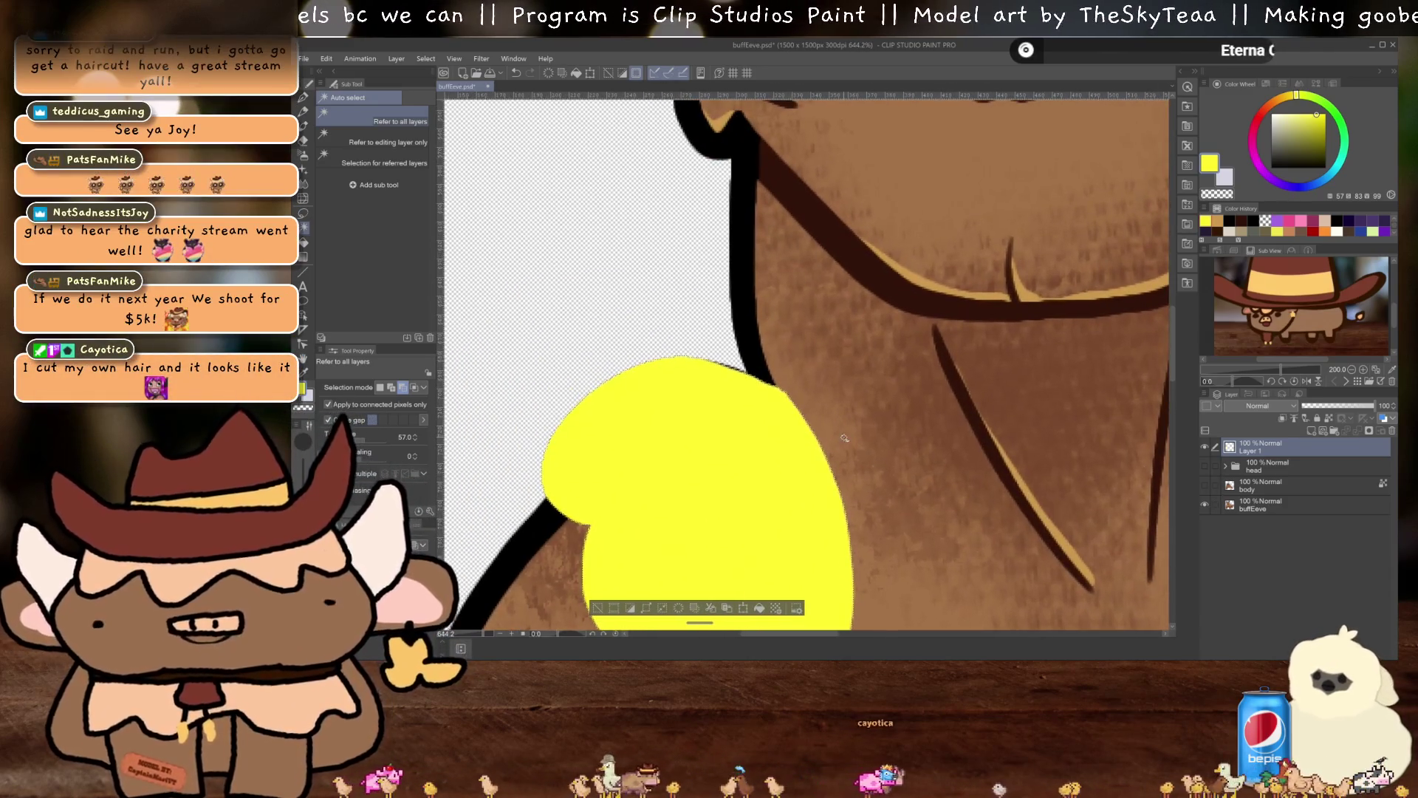
key("ctrl+d")
scroll(761, 397, "up", 1)
key("p")
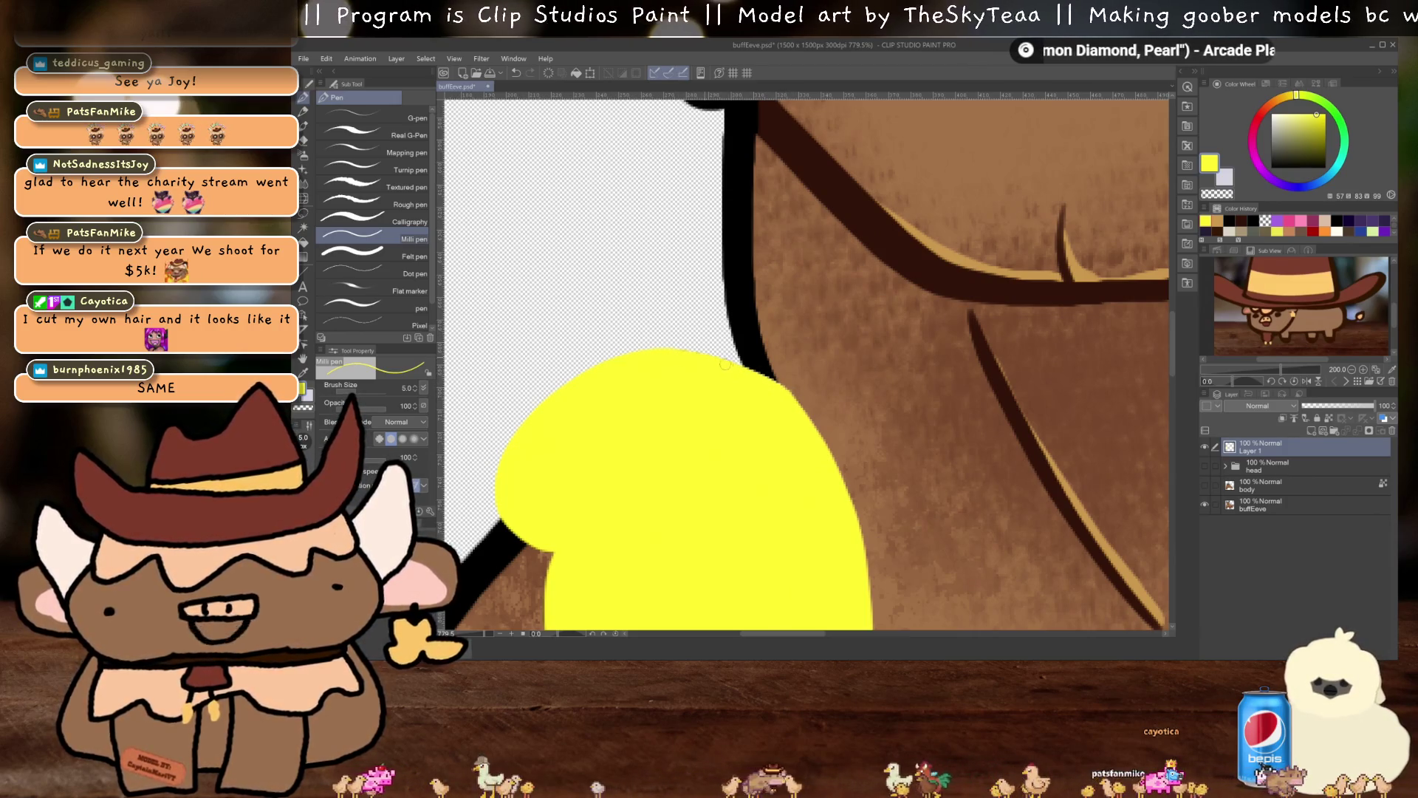
scroll(859, 525, "down", 5)
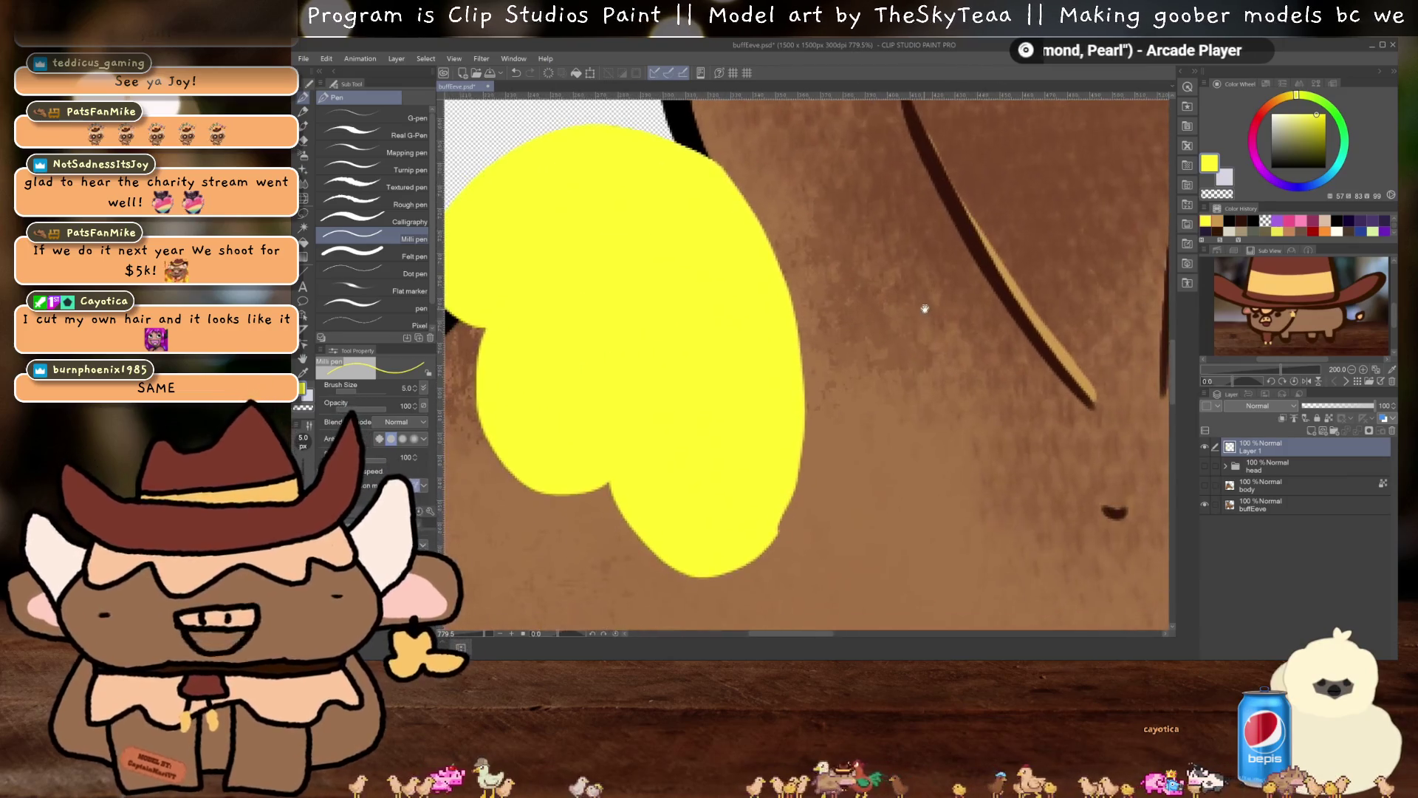
key("e")
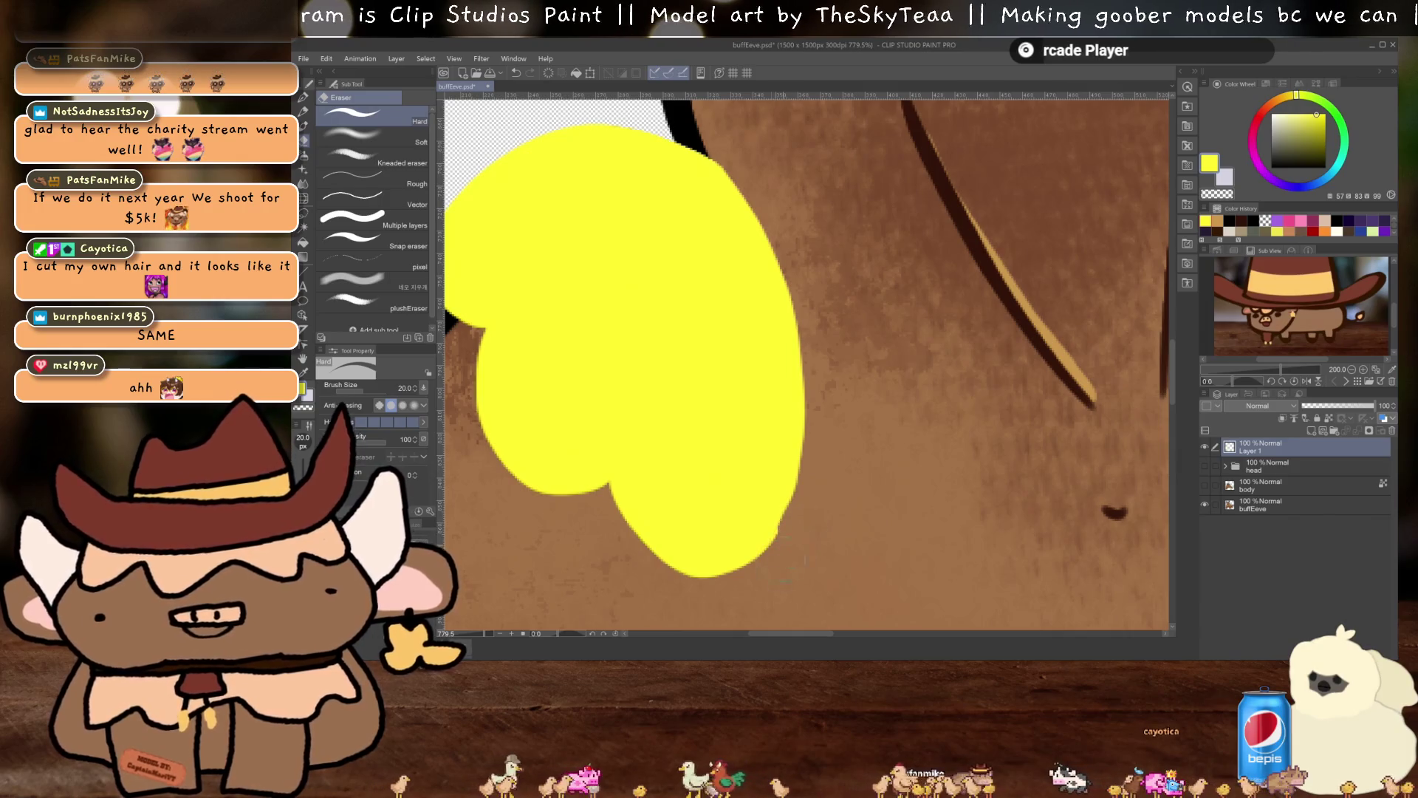
Auto-select the yellow tuft shape and make buffEeve the active layer
key("w")
left_click(750, 411)
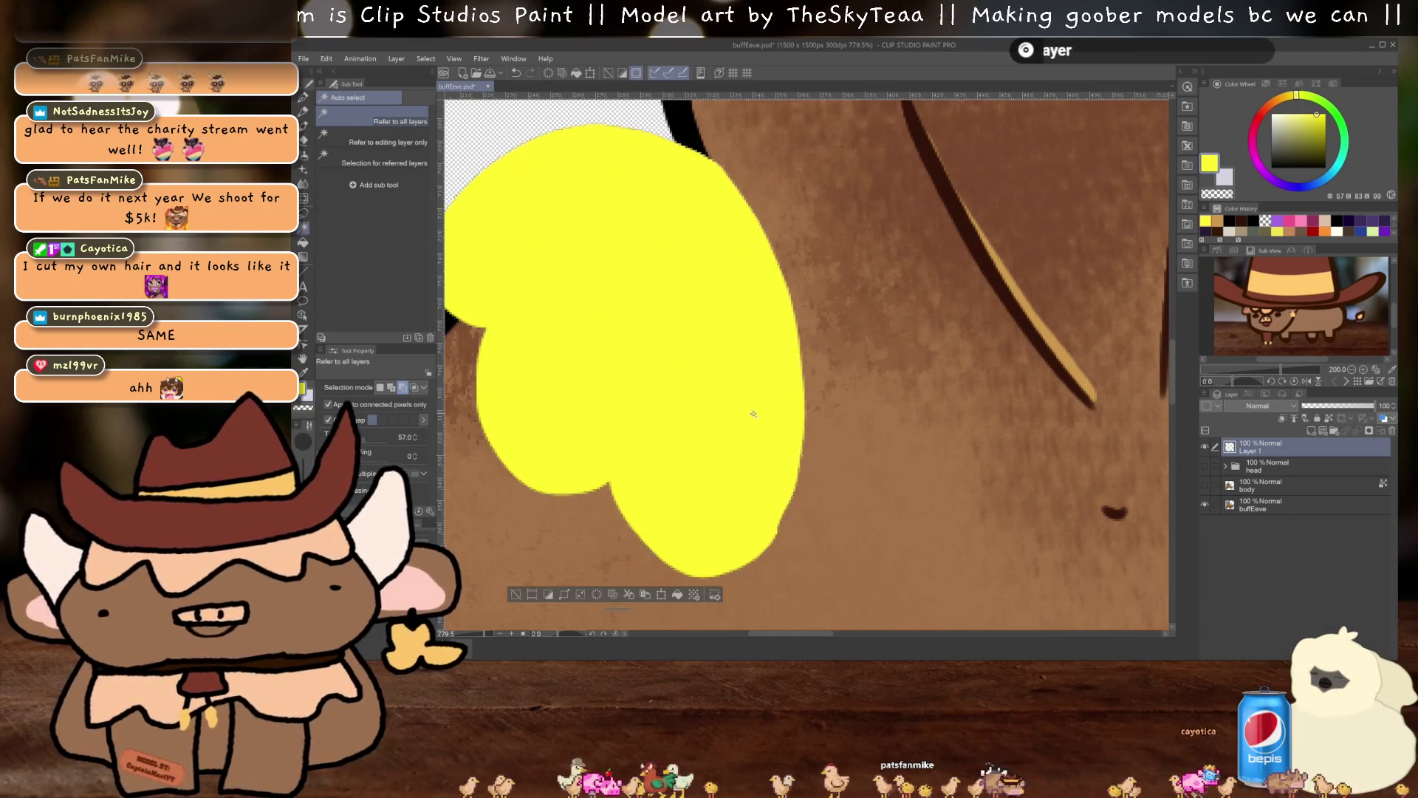
scroll(753, 414, "down", 5)
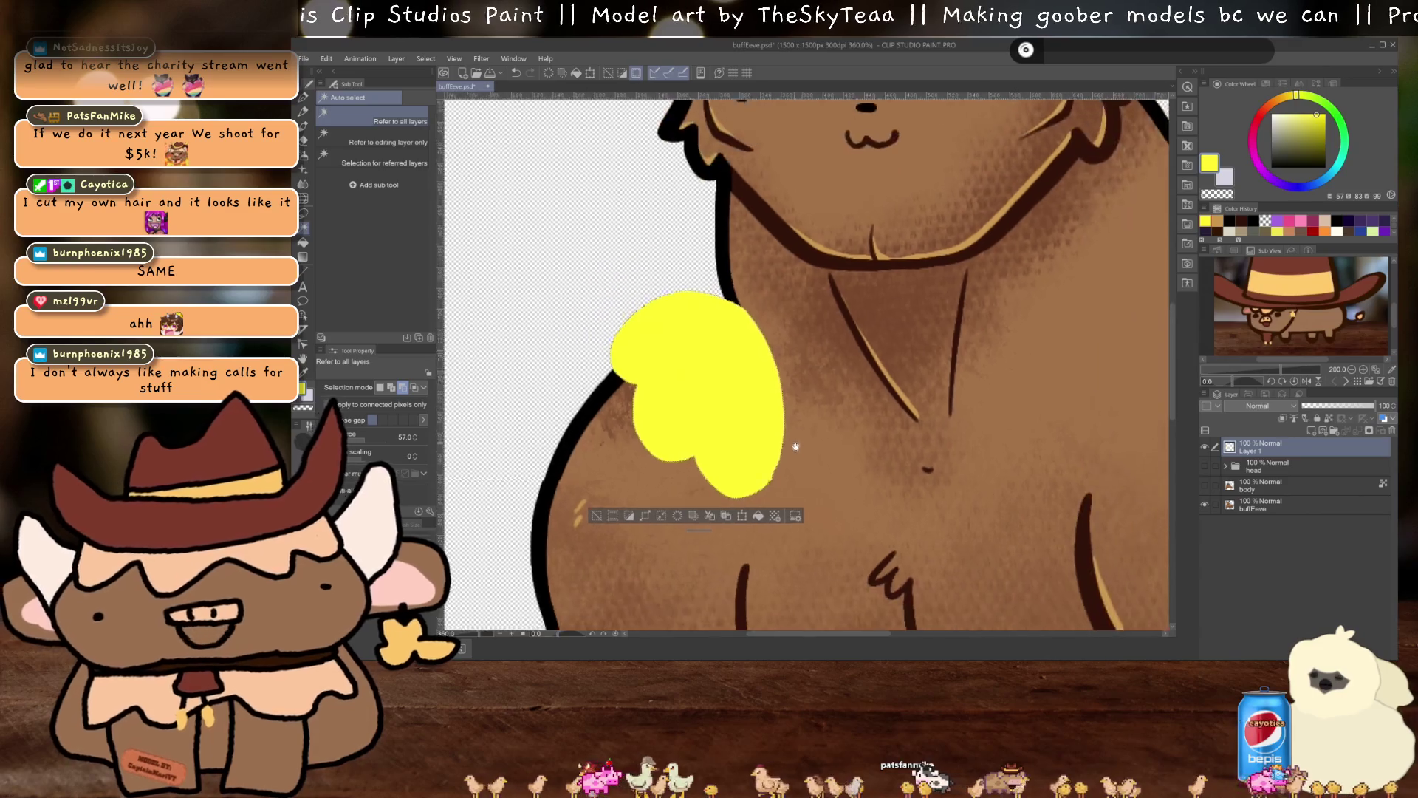
scroll(787, 484, "up", 2)
scroll(775, 469, "down", 2)
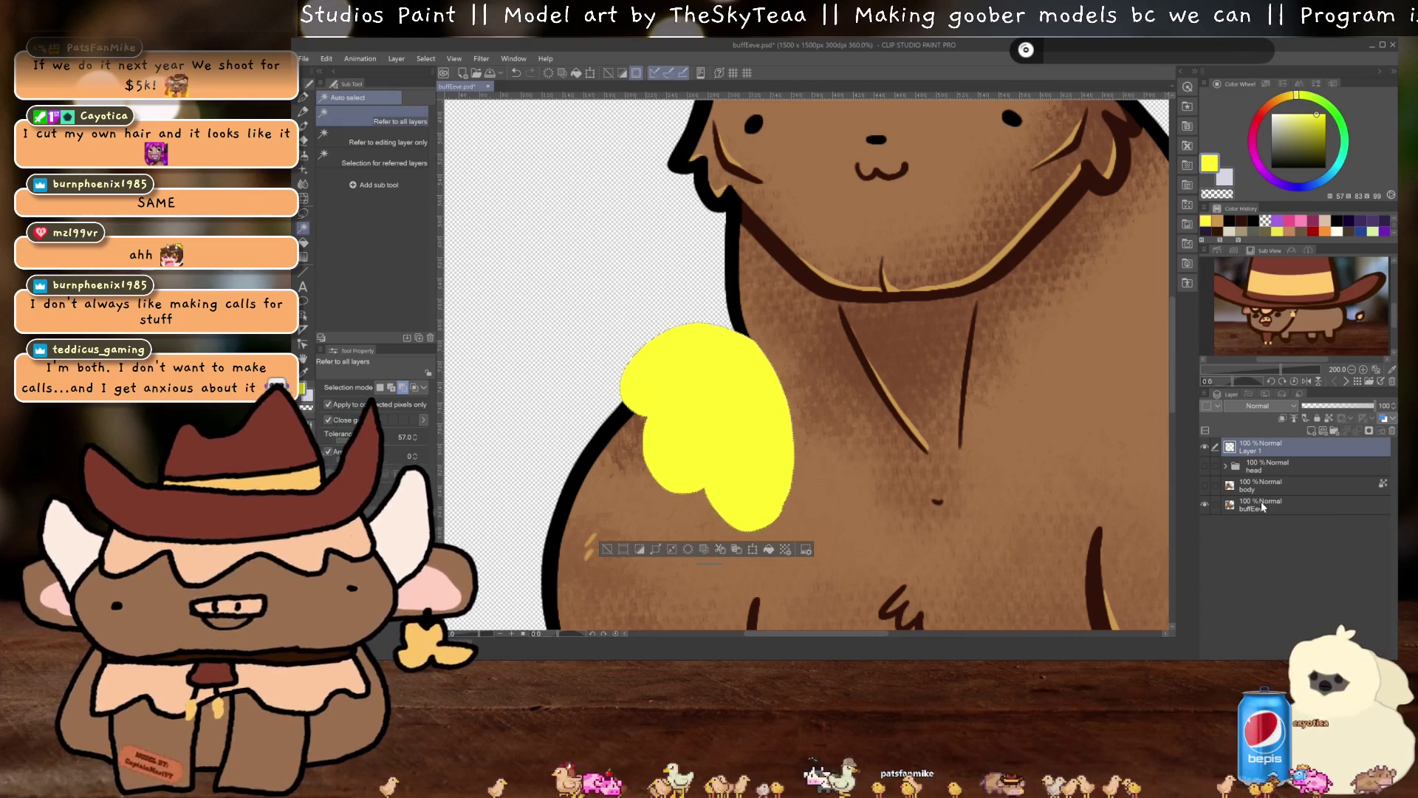
left_click(1261, 505)
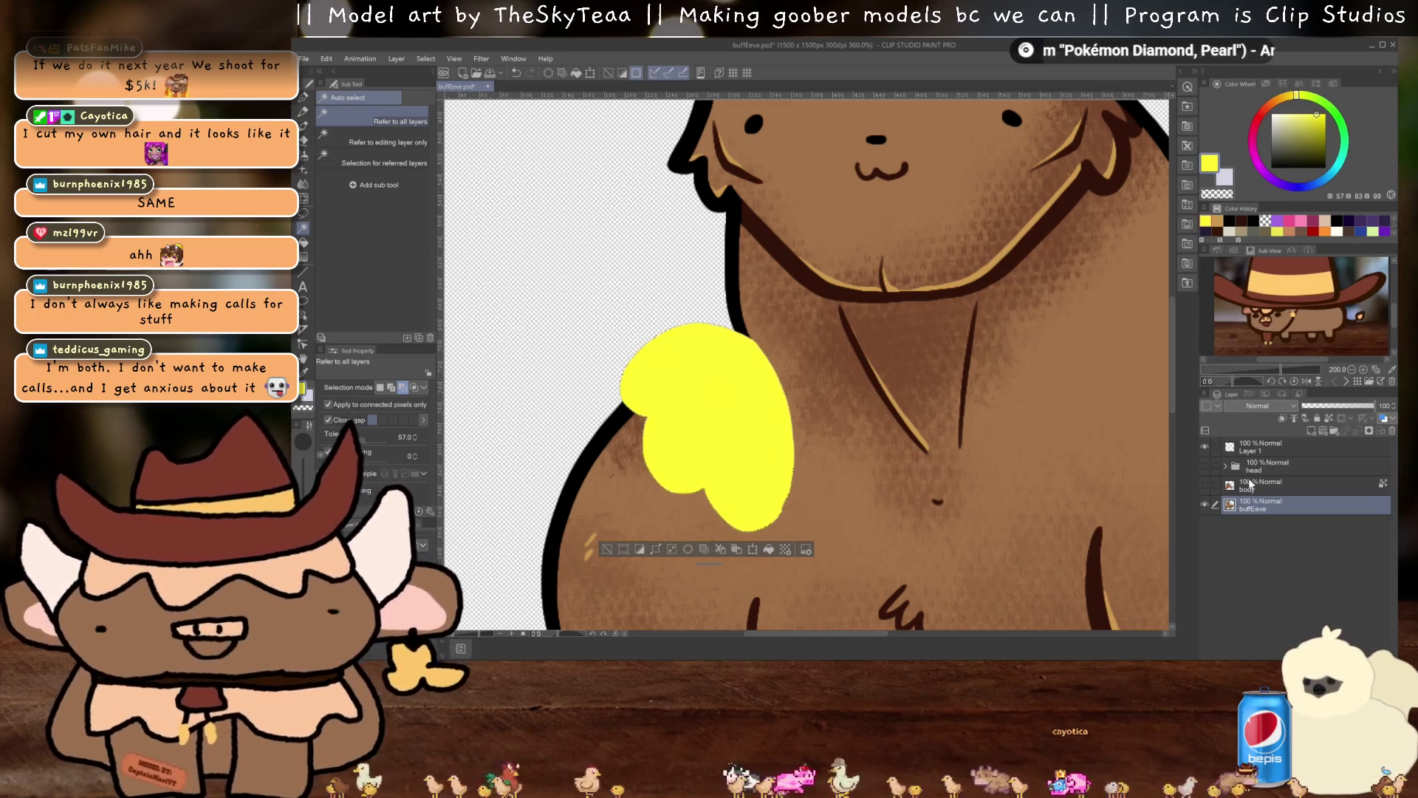
Hide Layer 1, paste the selected tuft onto a new layer named 'fluff', and deselect
left_click(1205, 447)
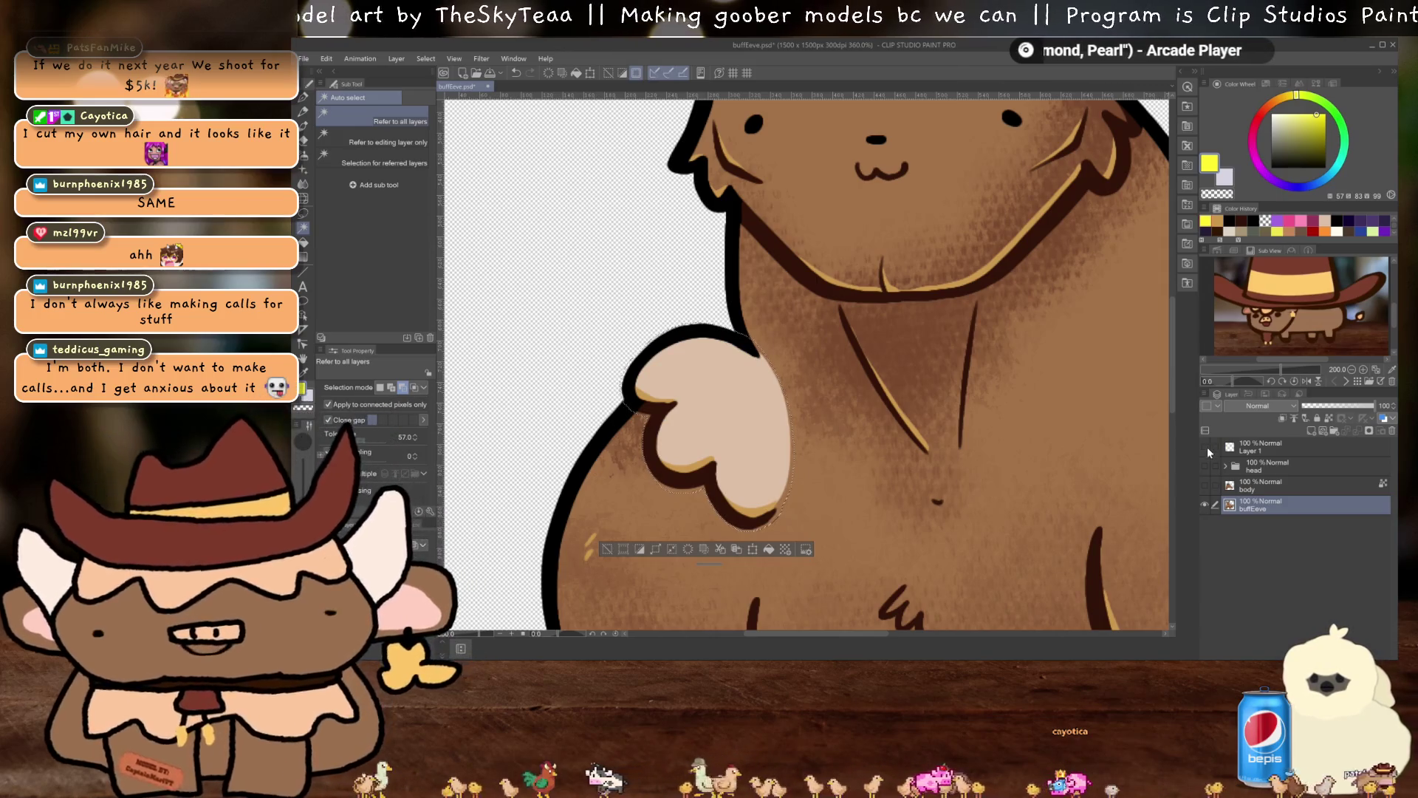
key("ctrl+c")
key("ctrl+v")
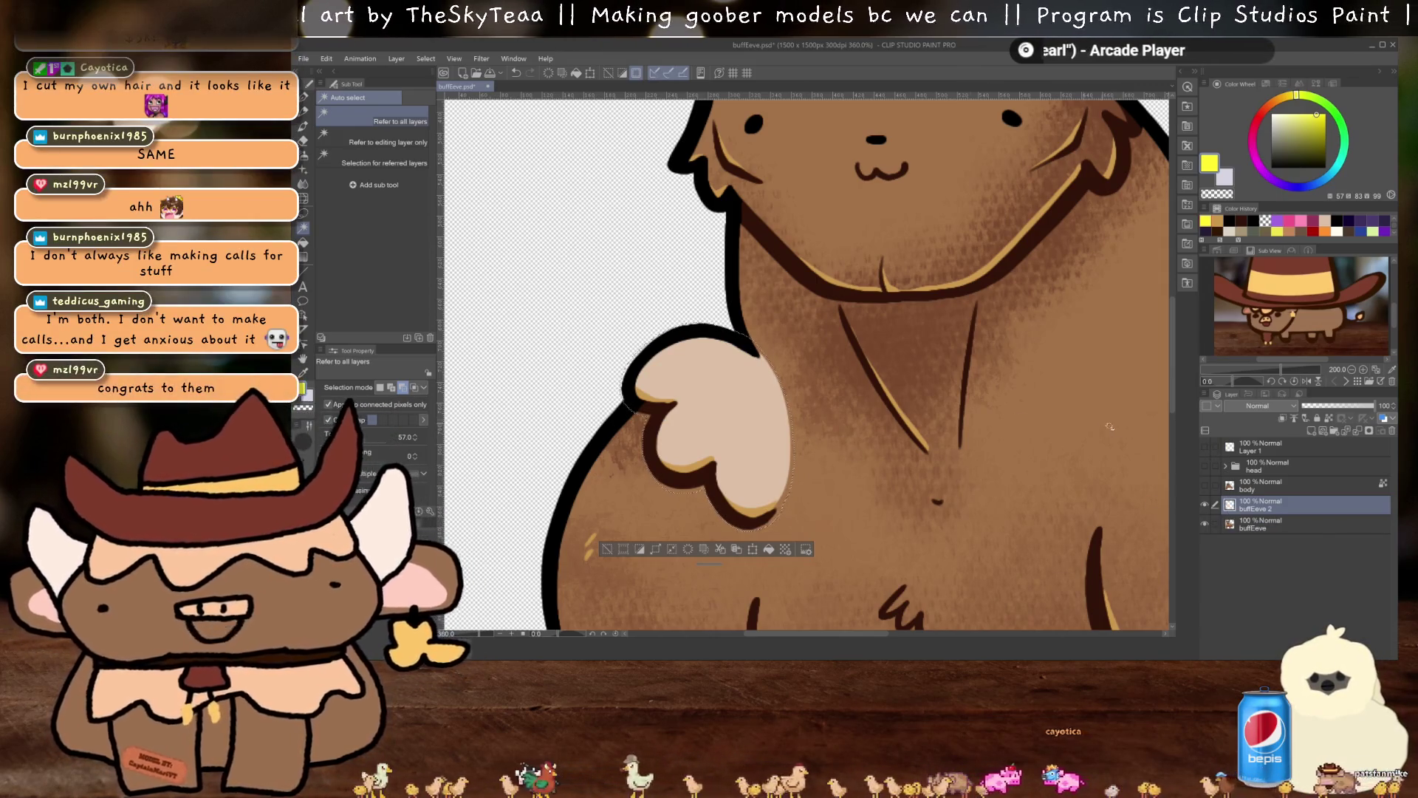
double_click(1260, 510)
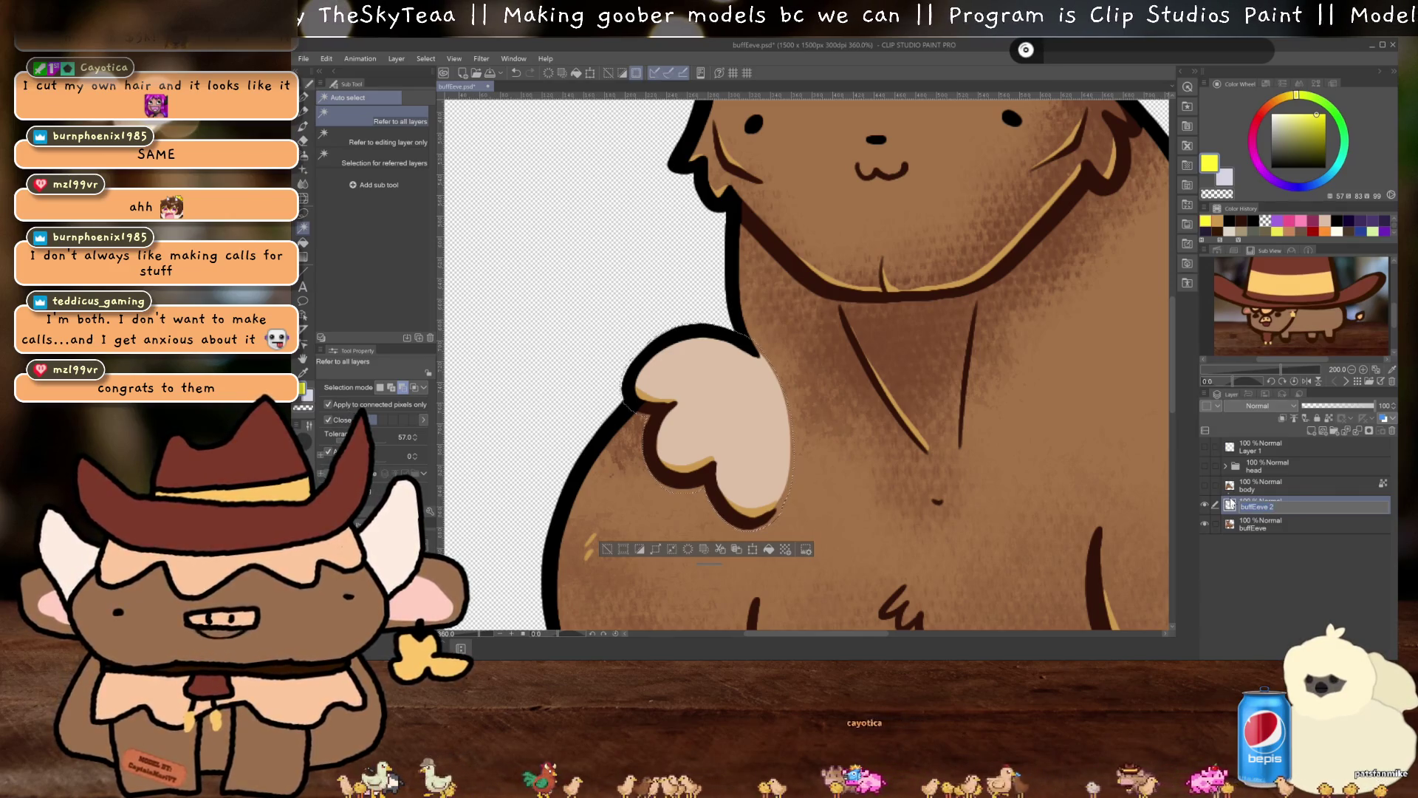
key("BackSpace")
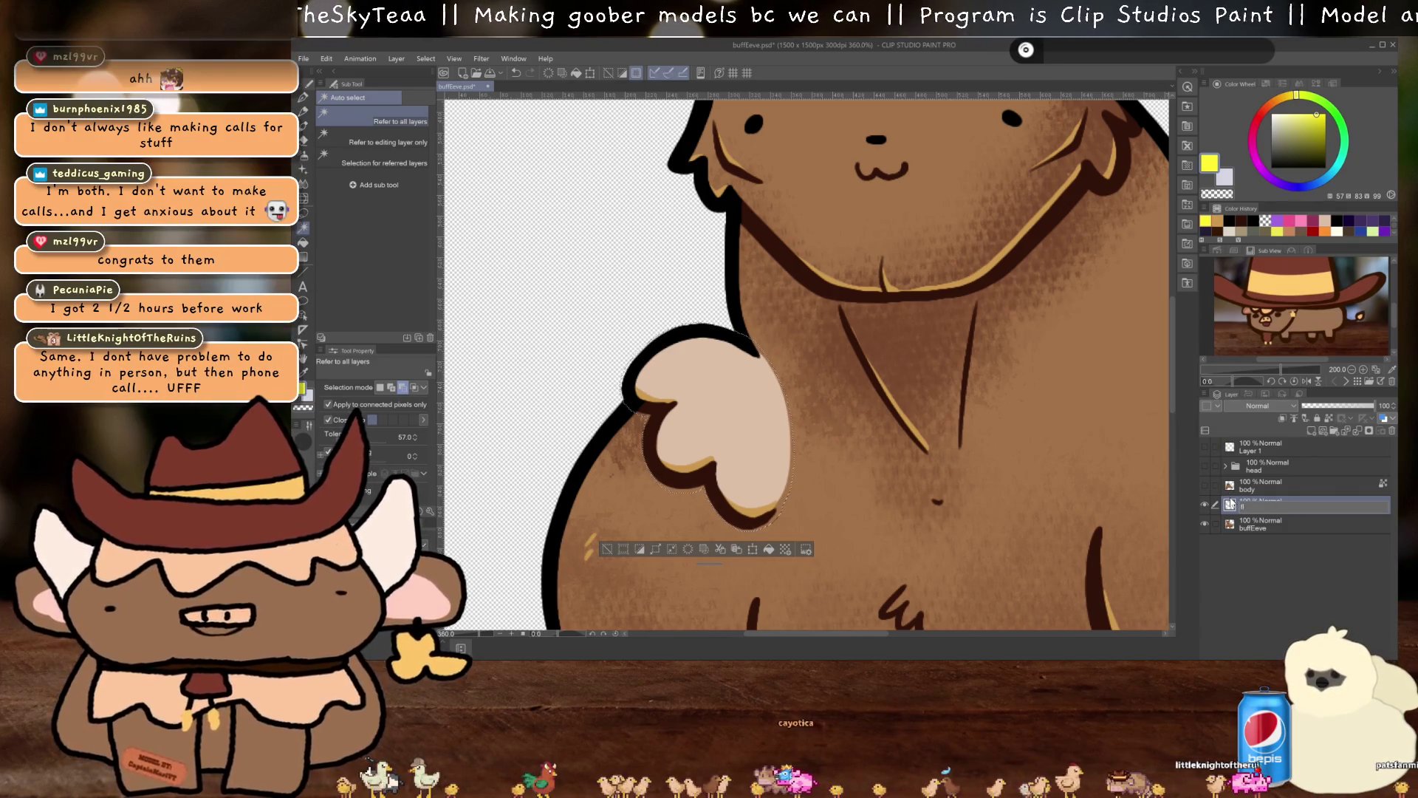
type("fluff")
key("Return")
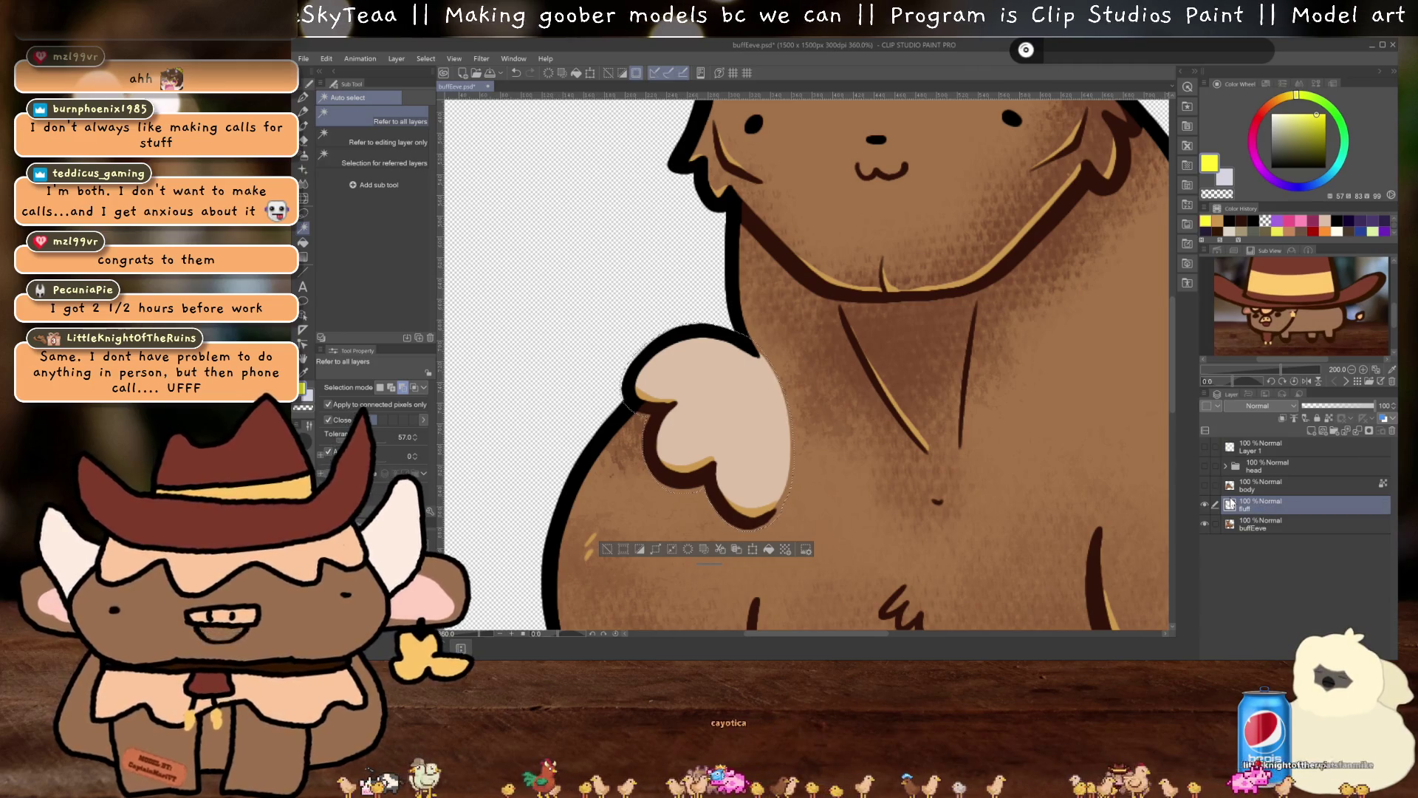
key("ctrl+d")
scroll(938, 458, "down", 3)
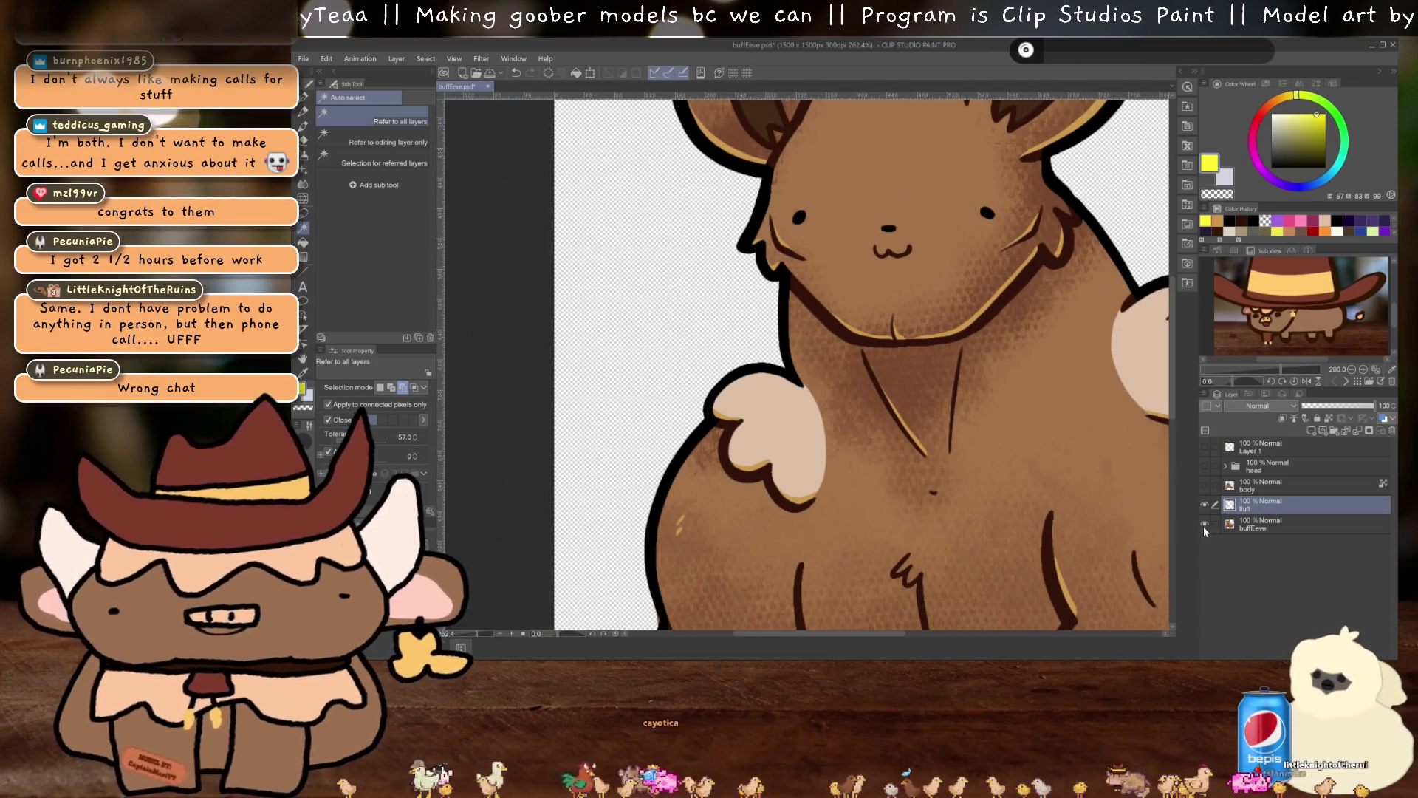
Hide the buffEeve layer and zoom in on the isolated fluff tuft
left_click(1205, 525)
scroll(917, 482, "up", 2)
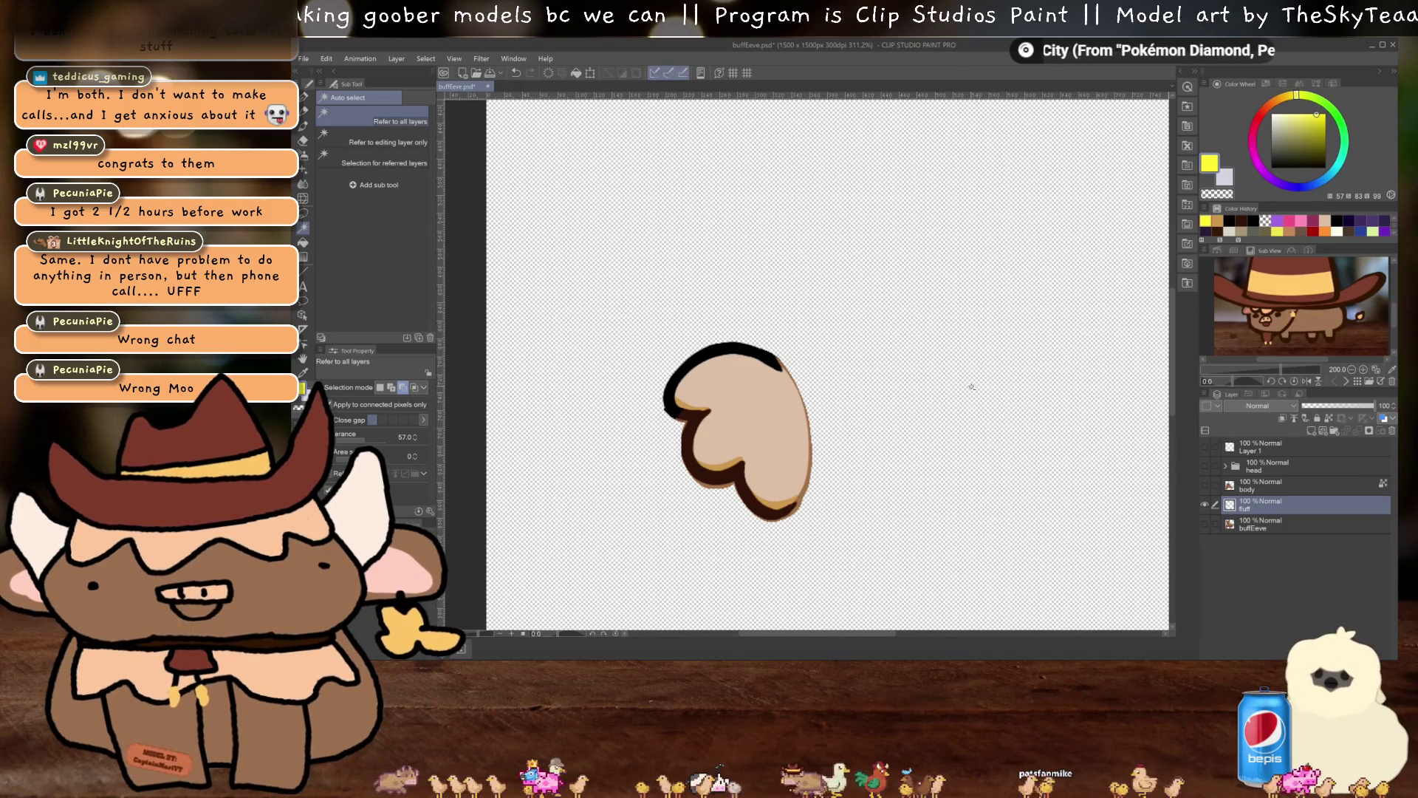
scroll(972, 386, "up", 4)
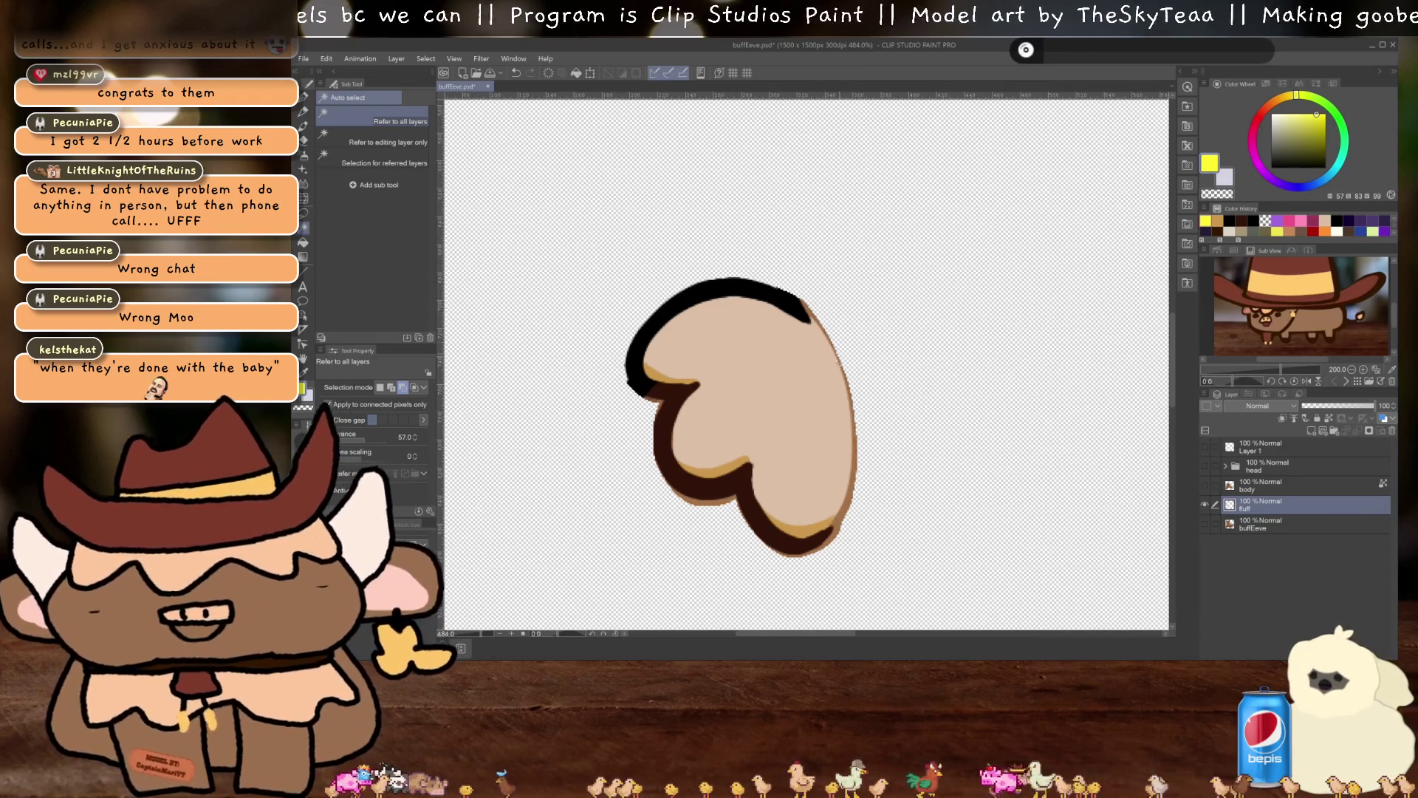
key("e")
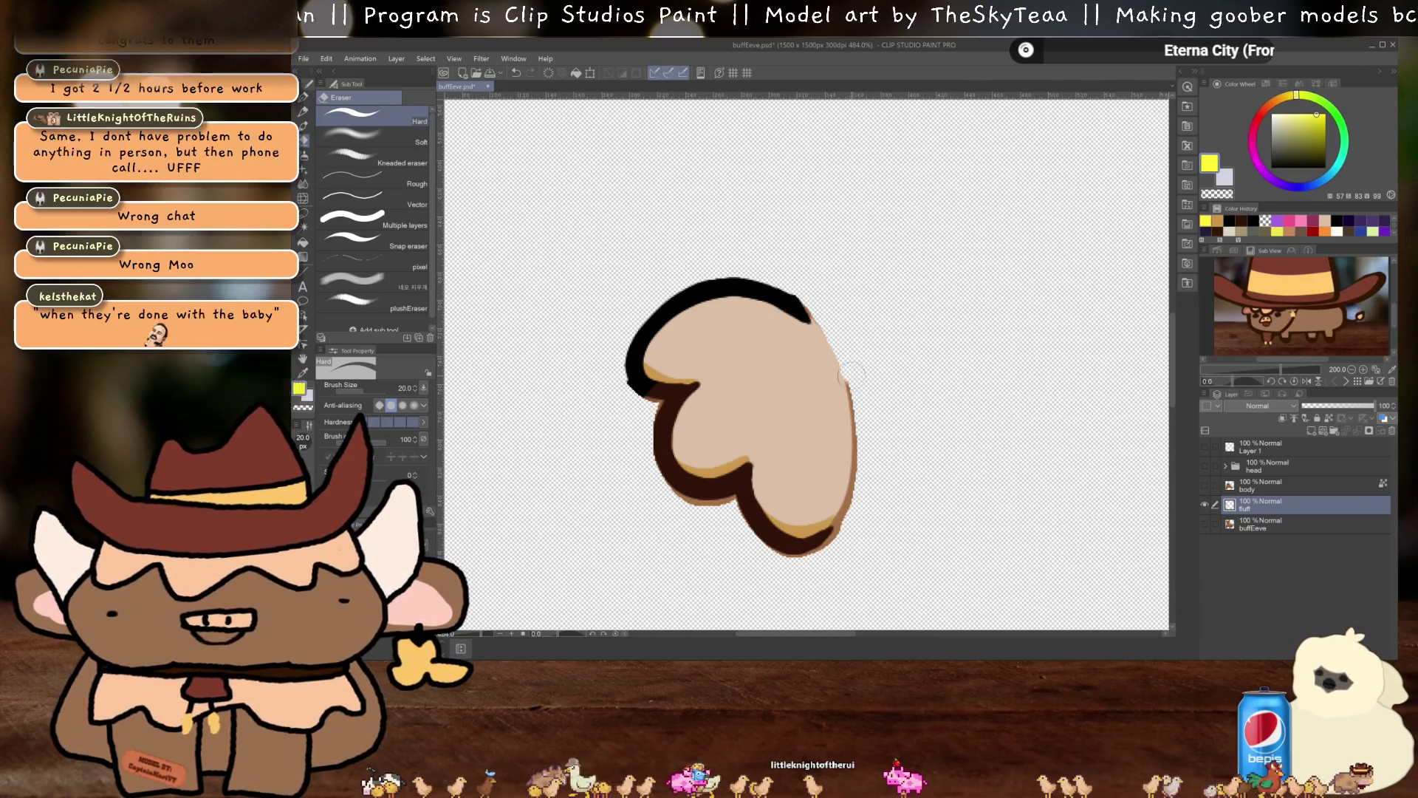
Erase stray pixels from the fluff tuft's right edge and its lower-left outline
mouse_move(854, 440)
left_mouse_down()
mouse_move(859, 502)
mouse_move(842, 543)
left_mouse_up()
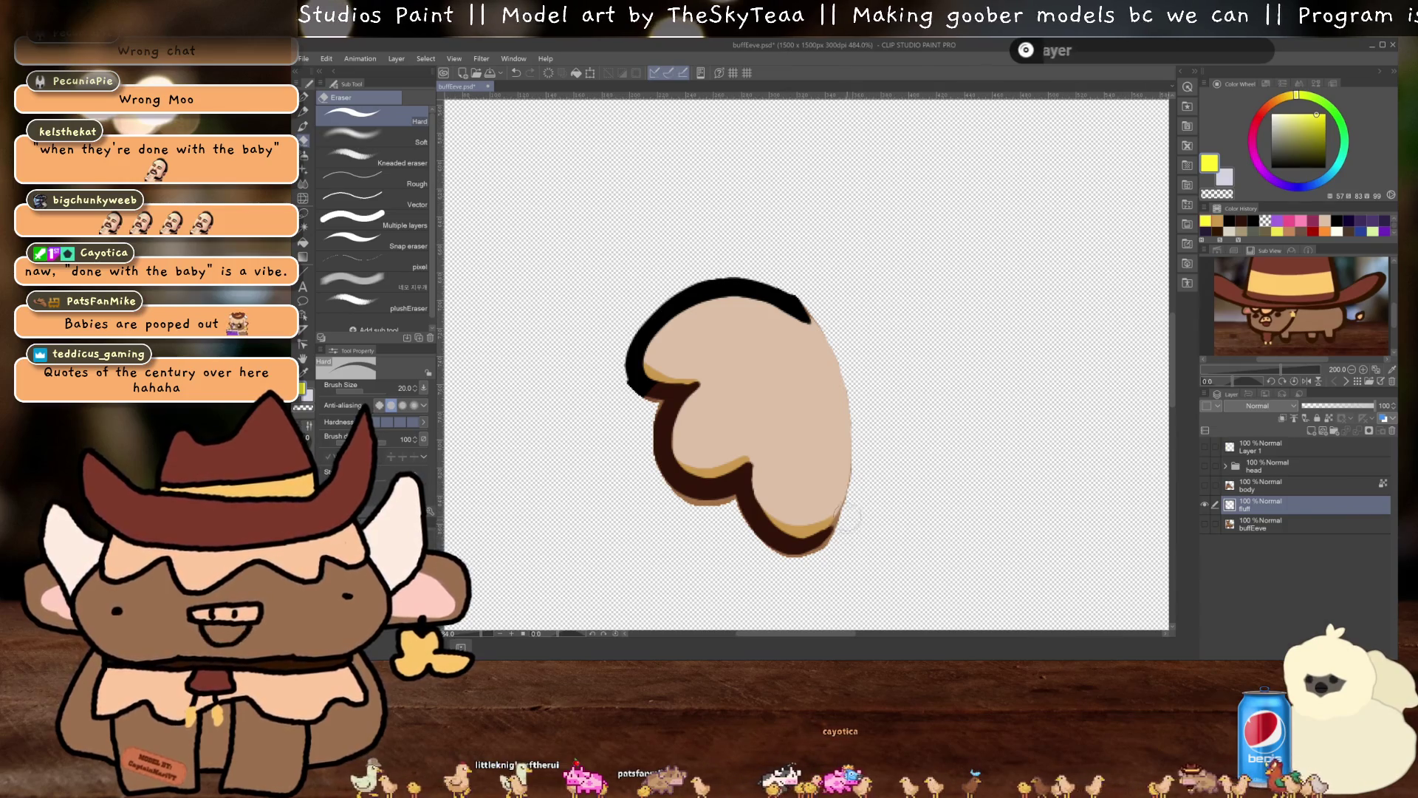
left_click_drag(849, 521, 850, 517)
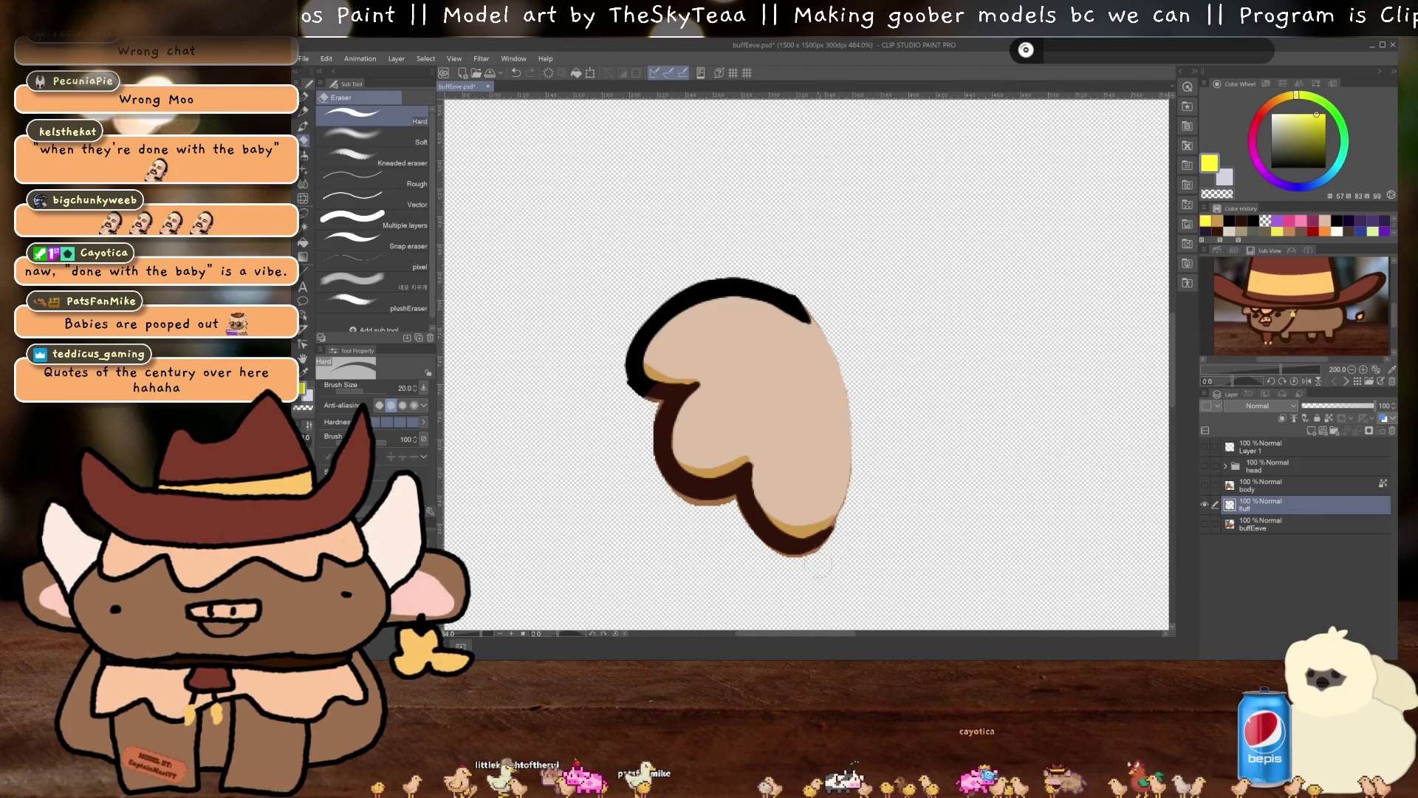
left_click_drag(829, 569, 934, 548)
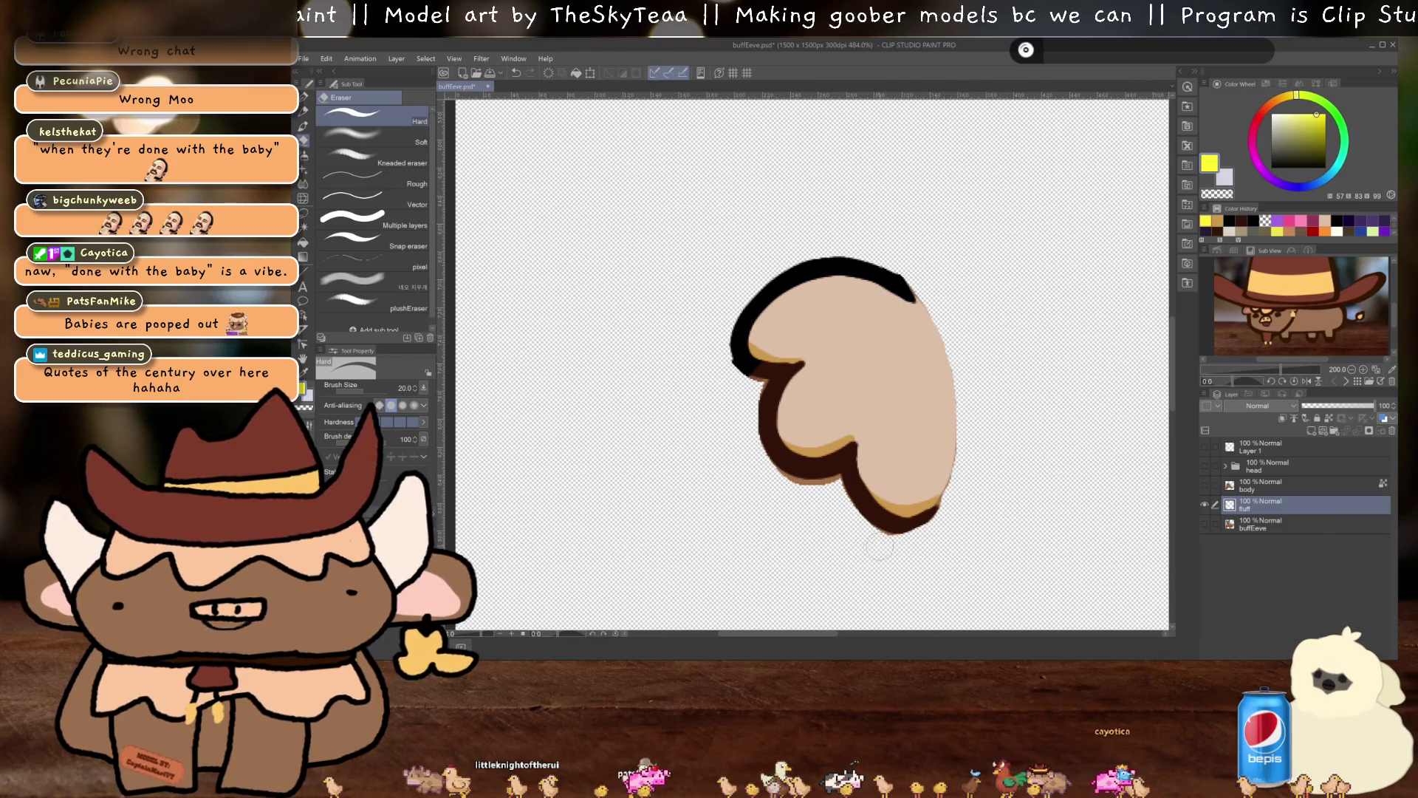
mouse_move(772, 480)
left_mouse_down()
mouse_move(828, 486)
mouse_move(778, 464)
mouse_move(796, 487)
left_mouse_up()
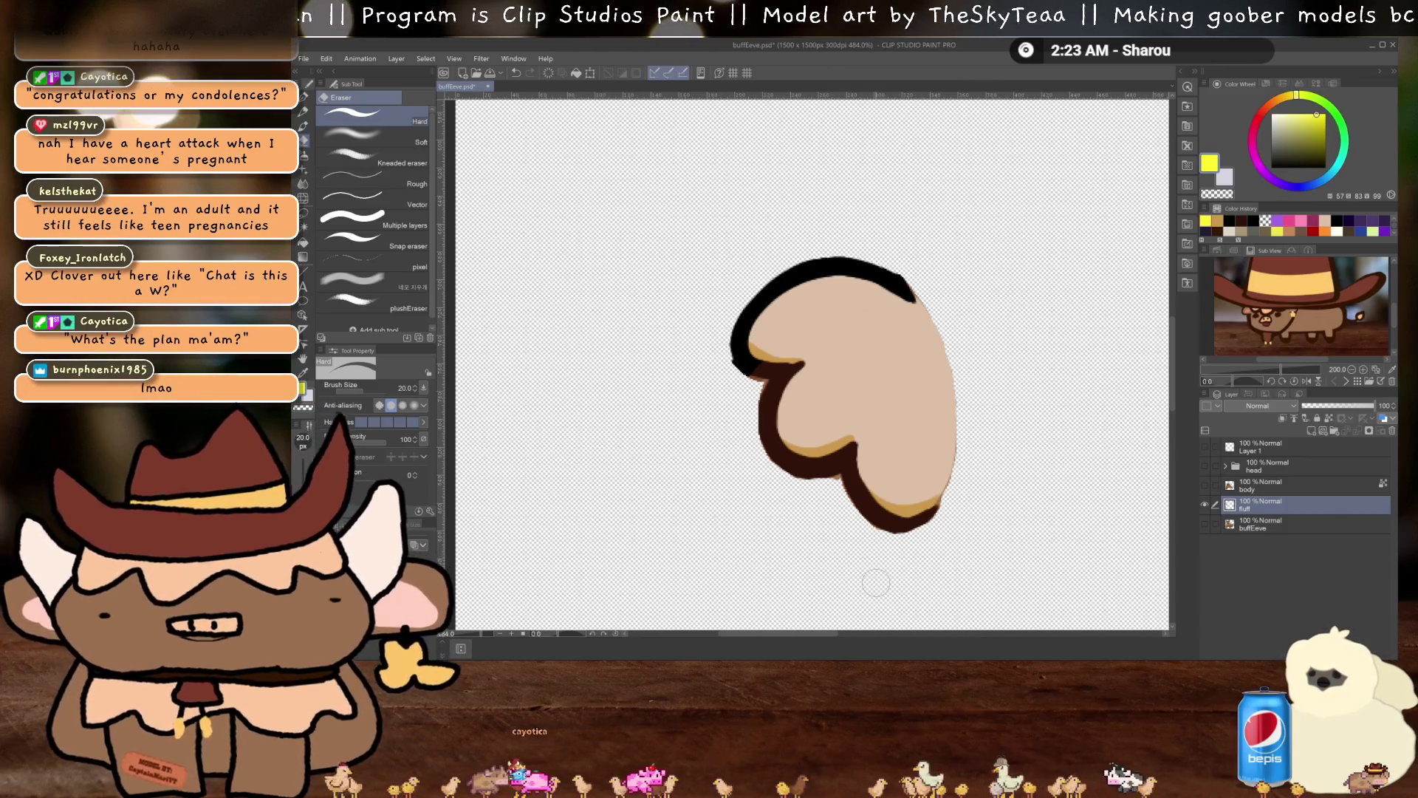
left_click(412, 384)
Enter 5 in the Brush Size field so the eraser is 5 pixels wide
type("1")
key("Return")
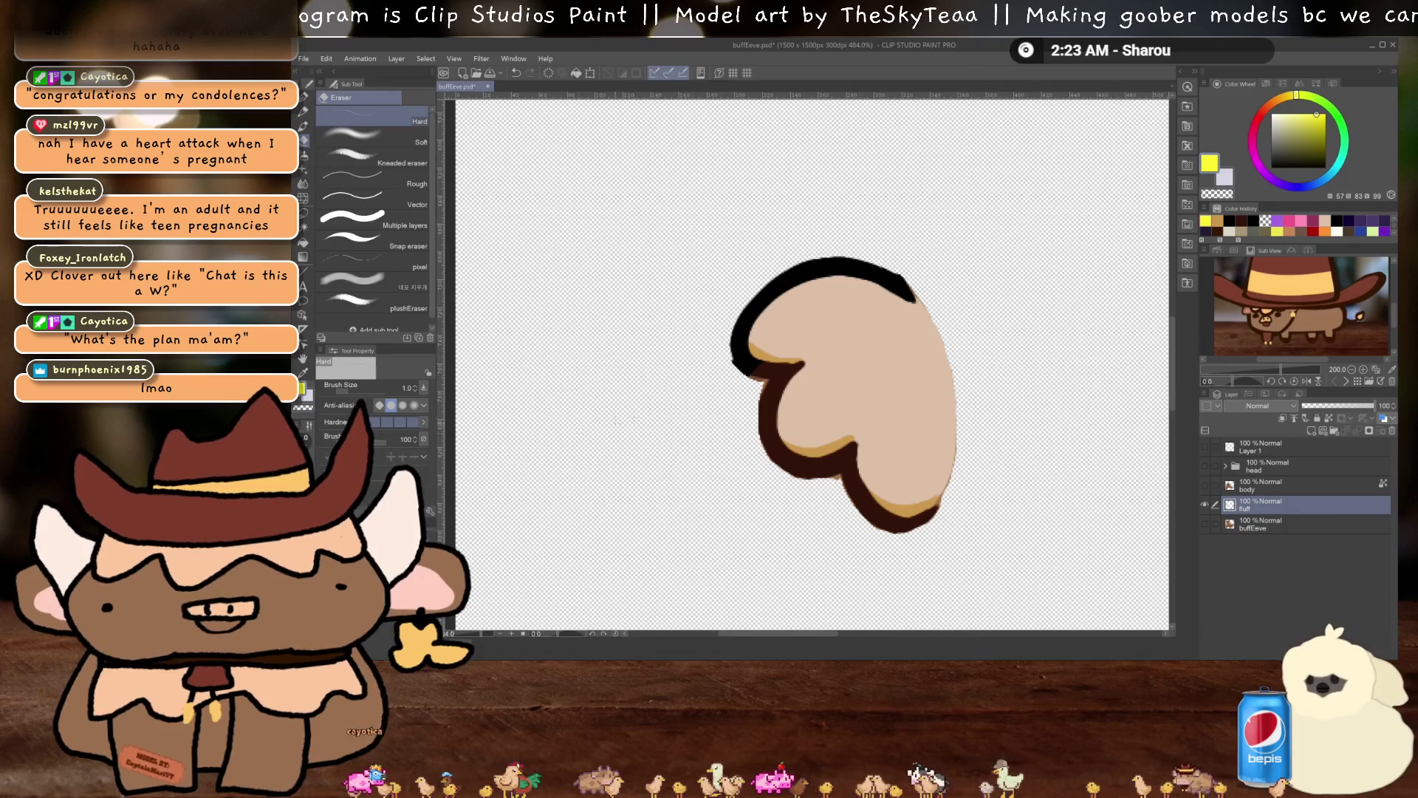
left_click(401, 386)
type("5")
key("Return")
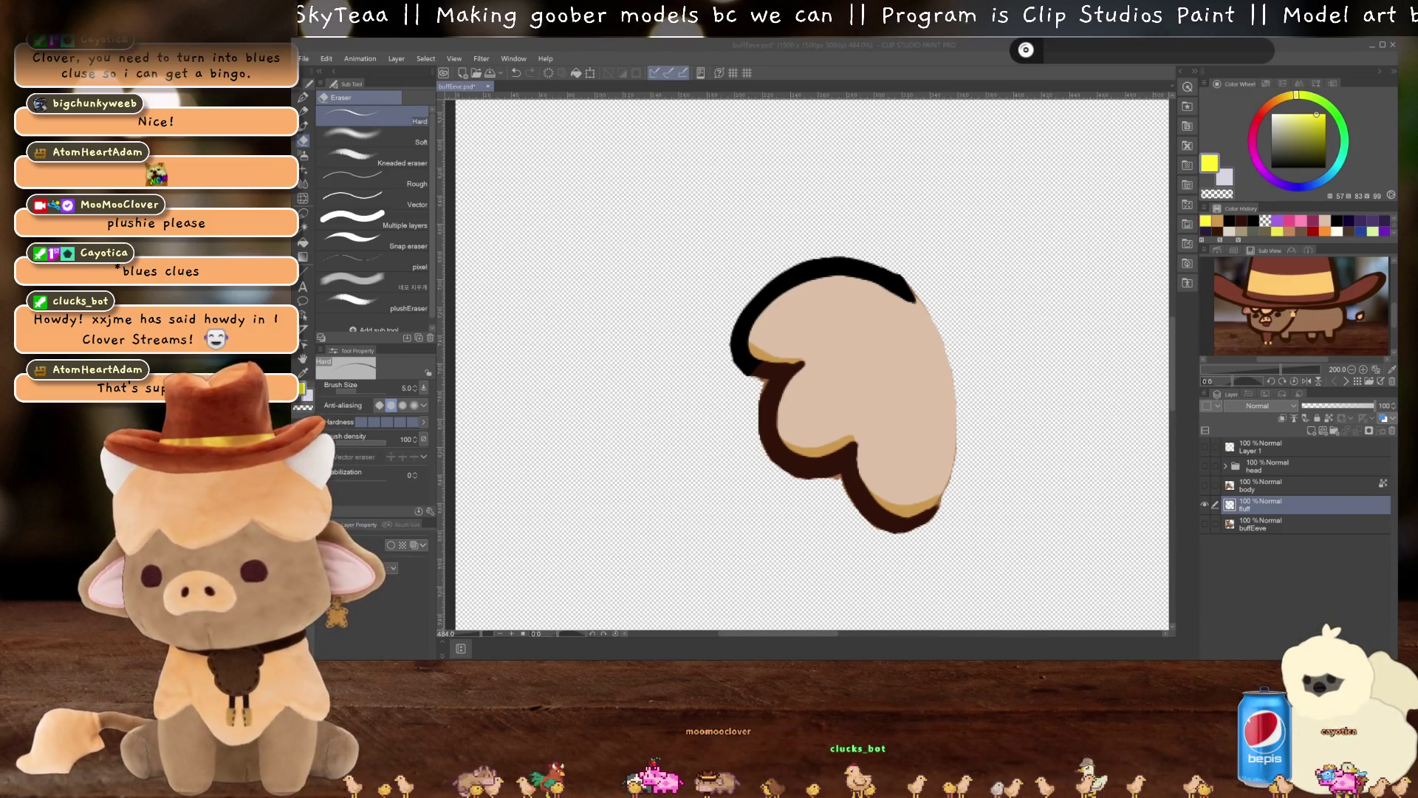
scroll(767, 379, "up", 2)
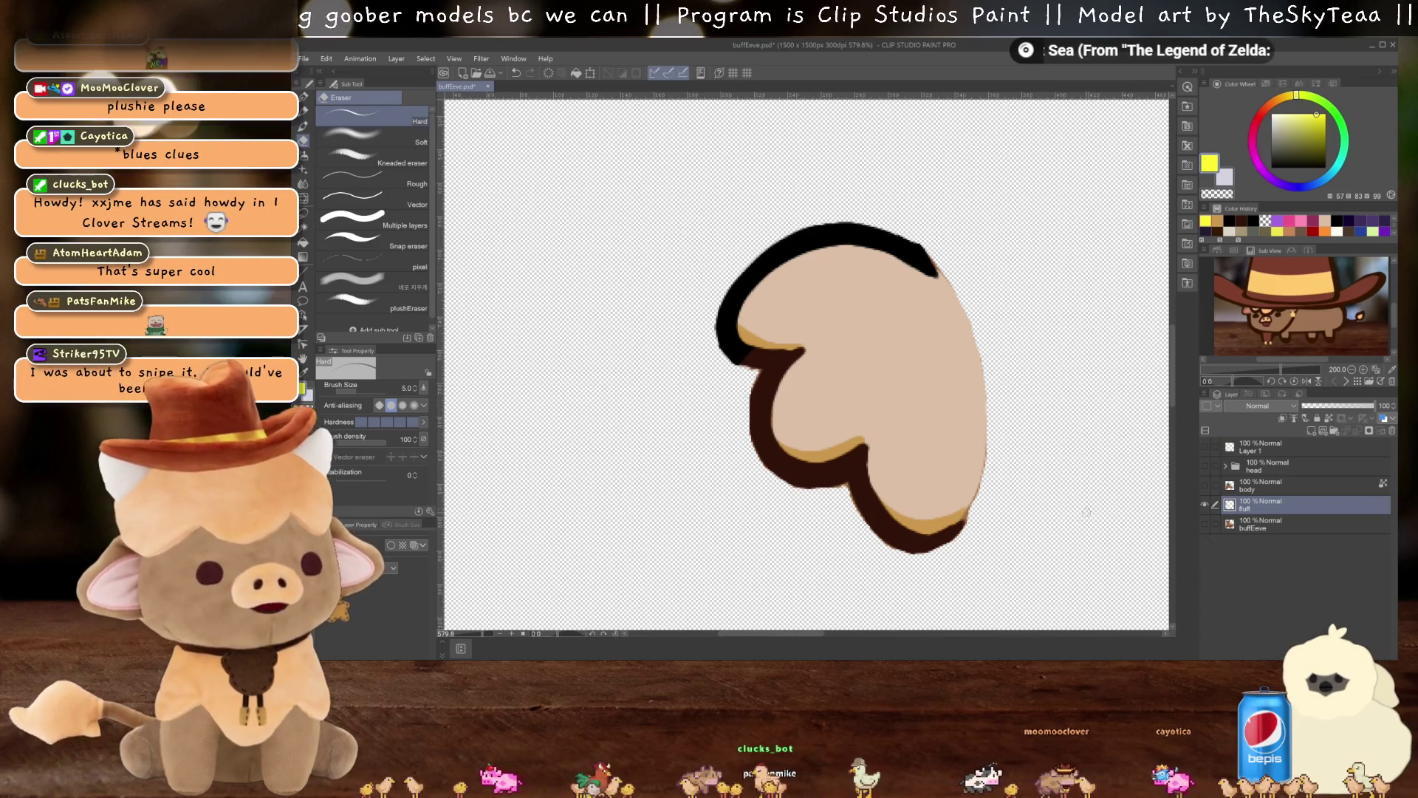
Erase a small strip off the tuft's right edge and move the fluff layer above body
left_click_drag(983, 457, 981, 491)
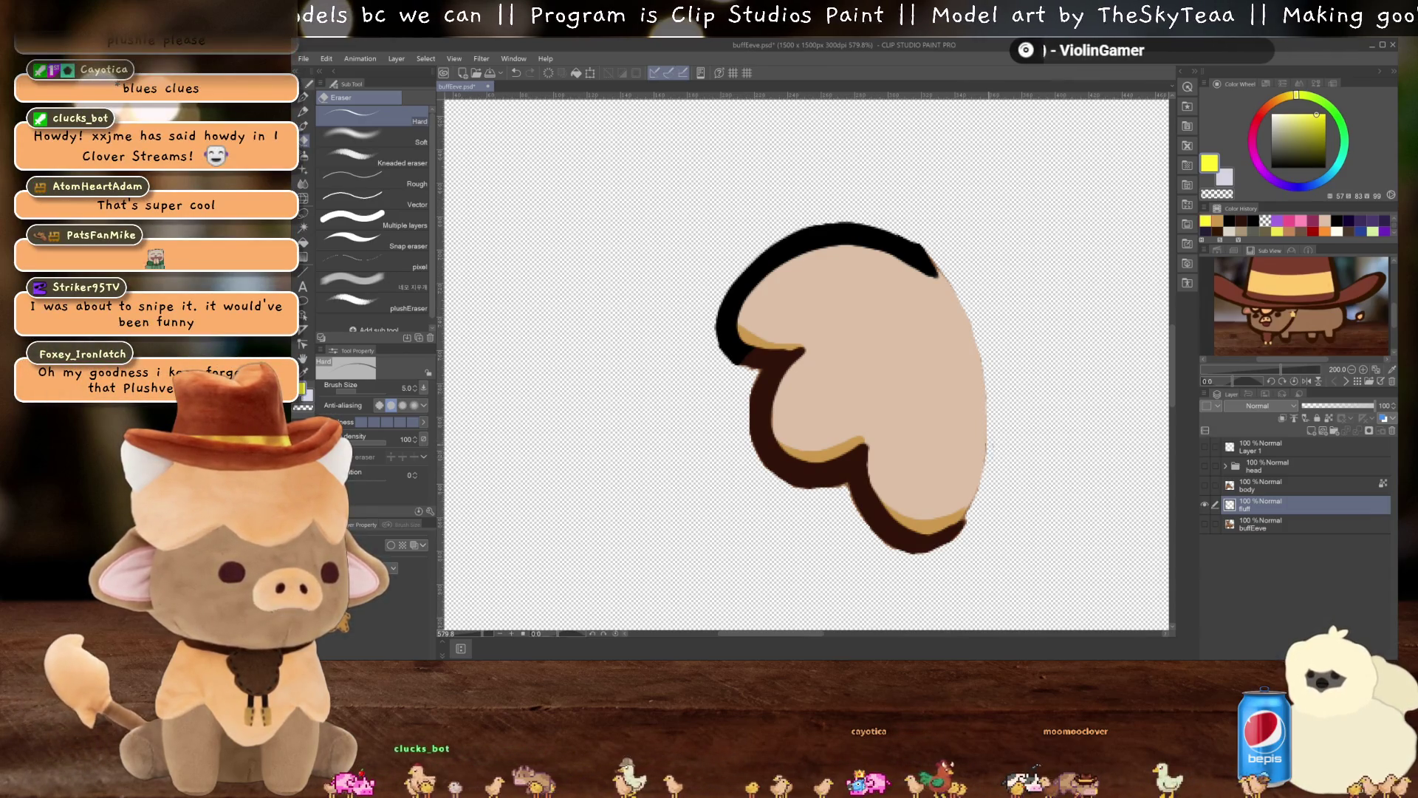
scroll(593, 371, "down", 4)
left_click_drag(1255, 505, 1255, 480)
Show the body, head and buffEeve layers, toggling body on and off to compare
left_click(1205, 504)
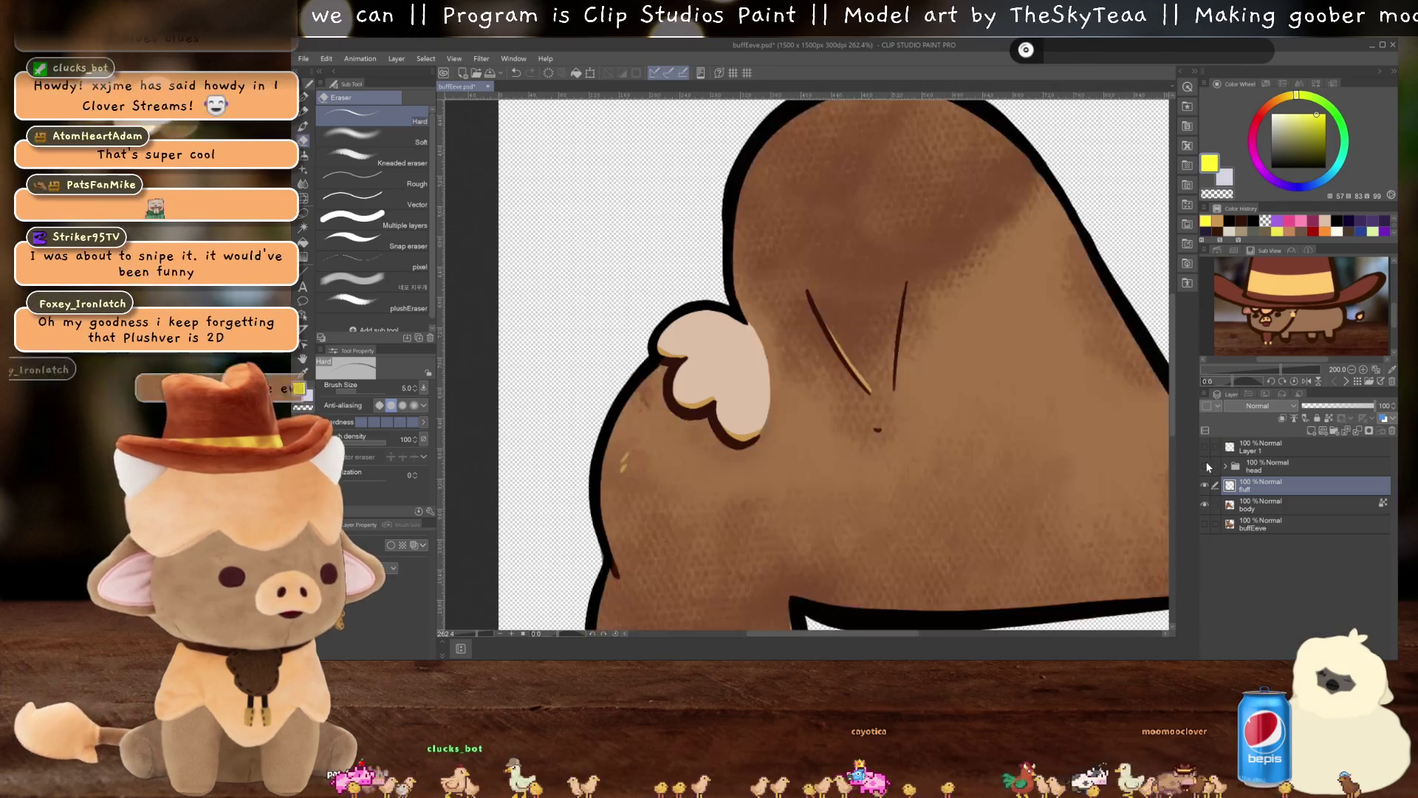
left_click(1204, 465)
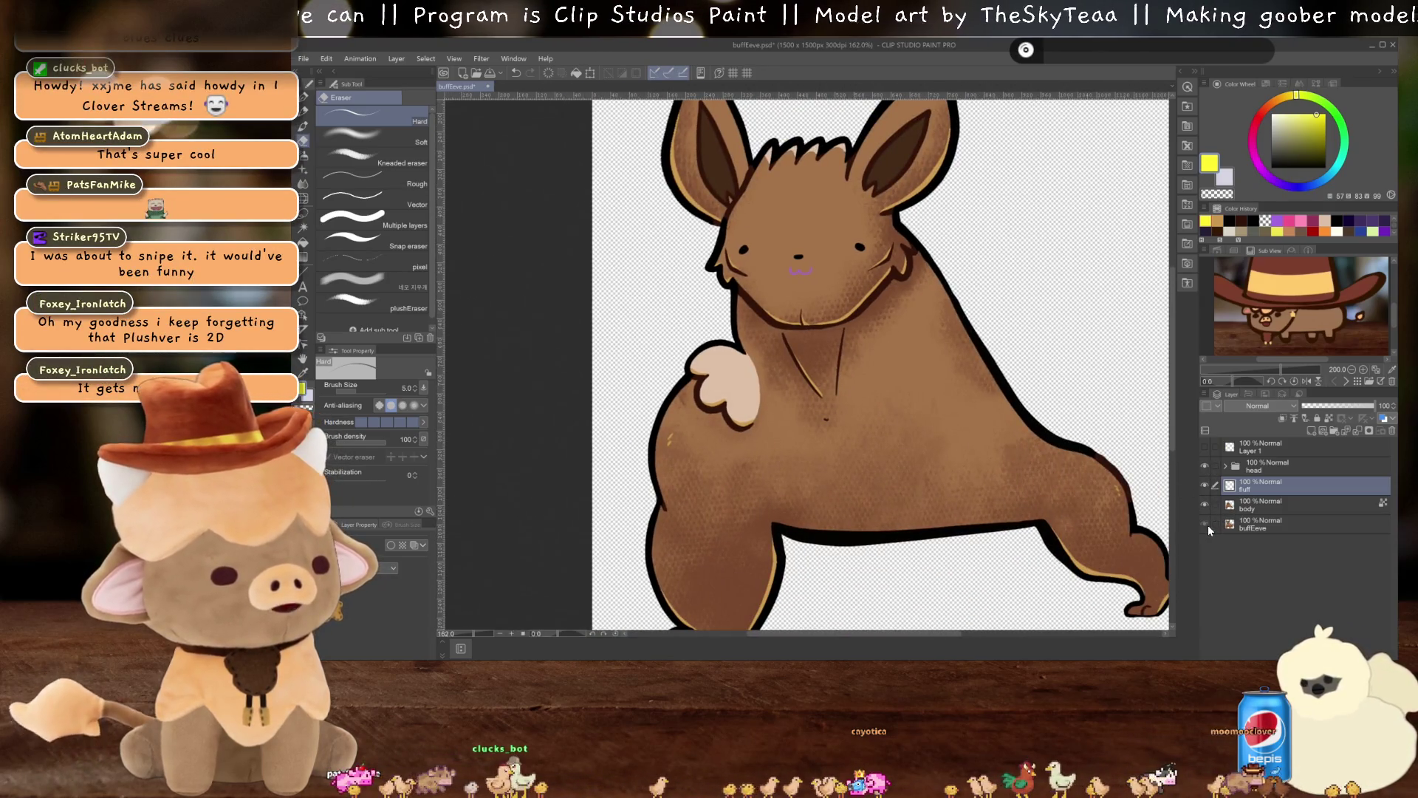
left_click(1205, 524)
left_click(1204, 504)
left_click(1206, 505)
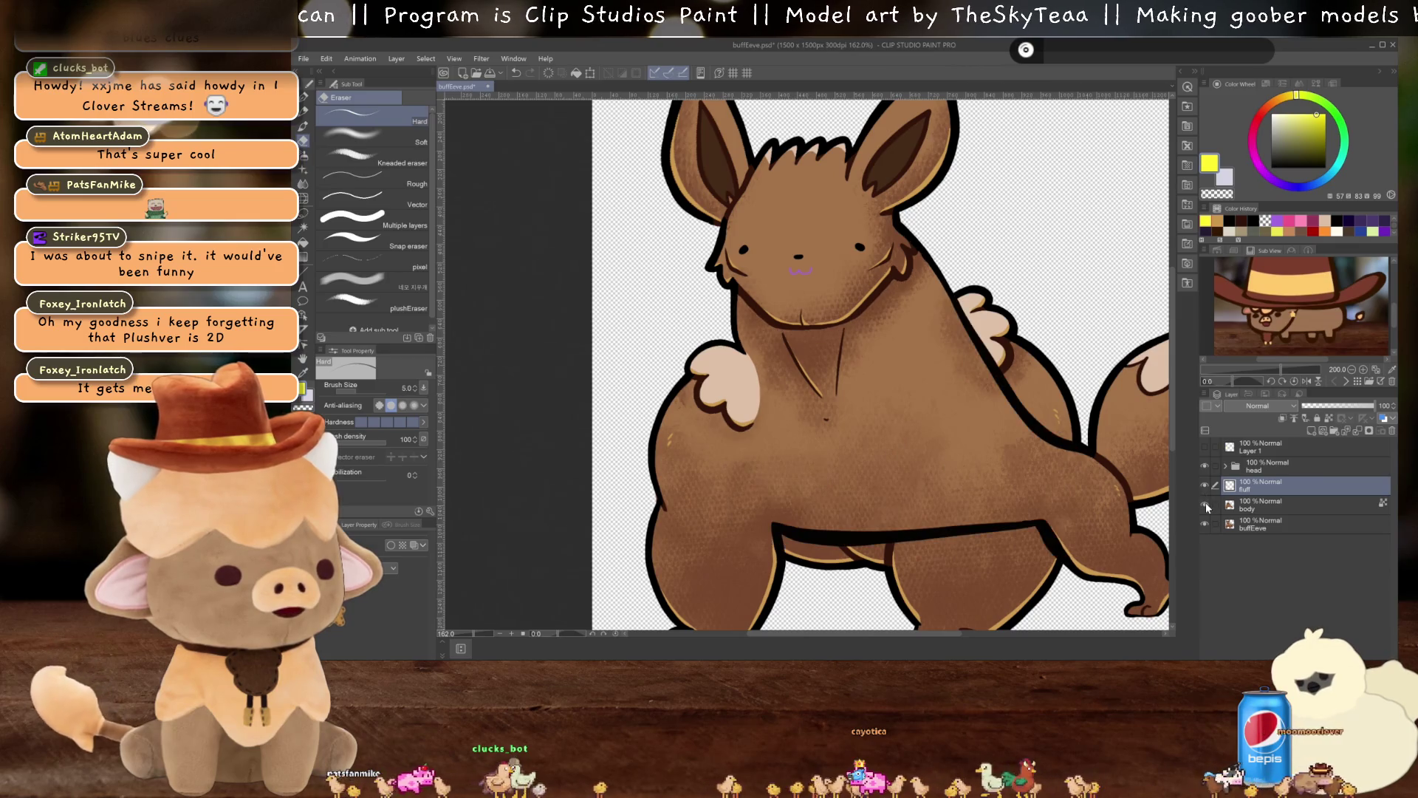
left_click(1207, 505)
left_click(1206, 505)
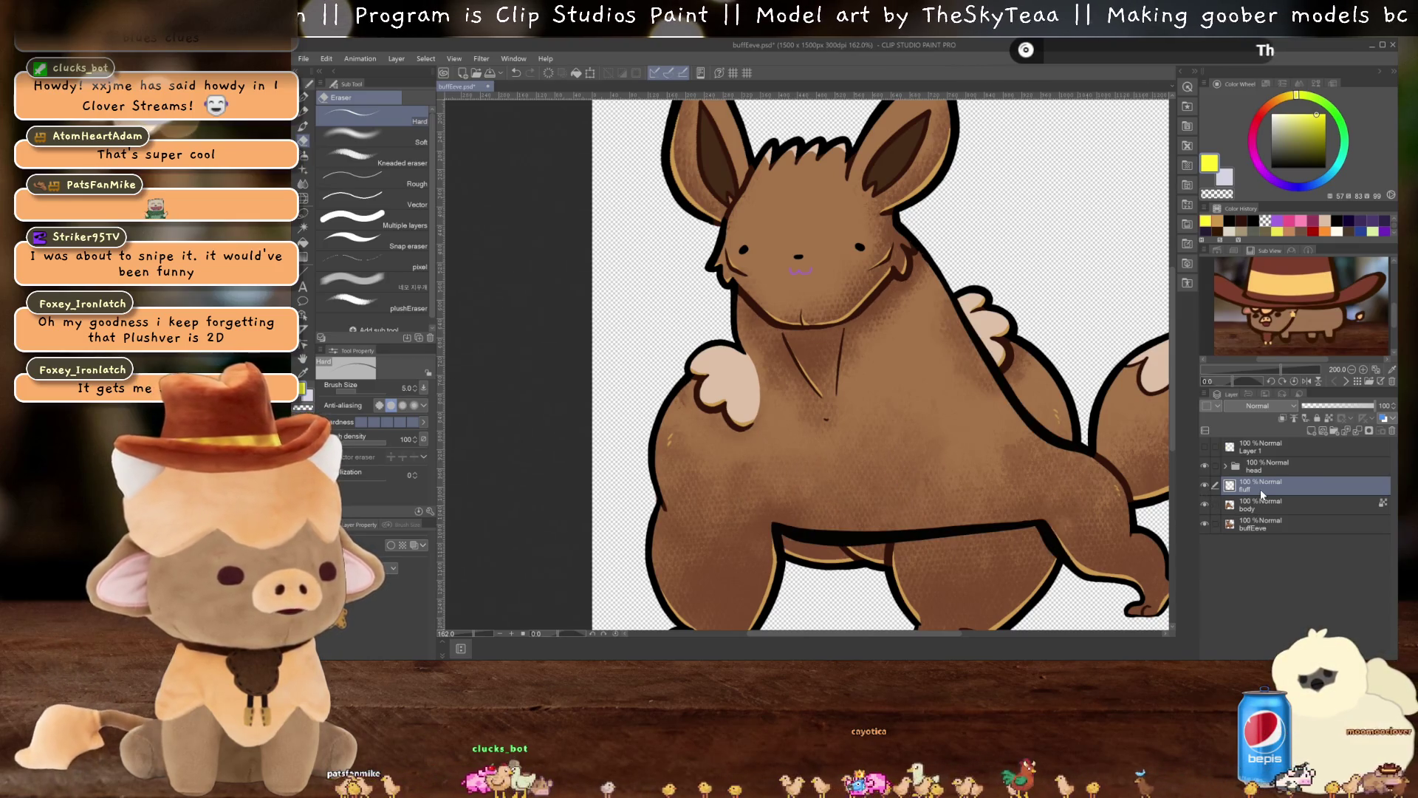
Paste a copy of the fluff as fluff 2, mirror it and place it on the right shoulder
key("ctrl+c")
key("ctrl+v")
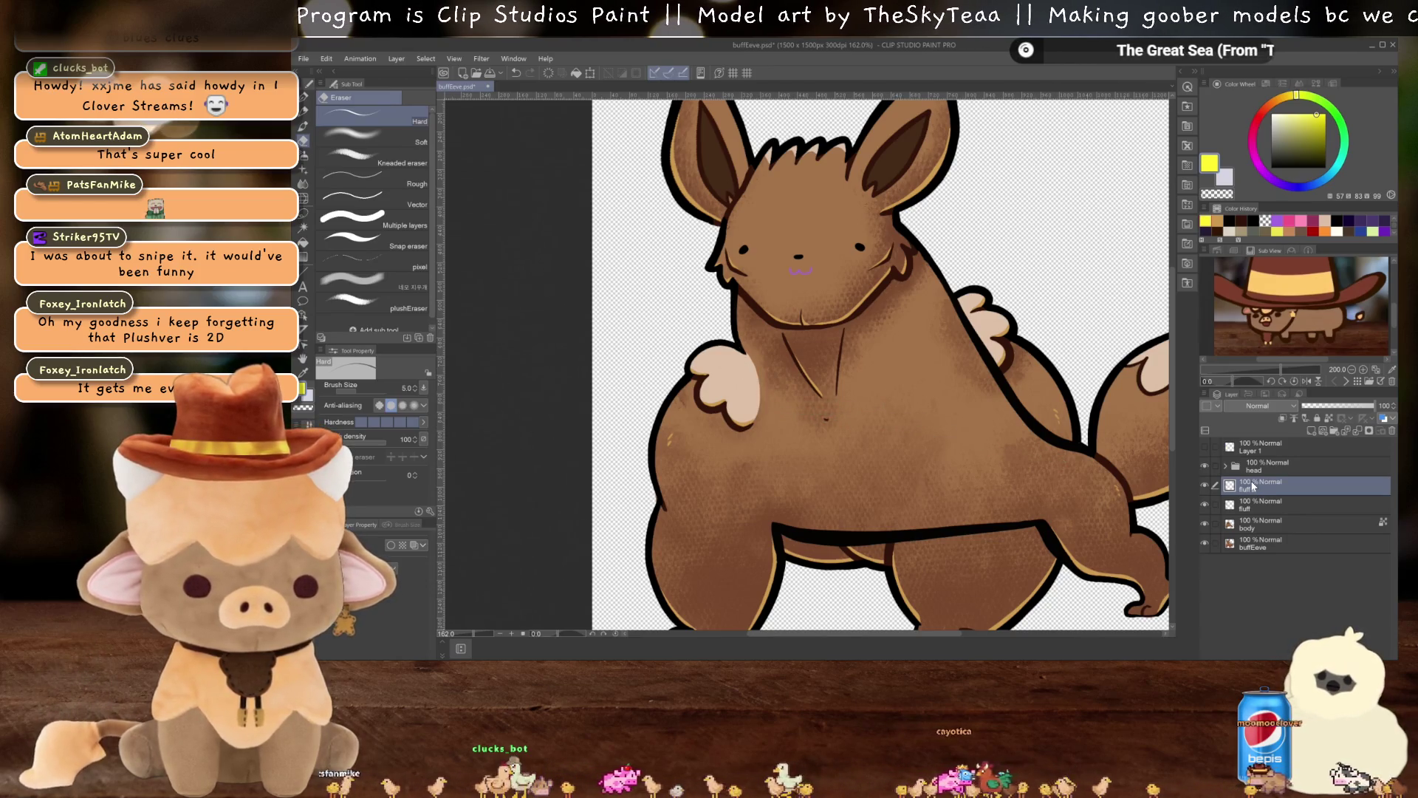
key("ctrl+t")
mouse_move(725, 418)
left_mouse_down()
mouse_move(1093, 340)
mouse_move(1128, 260)
left_mouse_up()
mouse_move(1019, 334)
left_mouse_down()
mouse_move(886, 402)
mouse_move(1015, 329)
mouse_move(1003, 329)
mouse_move(1063, 335)
left_mouse_up()
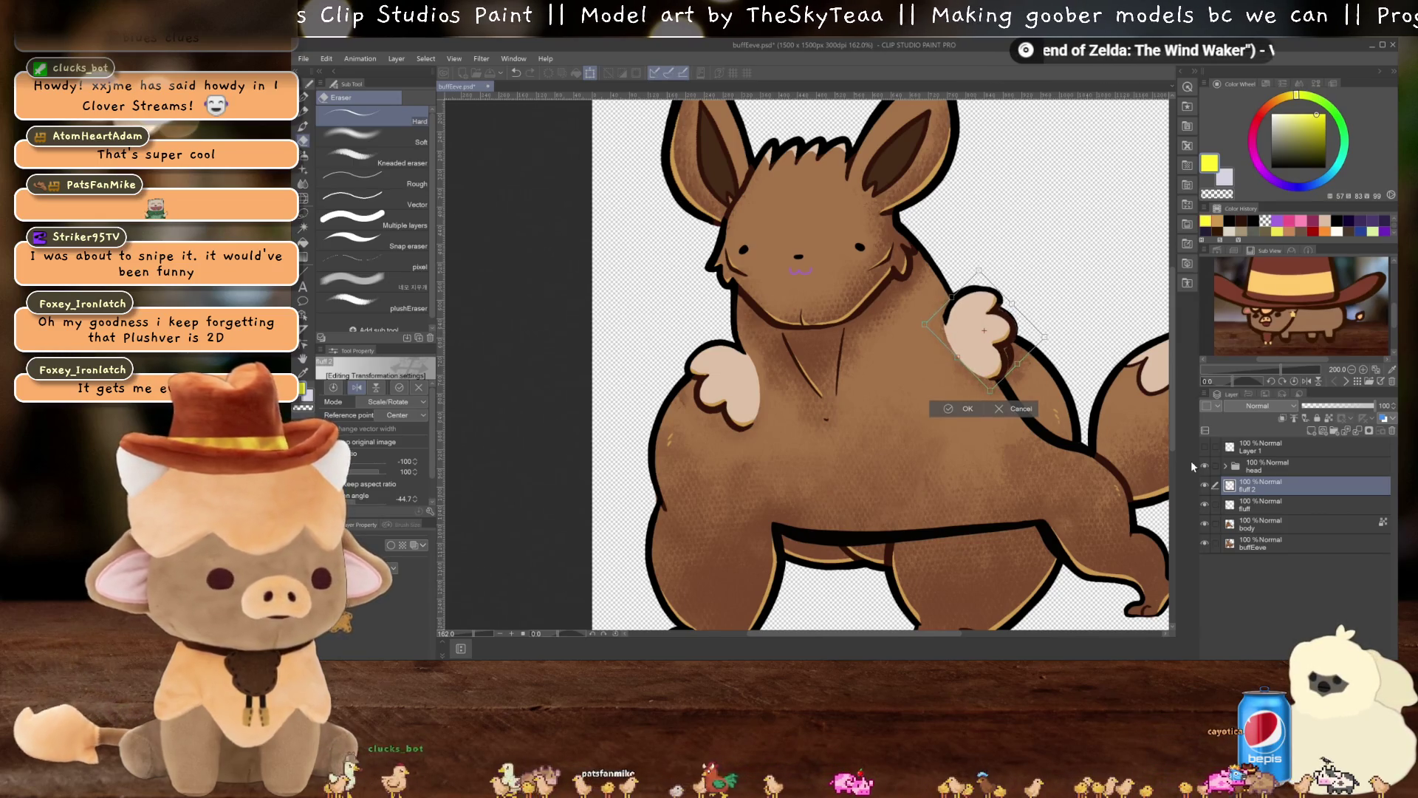
key("Return")
Hide the body layer and set the fluff 2 layer's opacity to 66%
left_click(1205, 523)
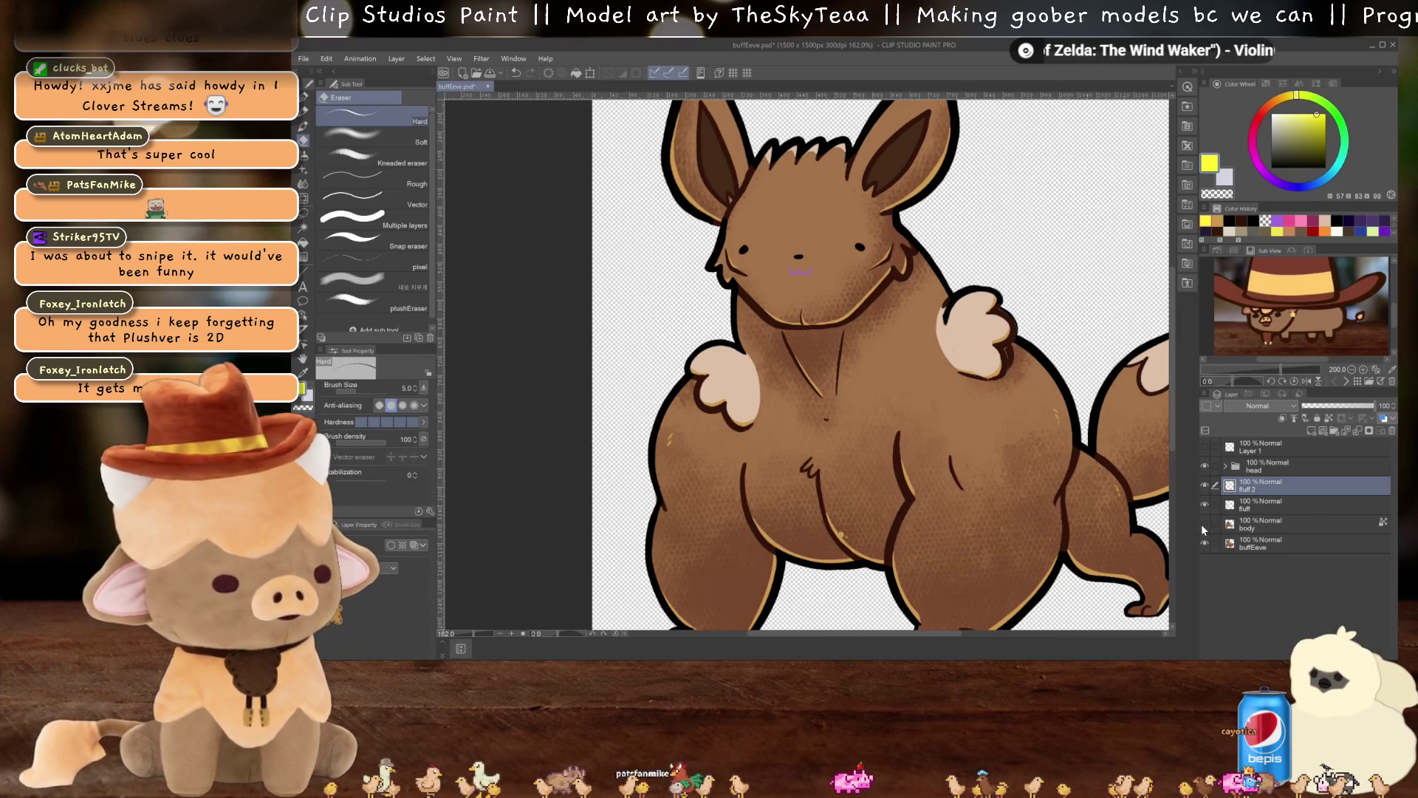
left_click(1262, 548)
left_click(1274, 501)
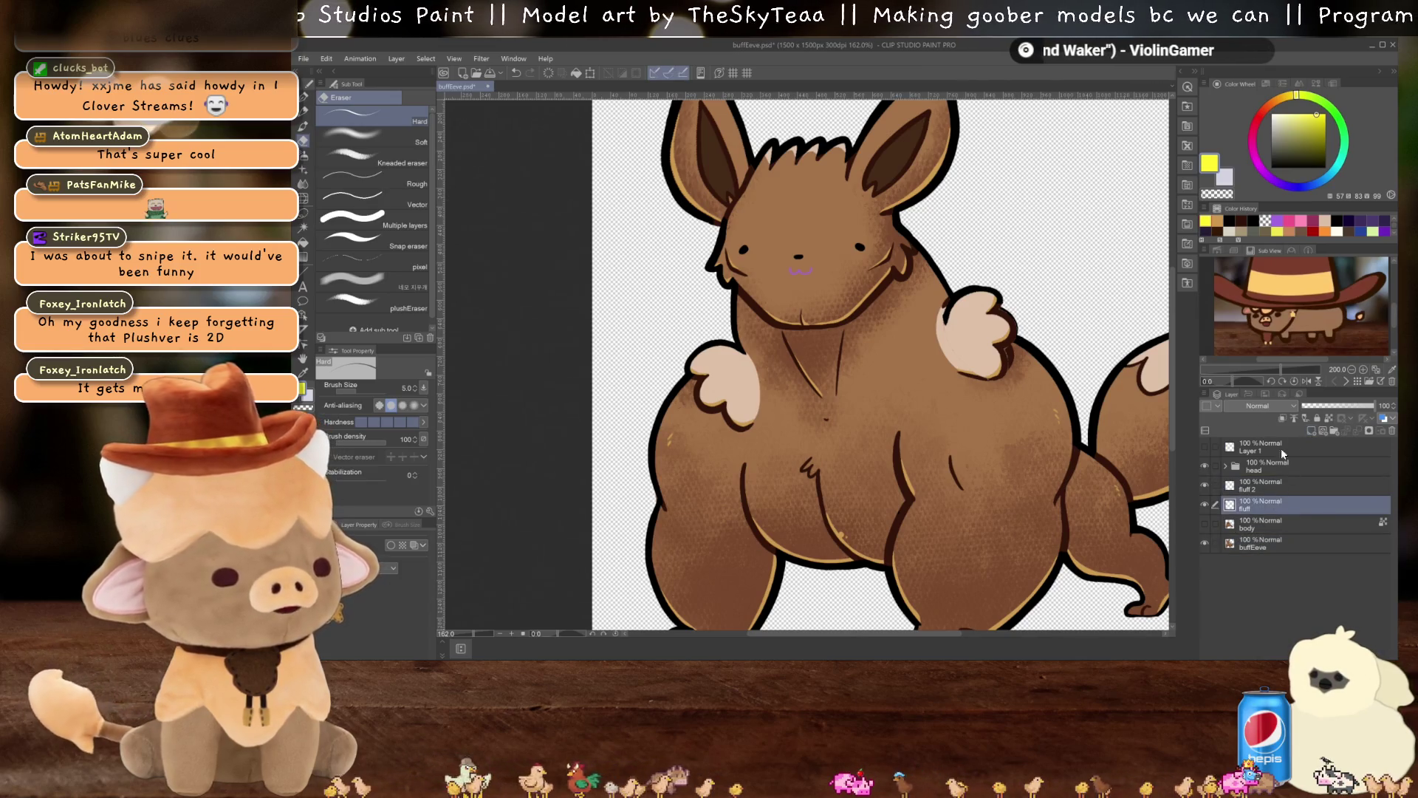
left_click(1267, 485)
left_click(1350, 407)
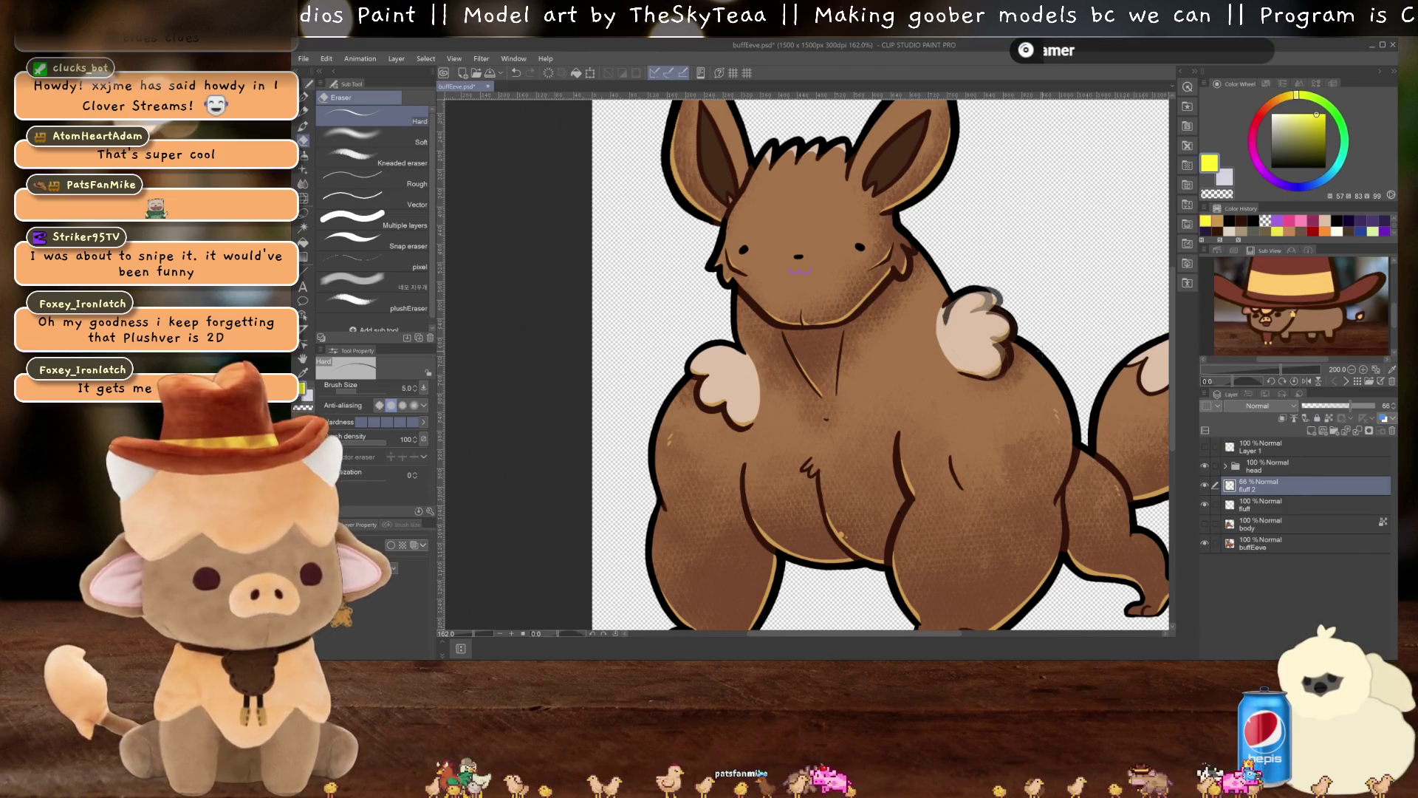
key("j")
scroll(979, 302, "up", 5)
Liquify the fluff 2 outline and lobes to fit the shoulder, then set its opacity to 100%
left_click_drag(978, 301, 974, 301)
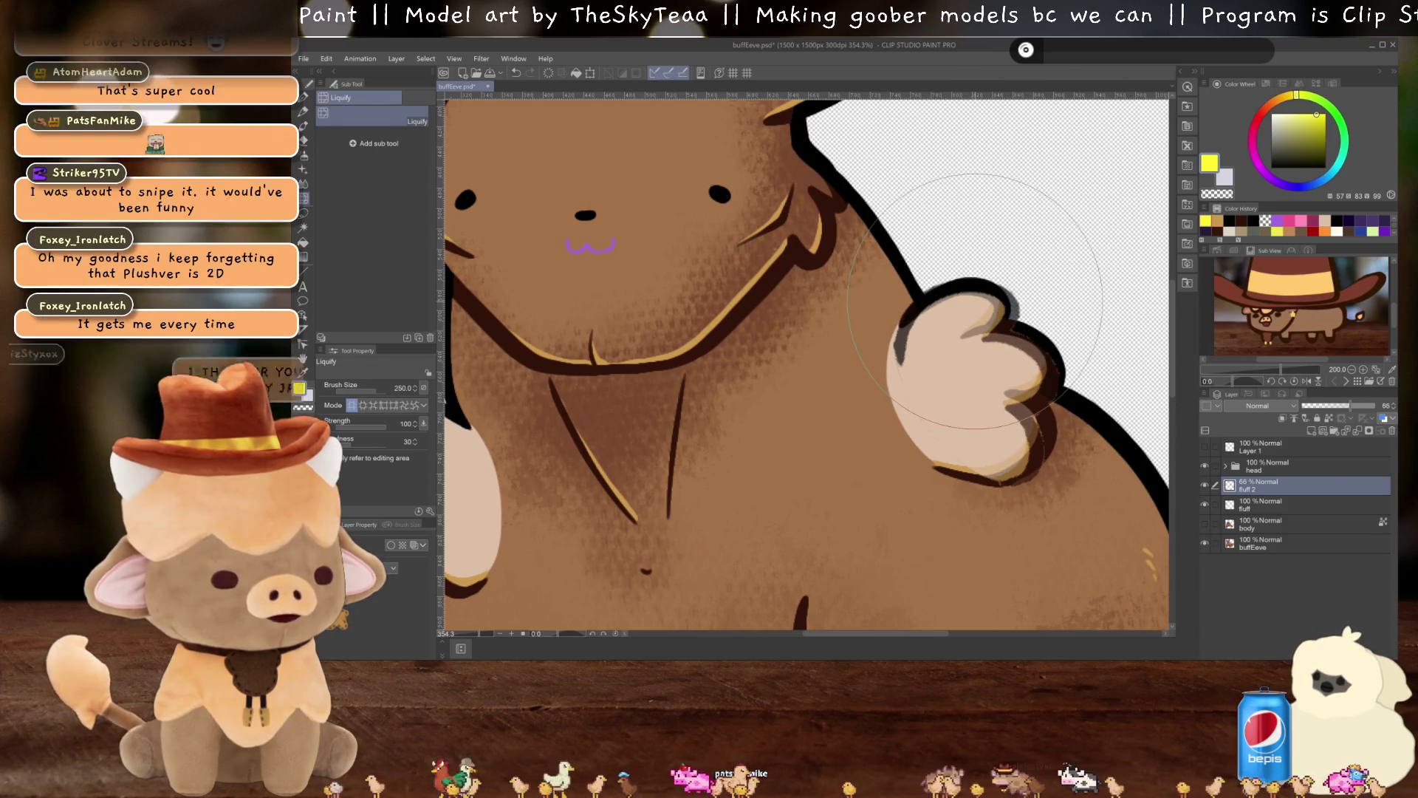
mouse_move(832, 398)
left_mouse_down()
mouse_move(897, 455)
mouse_move(1067, 420)
left_mouse_up()
left_click_drag(1056, 419, 1038, 403)
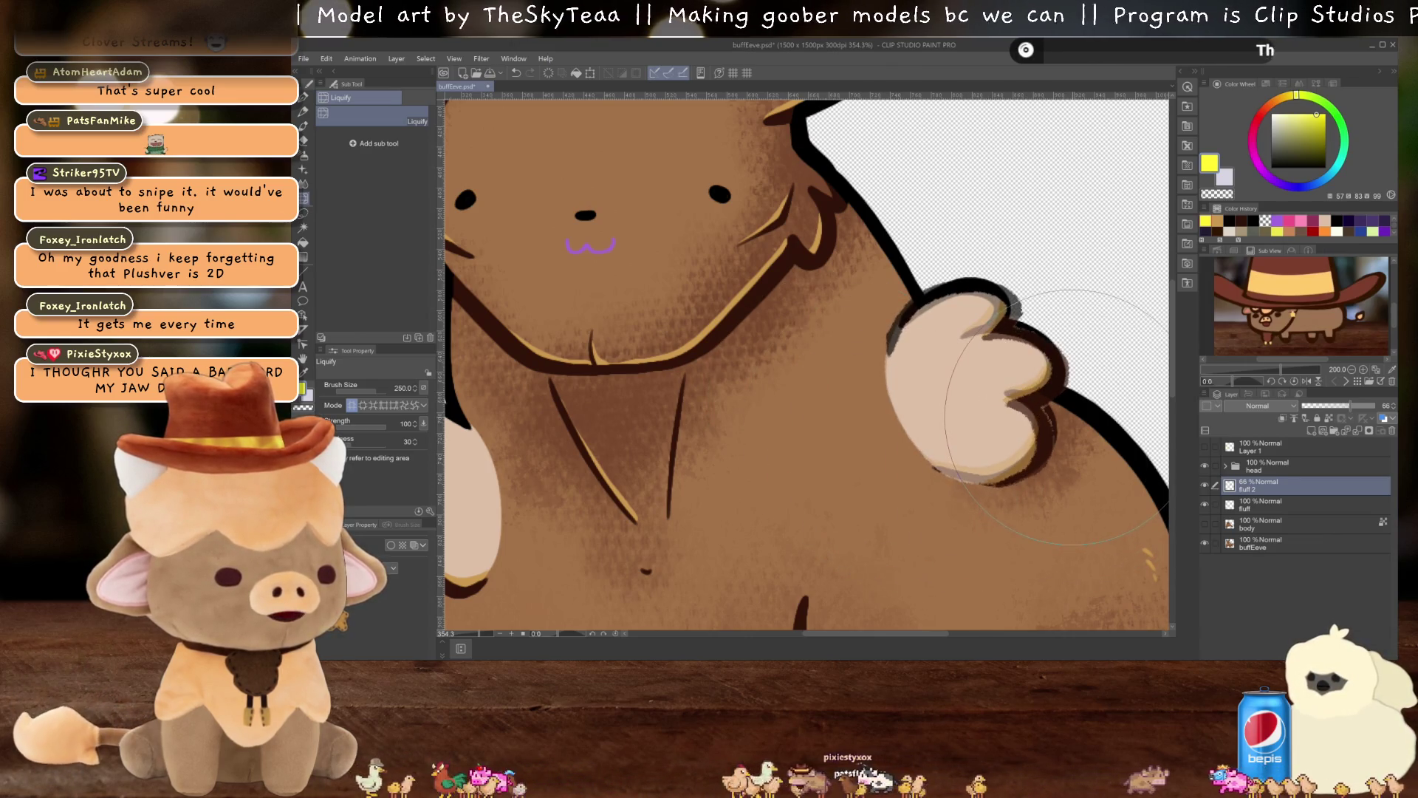
mouse_move(999, 358)
left_mouse_down()
mouse_move(984, 385)
mouse_move(1043, 466)
mouse_move(1012, 436)
mouse_move(984, 517)
mouse_move(873, 243)
mouse_move(890, 255)
left_mouse_up()
left_click_drag(1351, 405, 1375, 405)
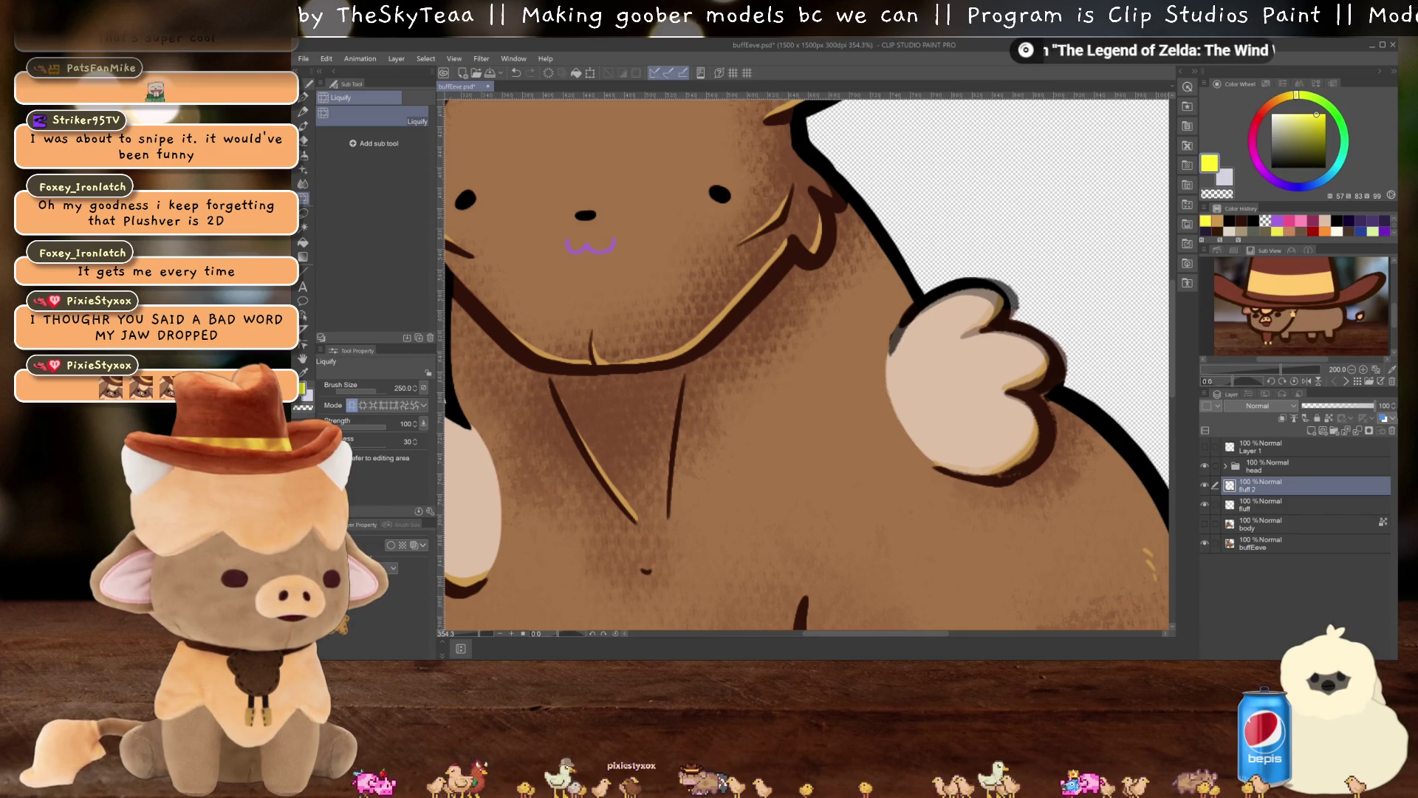
key("ctrl+minus")
key("ctrl+minus")
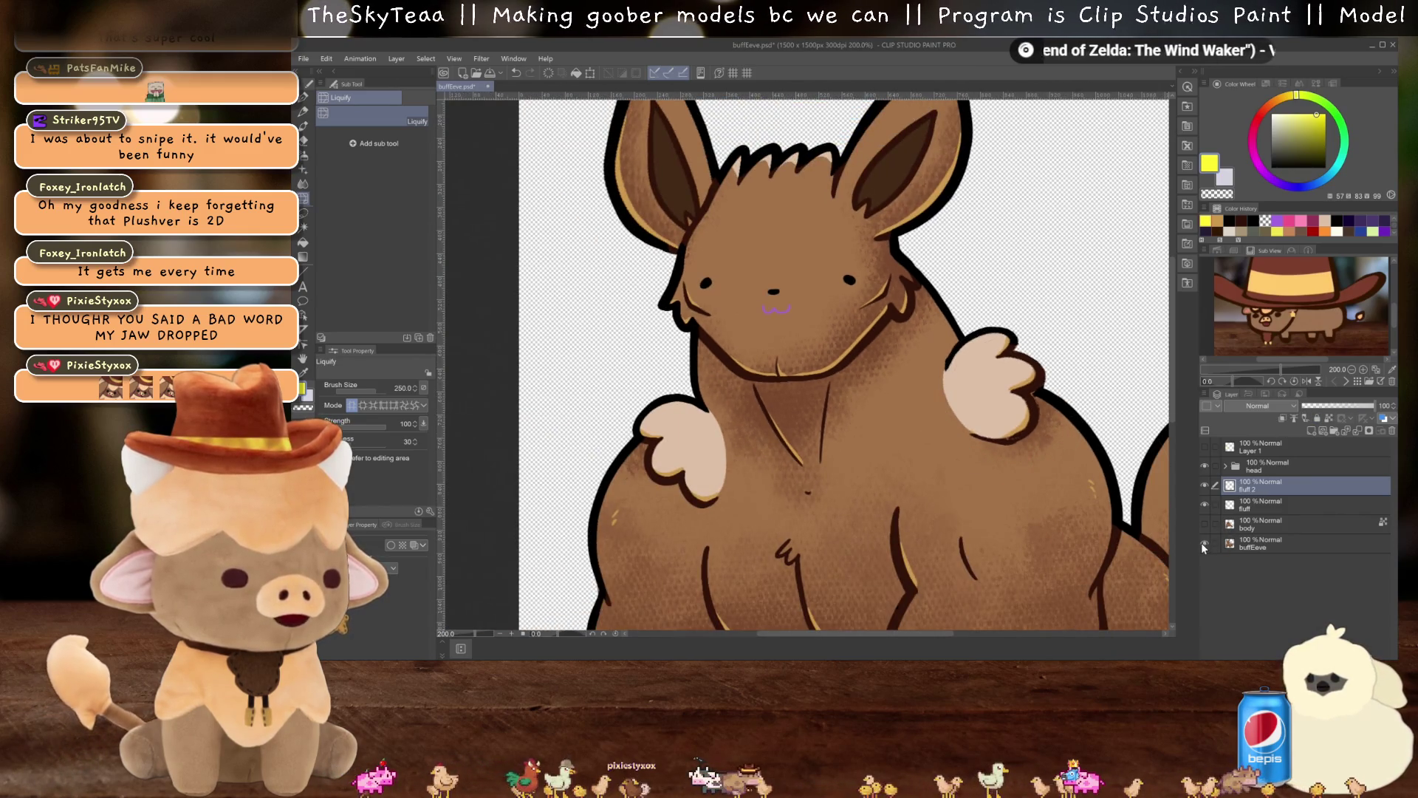
Toggle the buffEeve layer off and on to compare, then save the file
left_click(1204, 545)
left_click(1205, 542)
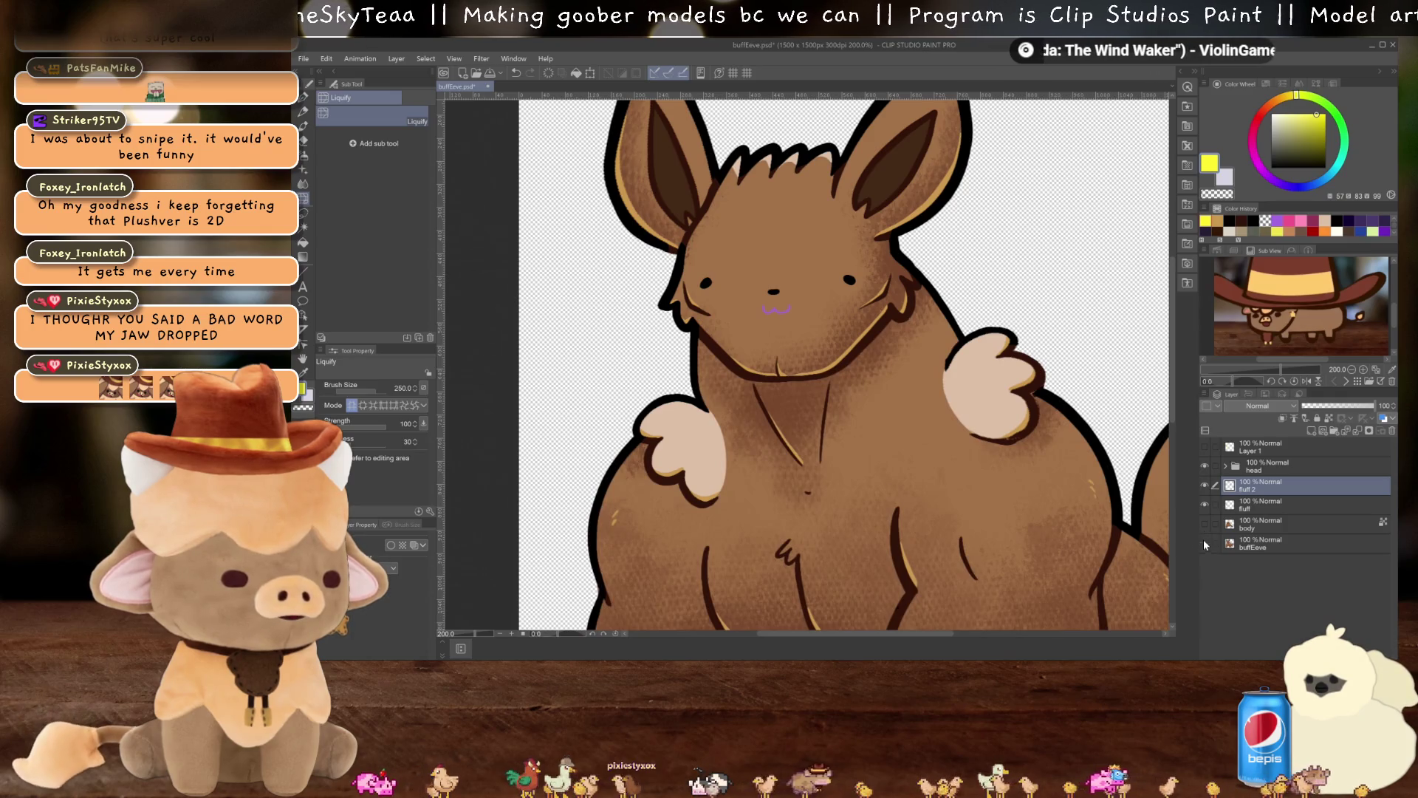
scroll(989, 487, "up", 2)
scroll(993, 488, "down", 2)
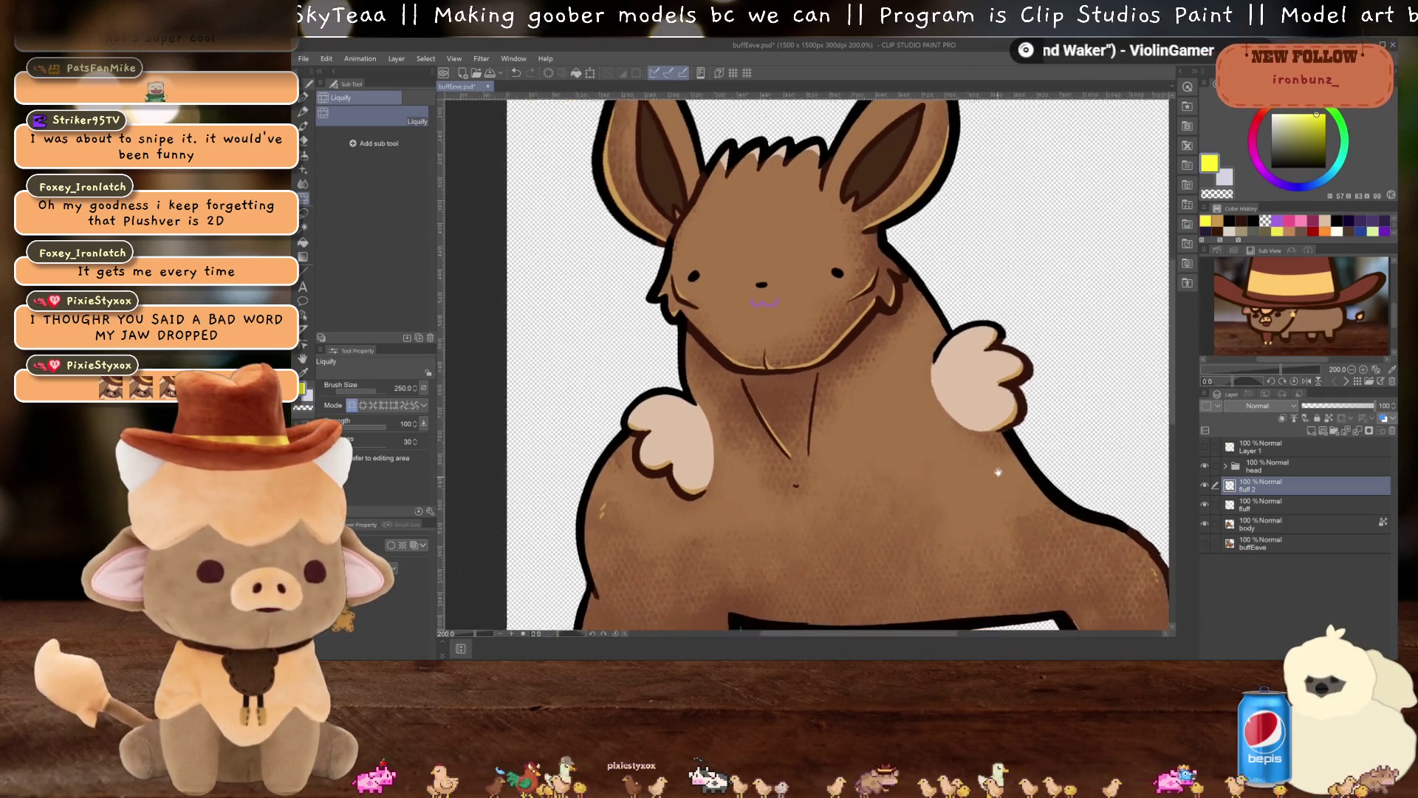
key("ctrl+s")
left_click(863, 280)
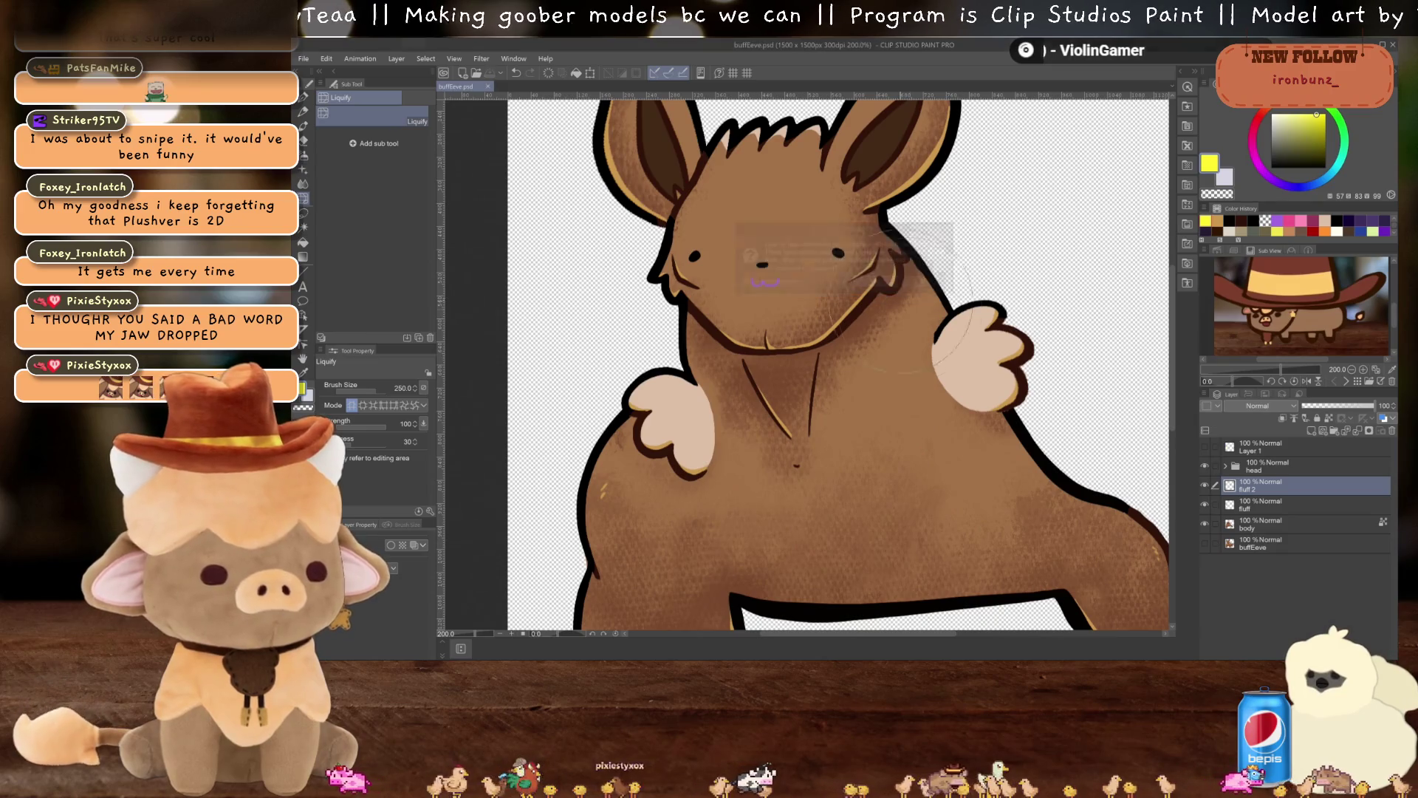
Zoom in and out to inspect the buff figure with tufts on both shoulders
scroll(910, 432, "down", 3)
scroll(911, 432, "up", 2)
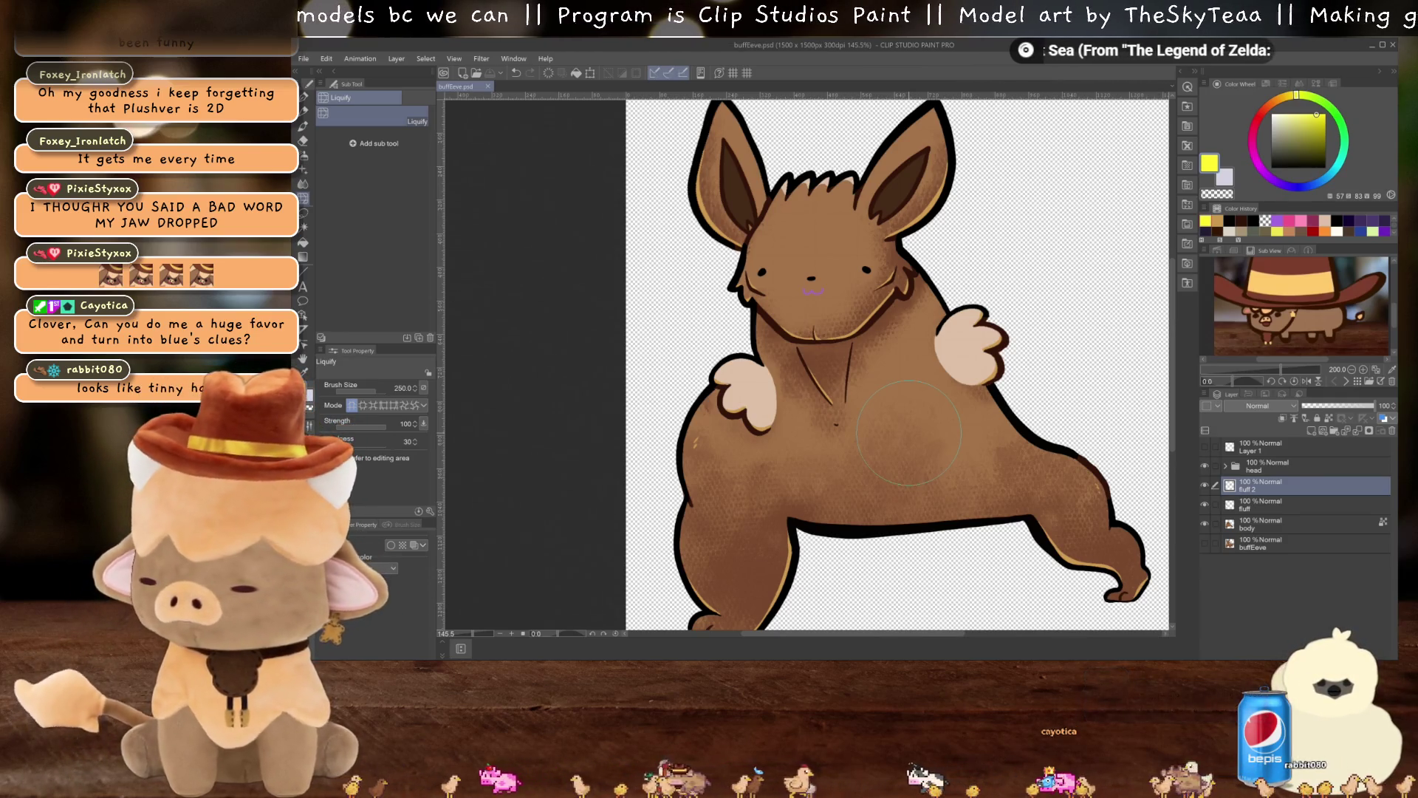
scroll(840, 283, "up", 2)
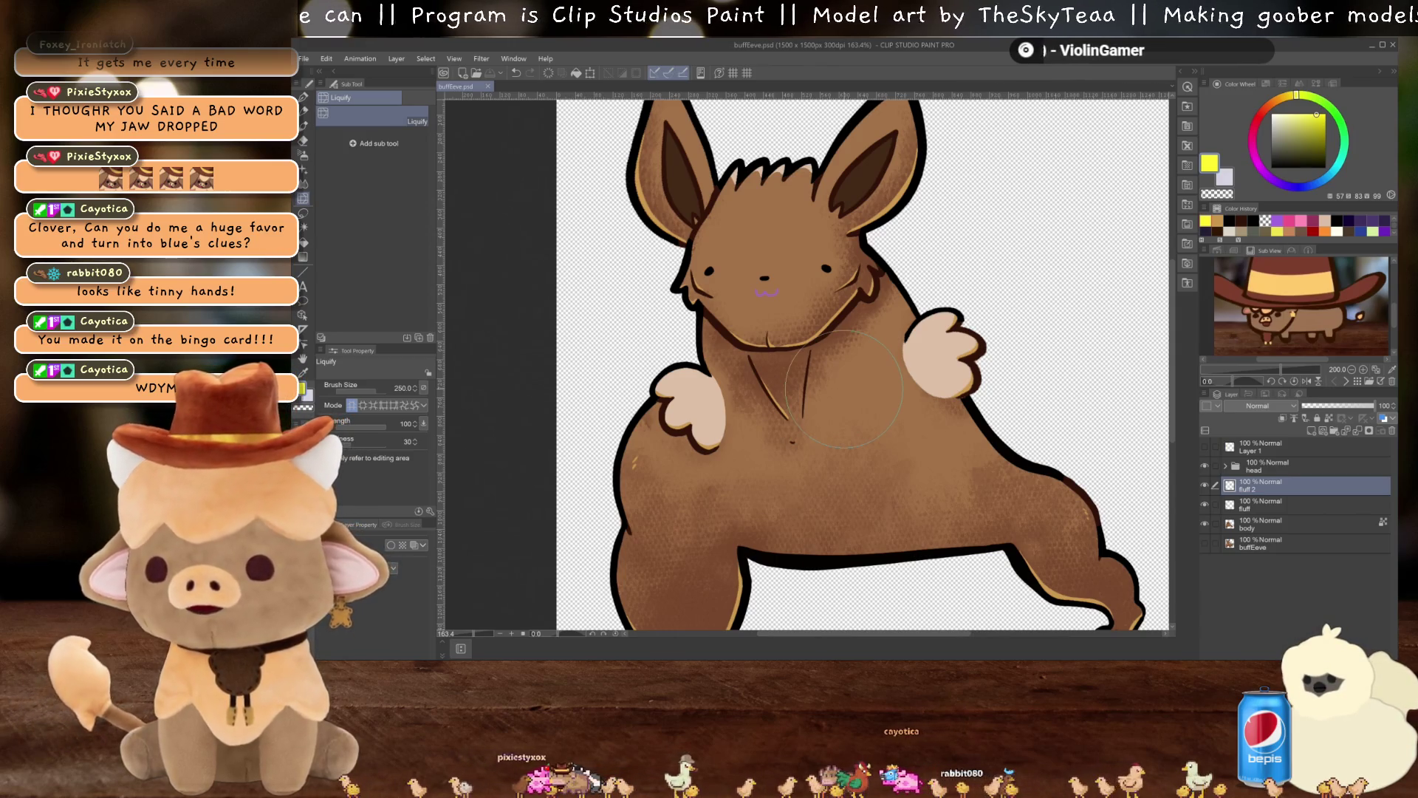
scroll(805, 371, "down", 2)
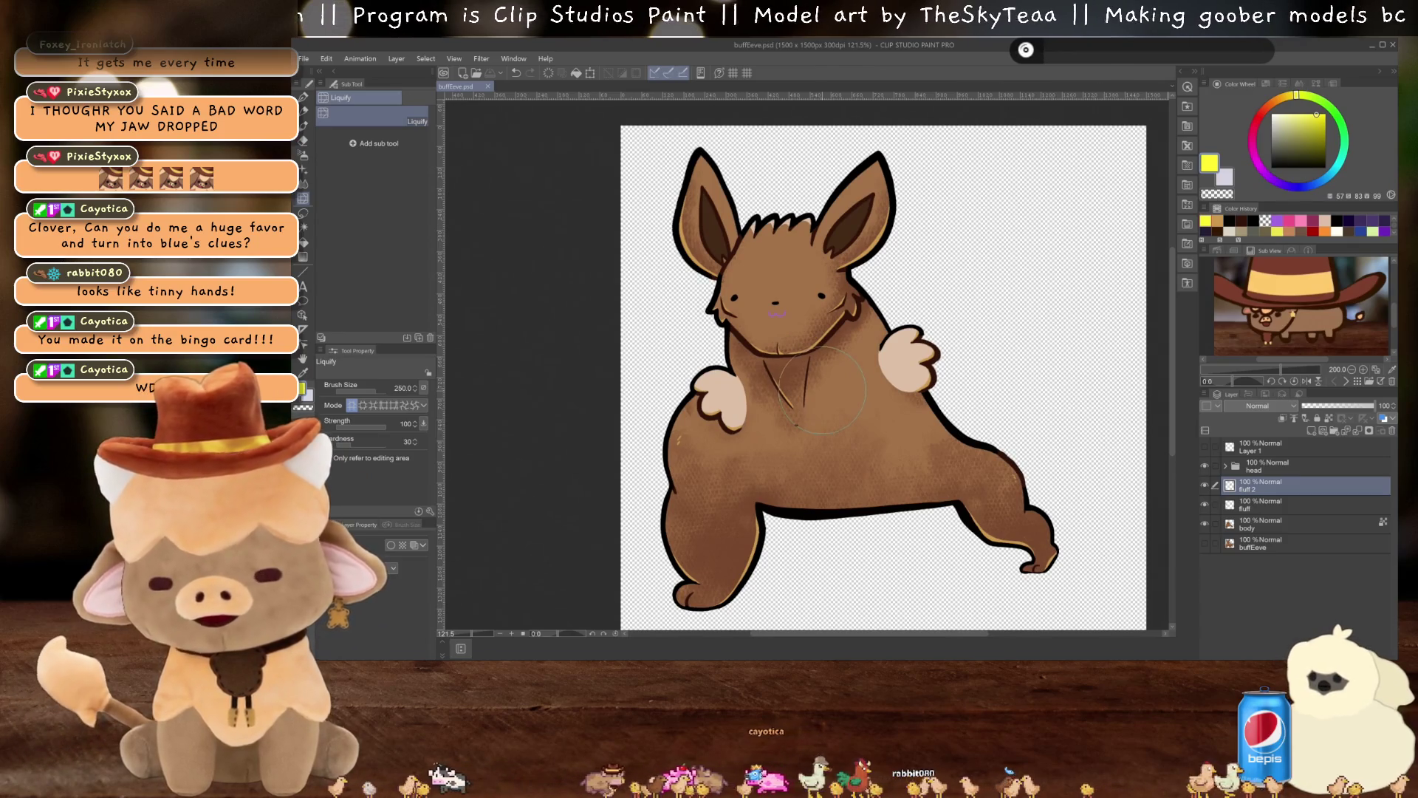
scroll(820, 390, "down", 1)
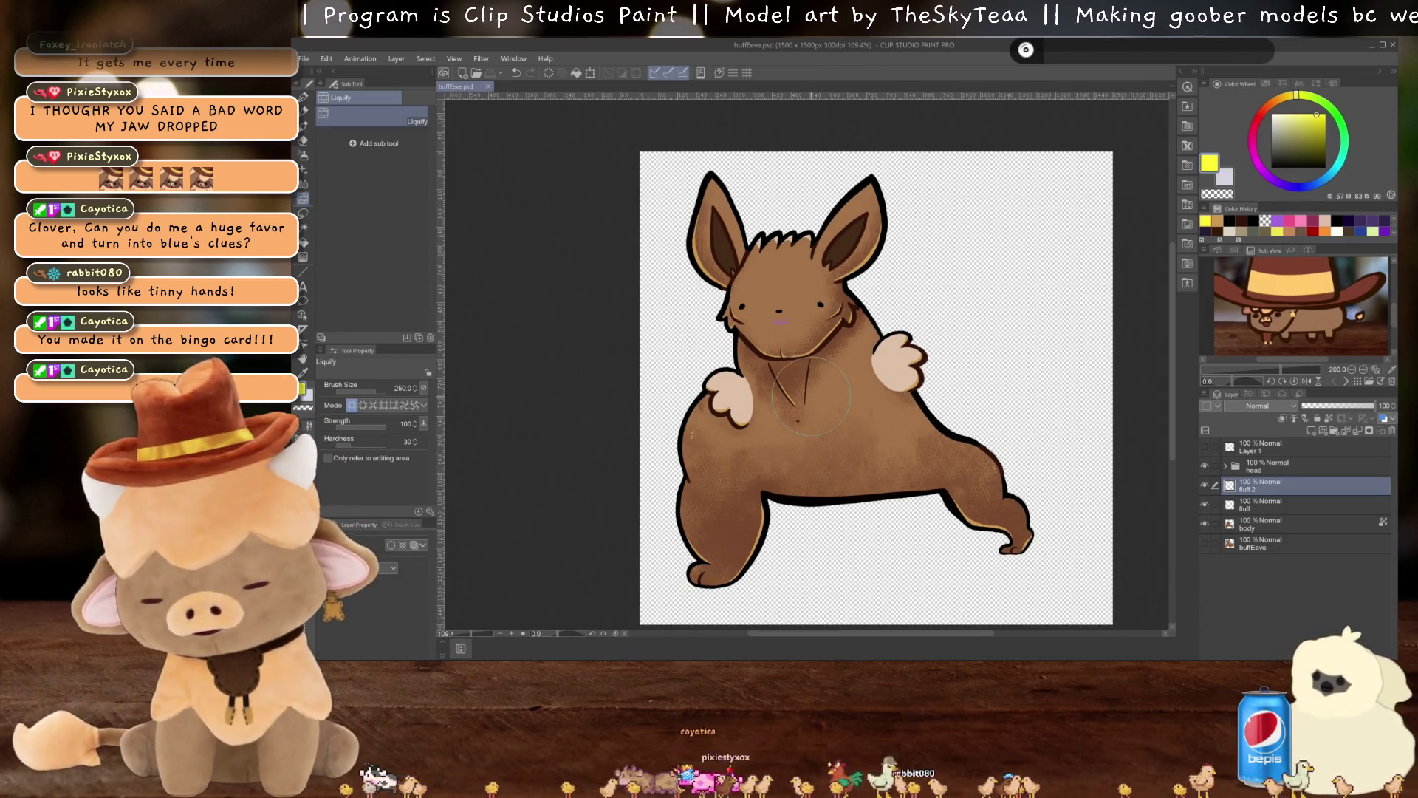
scroll(811, 396, "up", 3)
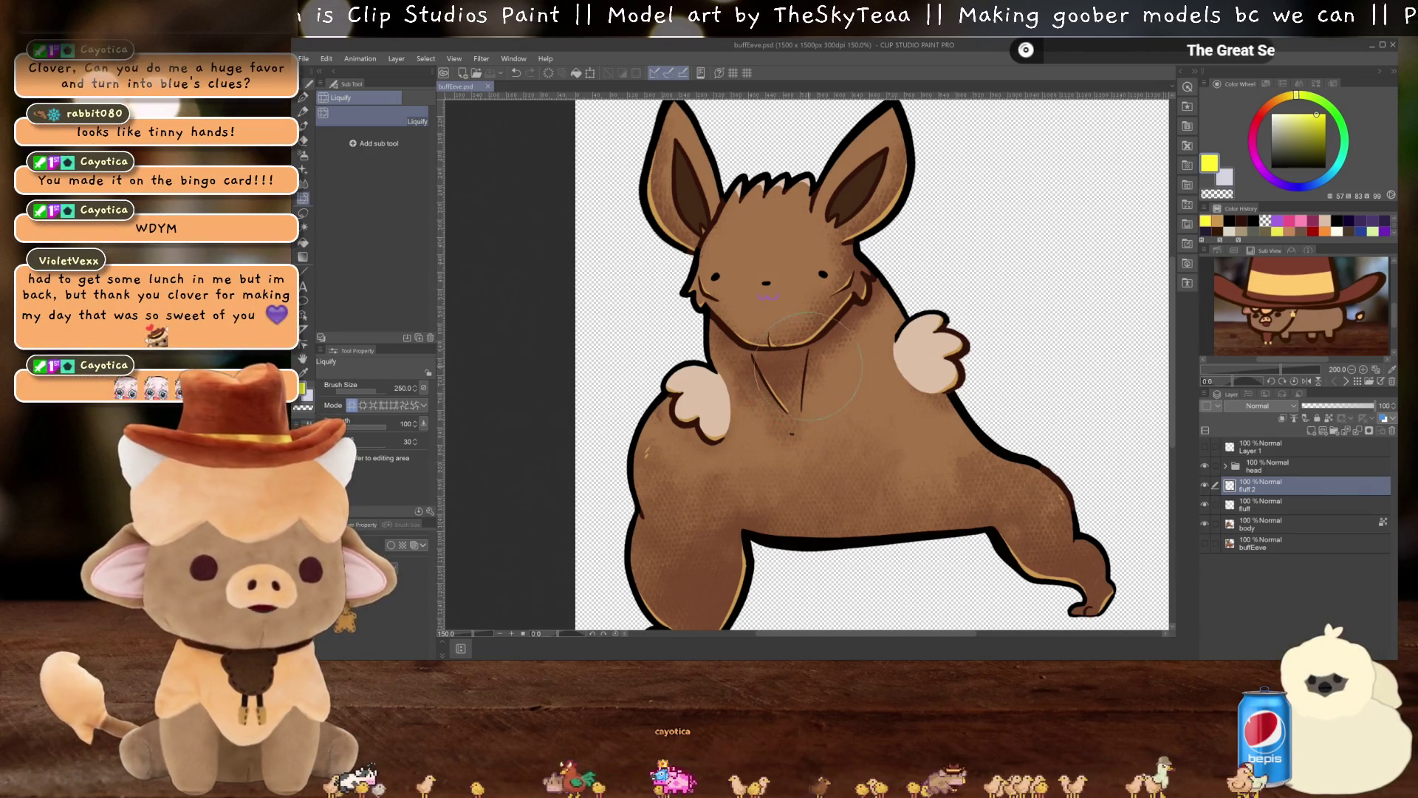
scroll(798, 375, "up", 2)
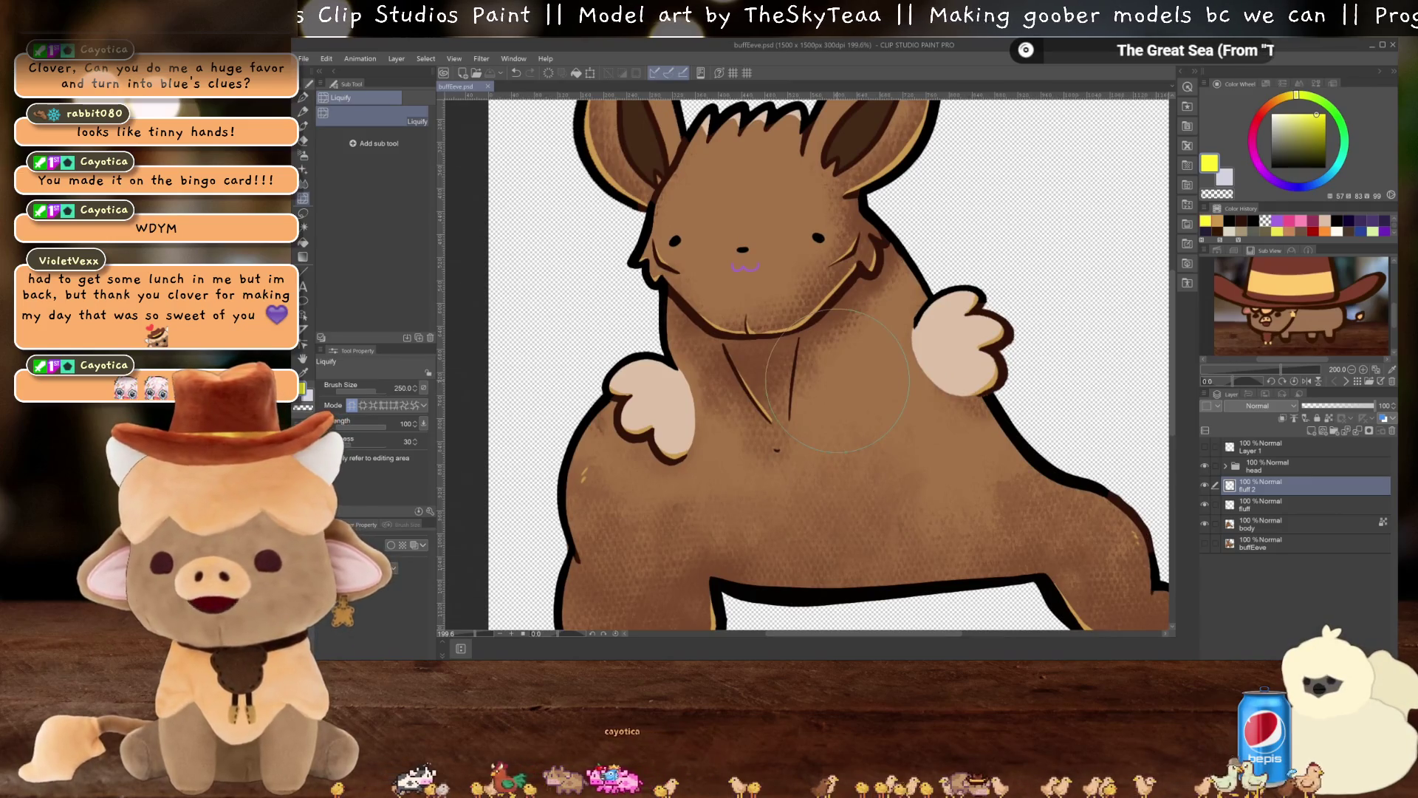
scroll(827, 407, "up", 1)
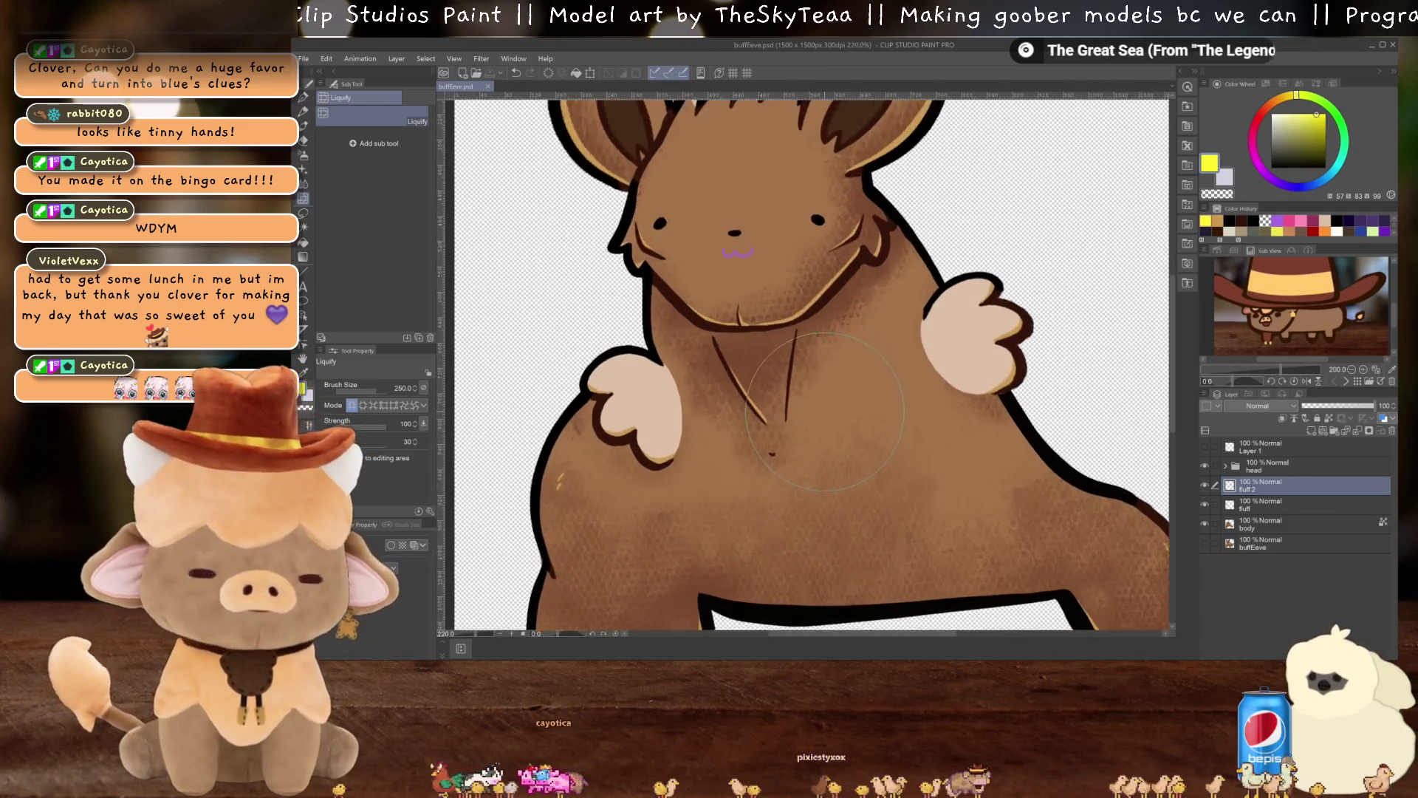
scroll(825, 411, "down", 4)
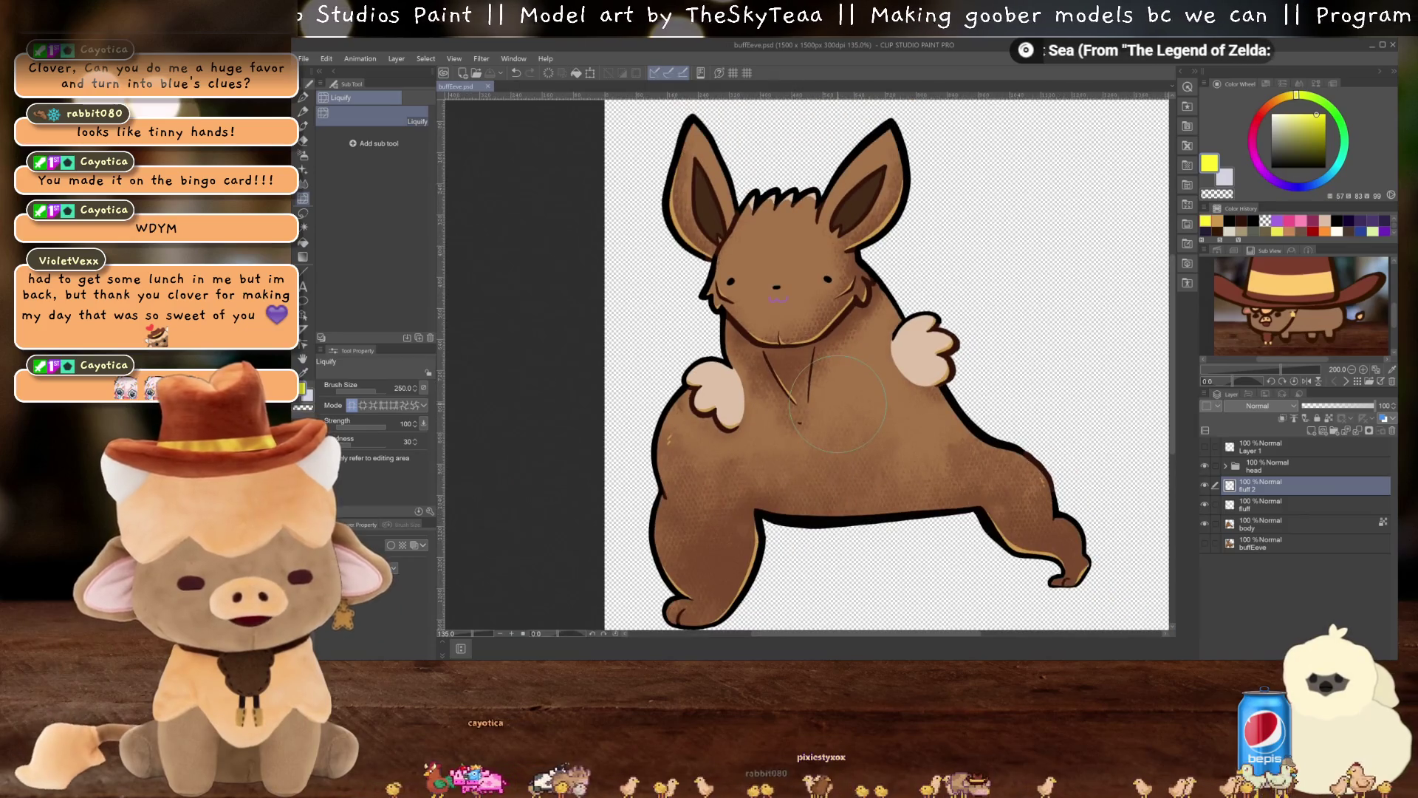
scroll(835, 417, "up", 1)
double_click(1248, 487)
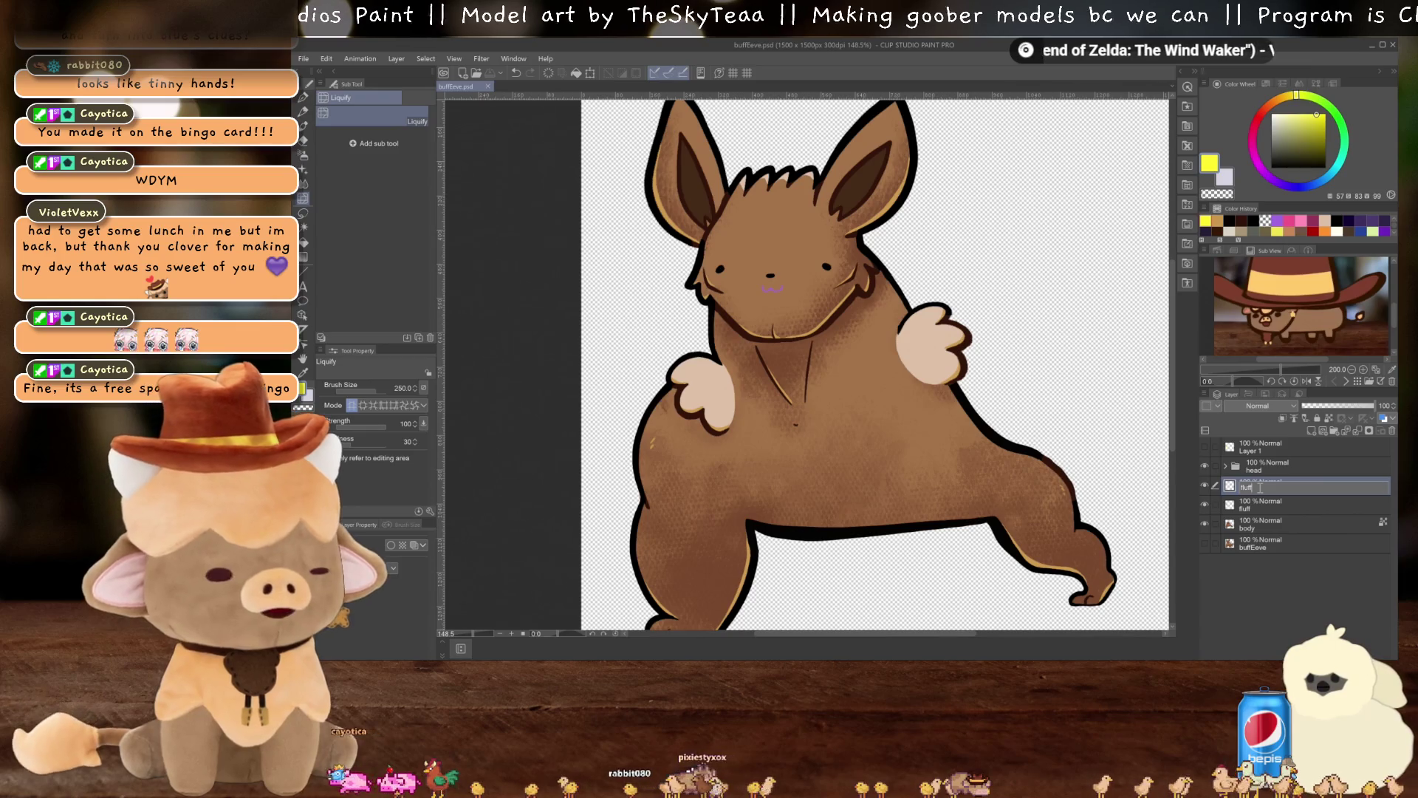
Rename the two fluff layers fluffL and fluffR
key("Return")
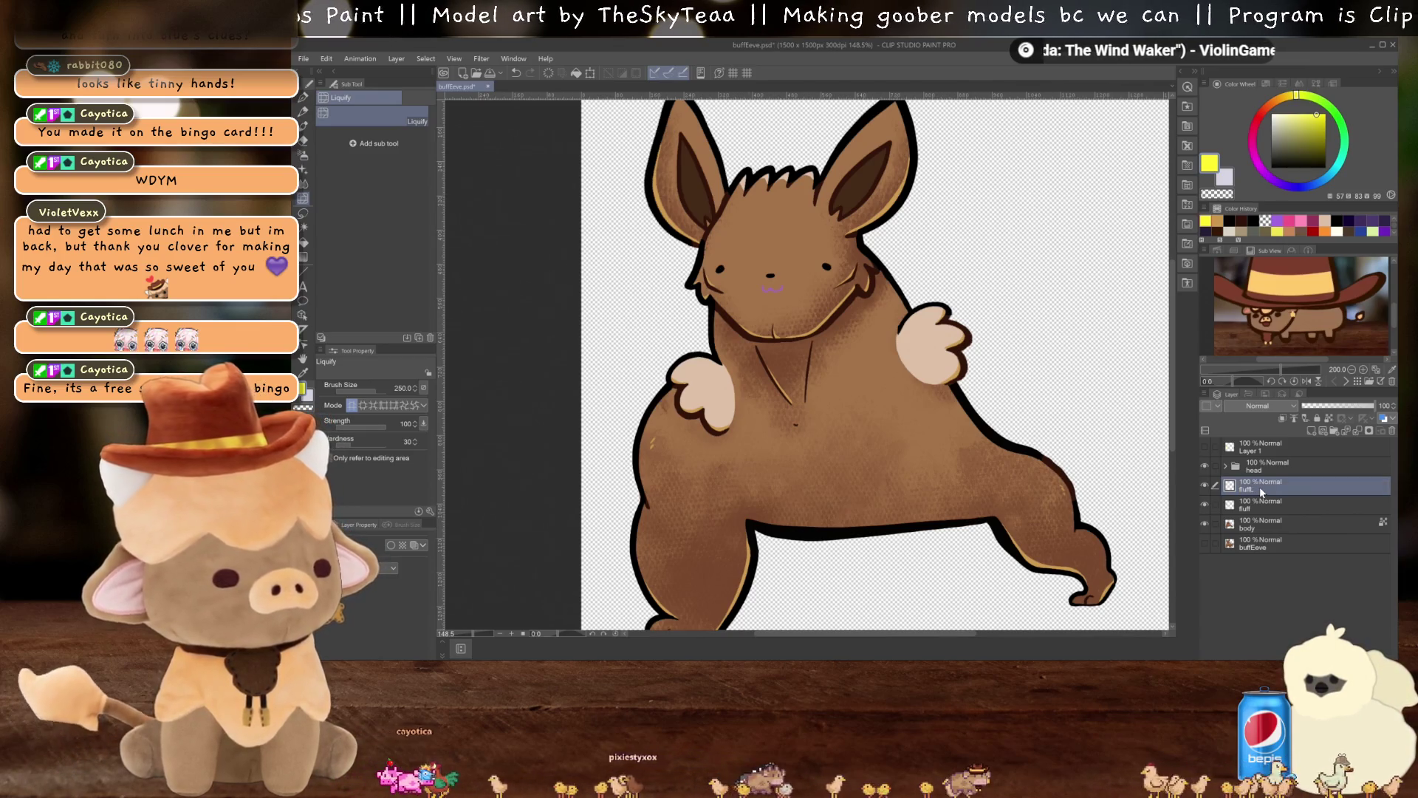
double_click(1285, 503)
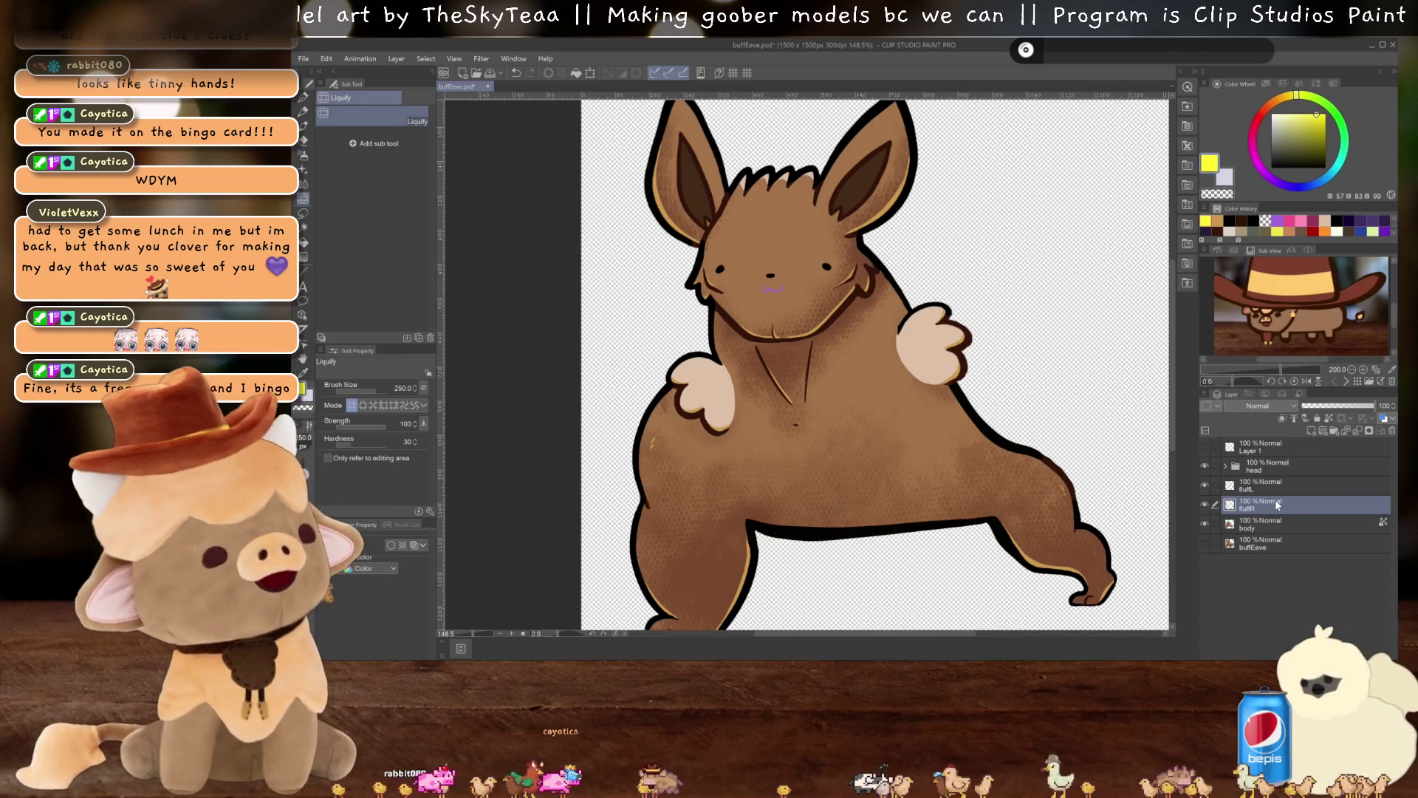
scroll(831, 462, "up", 1)
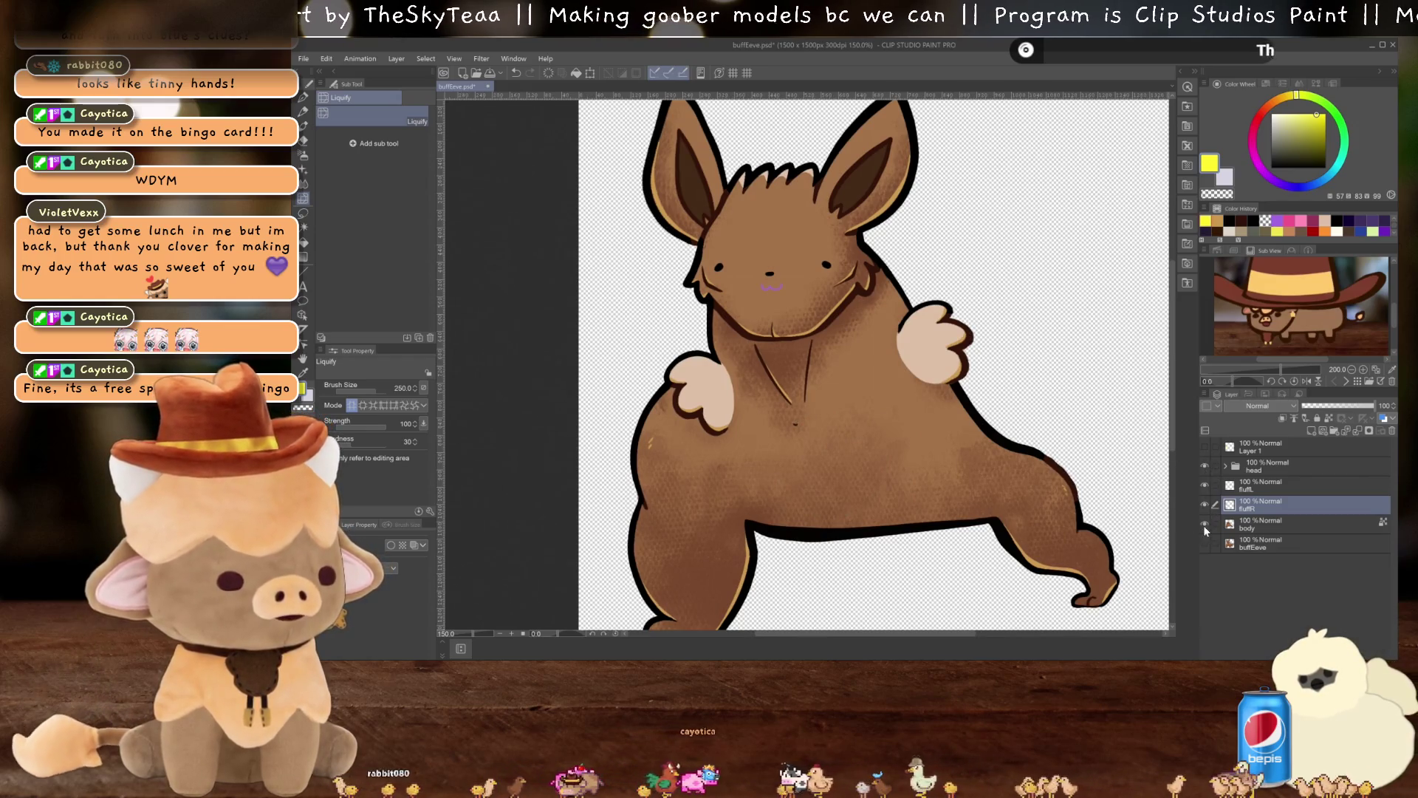
Group the head, fluffL, fluffR and body layers into a new folder with Ctrl+G
left_click(1273, 525)
left_click(1285, 471, "shift")
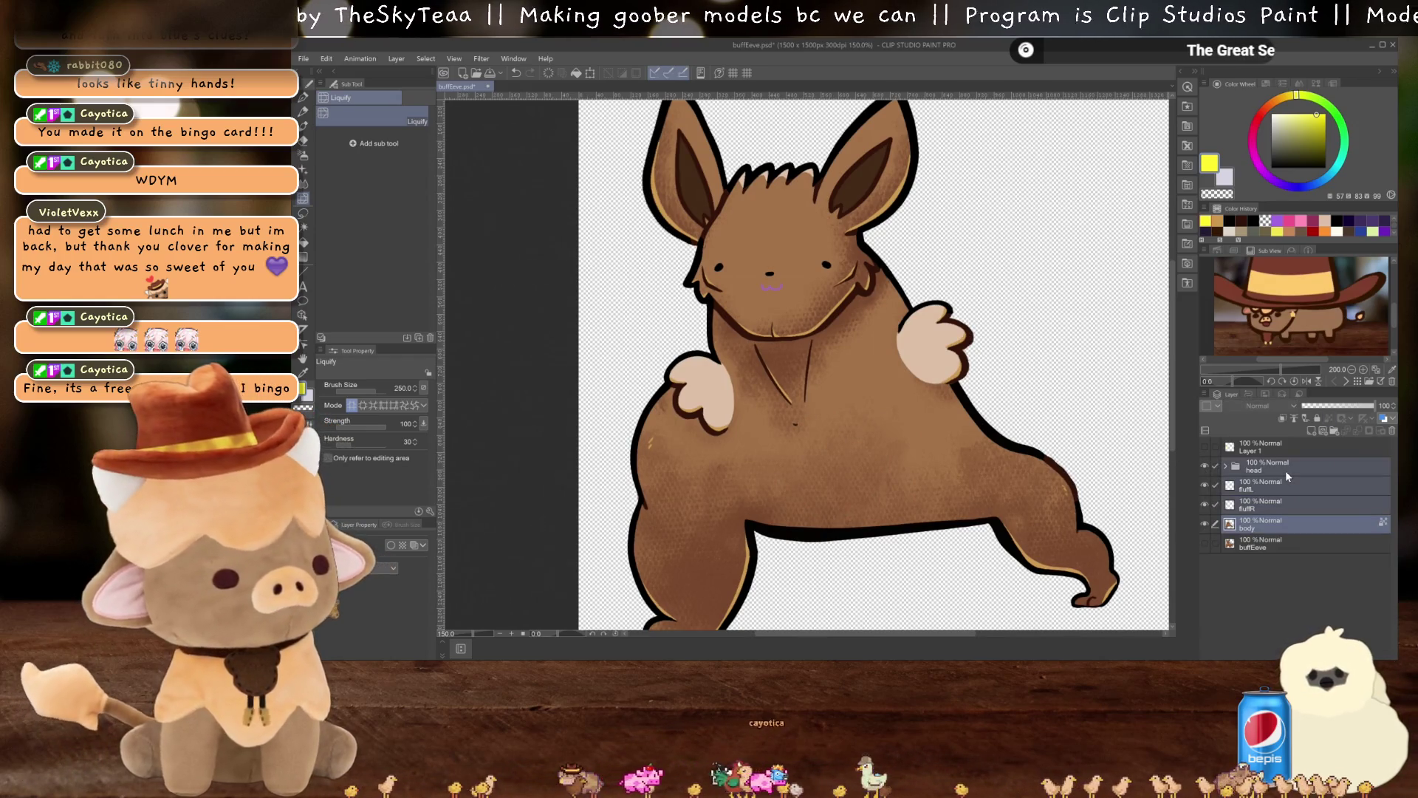
key("ctrl+g")
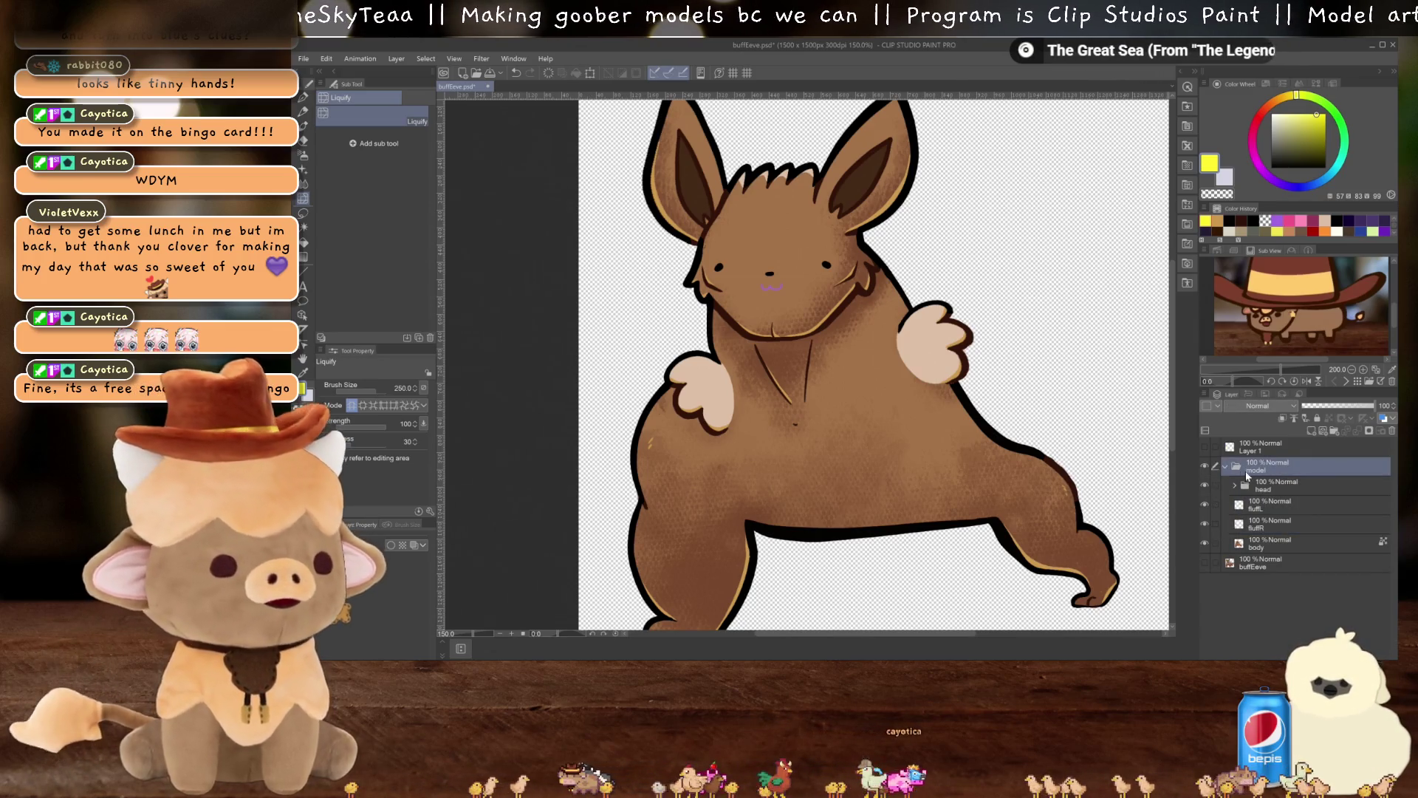
Collapse and hide the model folder, and show the buffEeve layer
left_click(1226, 465)
left_click(1203, 463)
left_click(1203, 484)
scroll(981, 461, "down", 1)
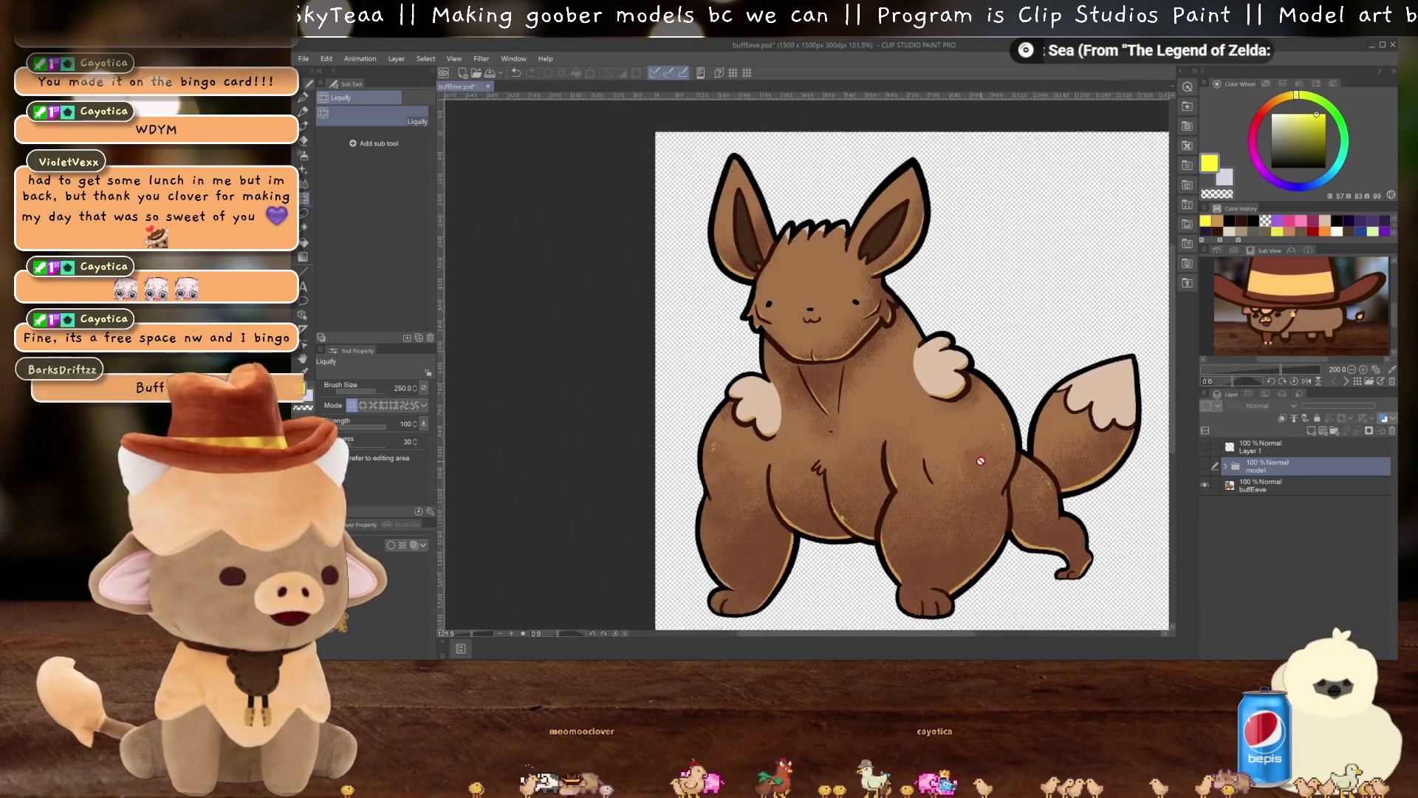
scroll(939, 335, "up", 1)
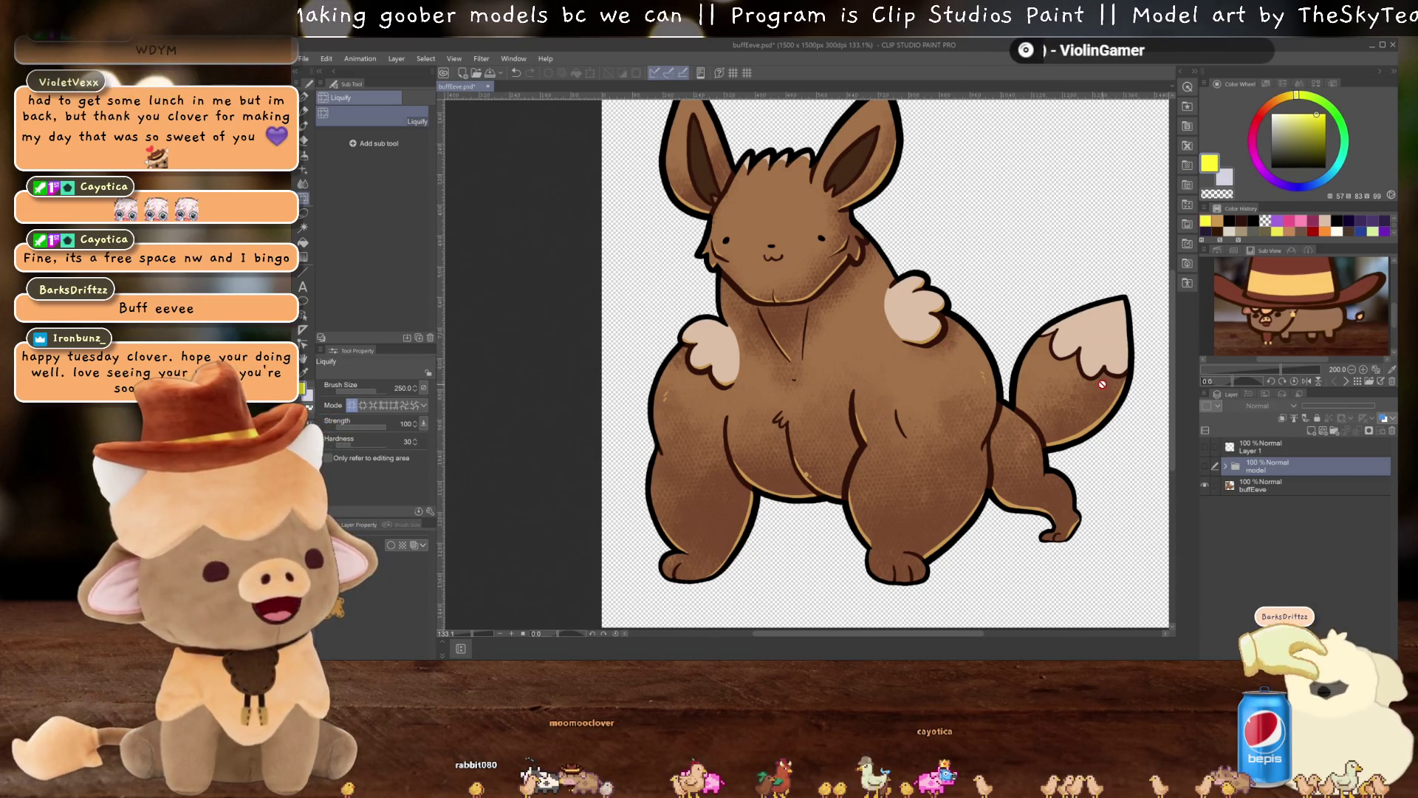
scroll(1113, 371, "up", 3)
scroll(1112, 448, "down", 2)
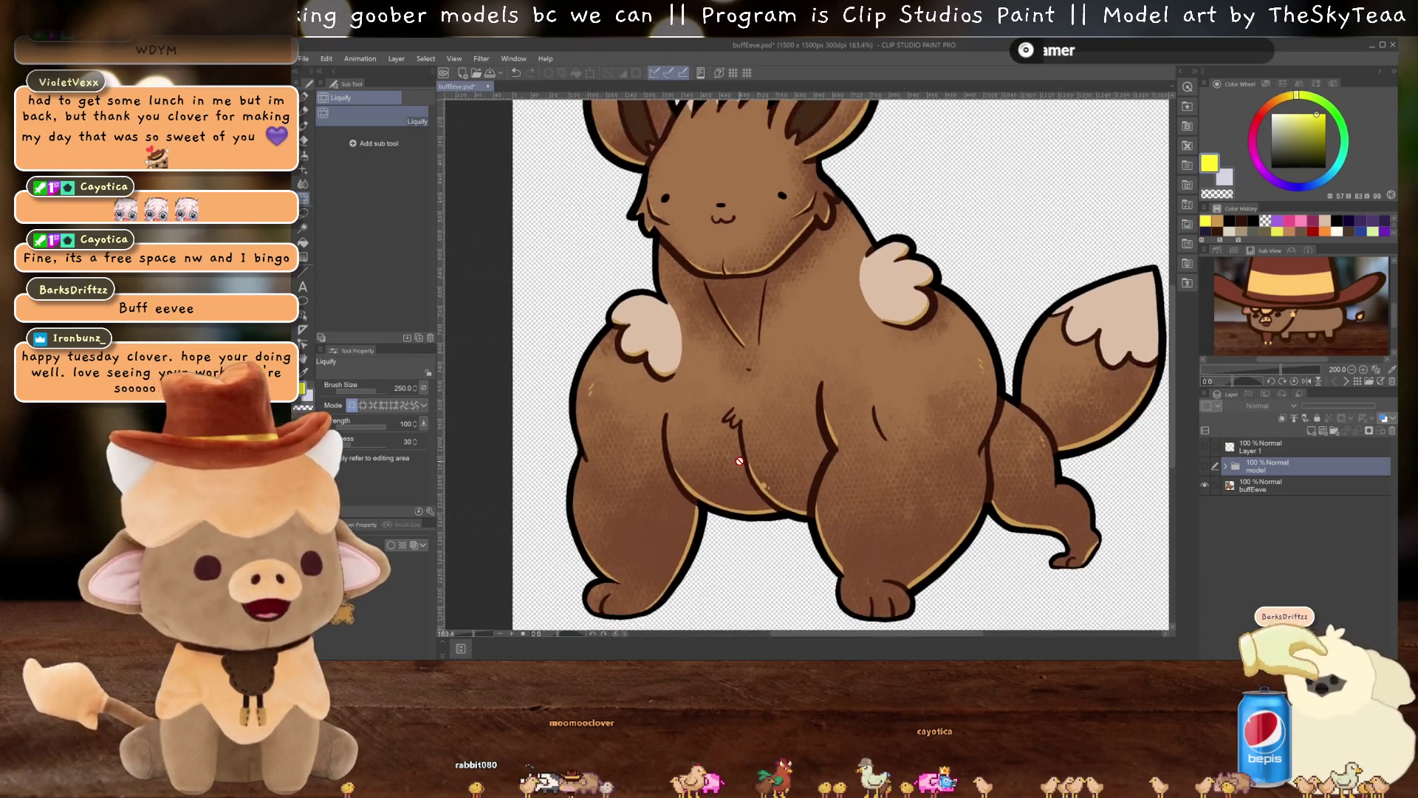
Toggle the model folder over the buff body to compare, then select Layer 1
left_click(1206, 467)
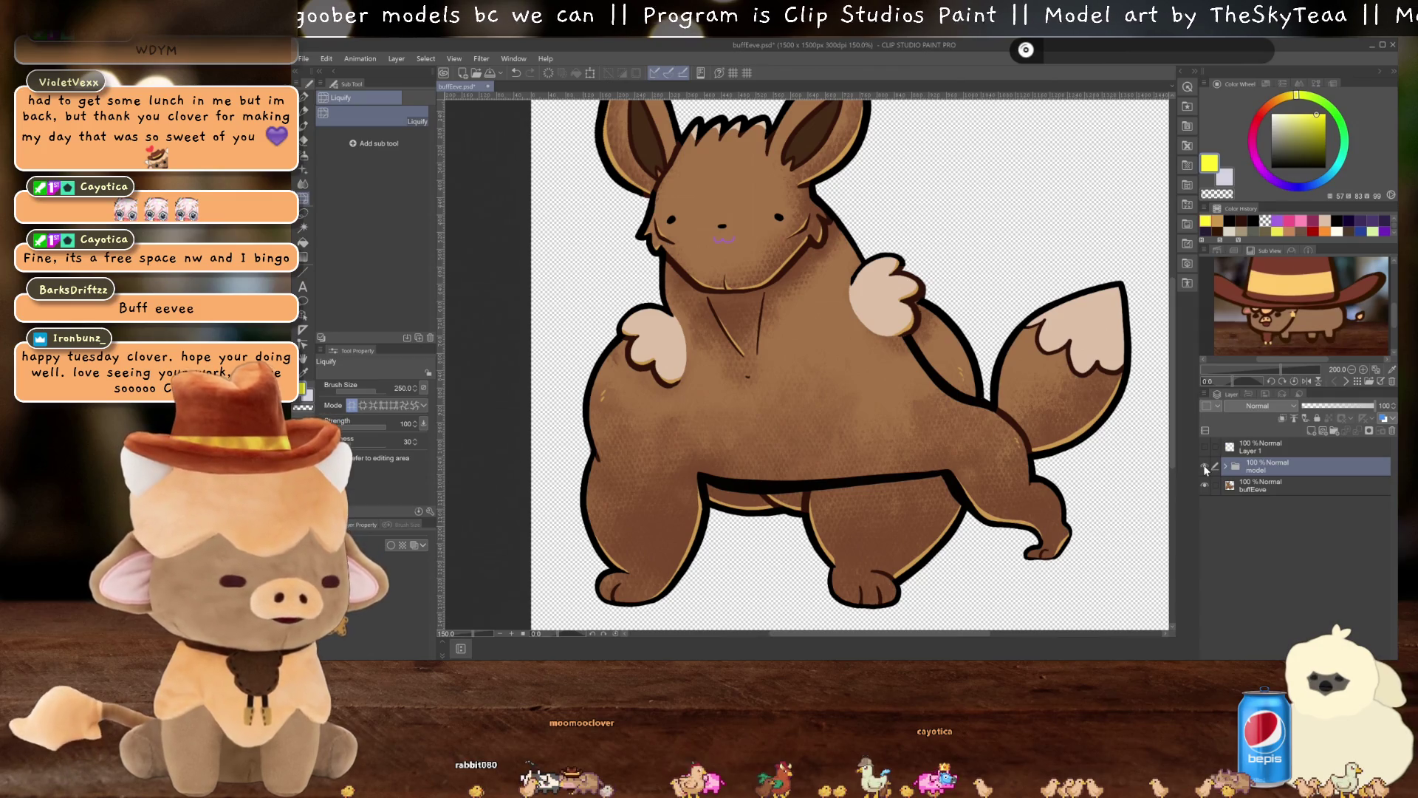
left_click(1205, 467)
scroll(679, 412, "up", 4)
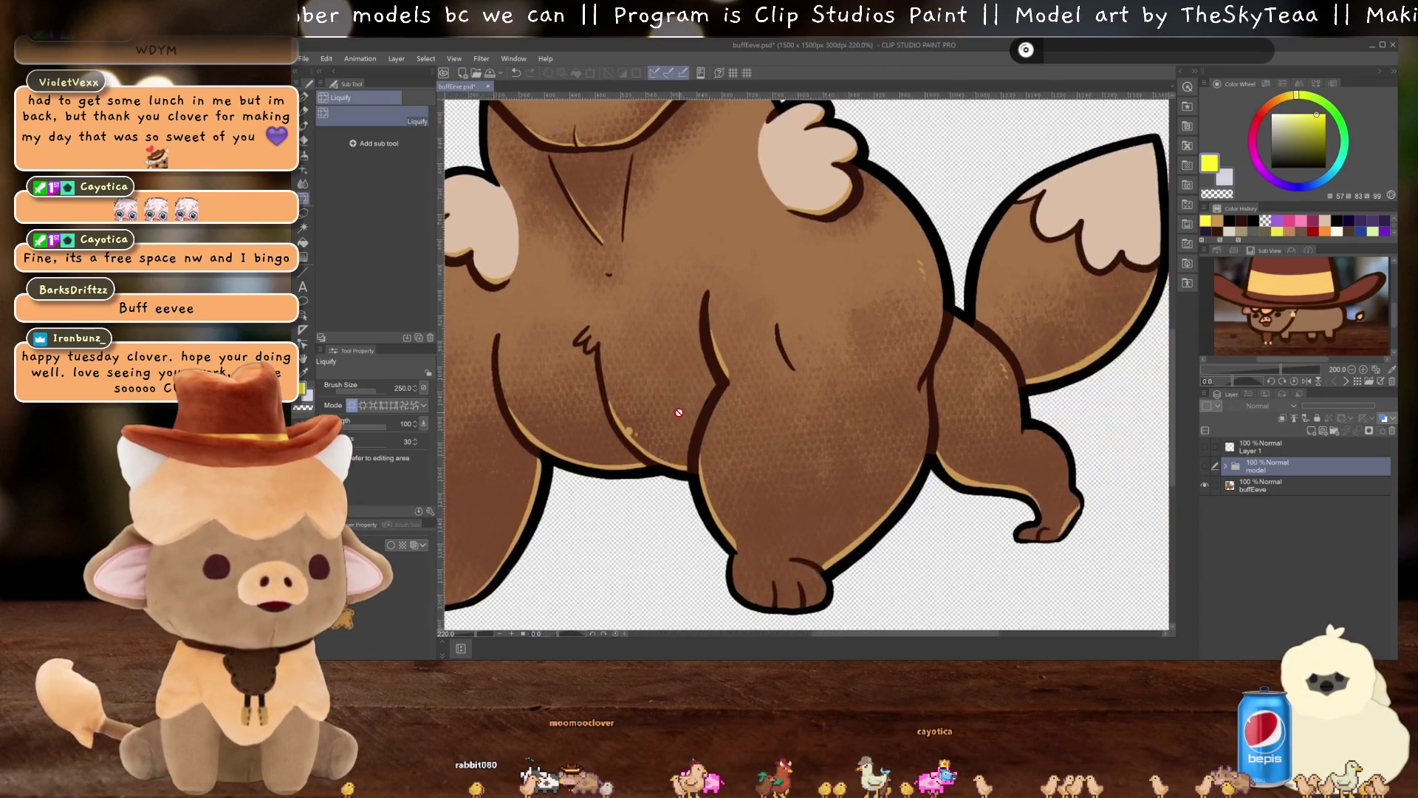
scroll(679, 413, "down", 2)
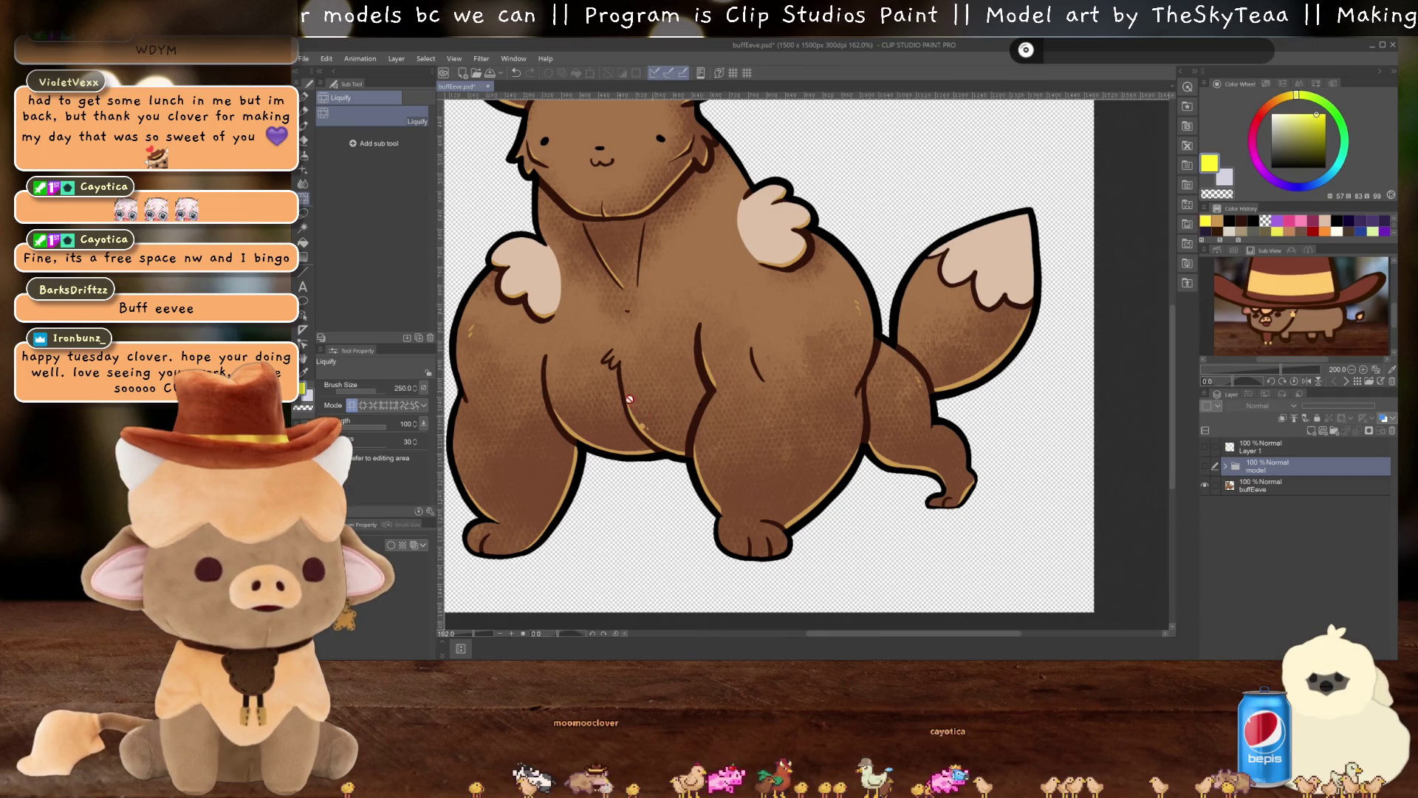
scroll(629, 399, "up", 3)
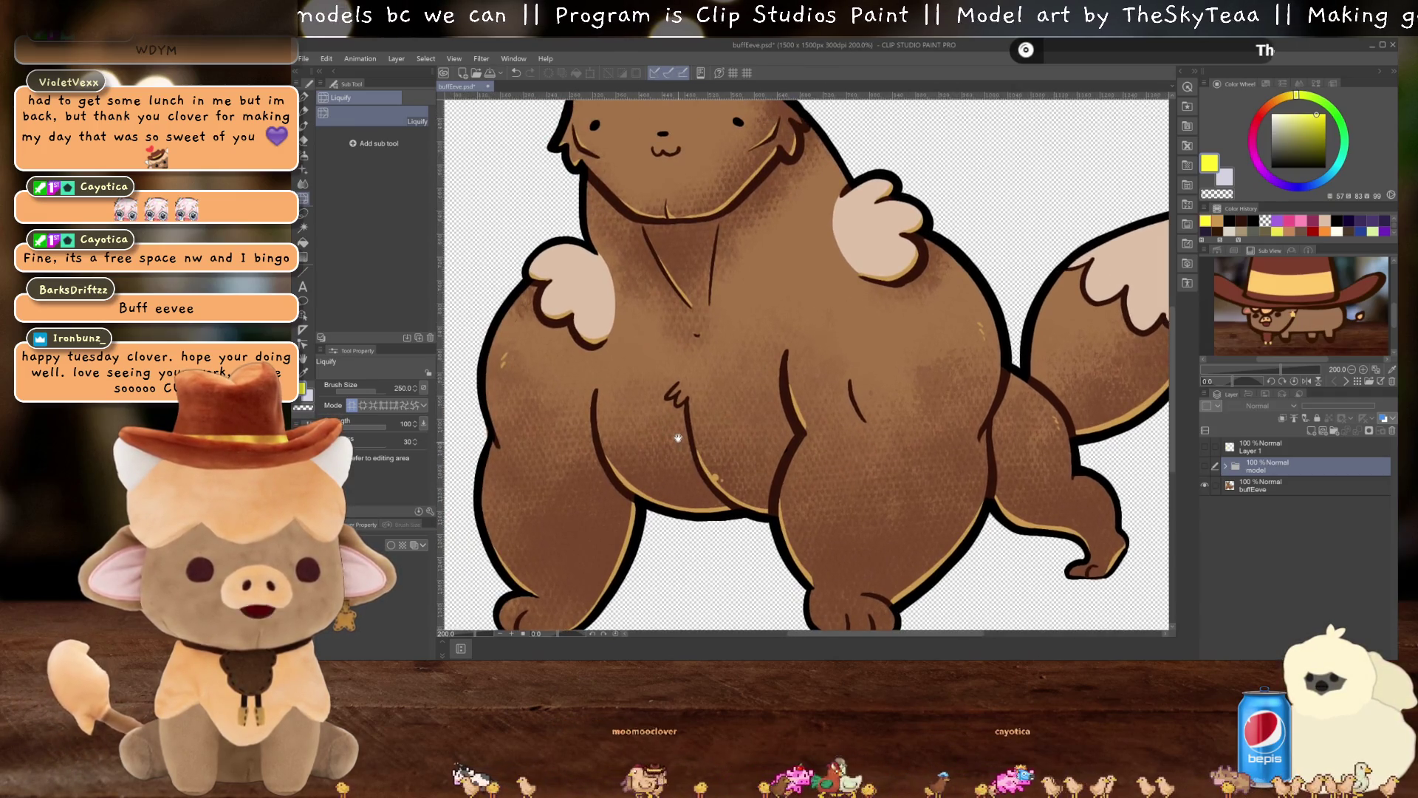
left_click_drag(678, 437, 646, 369)
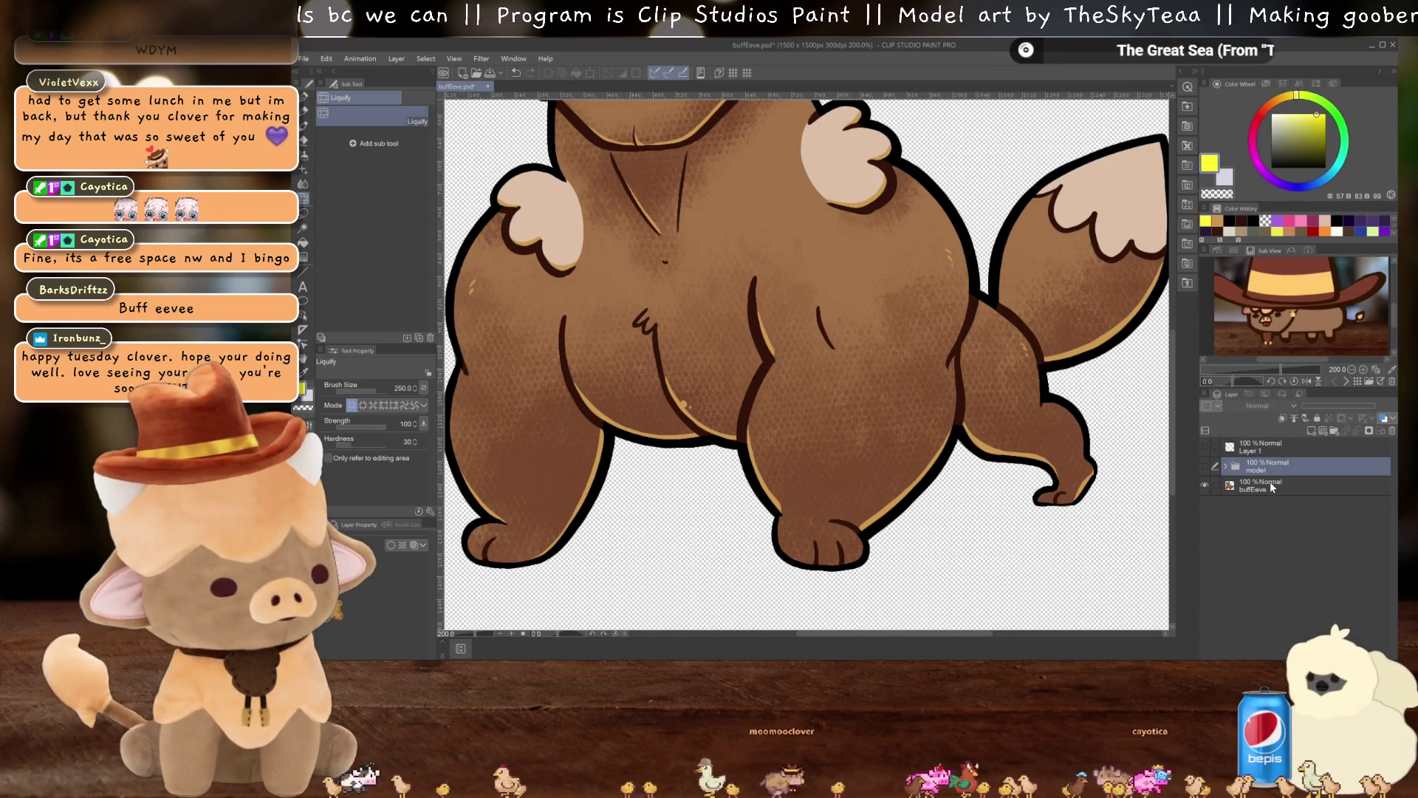
key("ctrl+plus")
left_click(1293, 449)
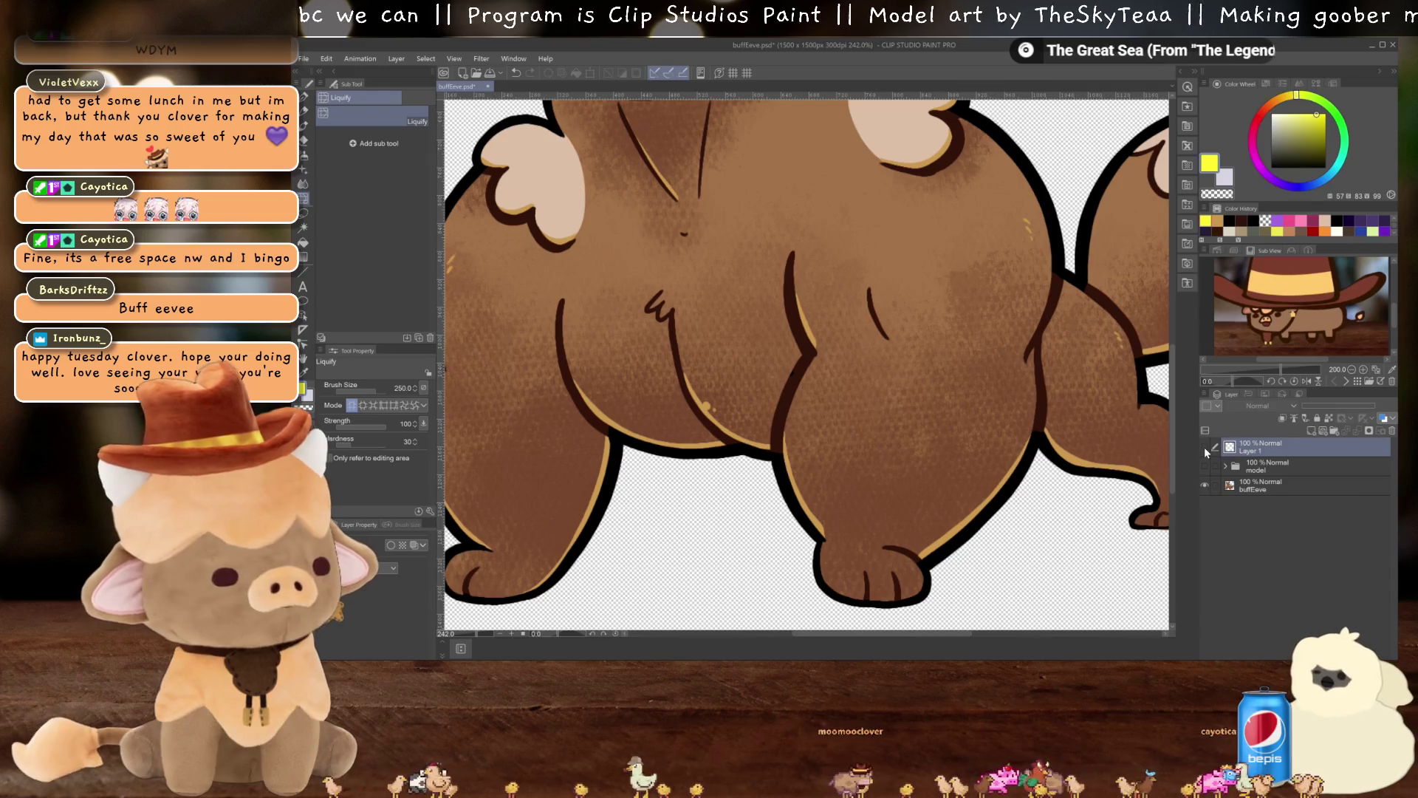
Show Layer 1, switch to the pen, and delete the yellow blob from that layer
left_click(1204, 446)
key("p")
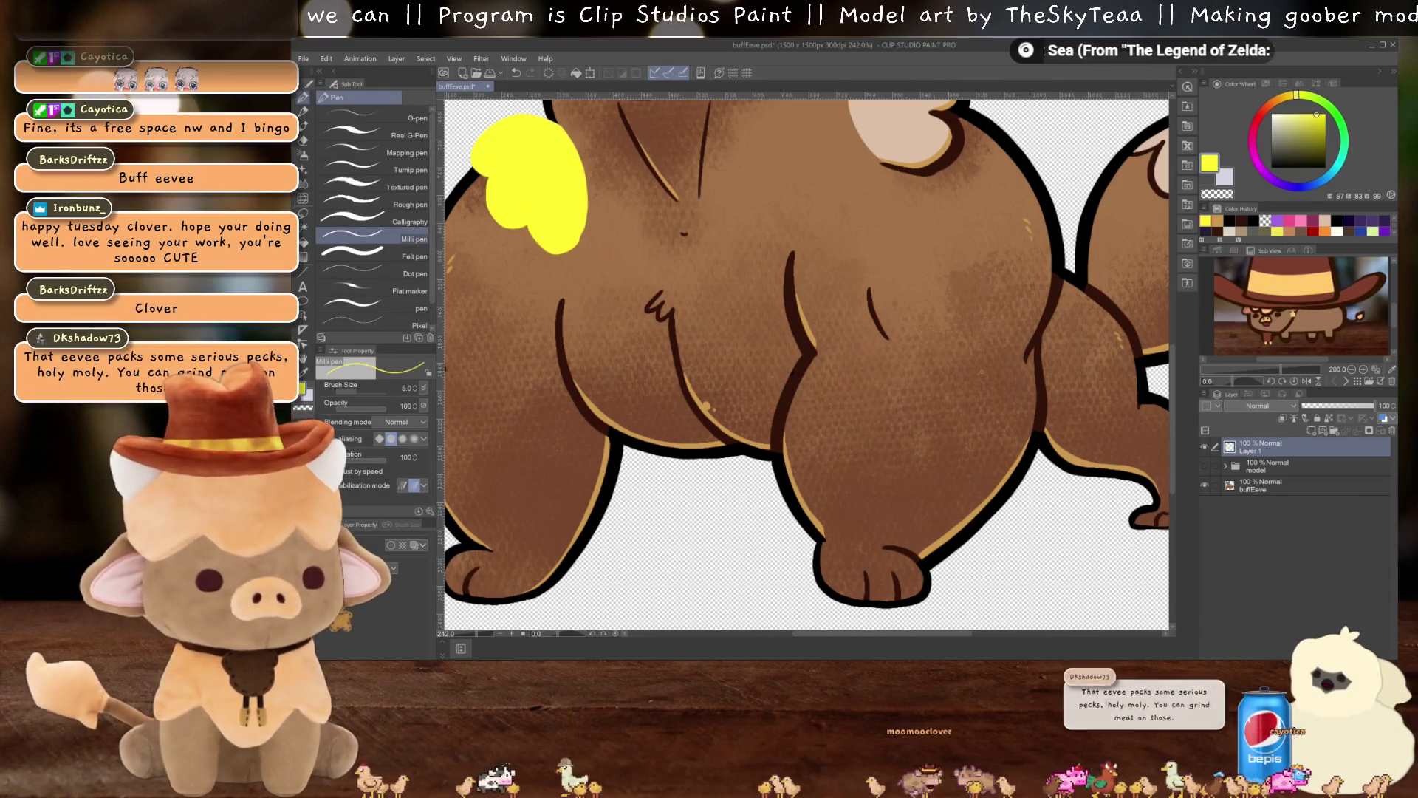
key("Delete")
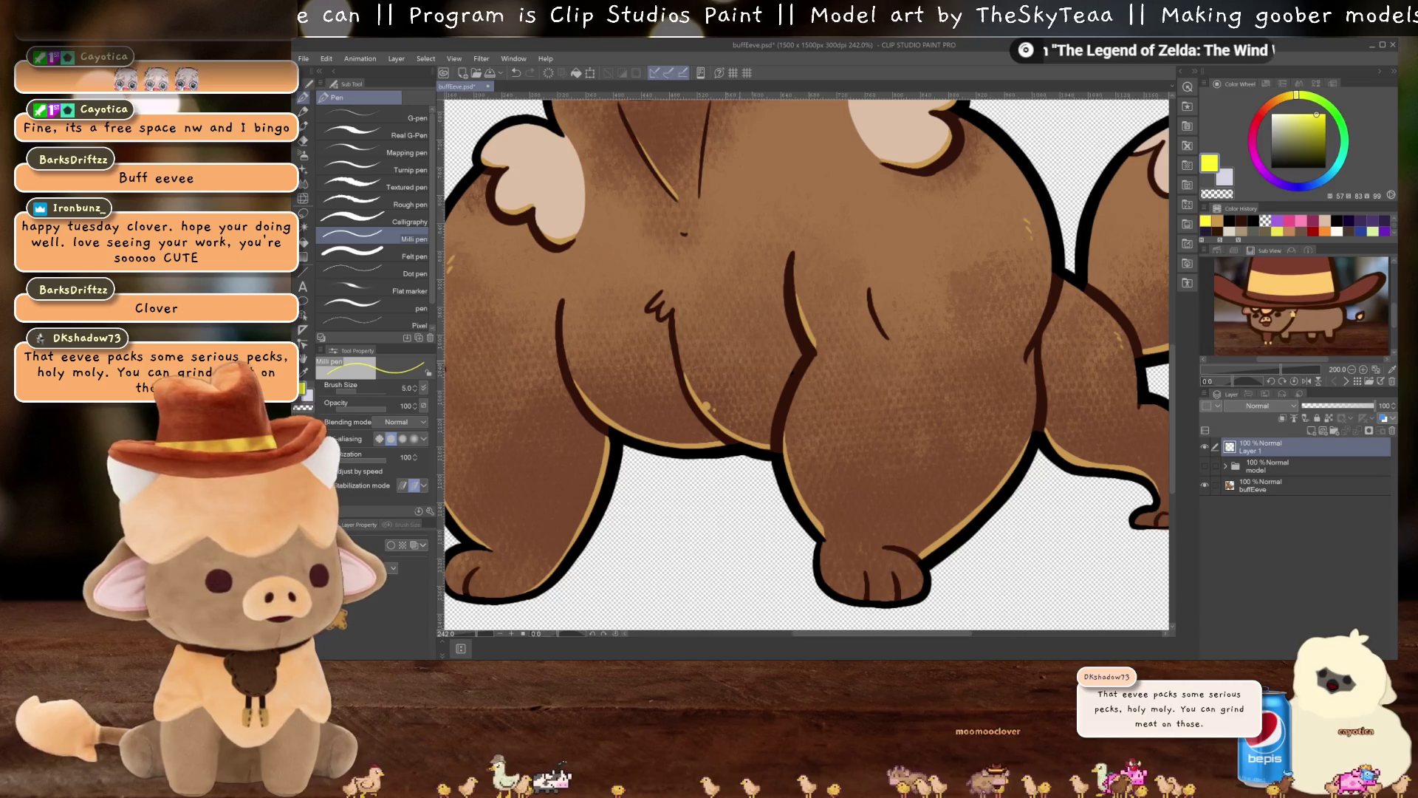
scroll(760, 408, "down", 1)
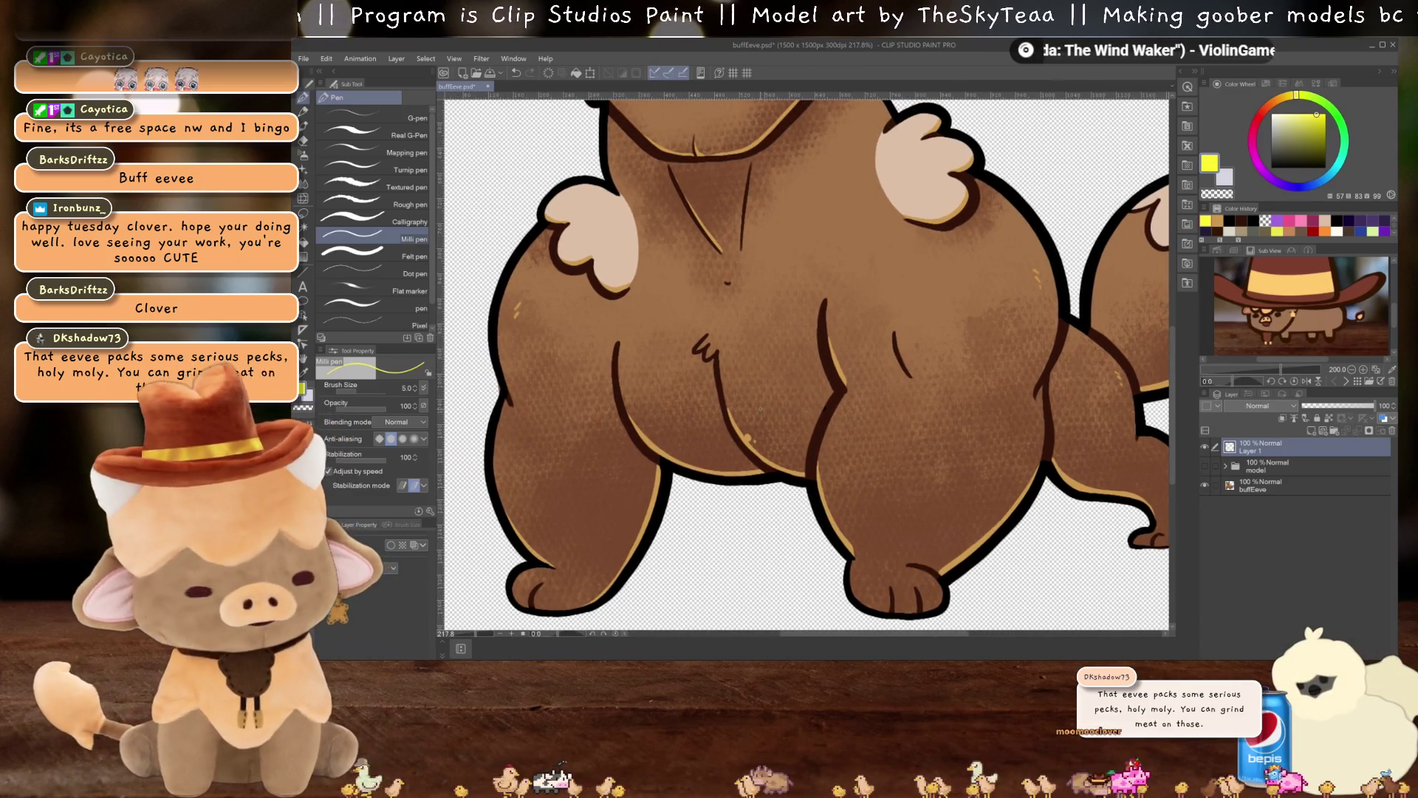
scroll(659, 376, "up", 1)
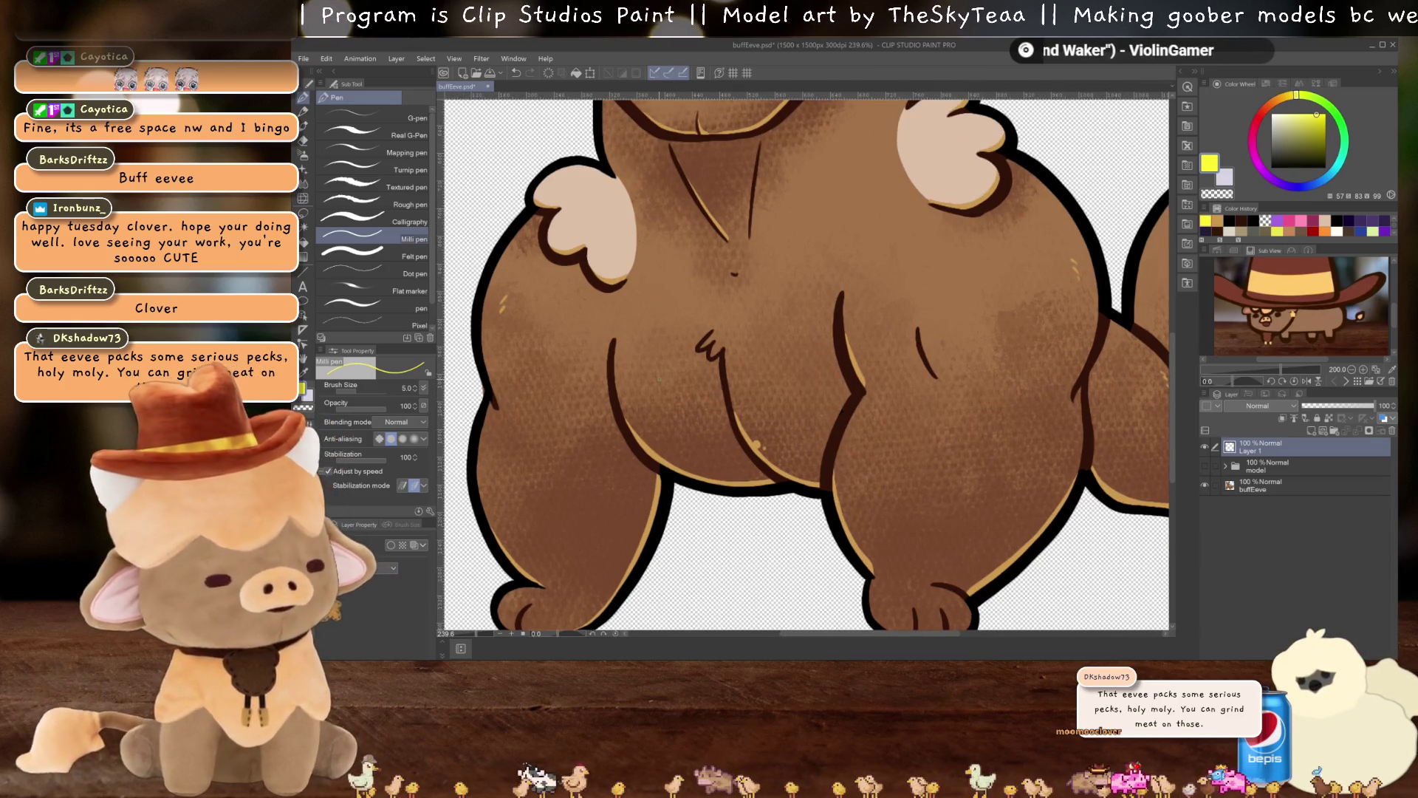
left_click_drag(659, 378, 630, 355)
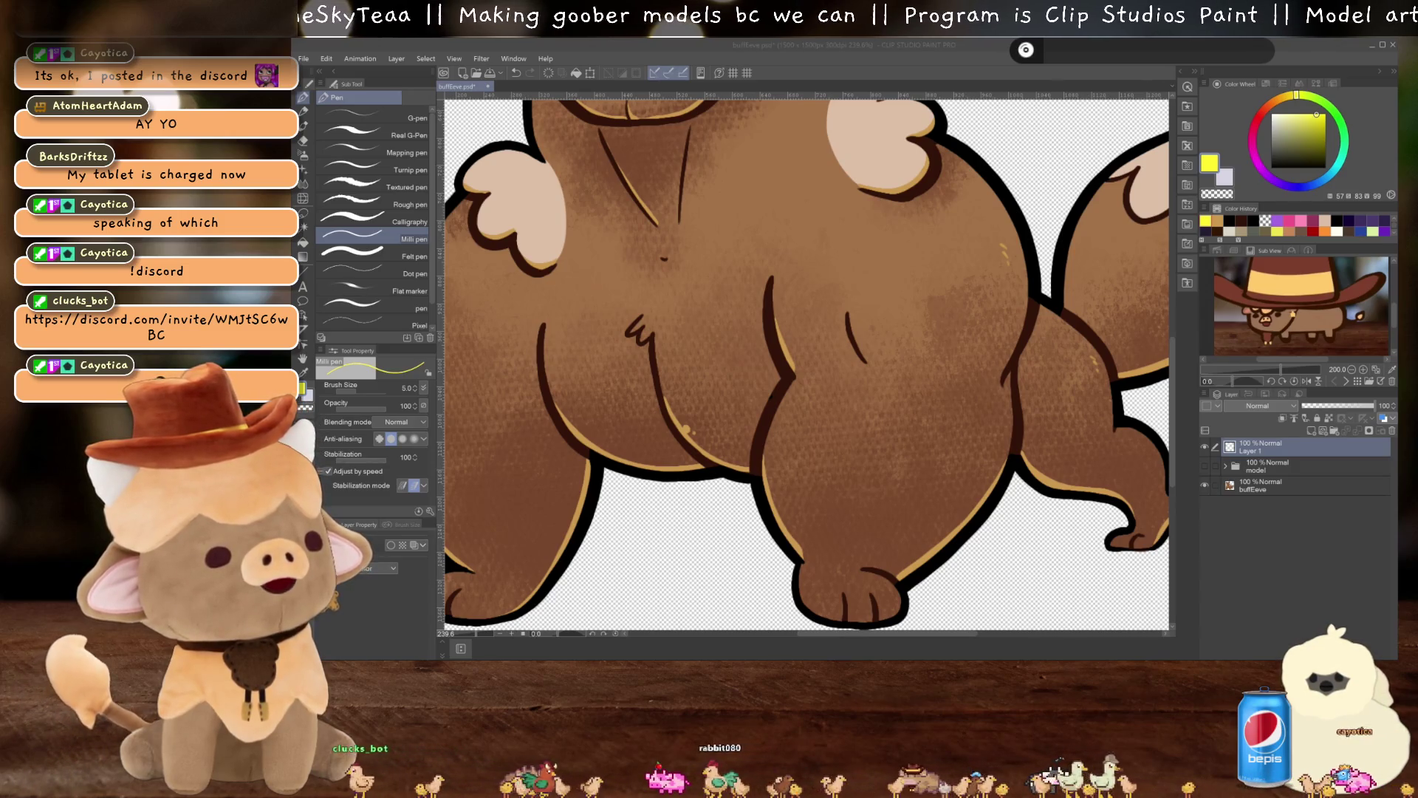
key("alt+Tab")
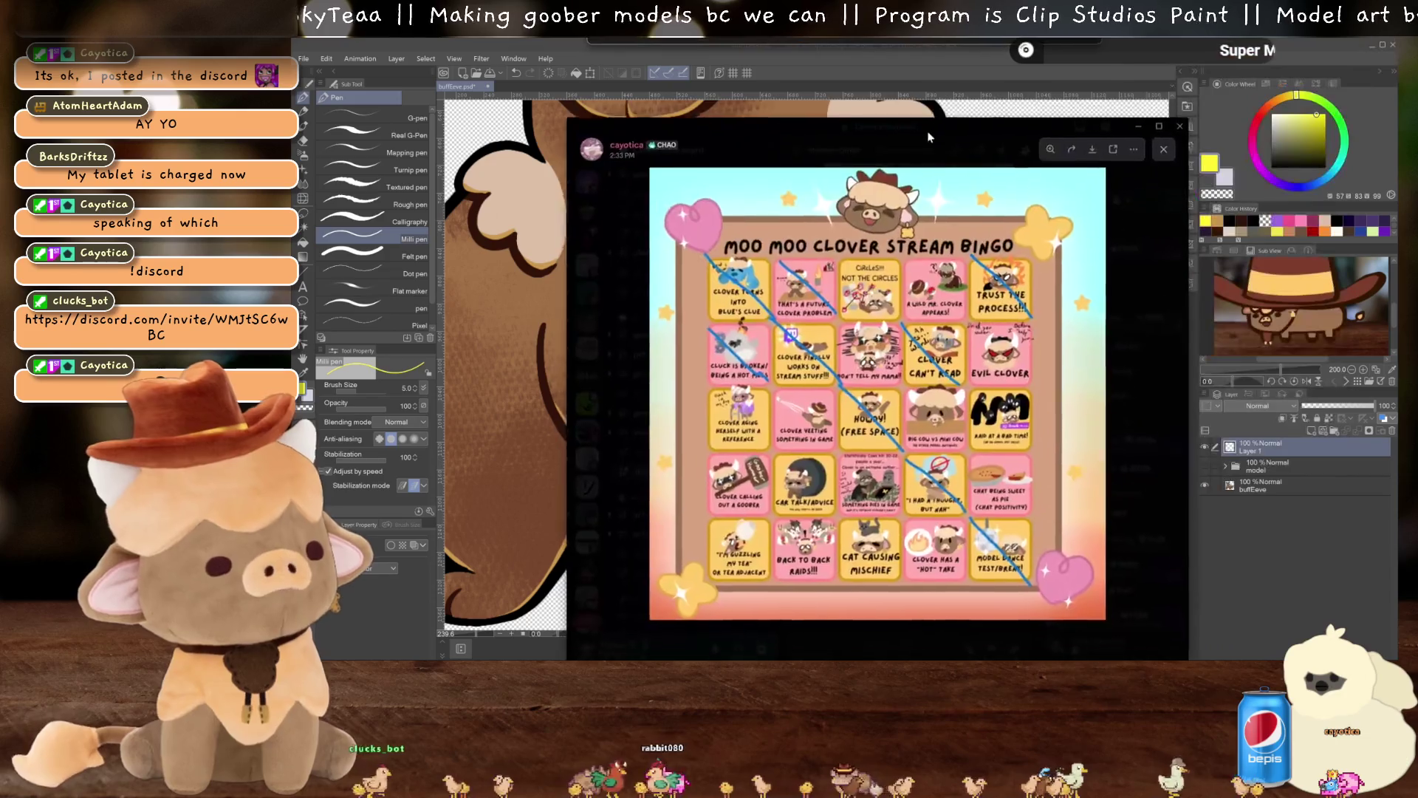
Move the image viewer and zoom into the bingo card's top tiles, including Cluck is broken
left_click_drag(933, 106, 920, 107)
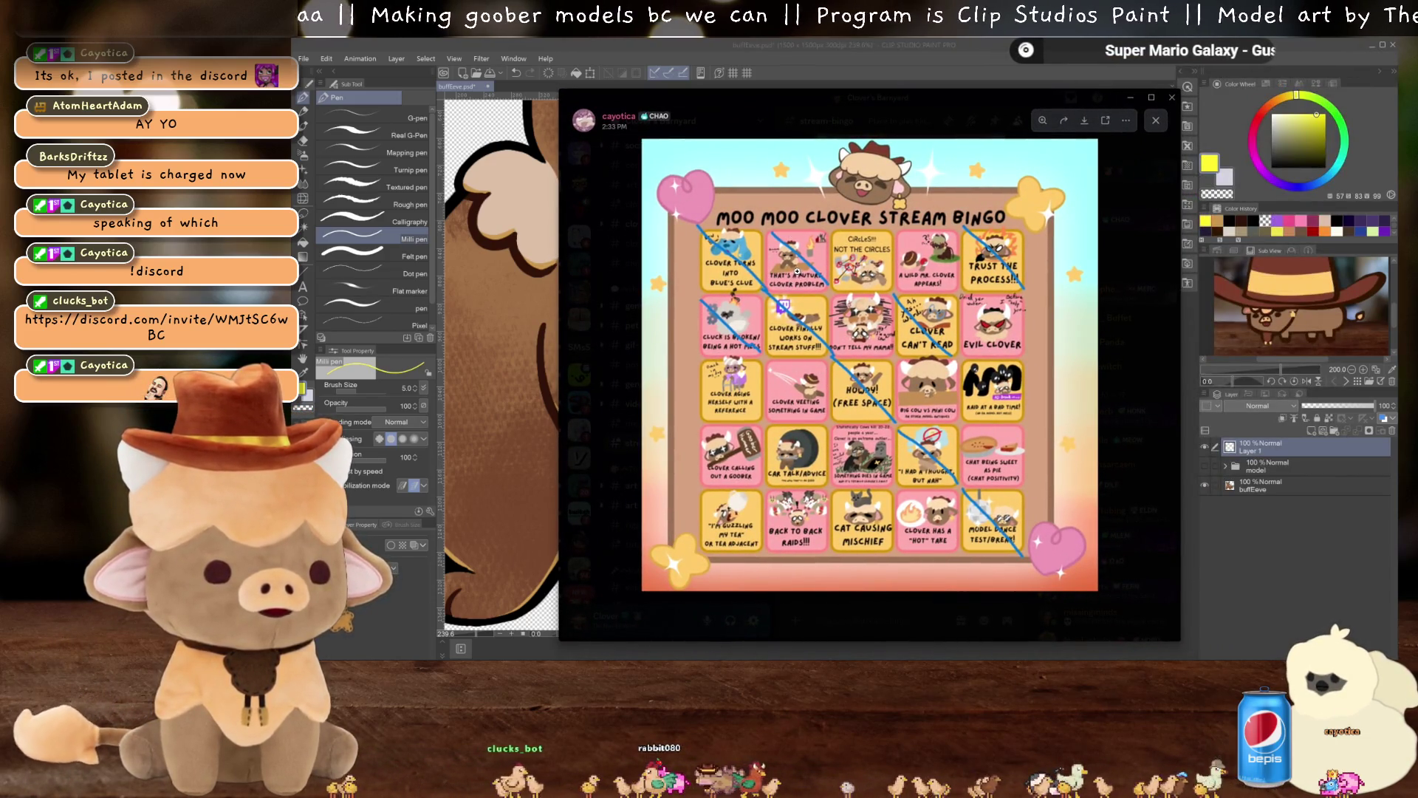
left_click(797, 269)
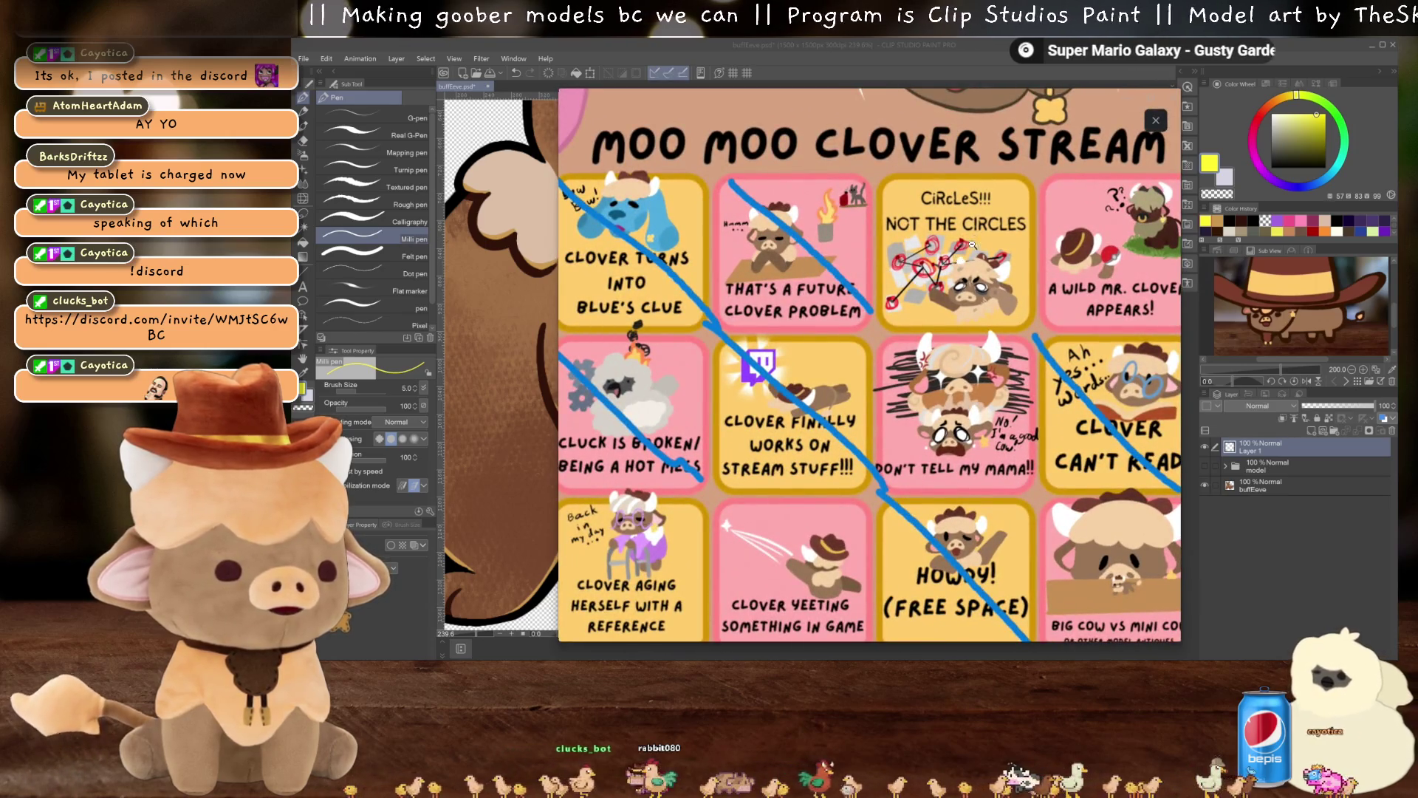
left_click(995, 265)
left_click(997, 262)
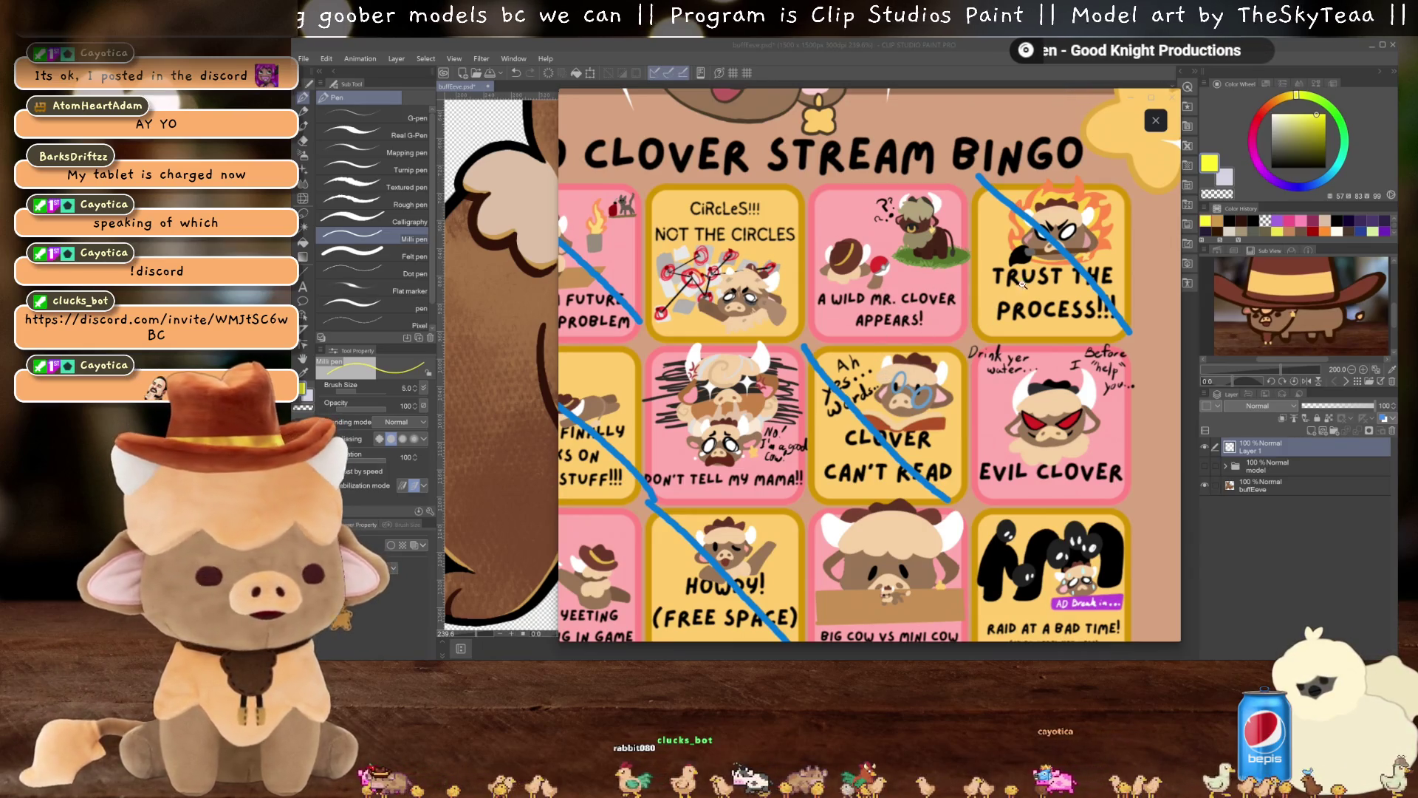
left_click(1085, 311)
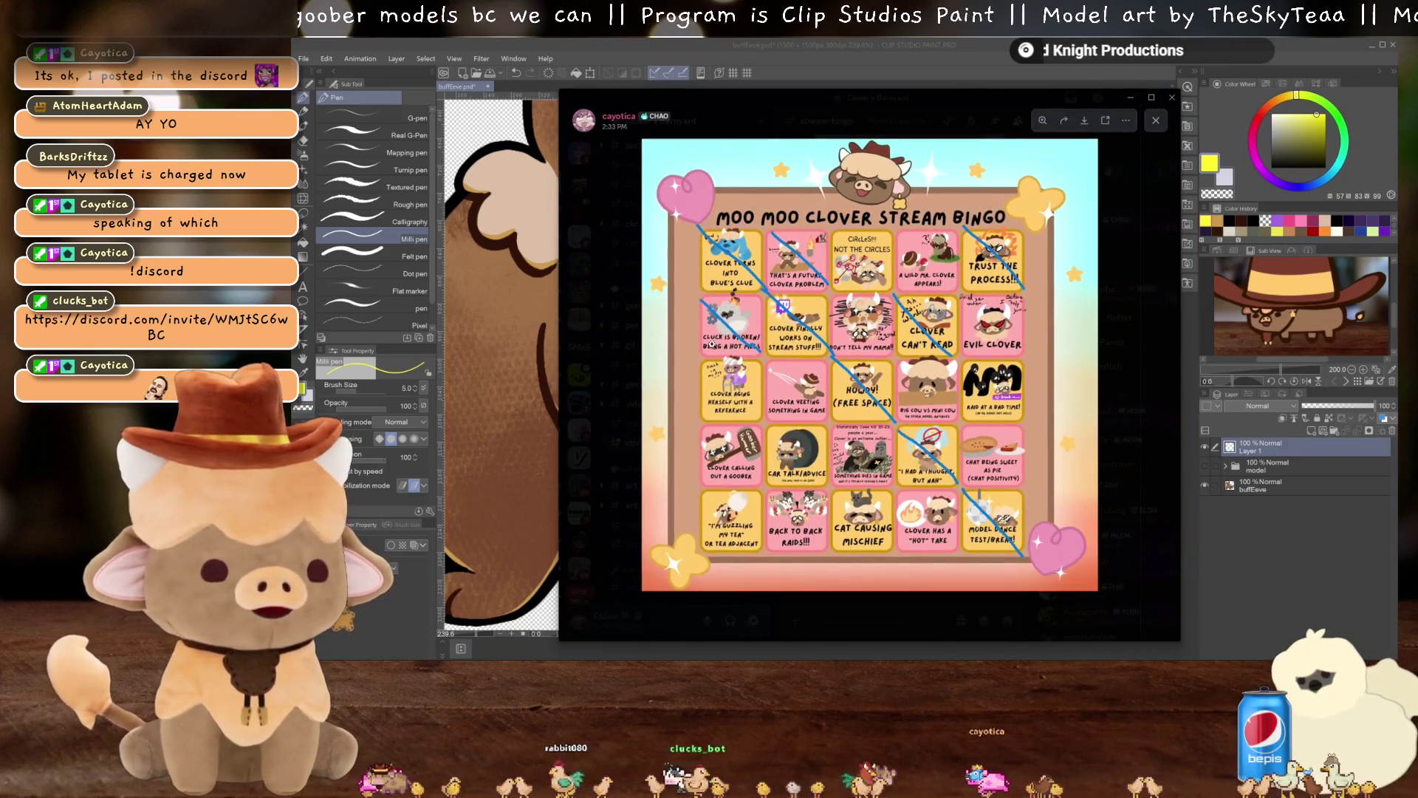
left_click(722, 308)
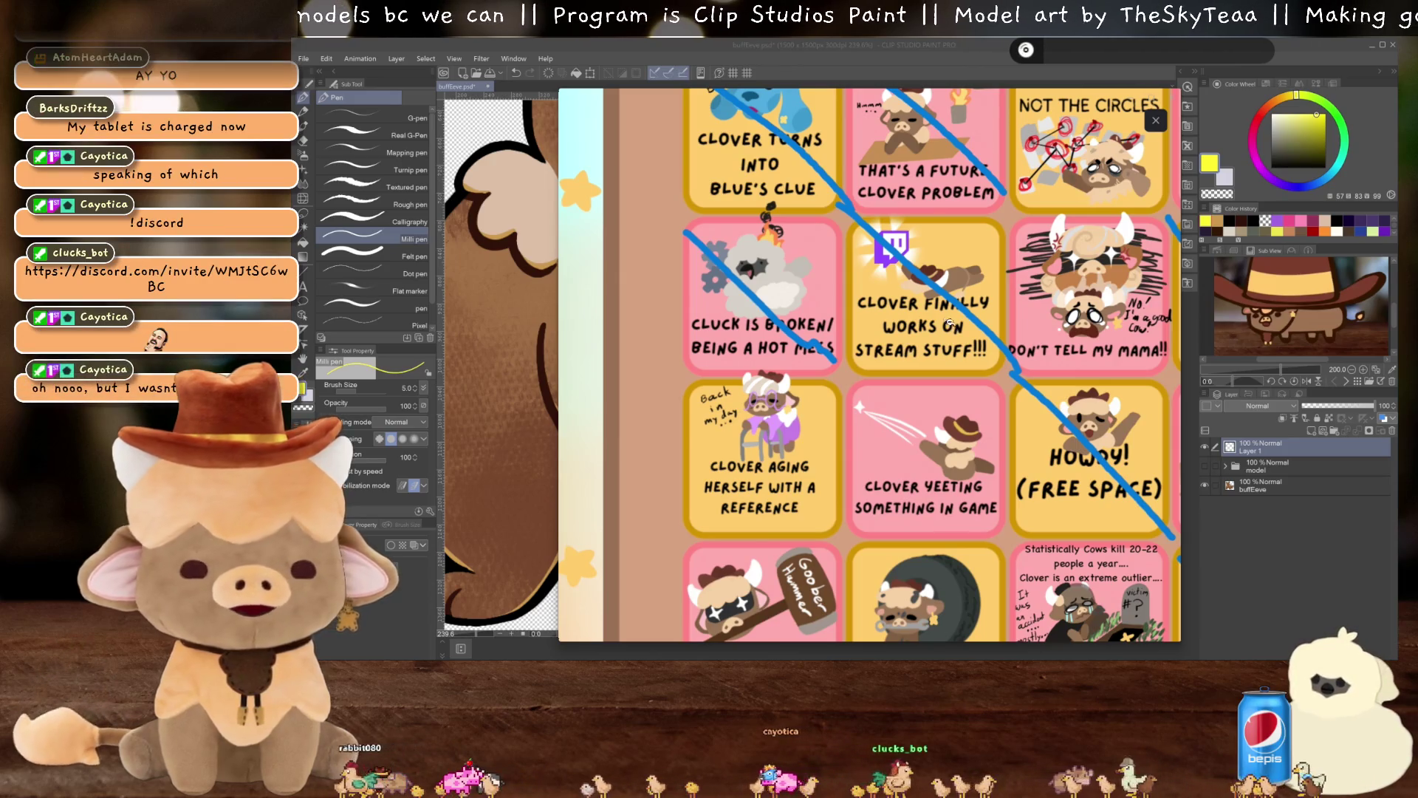
left_click(995, 325)
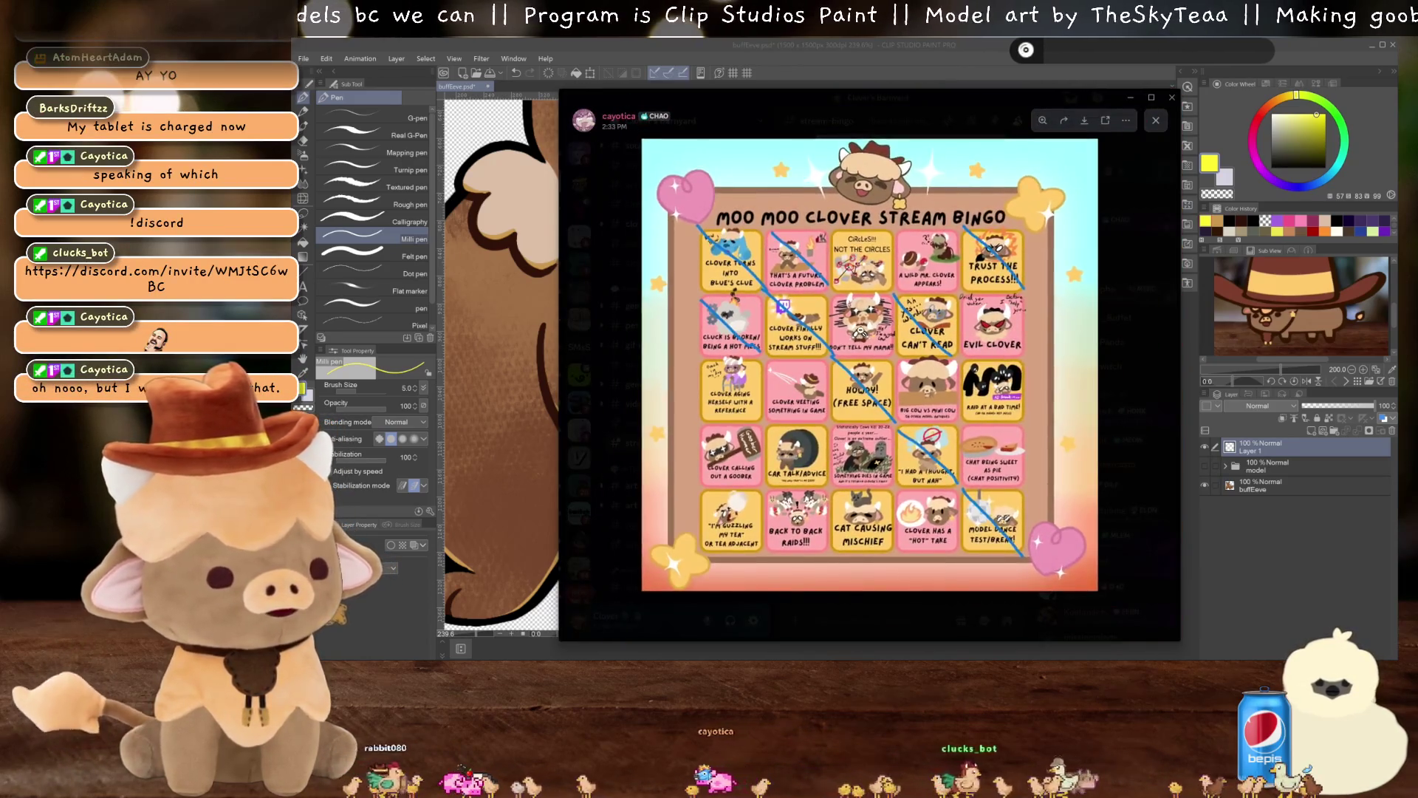
Zoom in on squares such as Evil Clover, Clover Yeeting and Big Cow vs Mini Cow
left_click(866, 327)
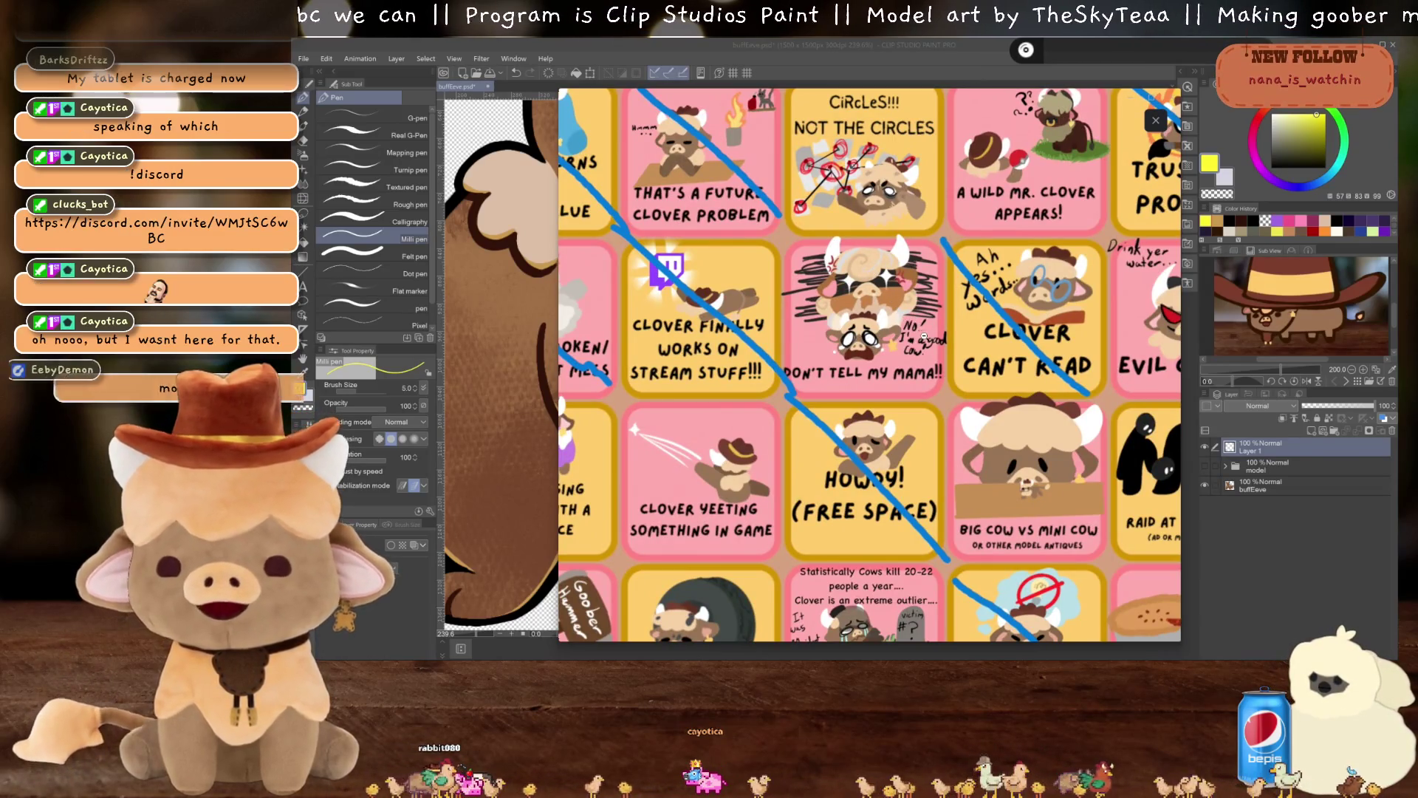
left_click(1036, 296)
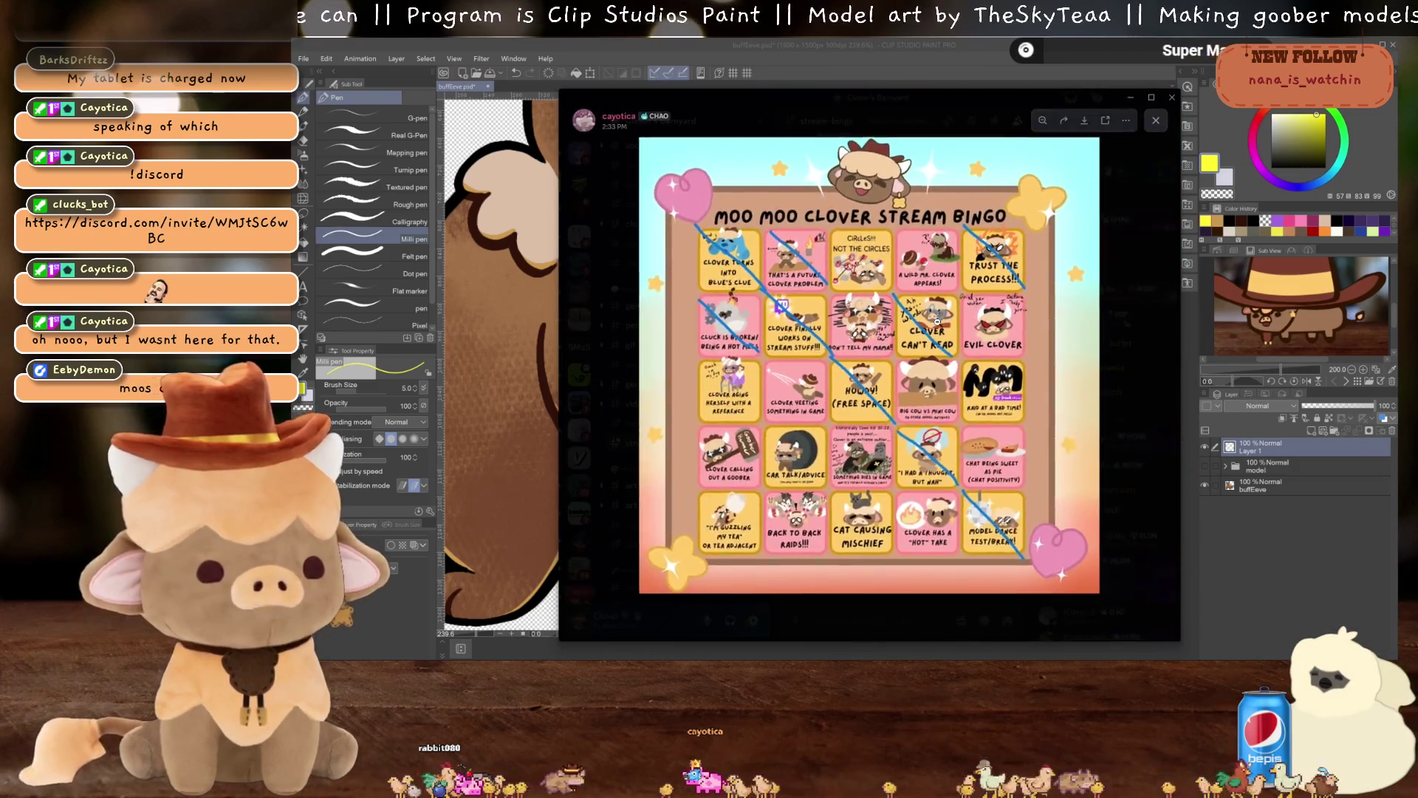
left_click(1033, 332)
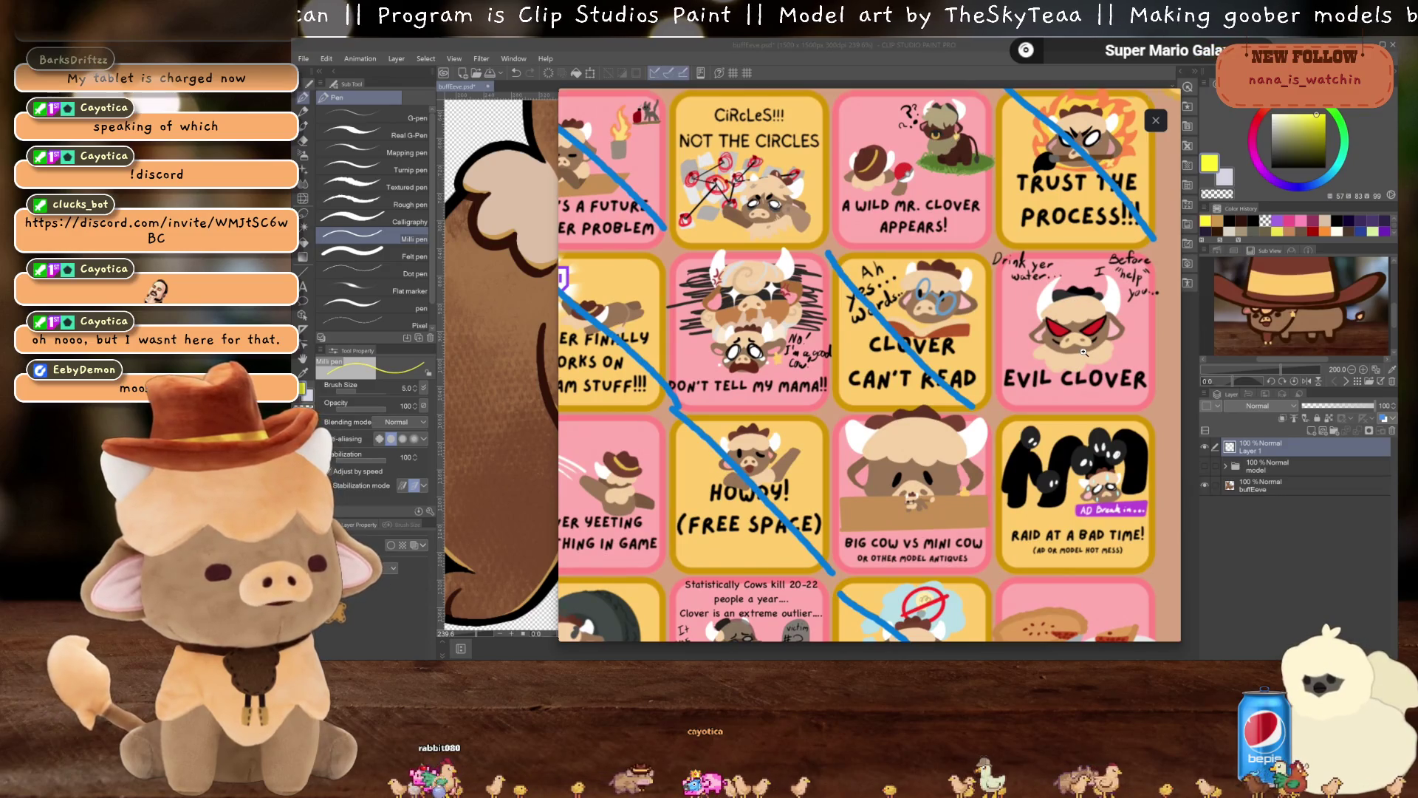
left_click(1084, 352)
left_click(938, 417)
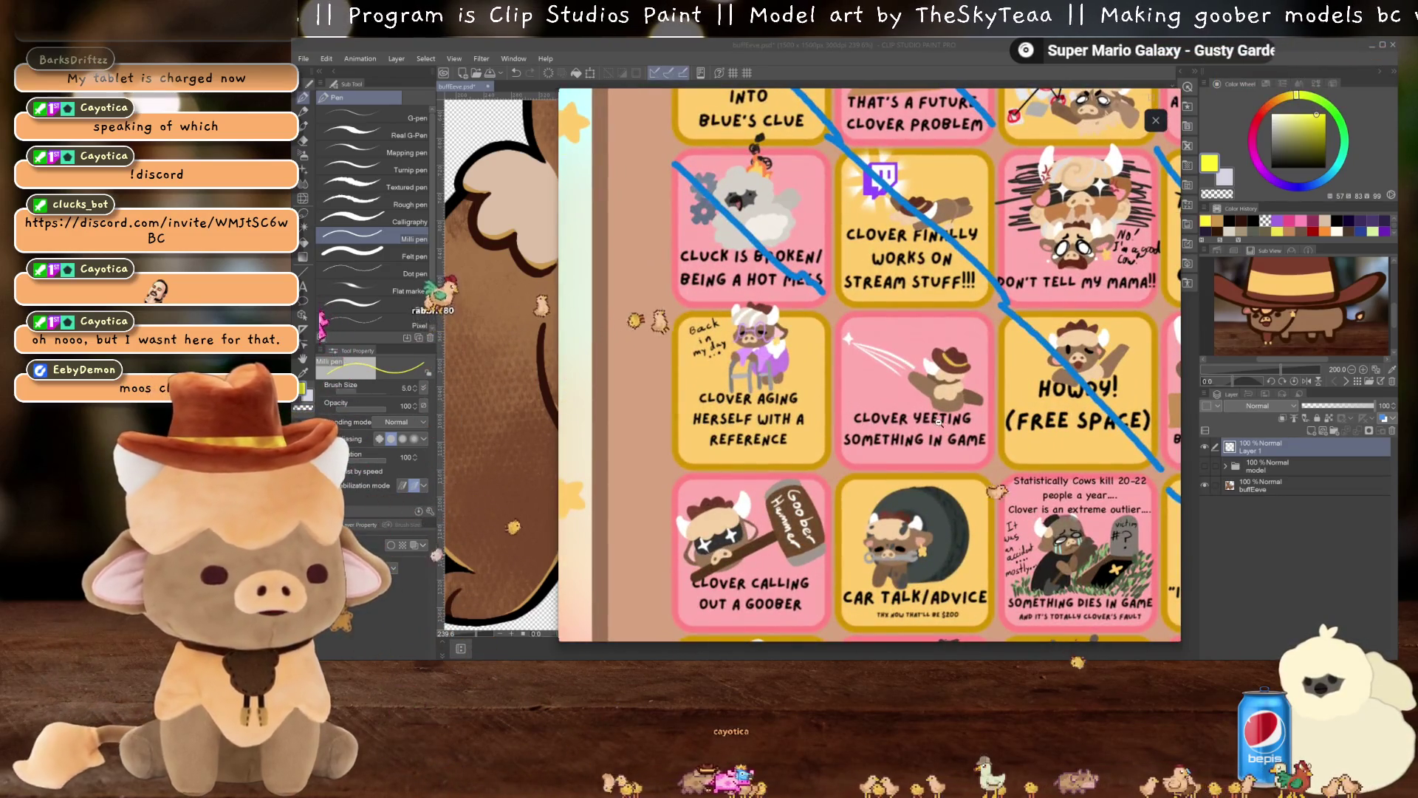
left_click(941, 418)
left_click(947, 410)
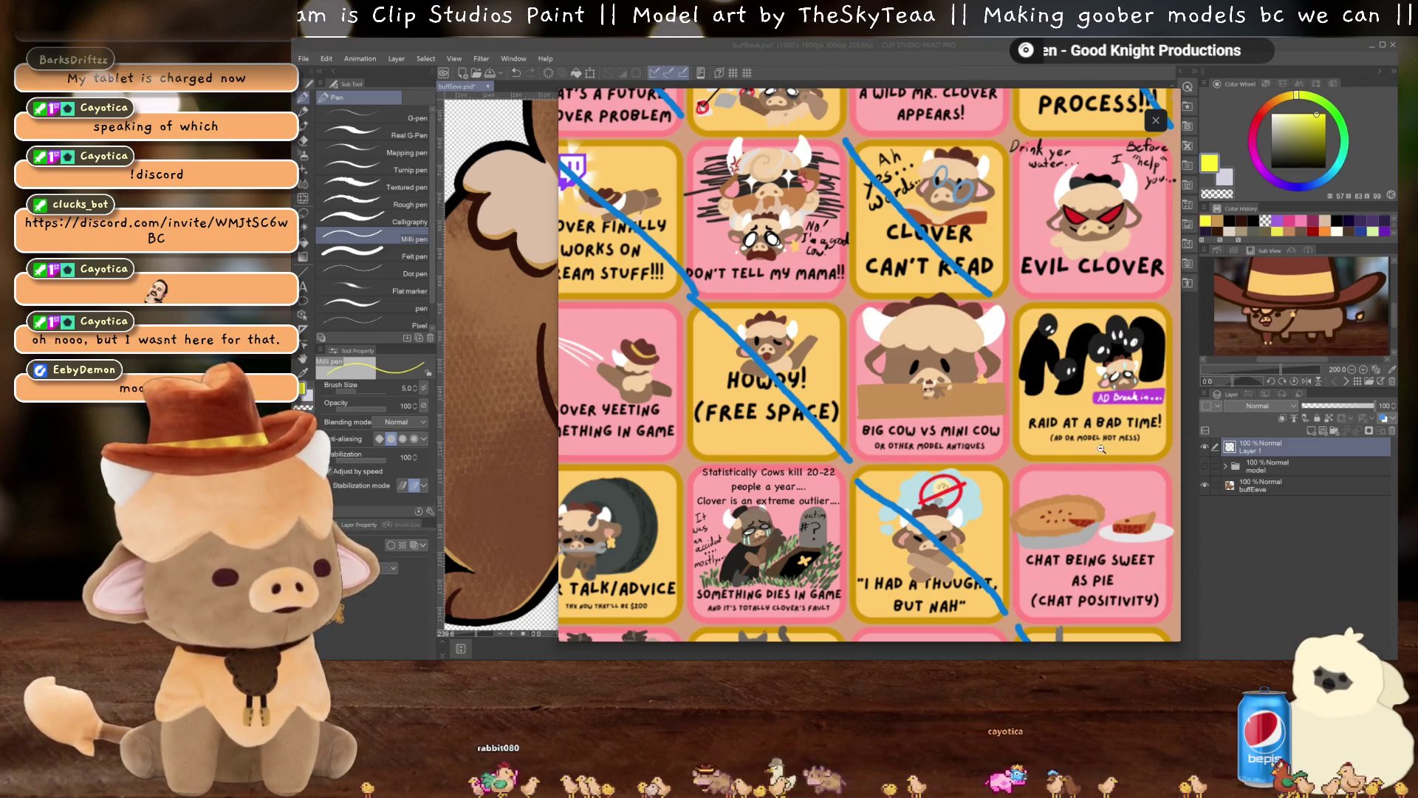
left_click(1068, 407)
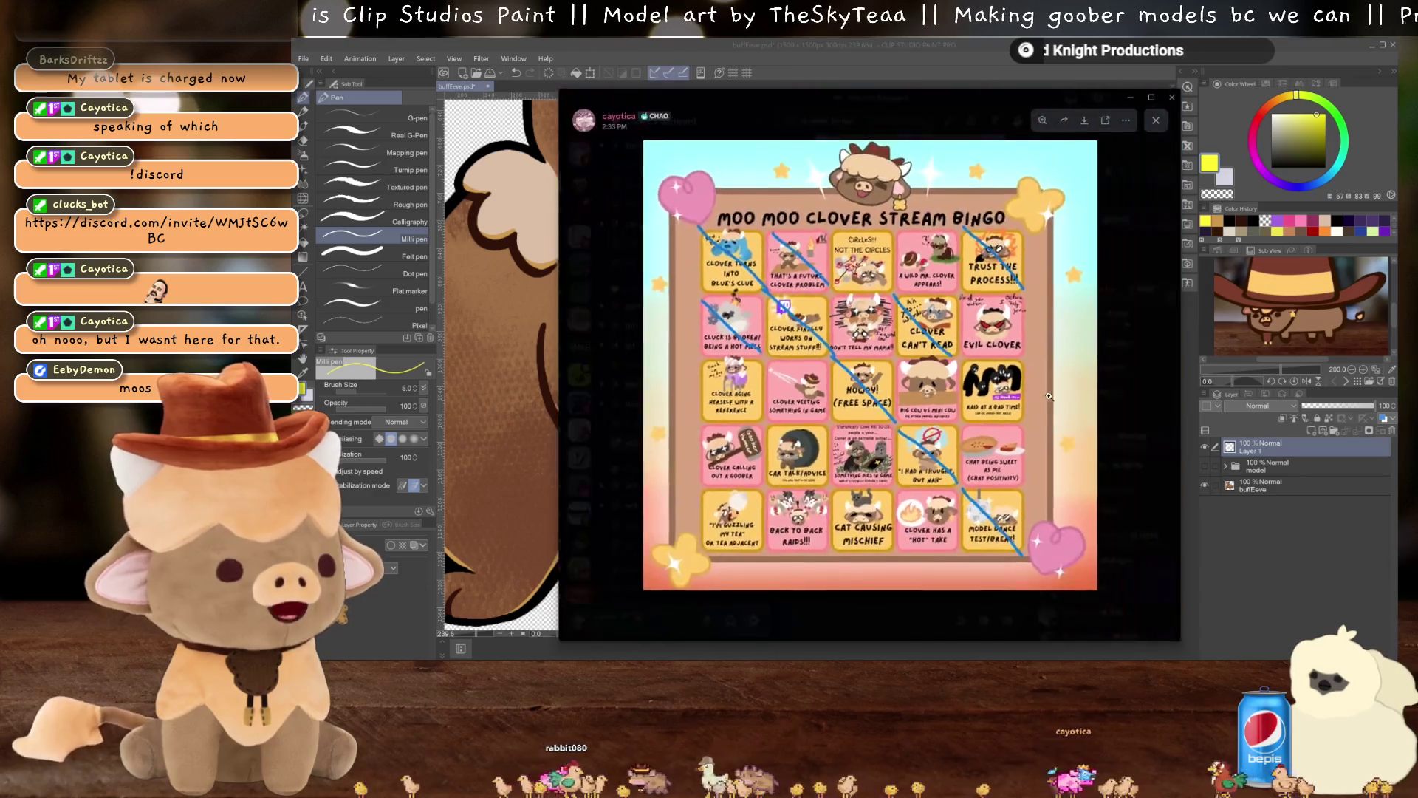
left_click(1034, 404)
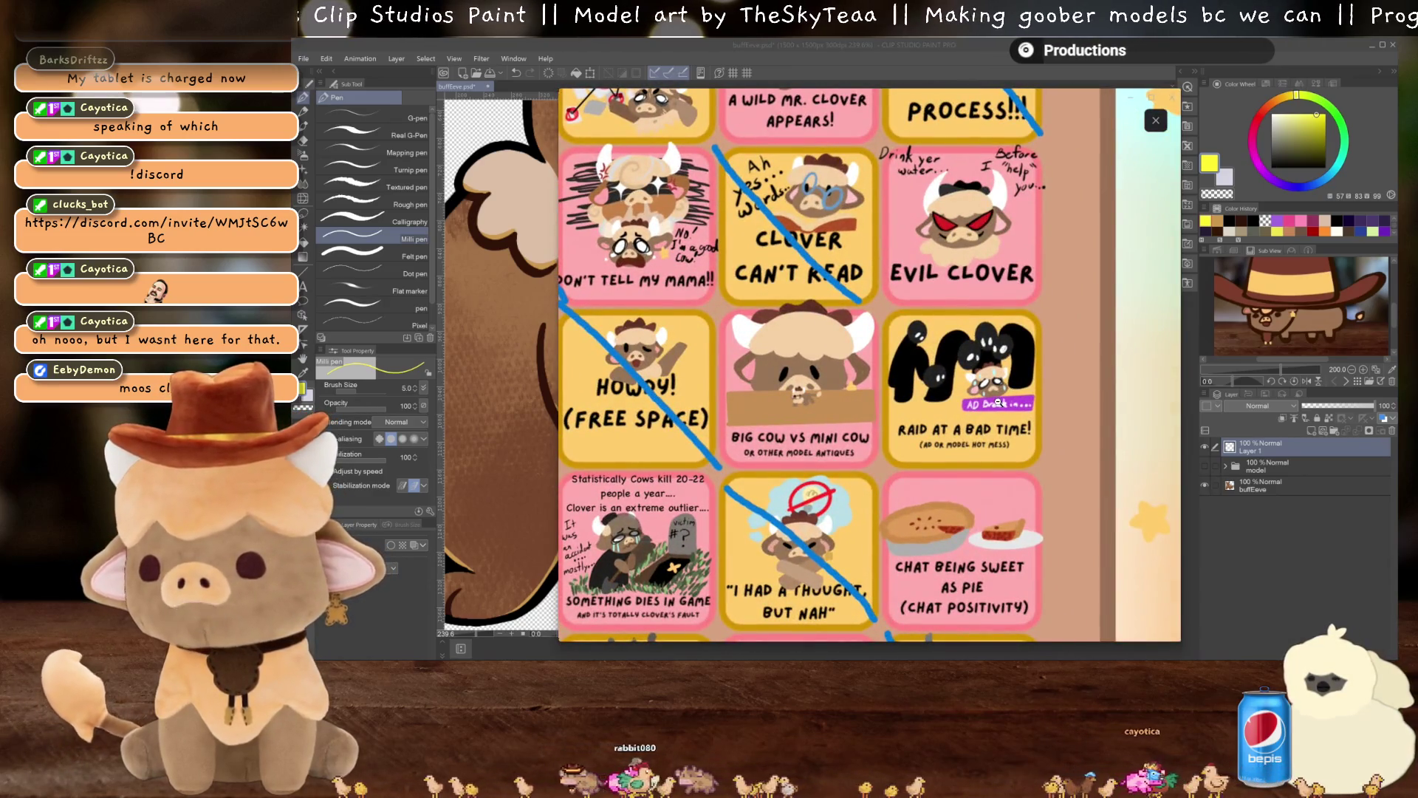
left_click(994, 403)
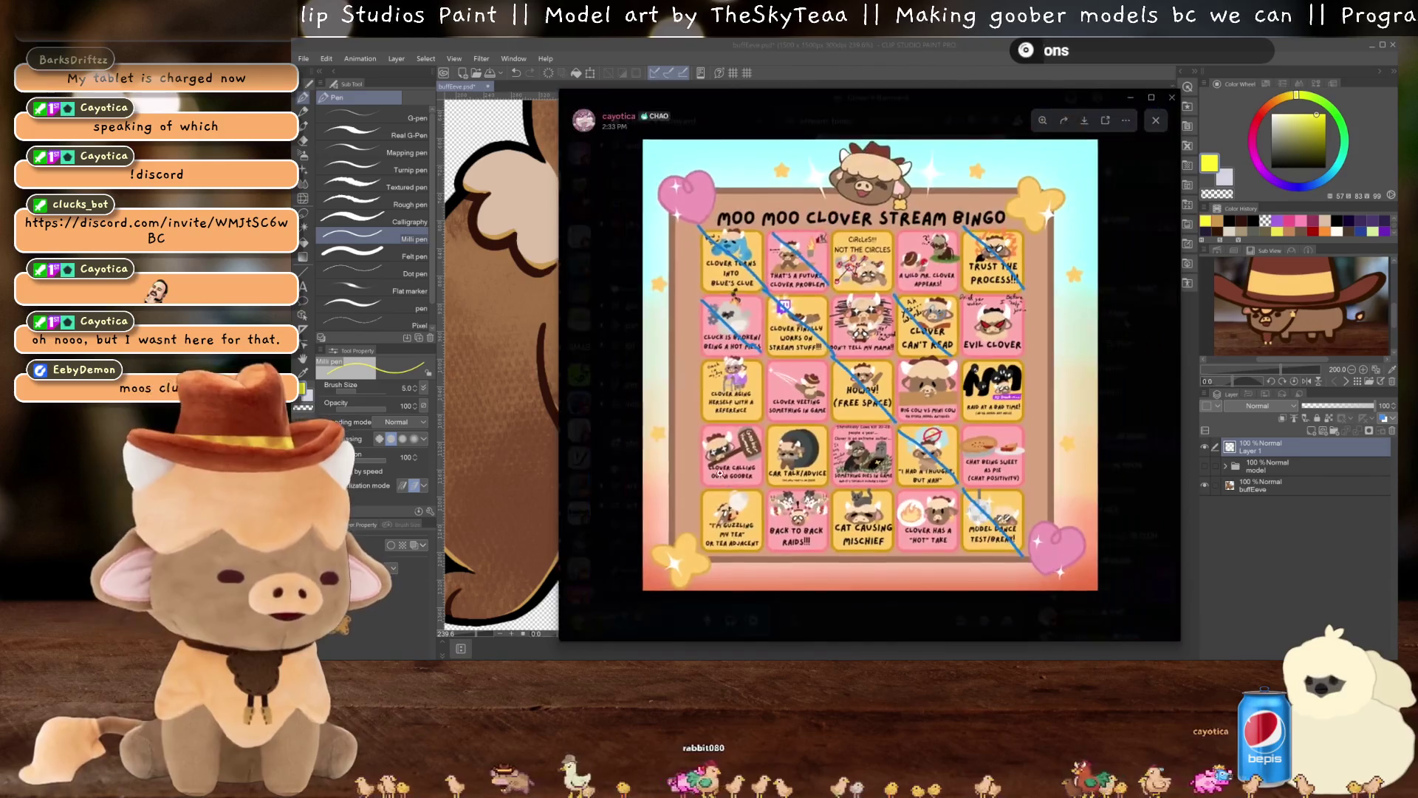
Zoom around the bingo card, checking the Clover goober square and the lower middle rows
left_click(753, 480)
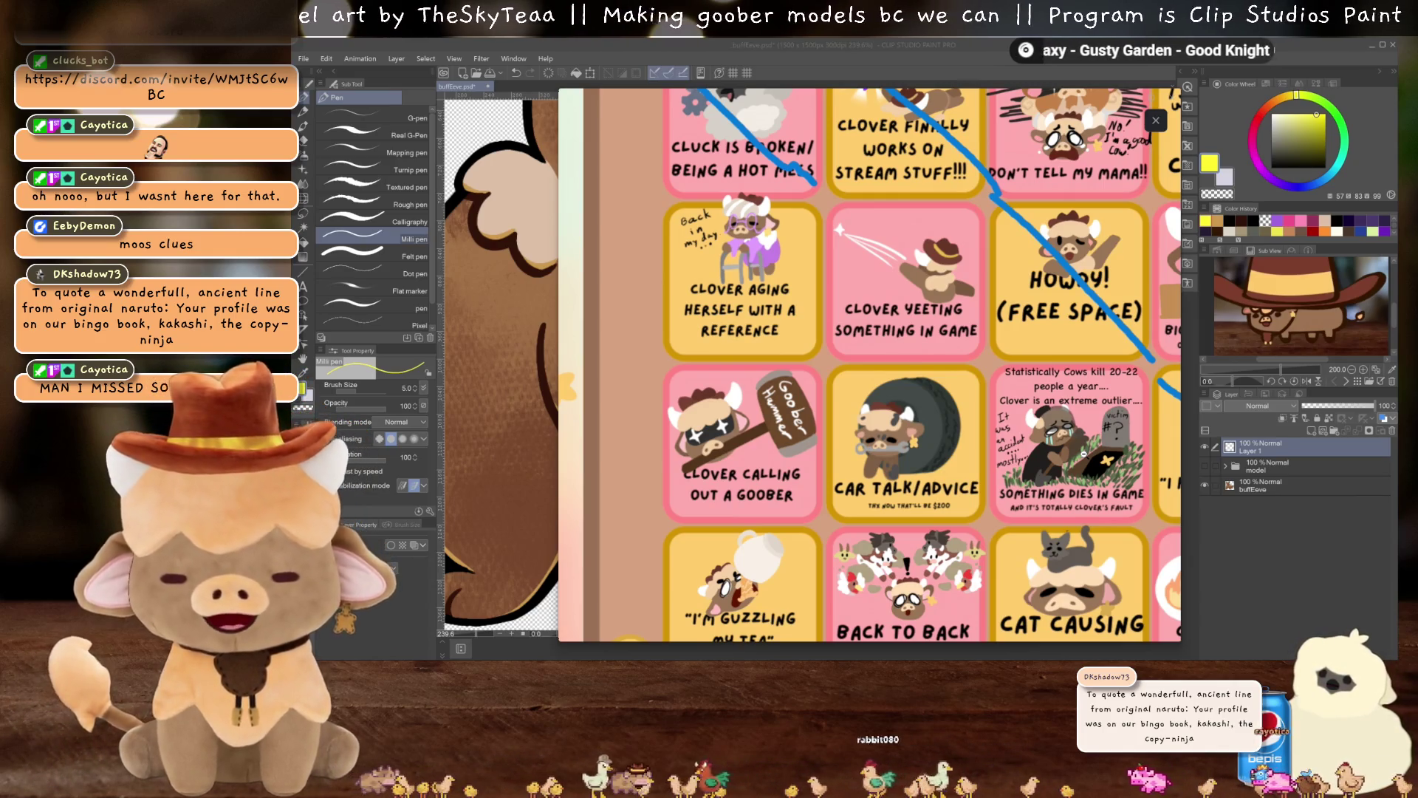
left_click(1084, 453)
left_click(854, 432)
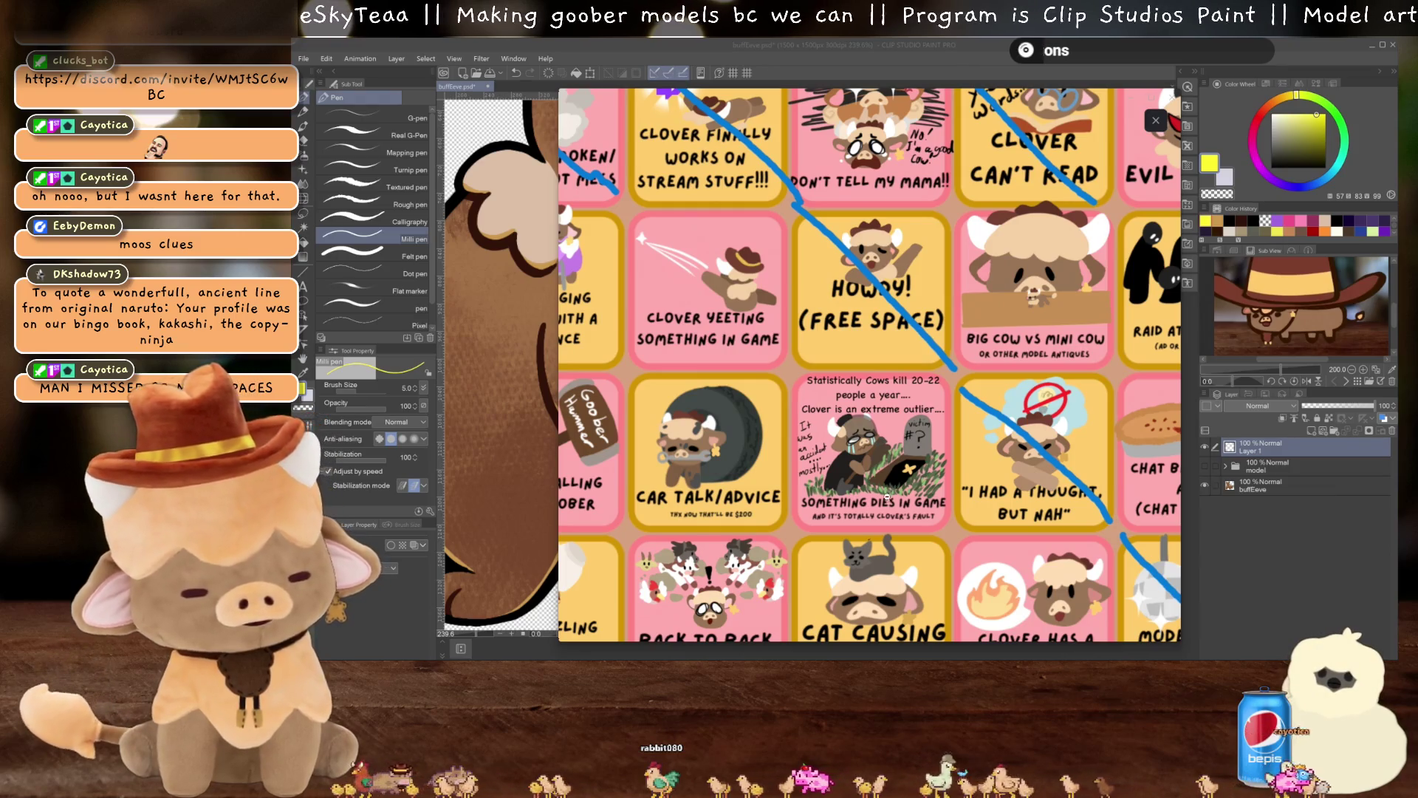
left_click(967, 449)
left_click(948, 464)
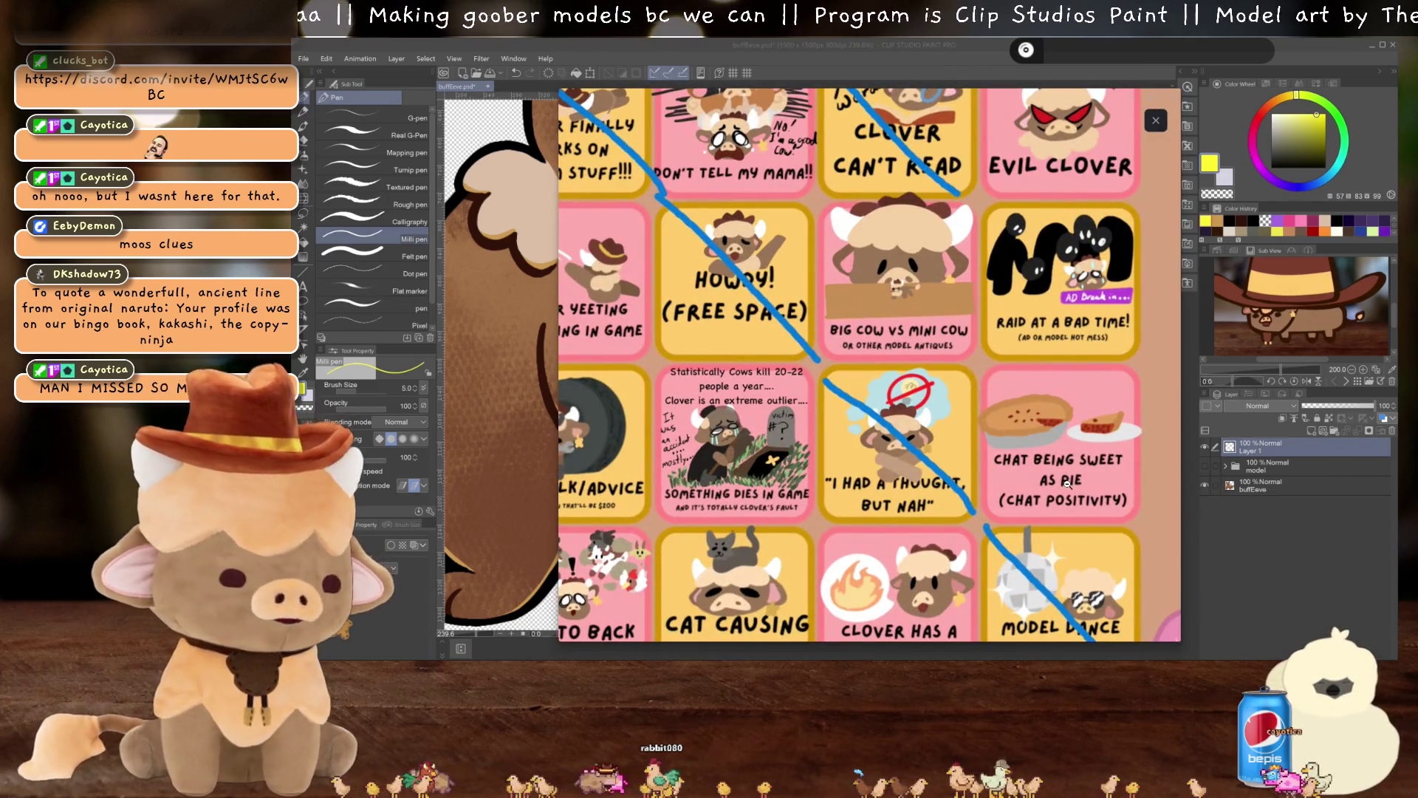
scroll(1097, 477, "down", 1)
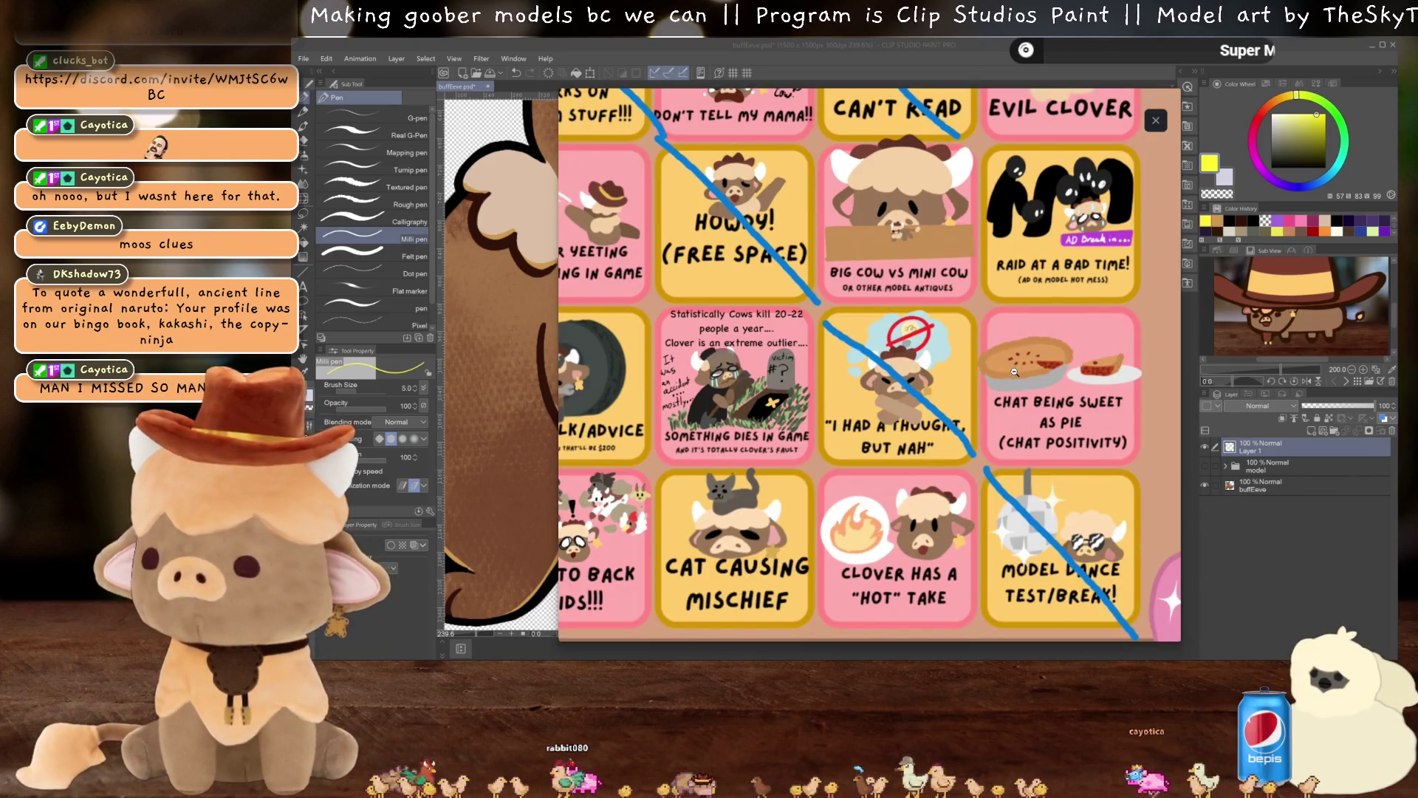
scroll(1019, 363, "down", 1)
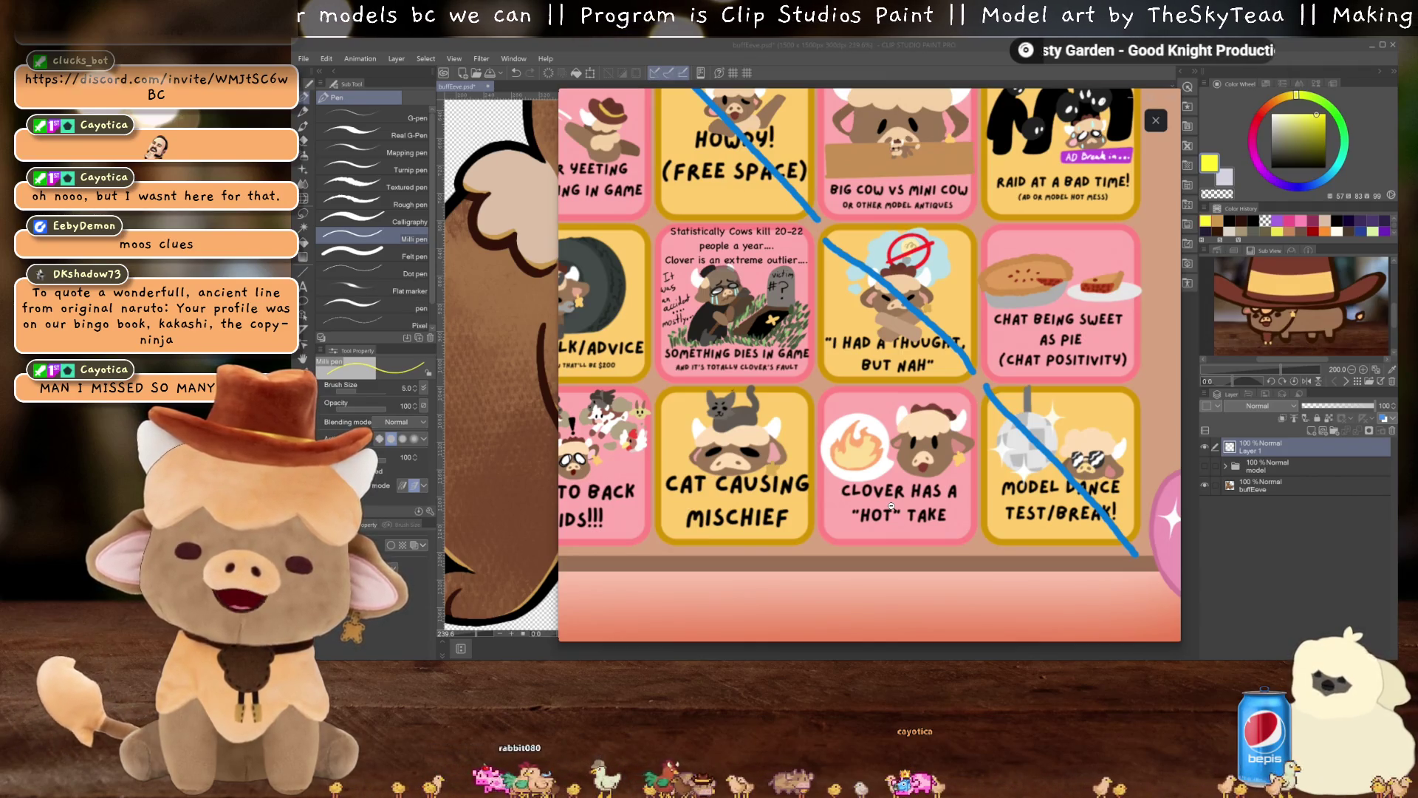
Check the Cat Causing Mischief and Back to Back Raids squares, then move the viewer off screen
left_click(734, 487)
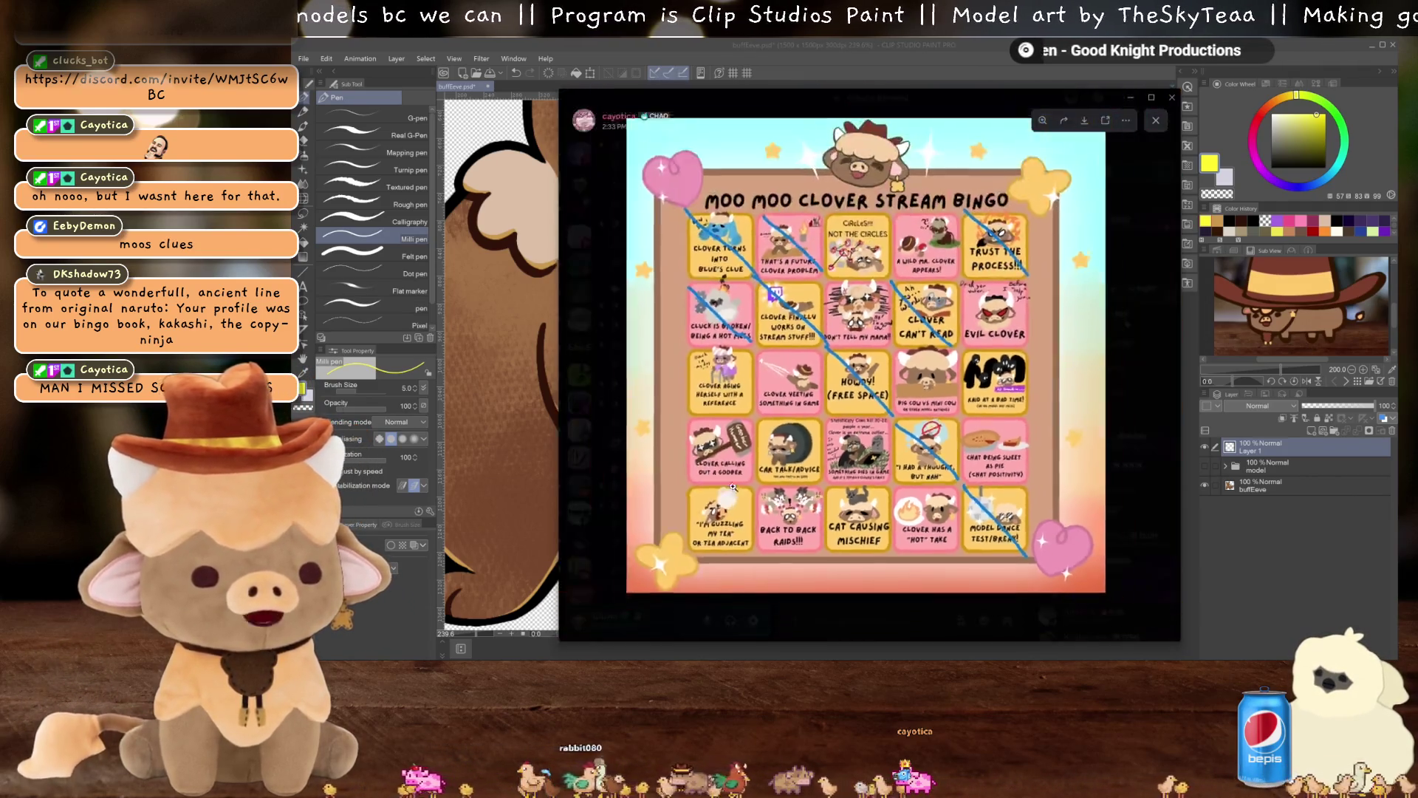
left_click(855, 504)
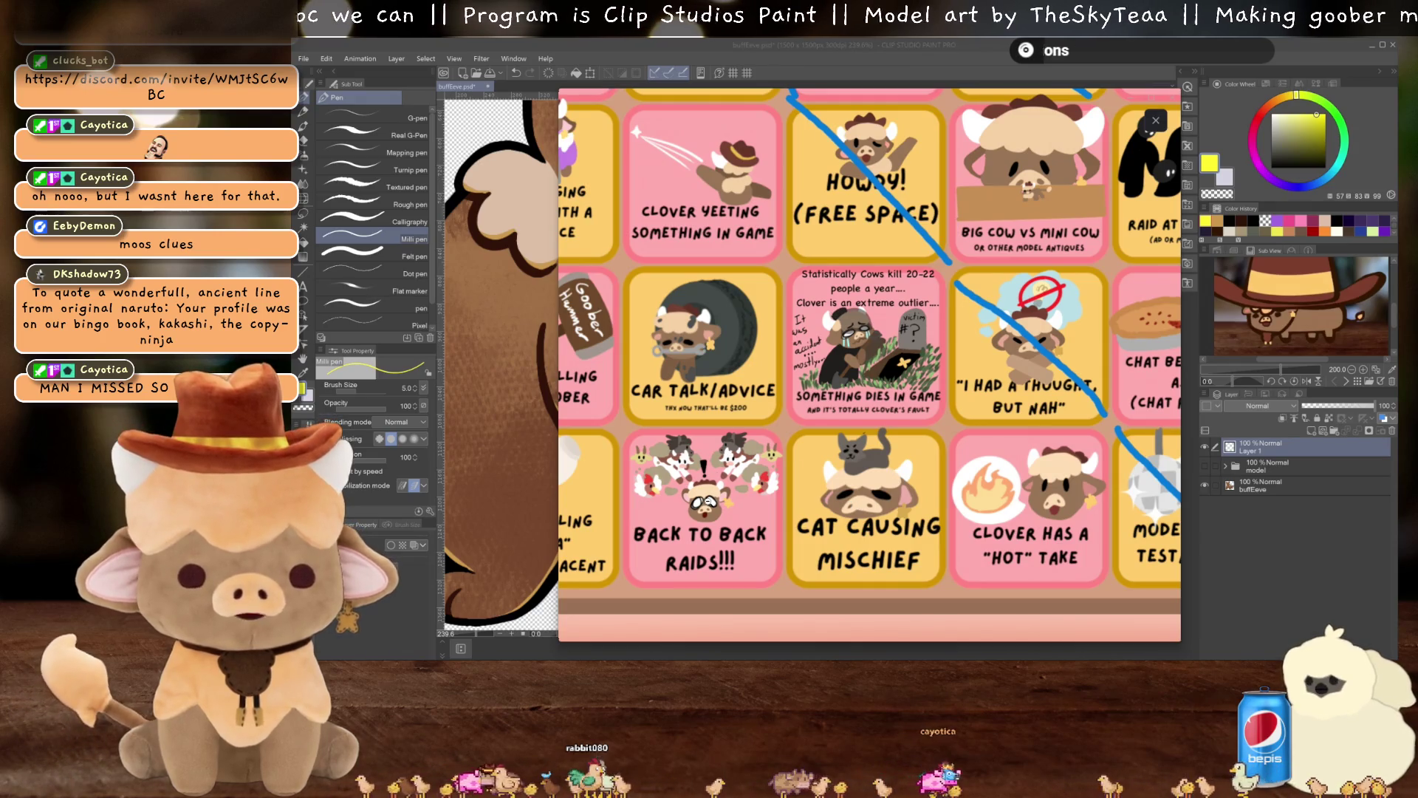
left_click(741, 507)
left_click(784, 528)
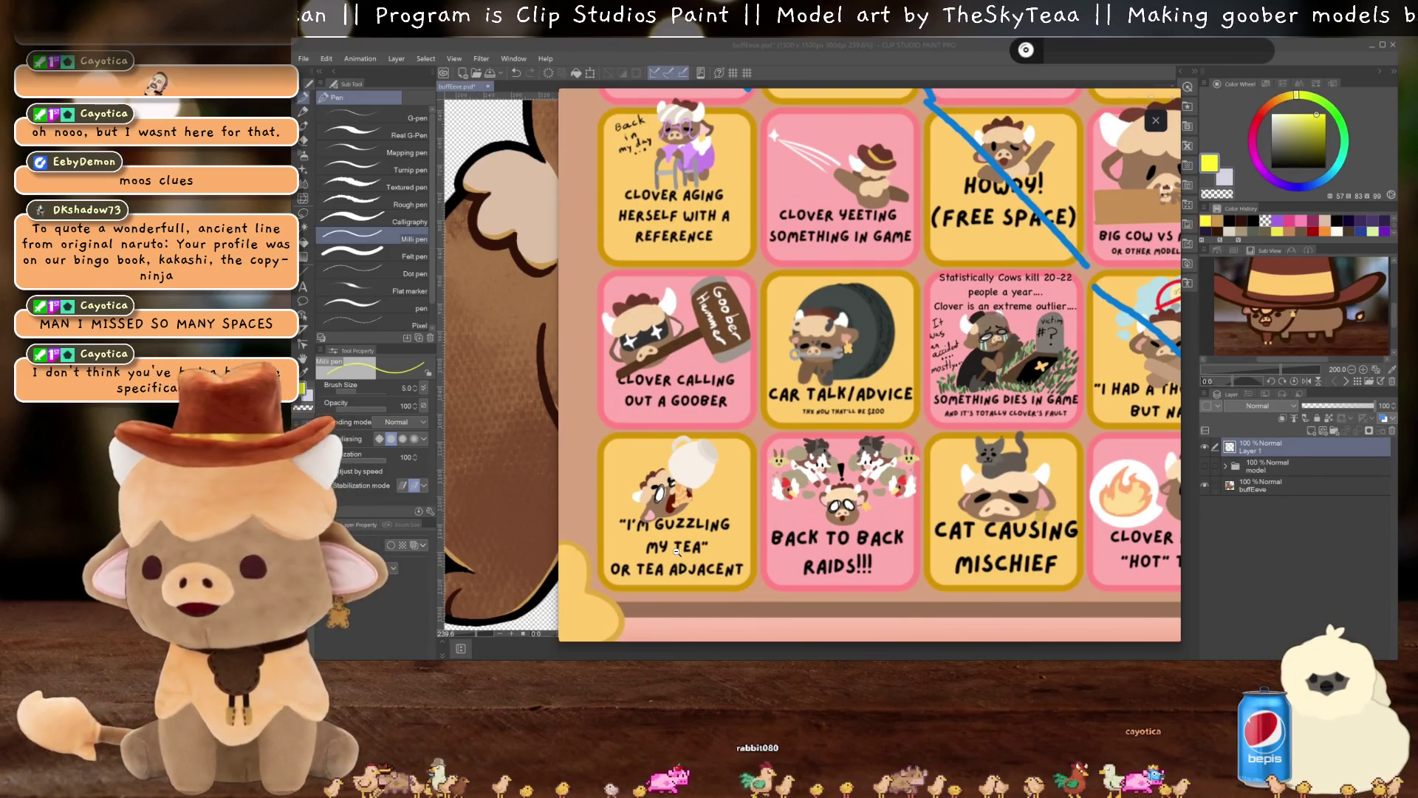
left_click(671, 524)
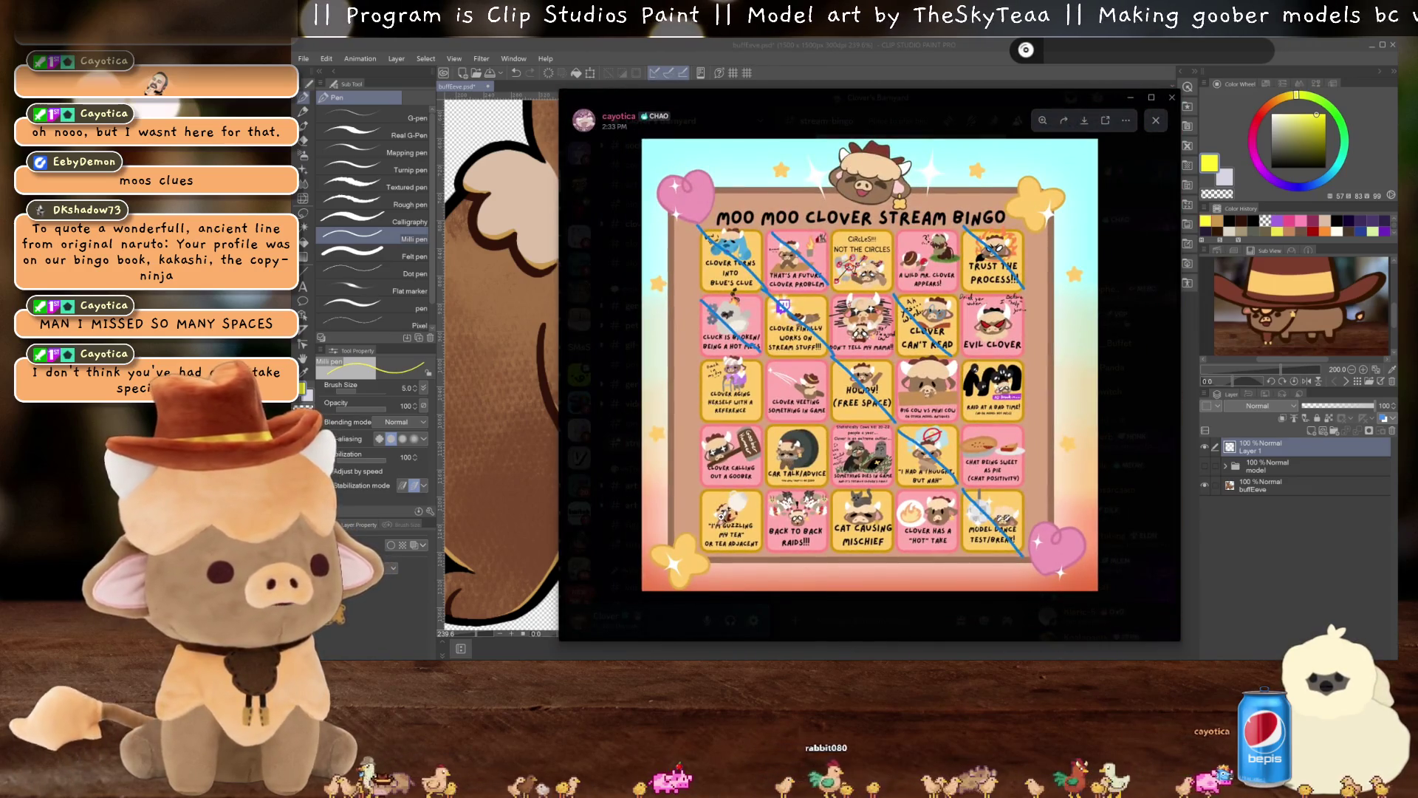
left_click(904, 377)
left_click(868, 349)
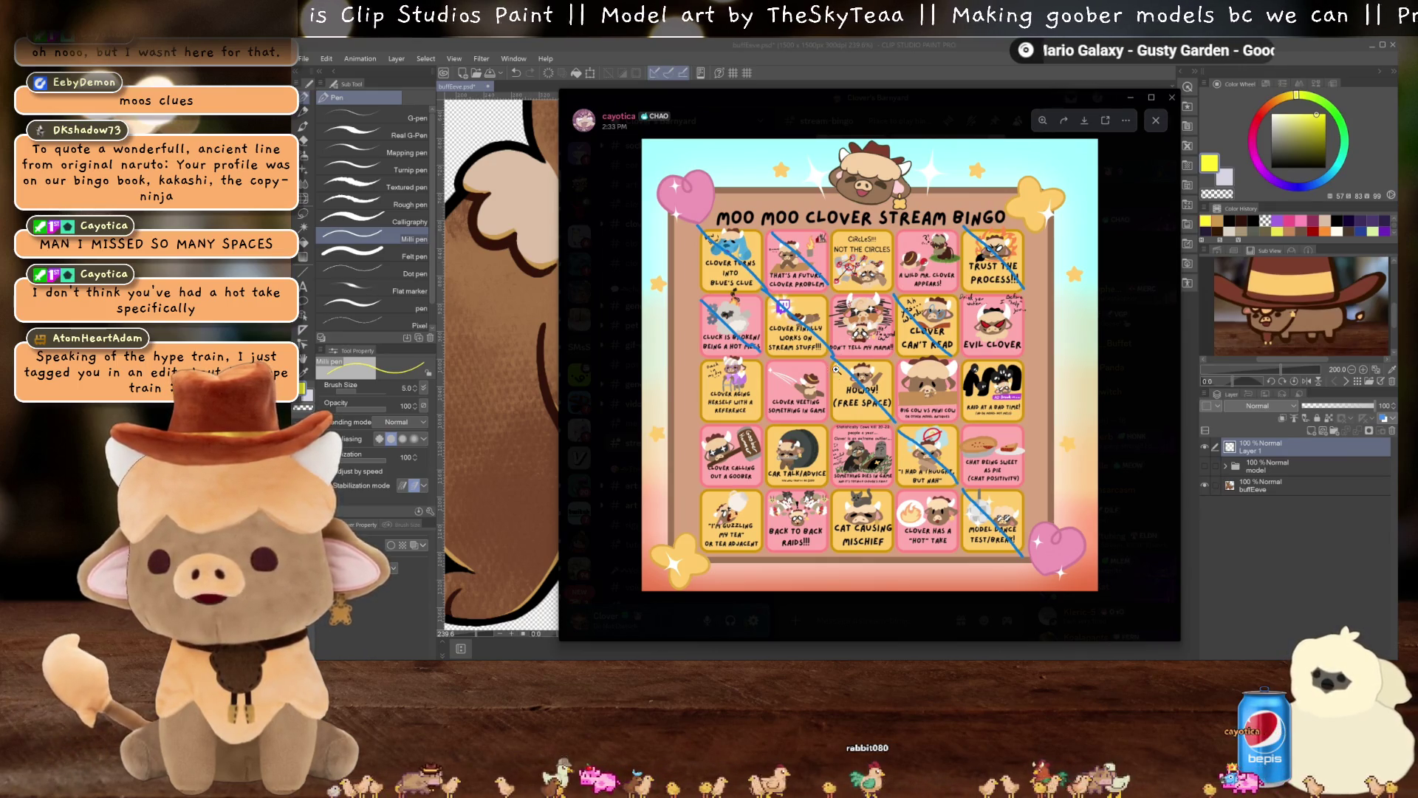
left_click_drag(970, 116, 1414, 45)
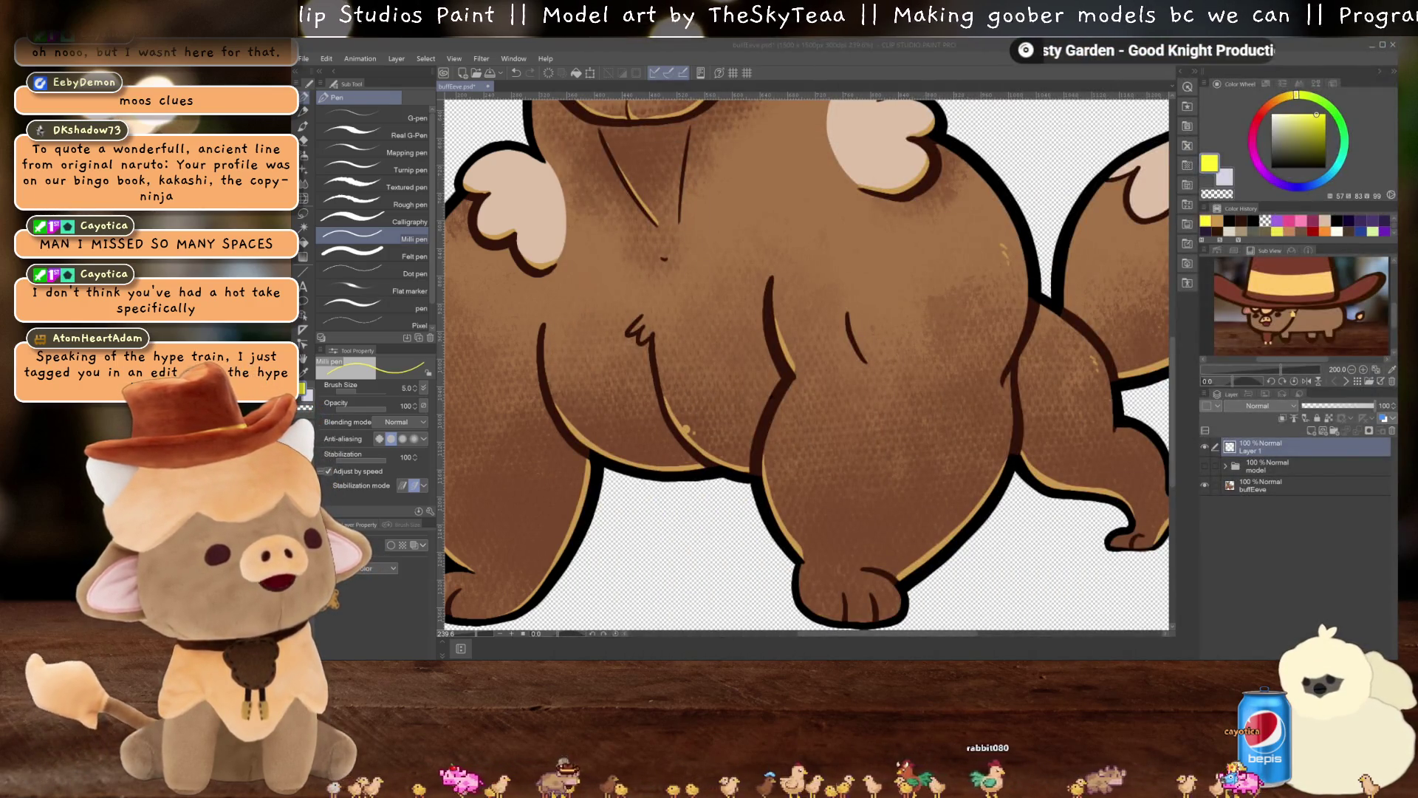